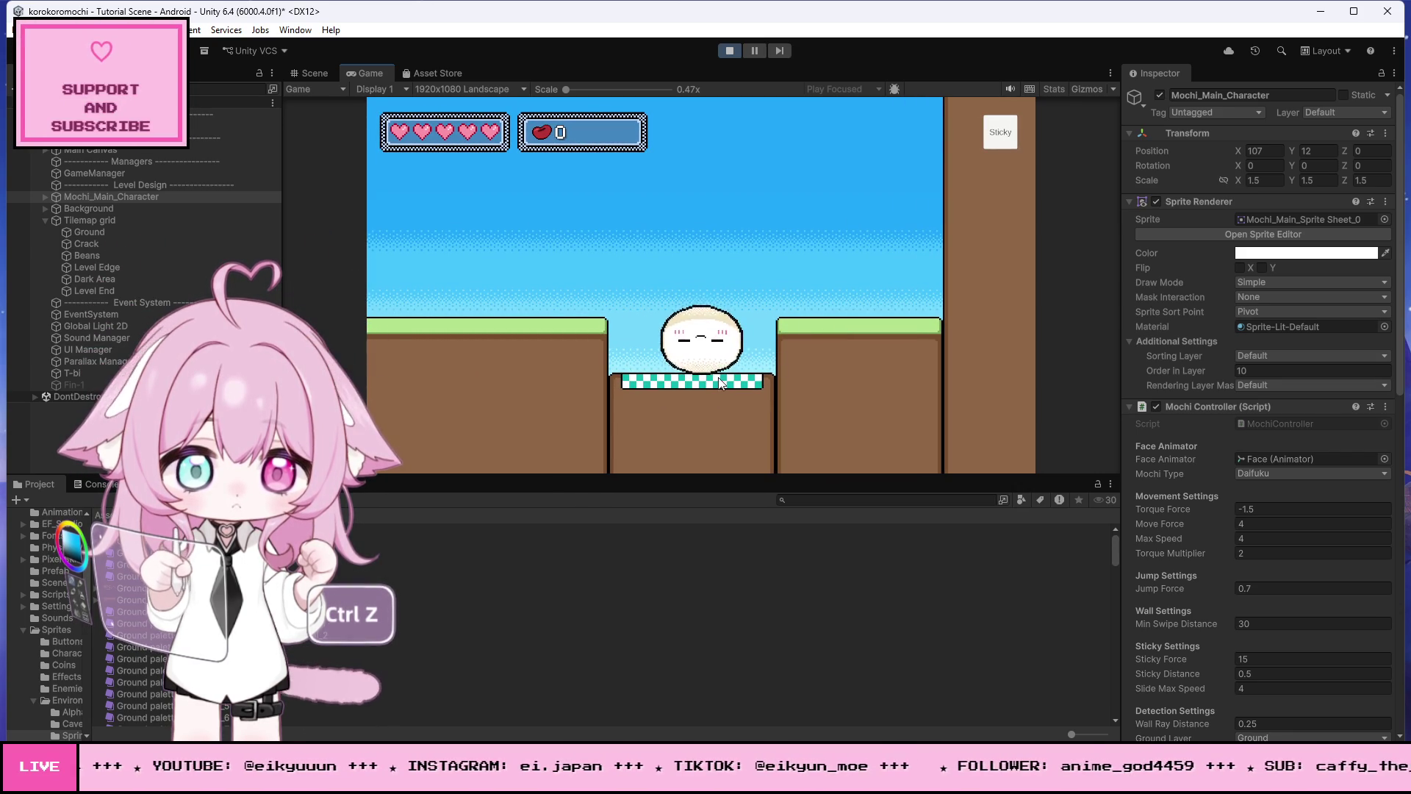
Step: Play-test the level, flinging the mochi left, then right out of the pit, then stop playing
key("space")
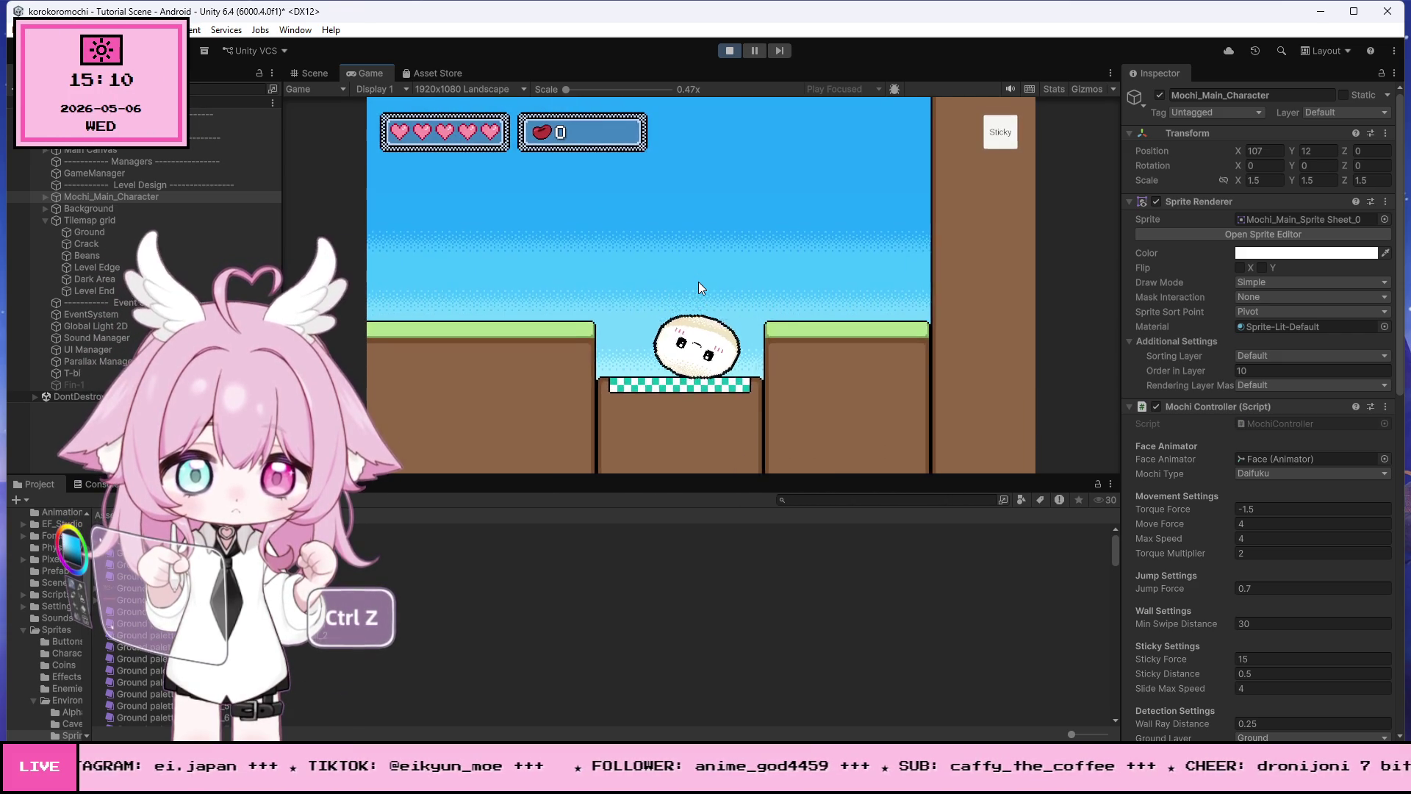
key("space")
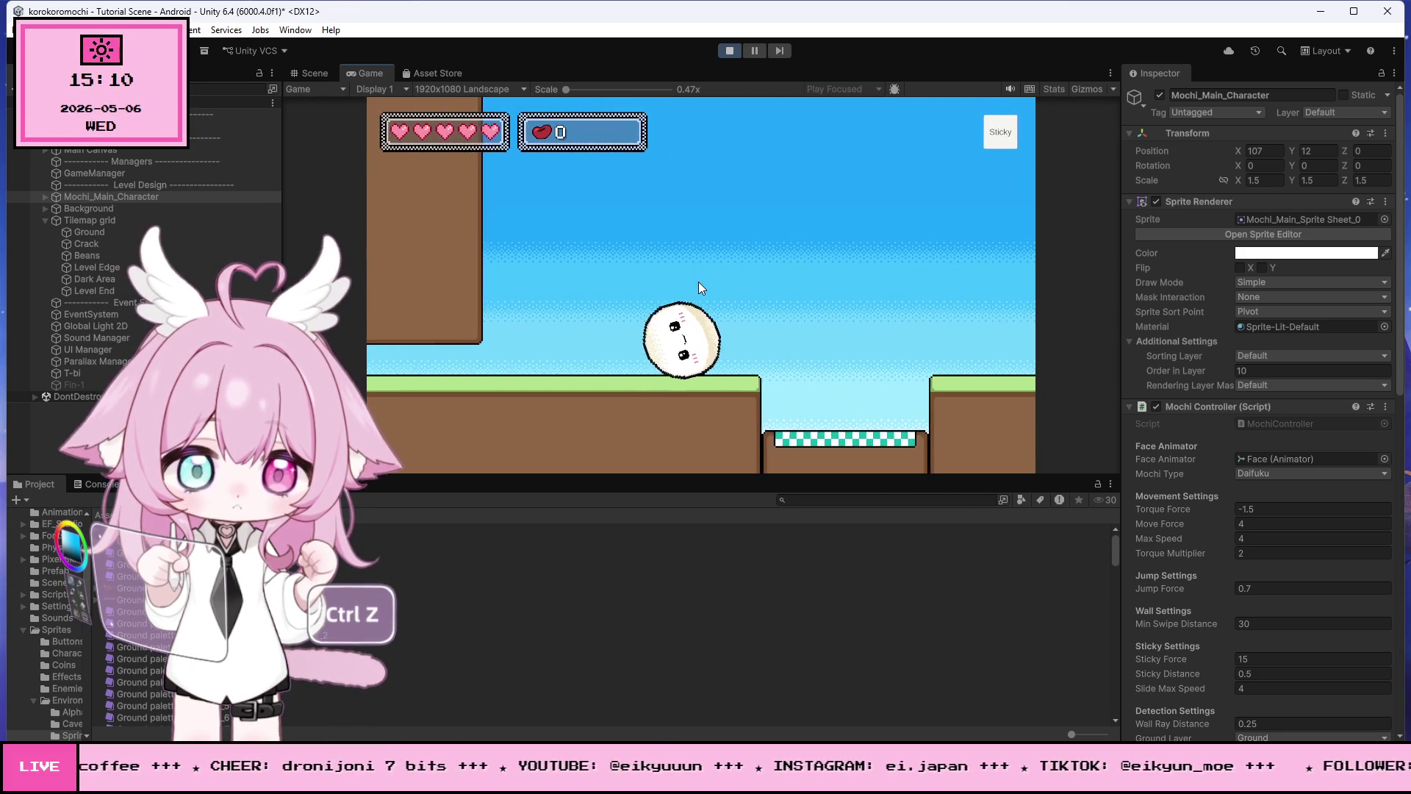
left_click(729, 49)
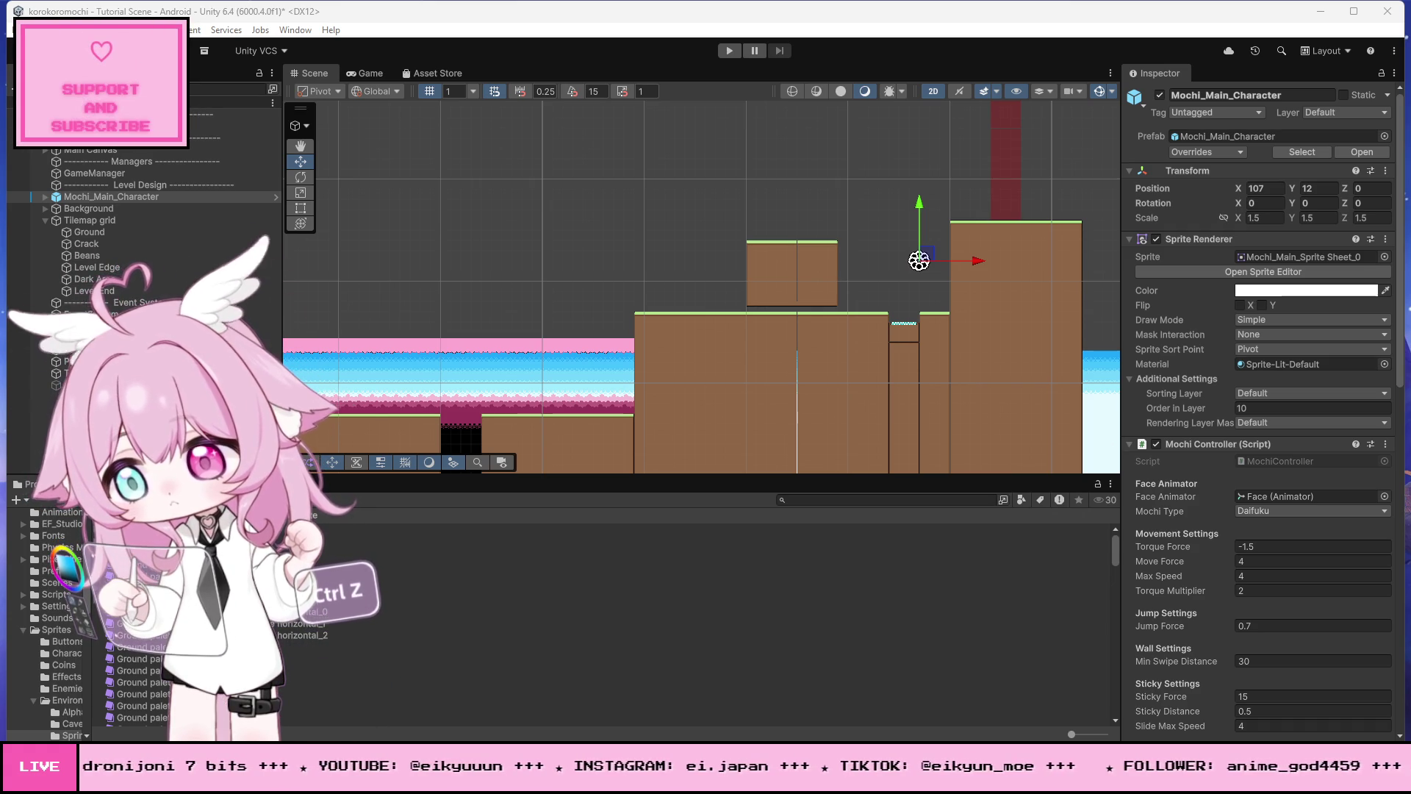
Step: Zoom the Scene view in on the checkered bounce pad between the two ground ledges
scroll(926, 316, "up", 6)
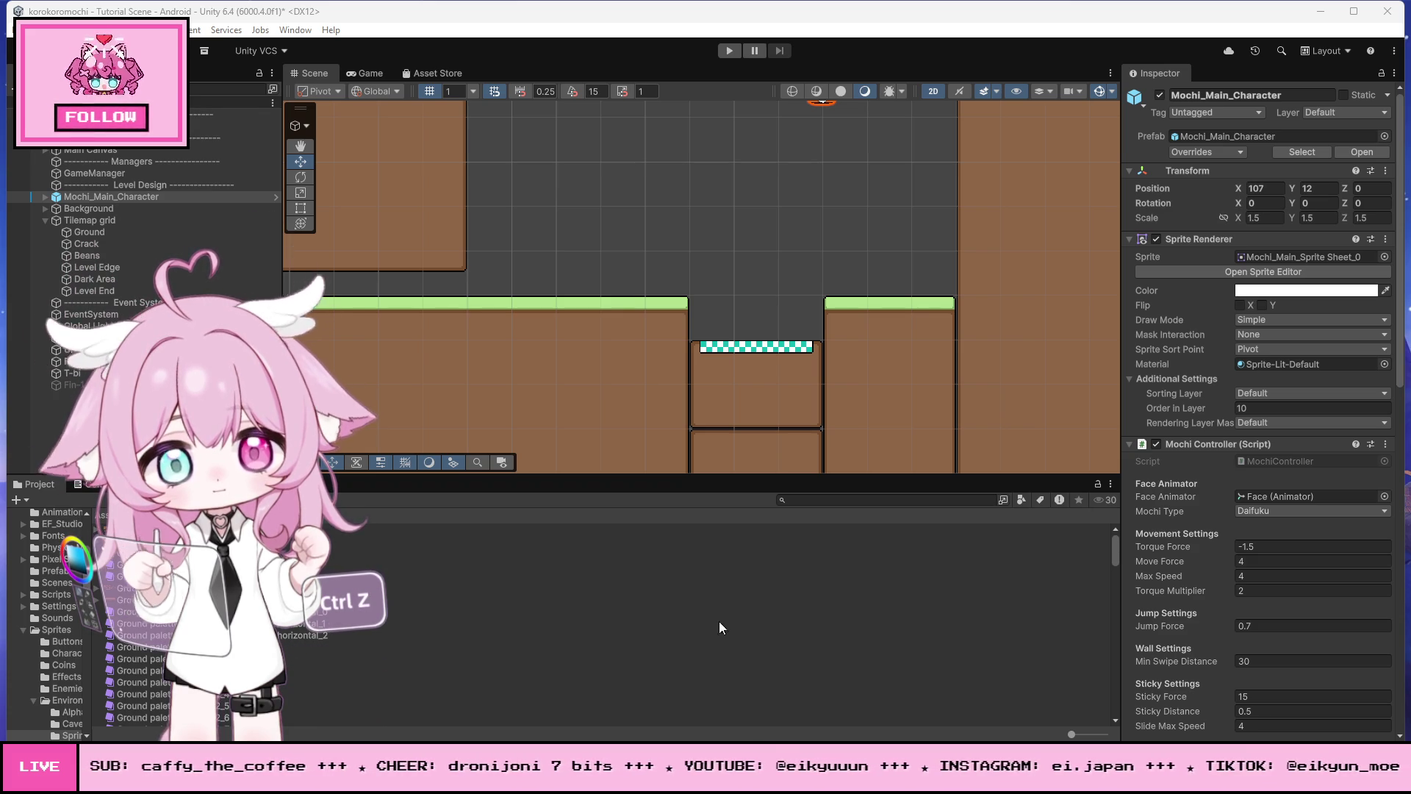
key("alt+Tab")
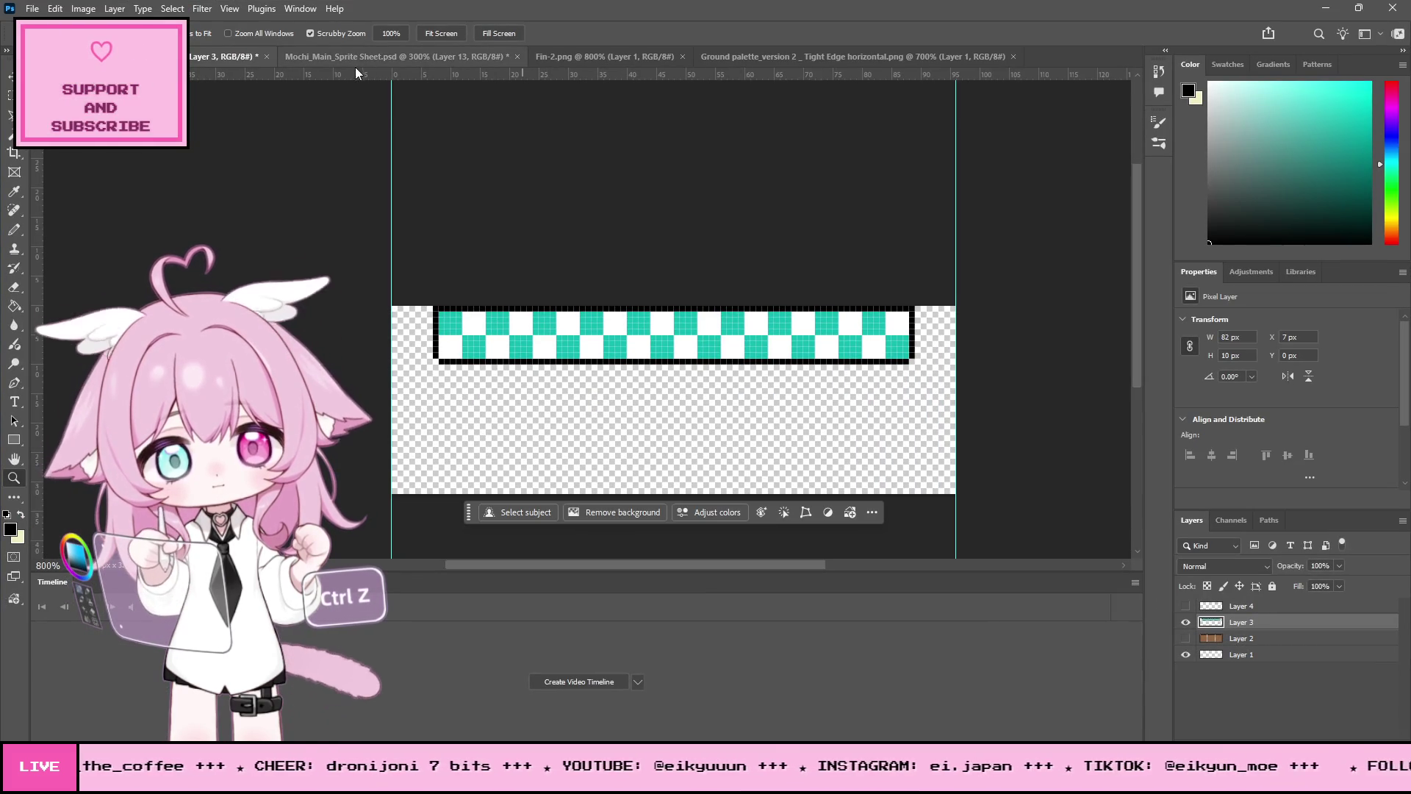
Step: Browse the ground palette, mochi sprite sheet and Fin-2 TV documents, ending on the teal checkered strip
left_click(963, 55)
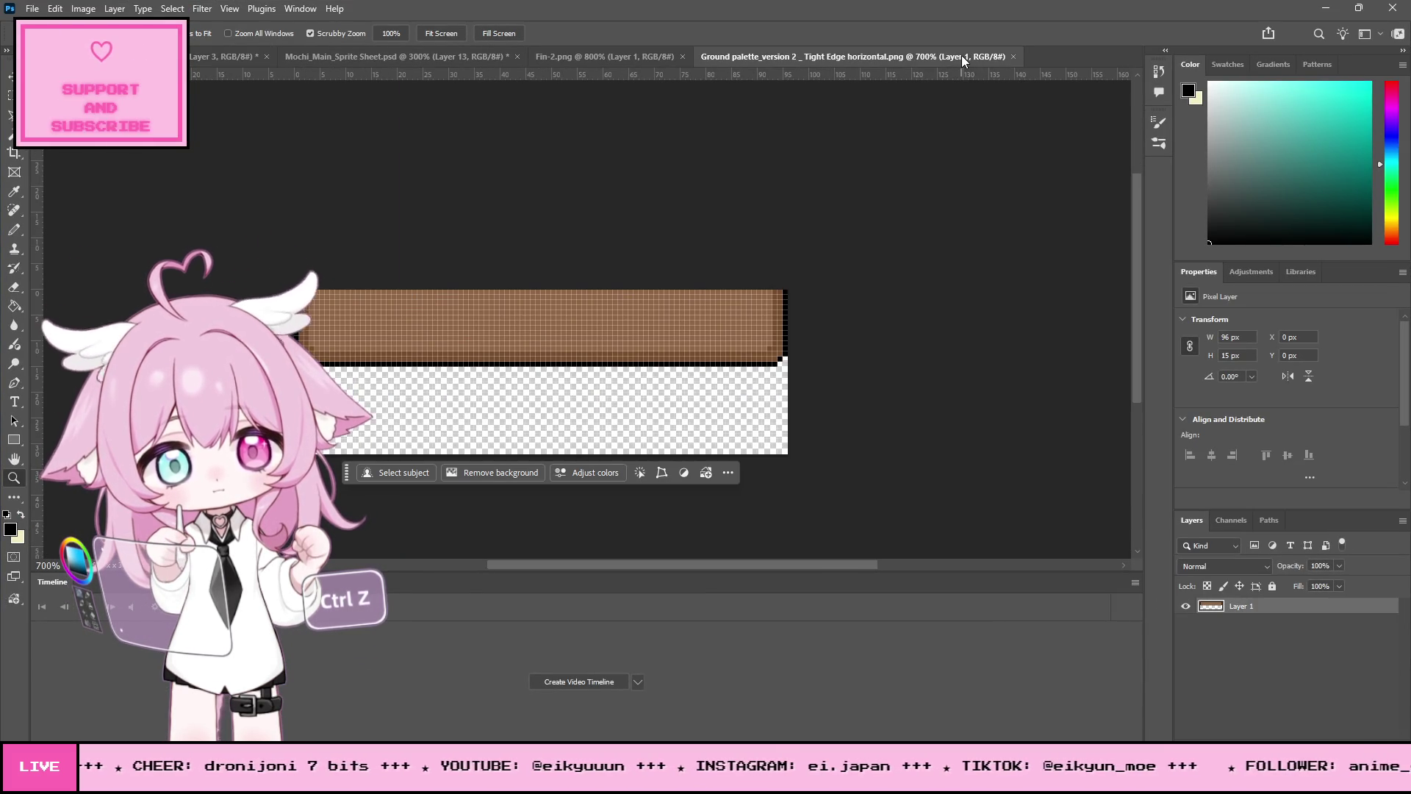
left_click(549, 57)
left_click(386, 57)
left_click(228, 57)
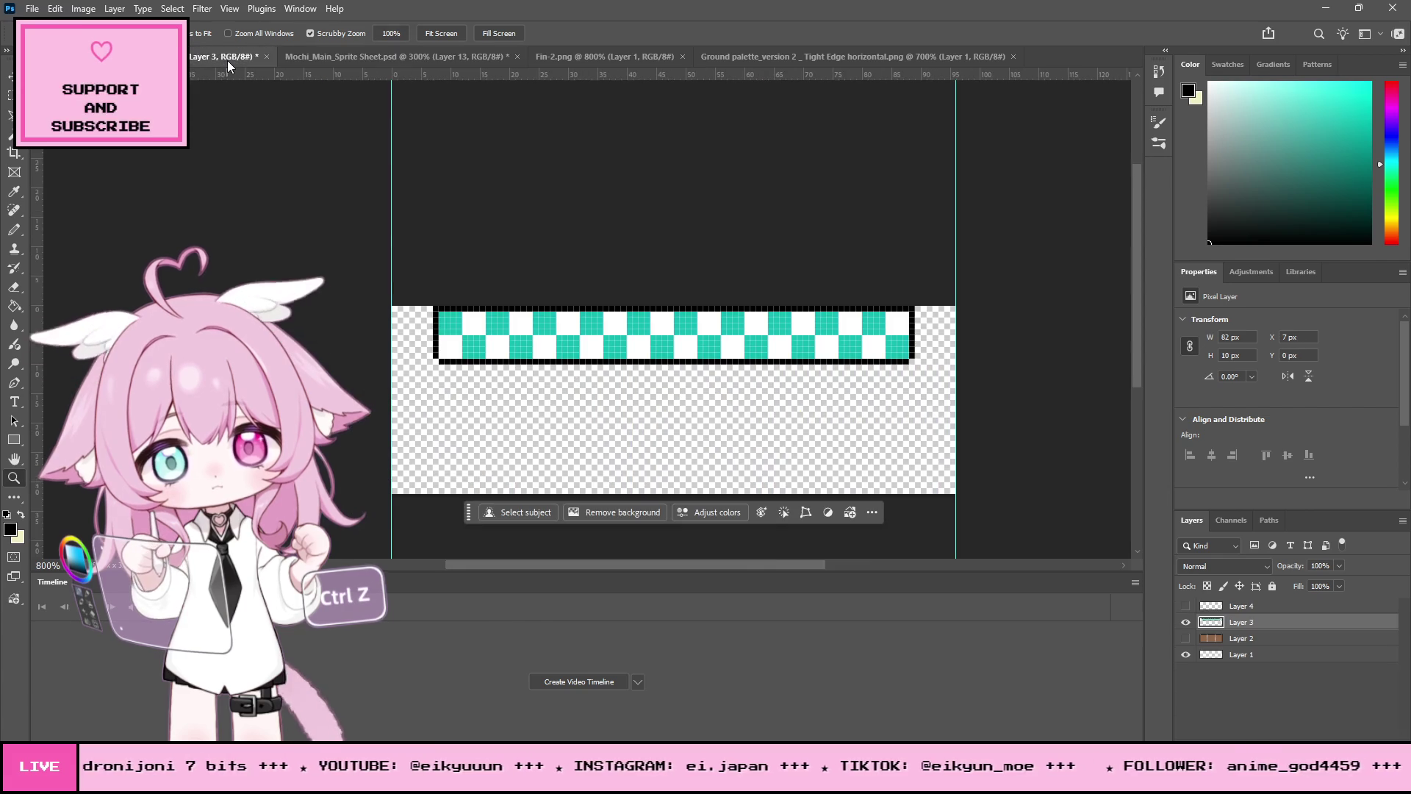
left_click(351, 59)
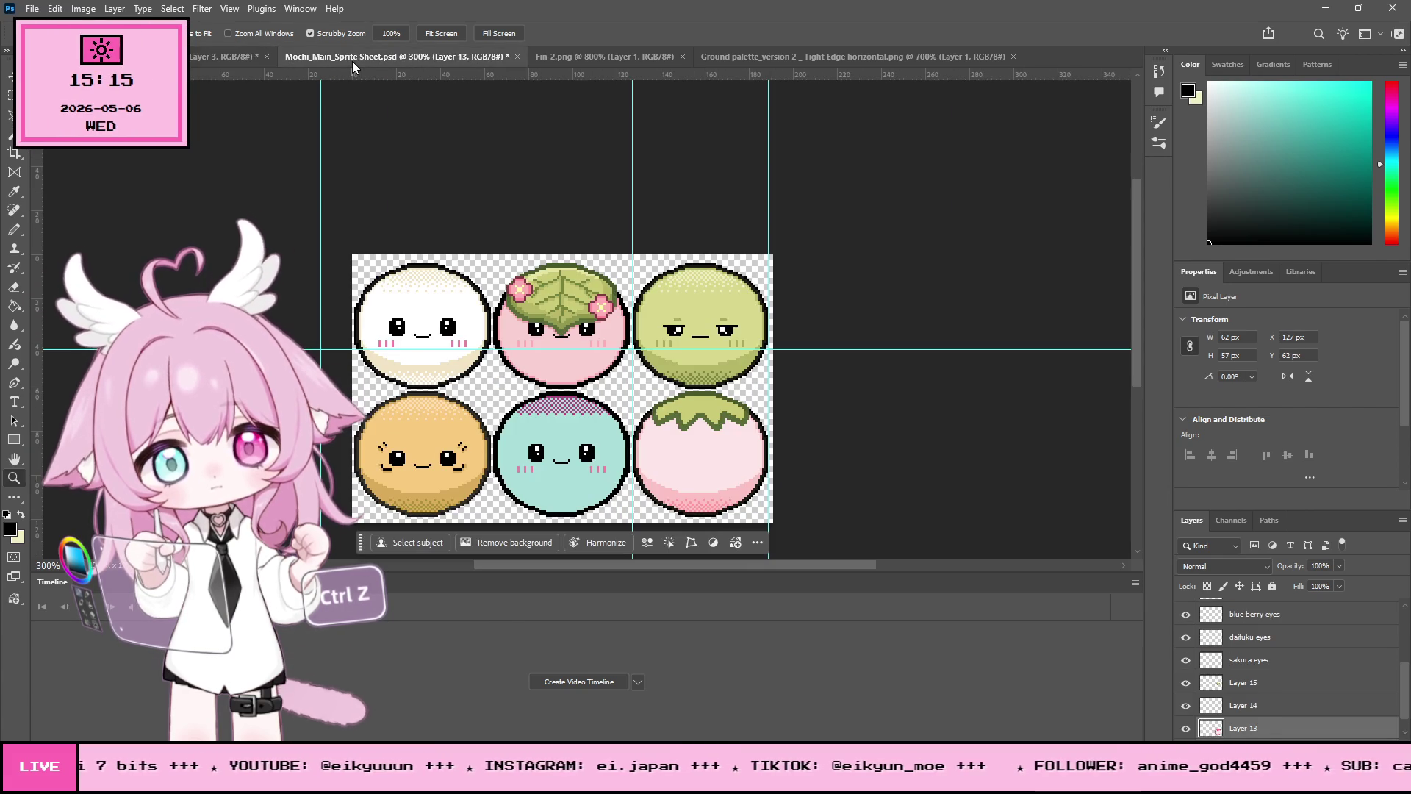
left_click(616, 59)
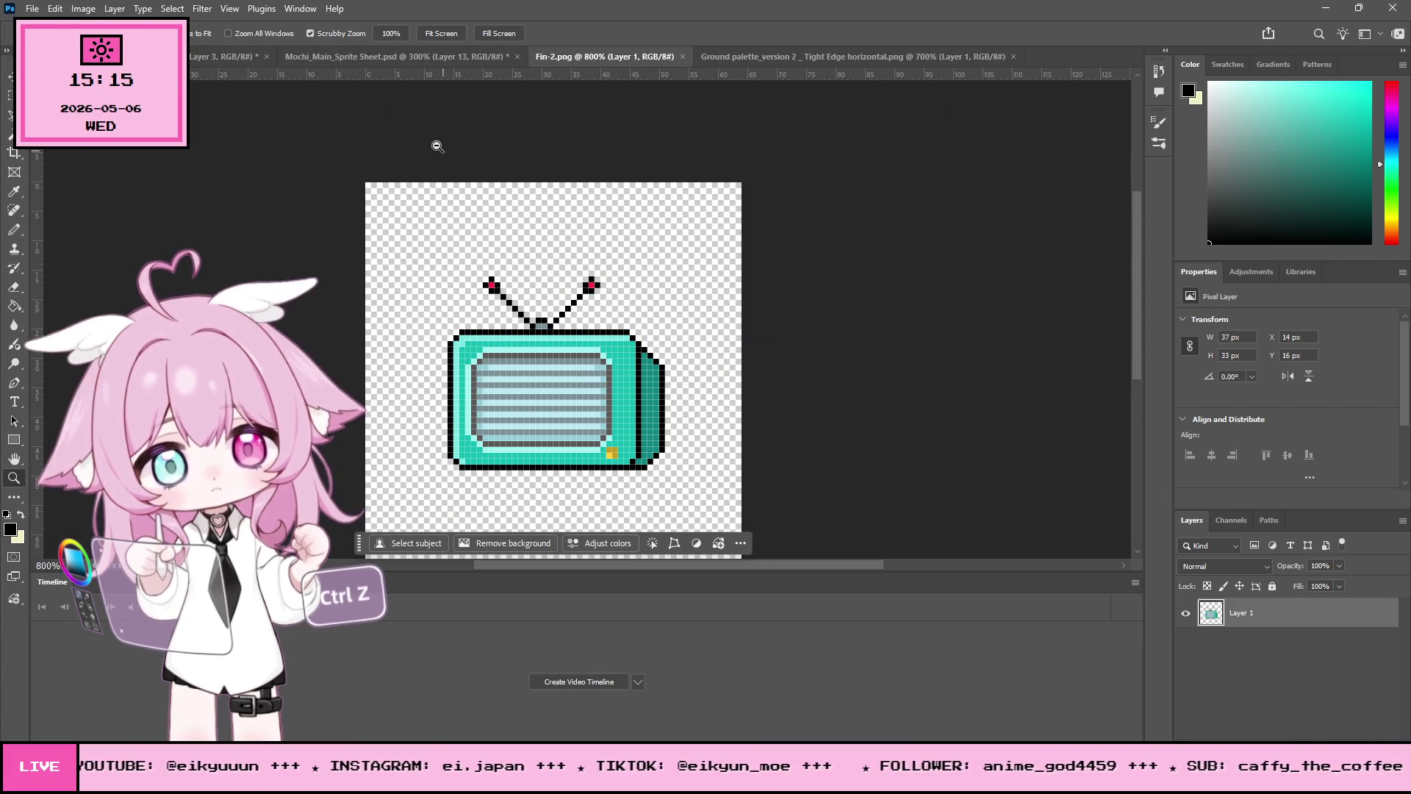
left_click(441, 58)
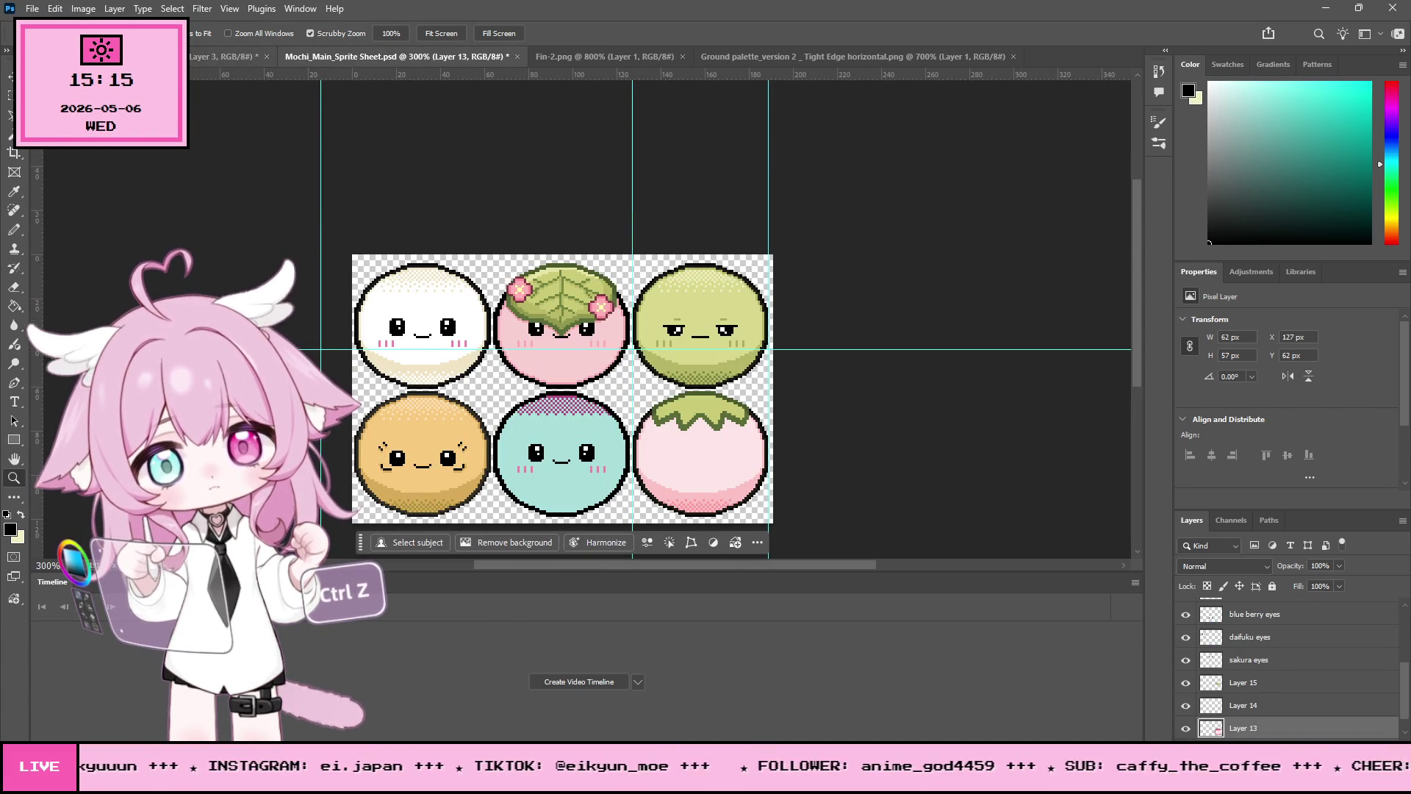
left_click(227, 57)
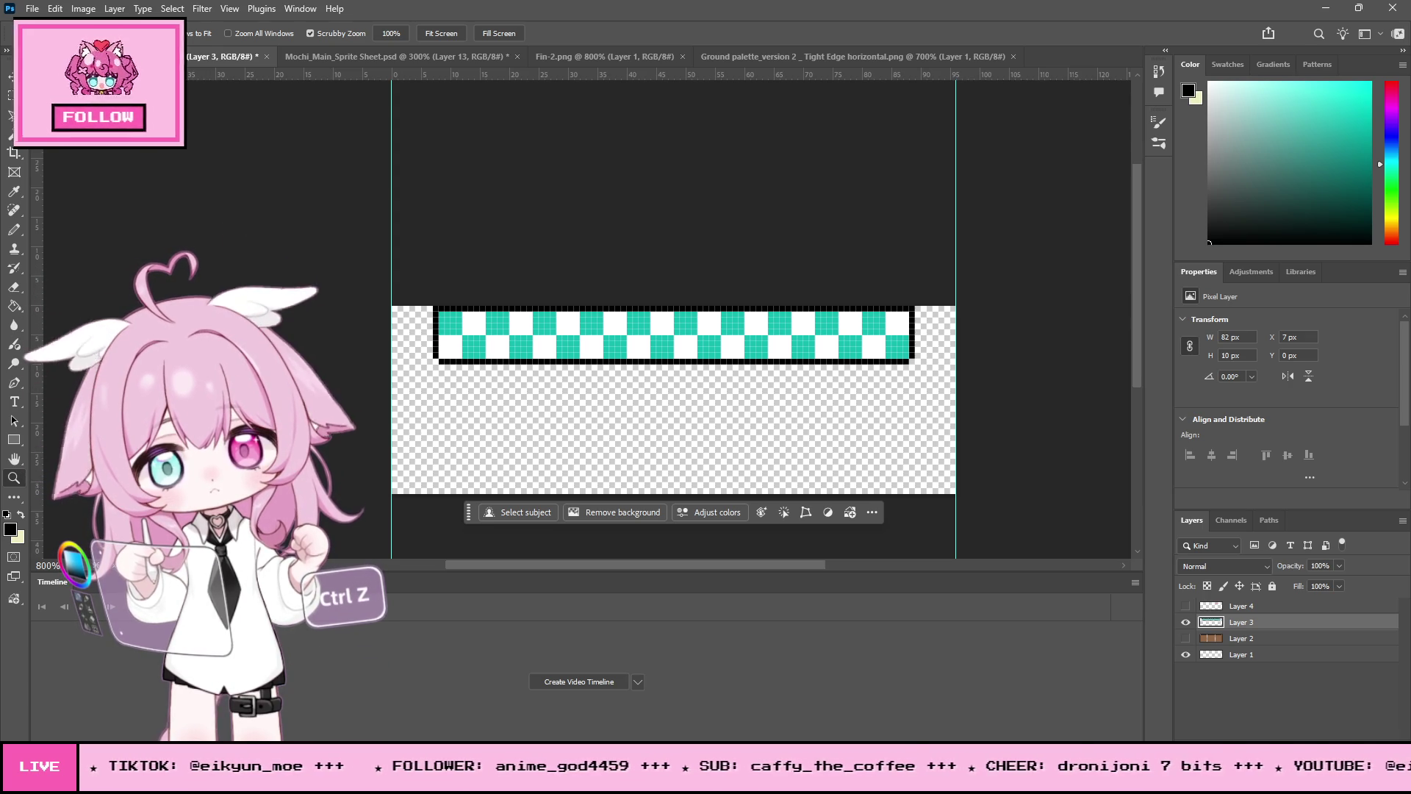
Step: Create a new Photoshop document 64 × 64 px in size
key("alt+f")
key("Return")
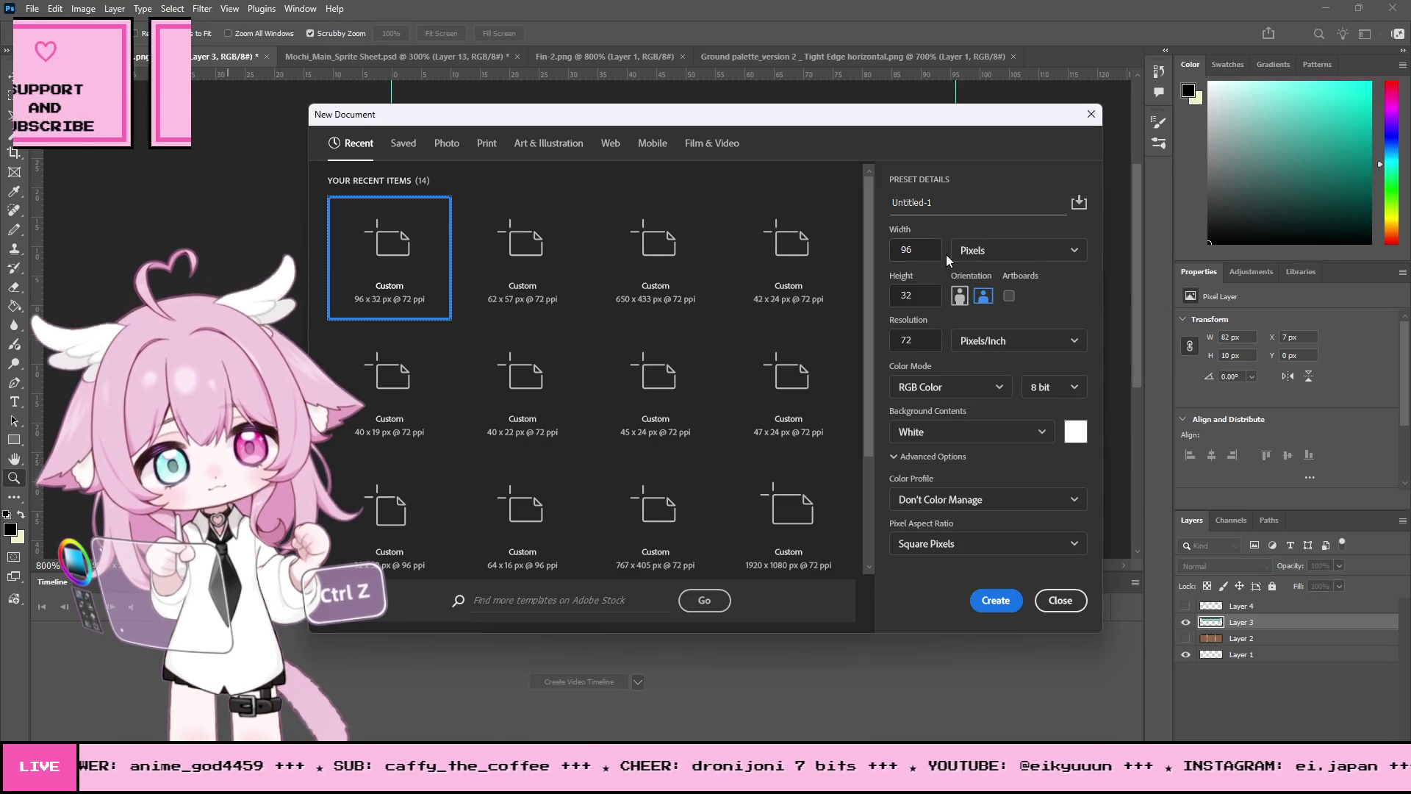
double_click(914, 248)
type("32")
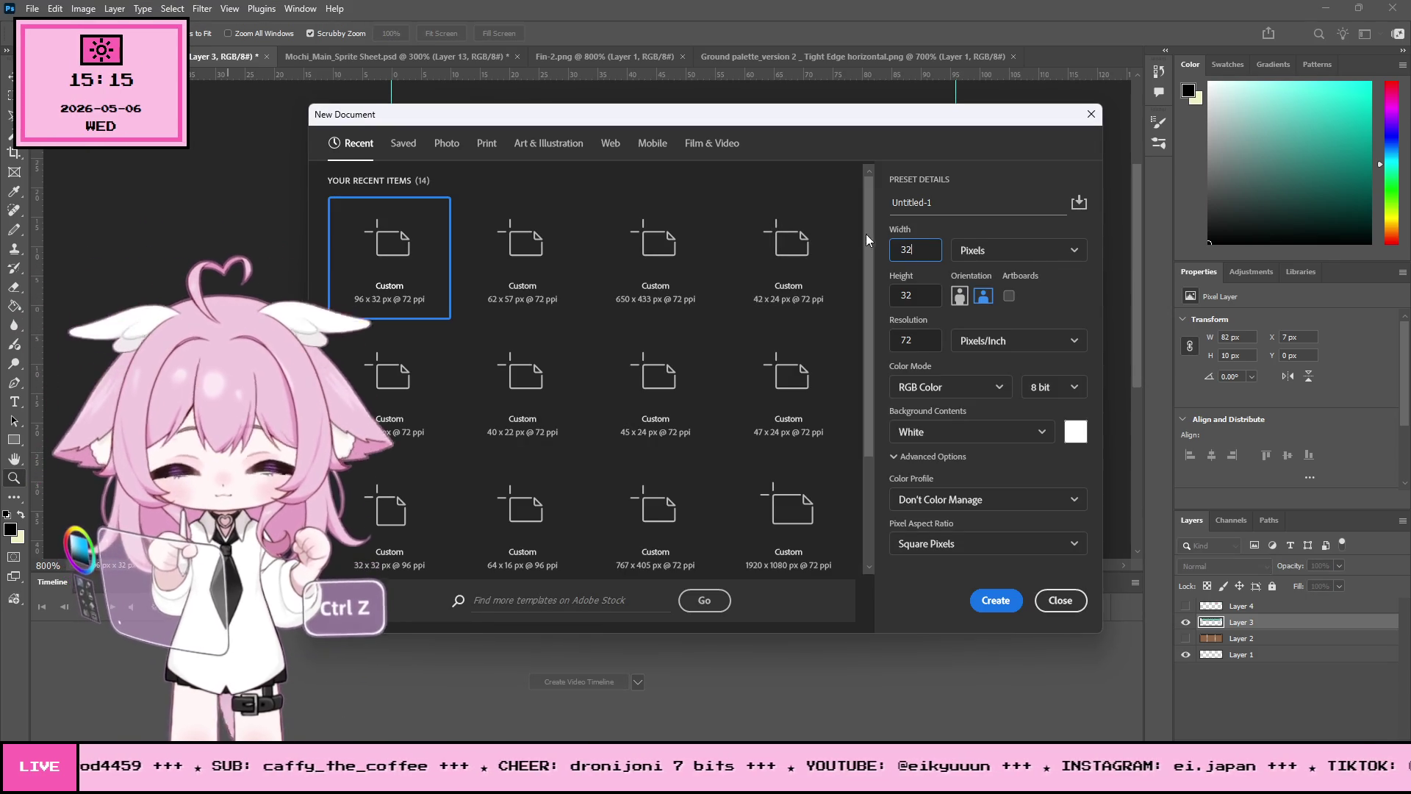
double_click(912, 249)
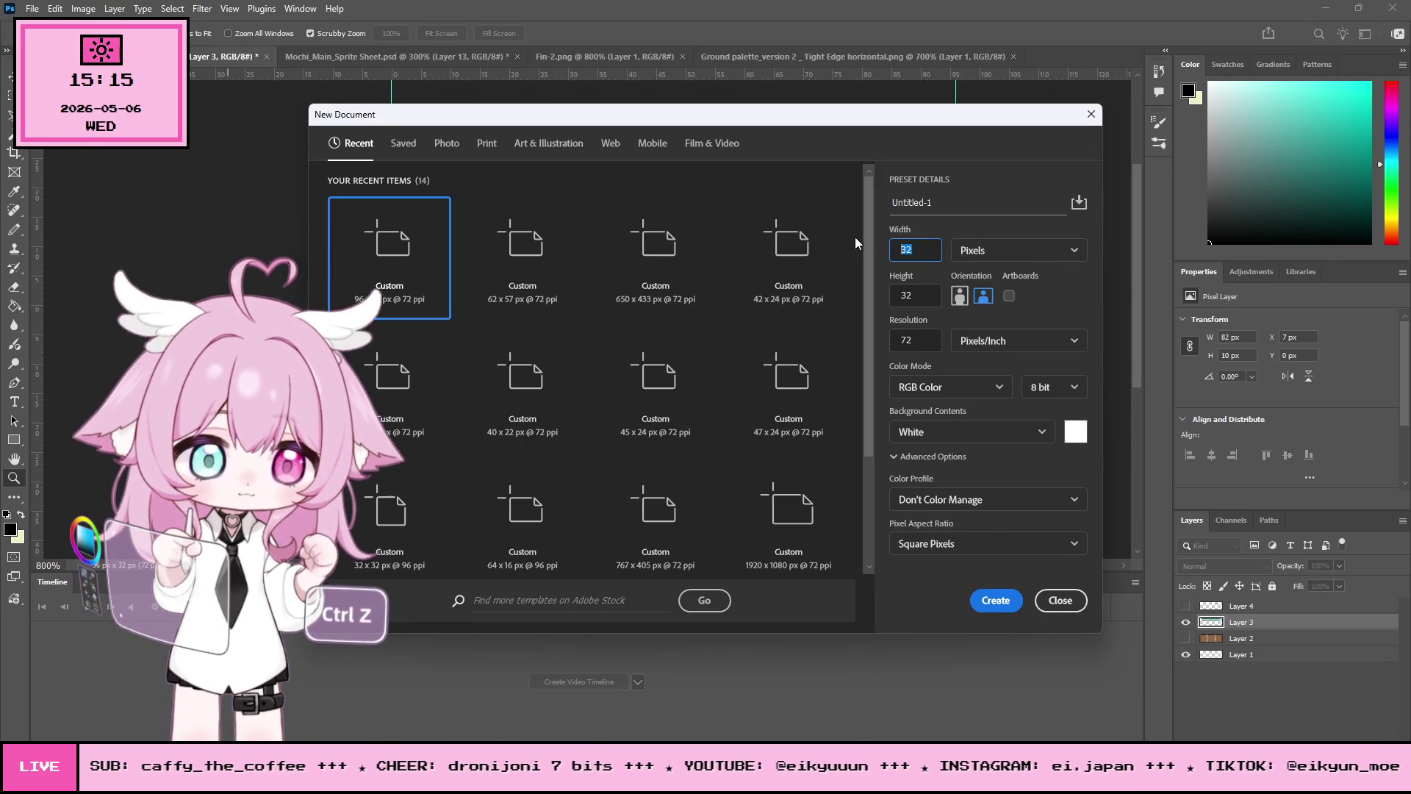
type("64")
key("Tab")
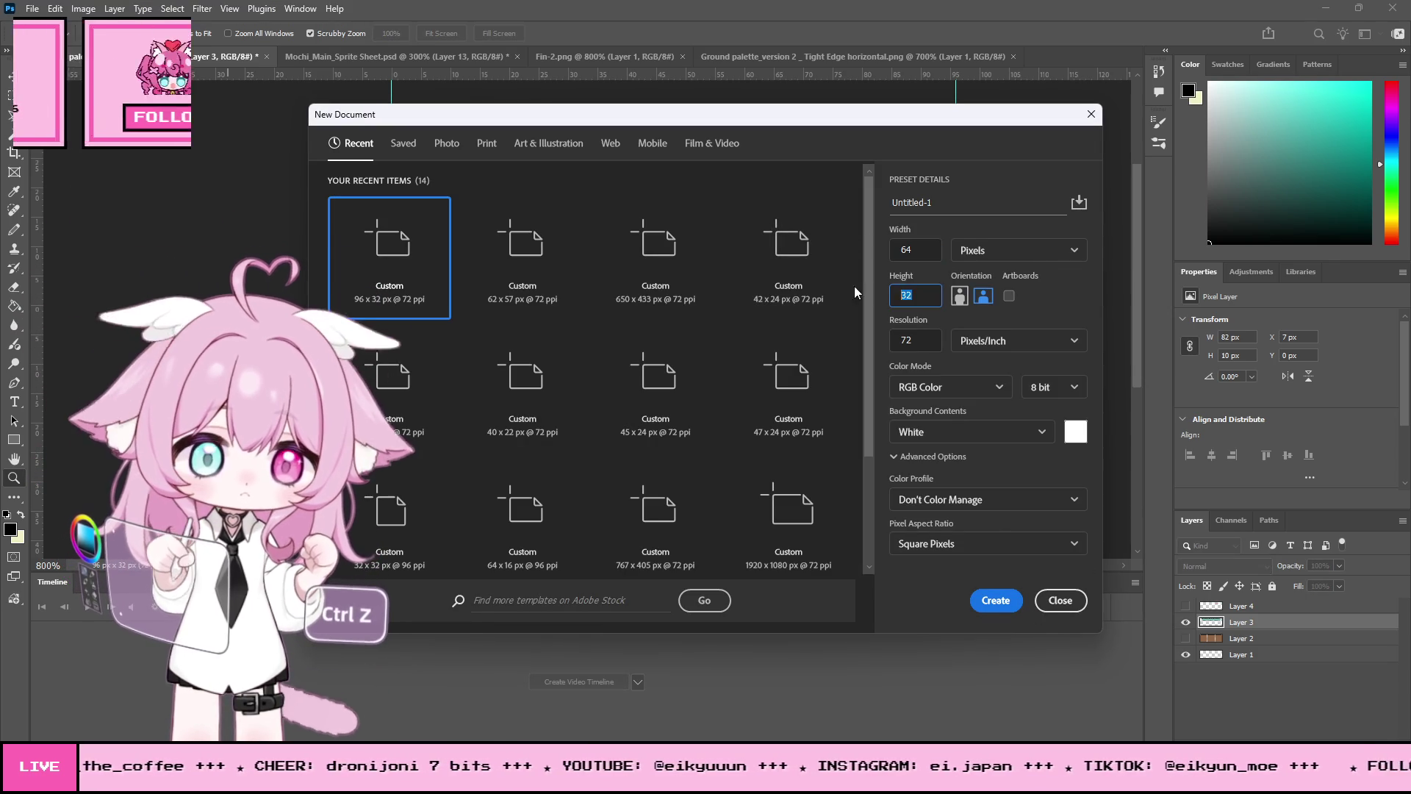
type("64")
left_click(1007, 613)
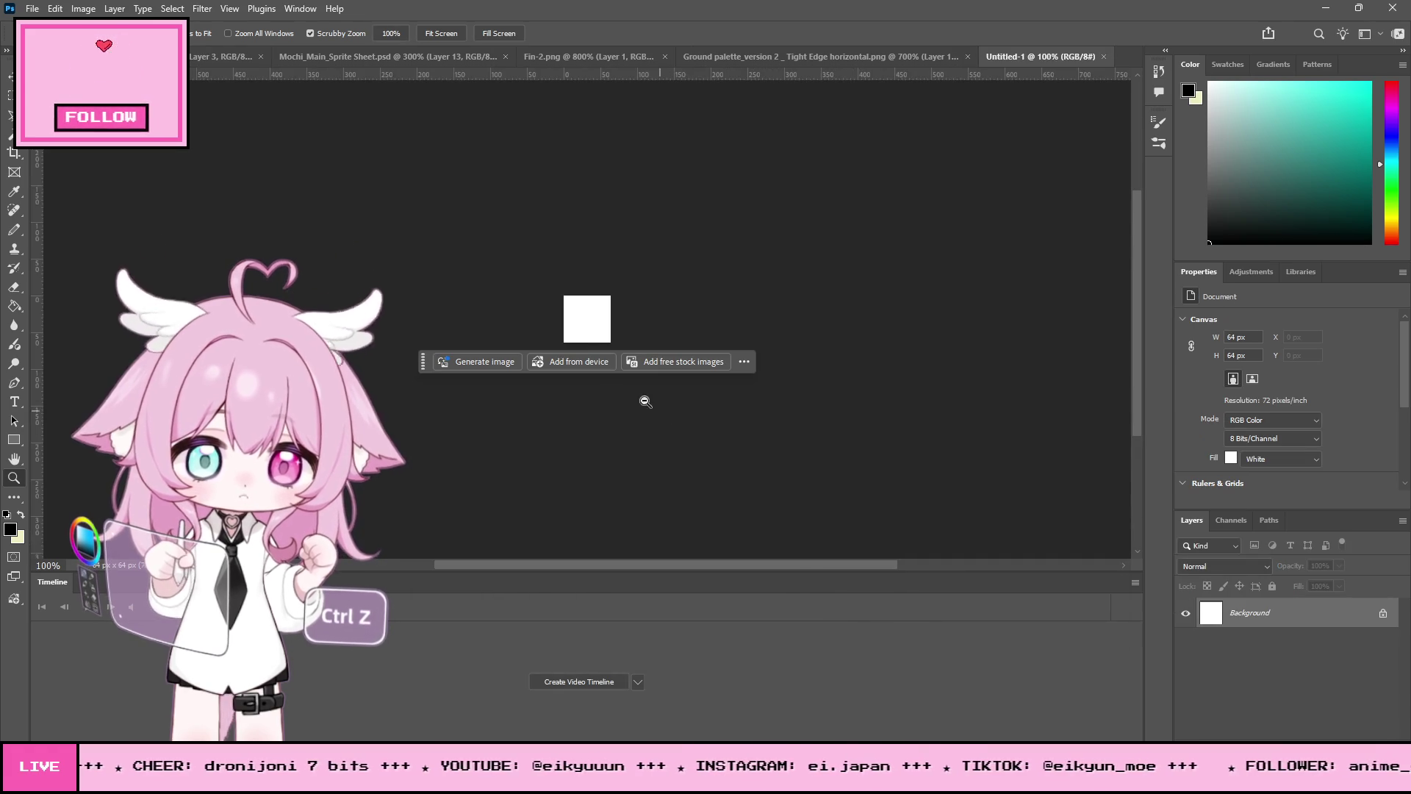
Step: Zoom in on the canvas, add a new Layer 1 and delete the white Background layer
left_click(601, 313)
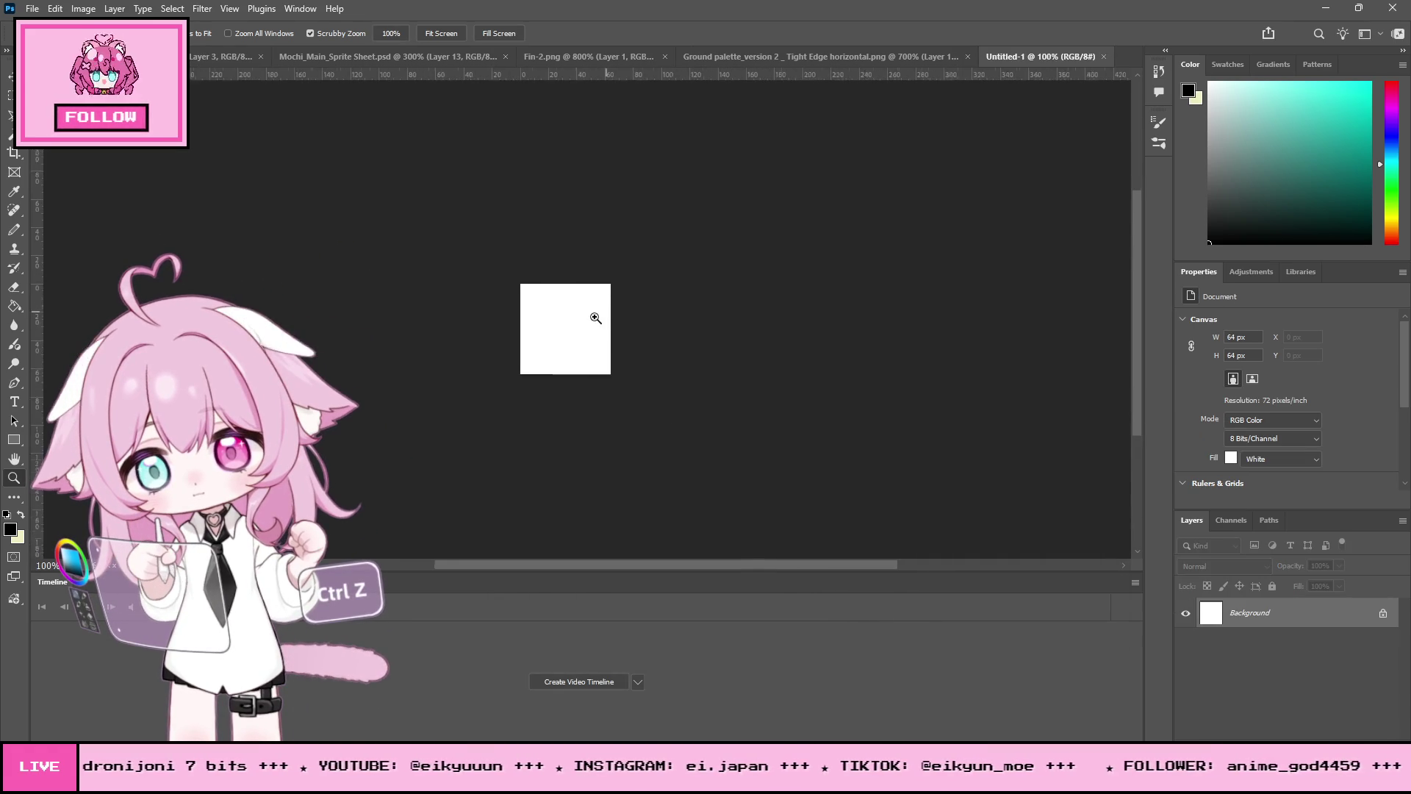
left_click(548, 312)
left_click(552, 313)
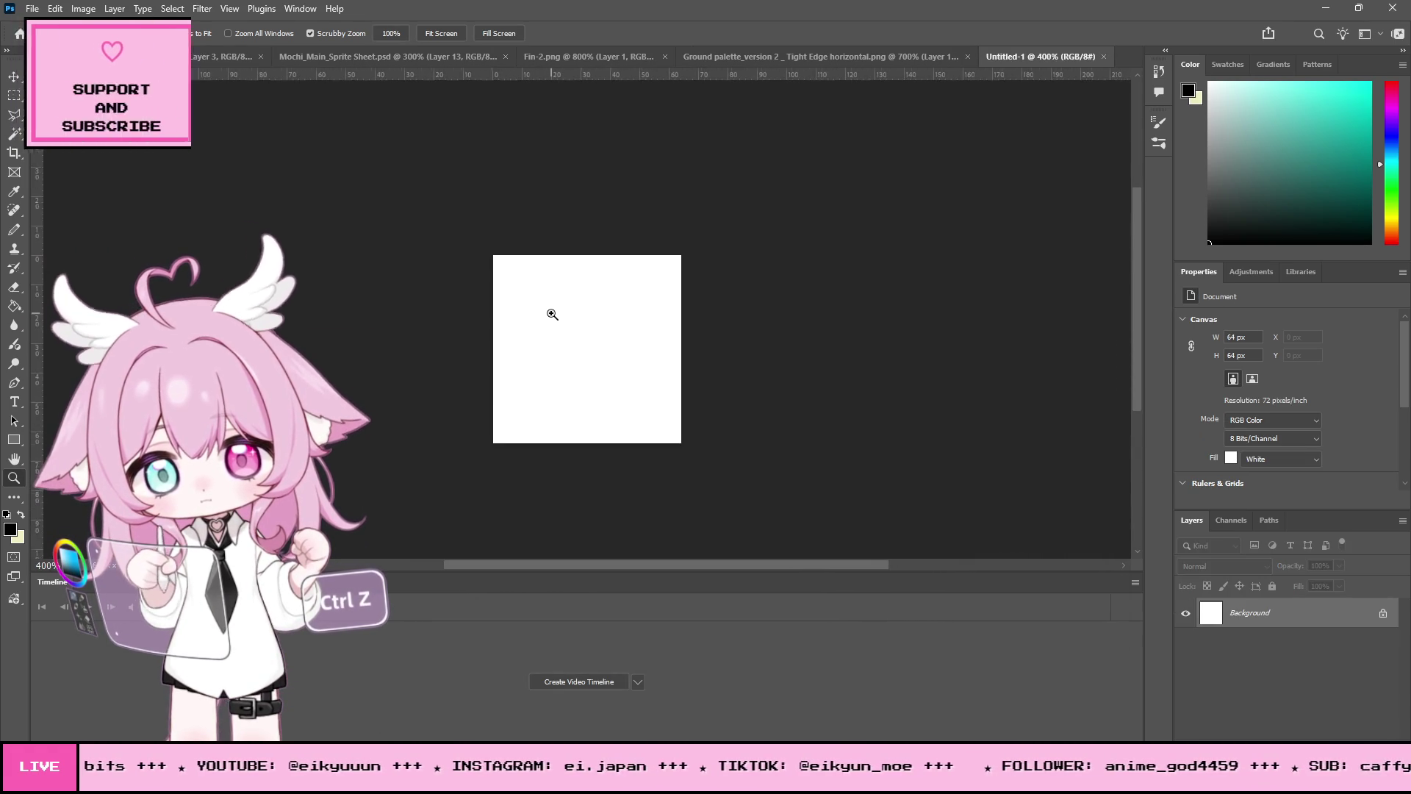
left_click(552, 311)
left_click(552, 310)
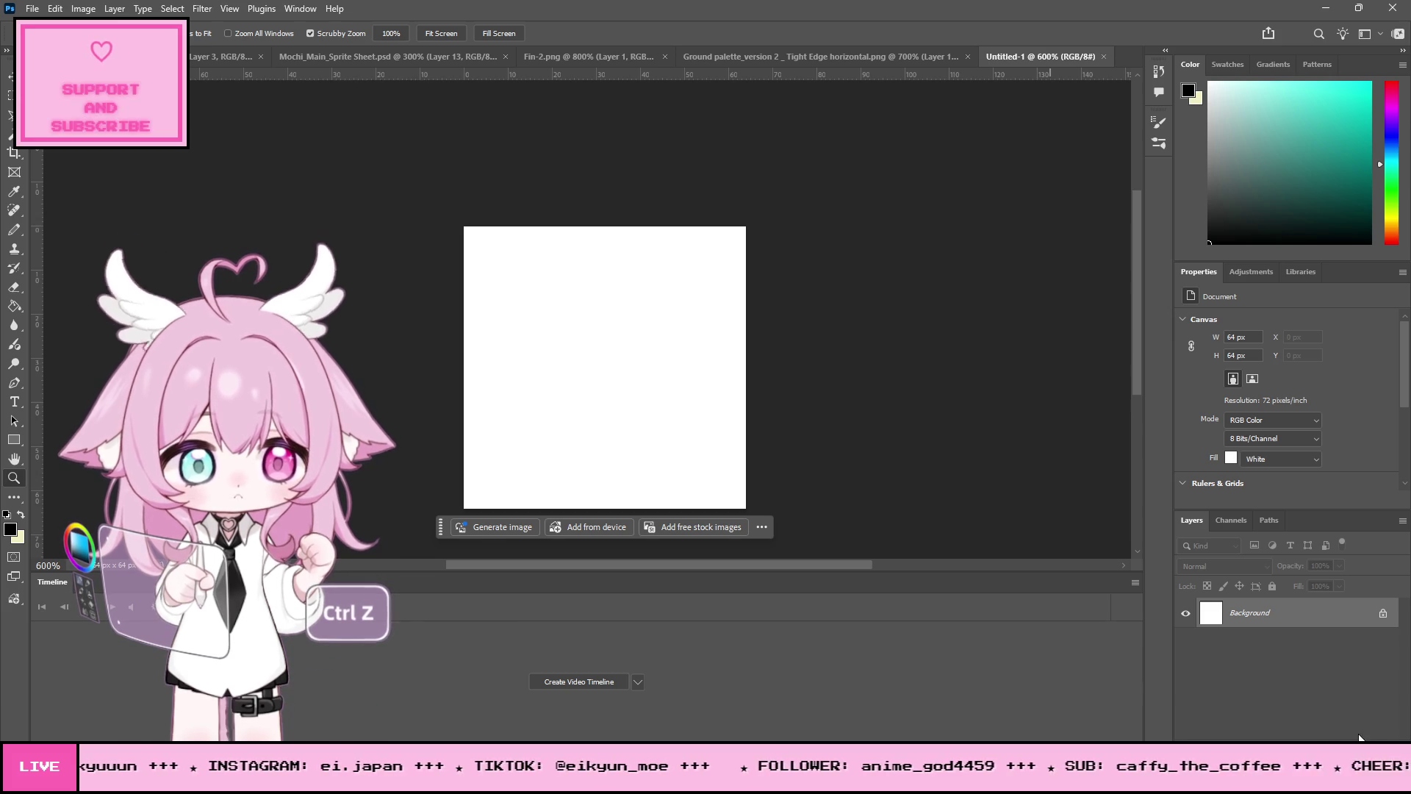
key("ctrl+shift+alt+n")
left_click(1250, 642)
key("Delete")
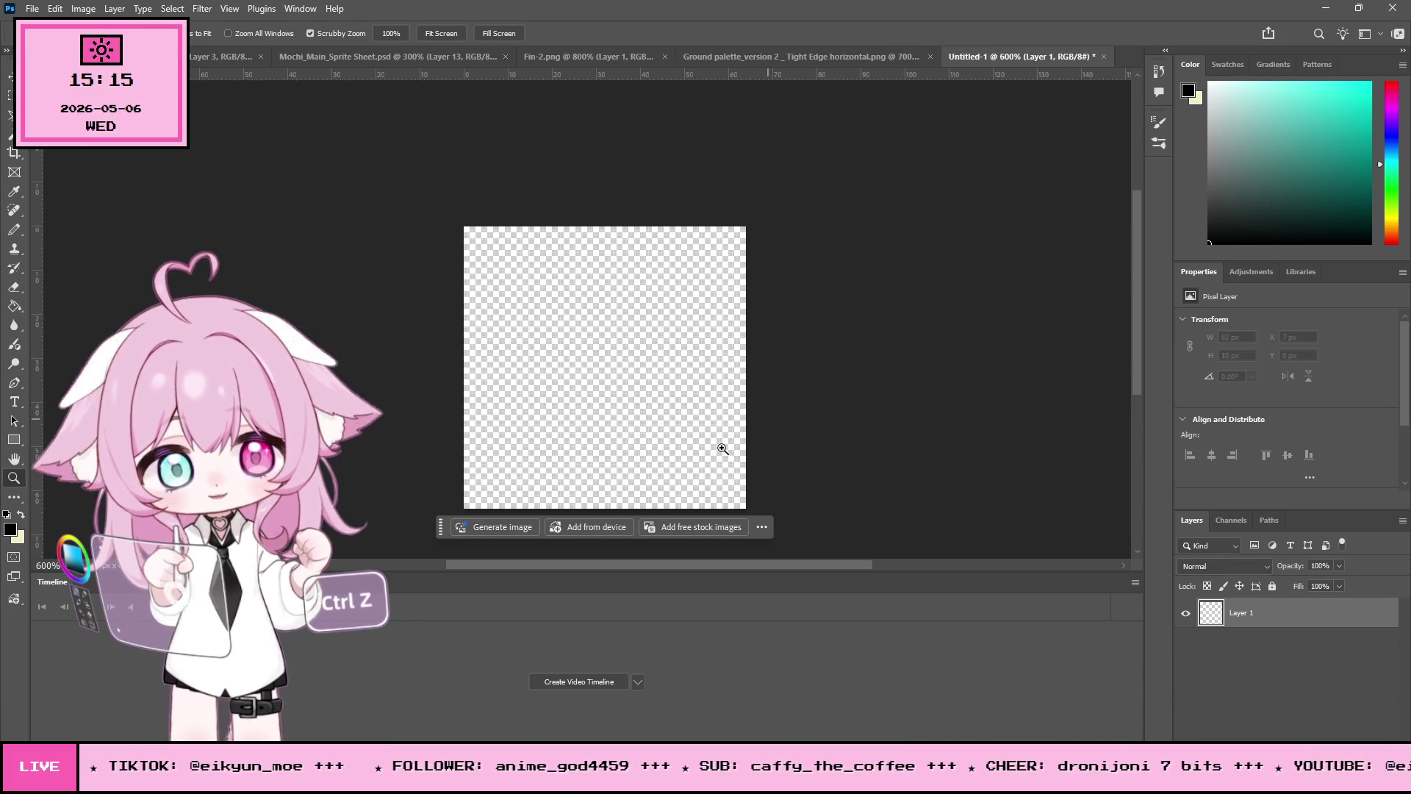
Step: Pencil a thin black pole outline with a small square knob at its top
key("b")
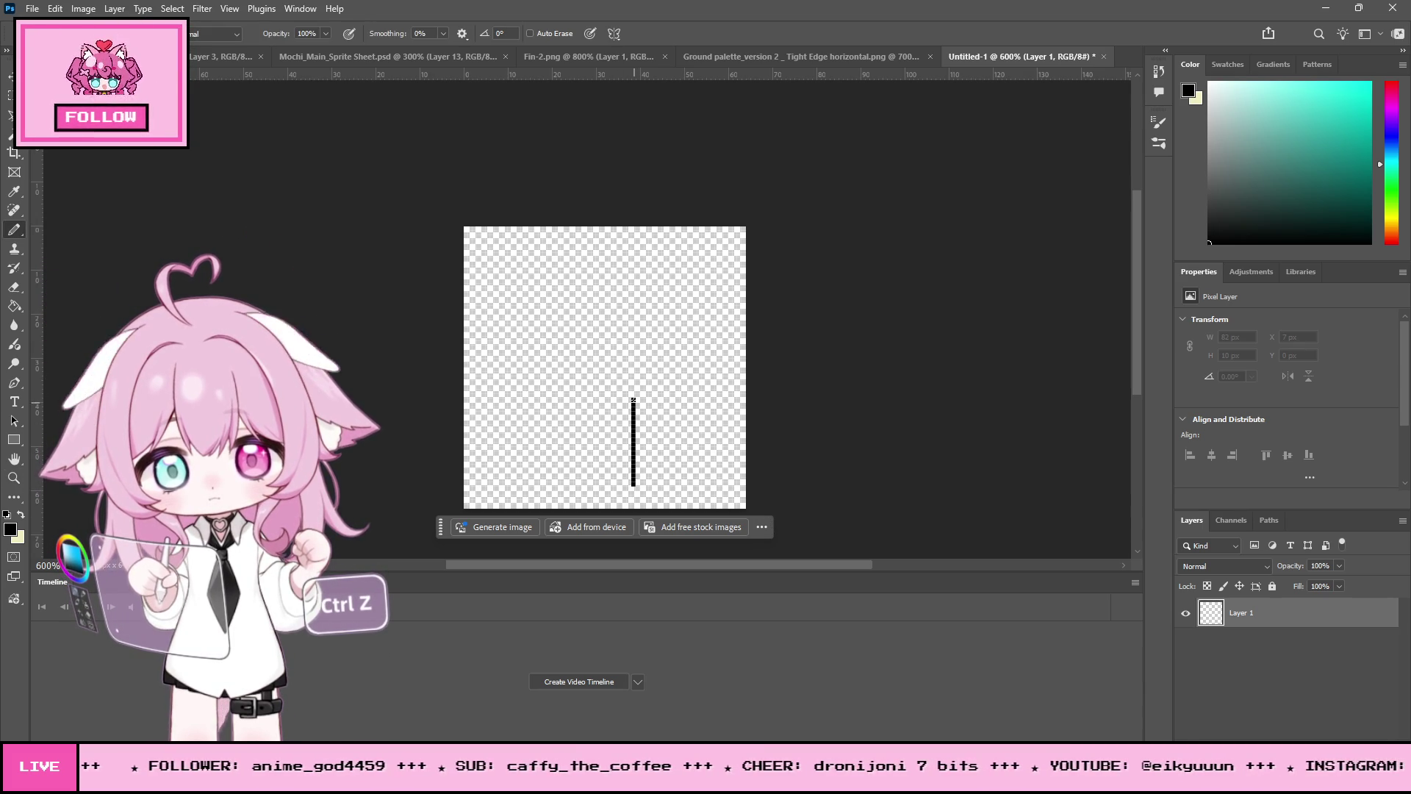
key("ctrl+z")
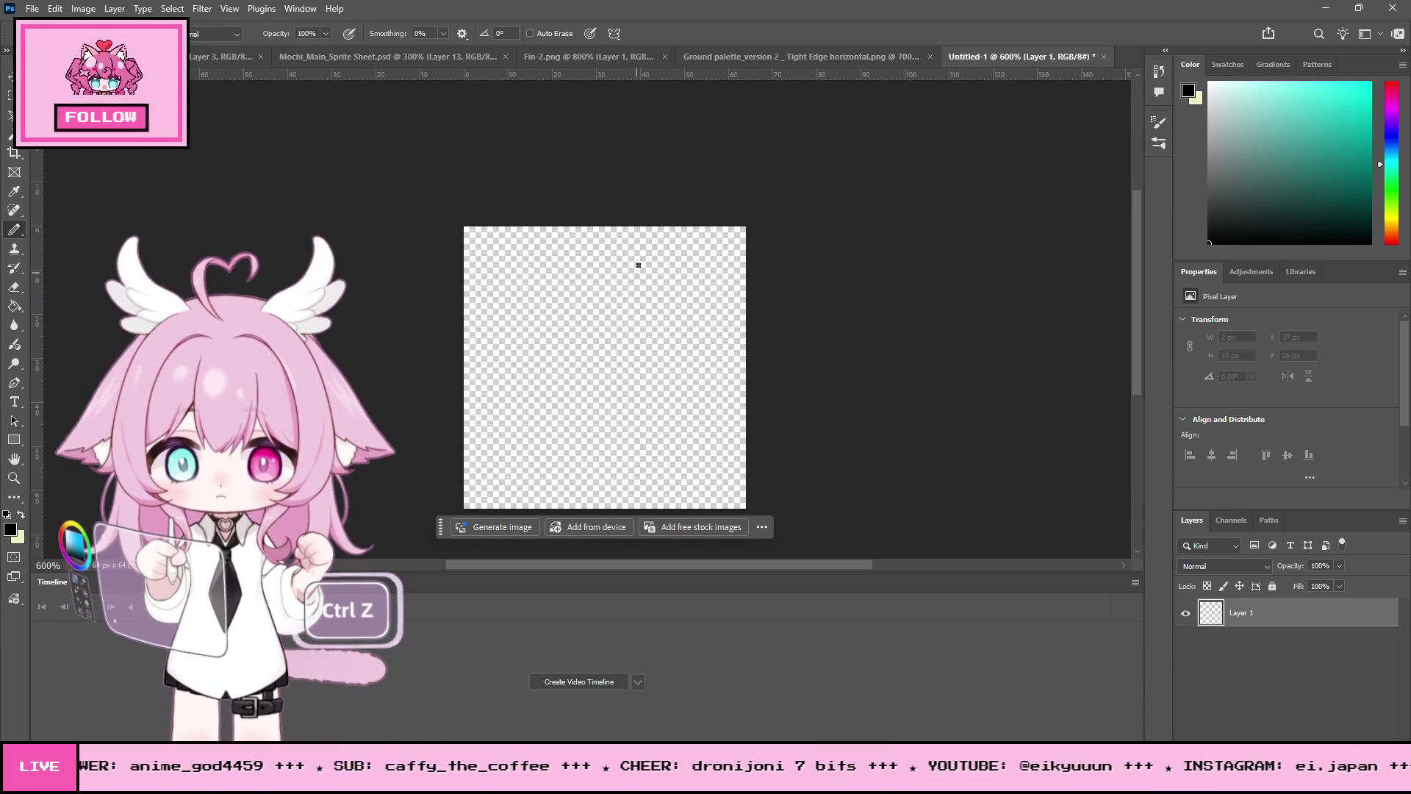
left_click_drag(638, 279, 637, 491)
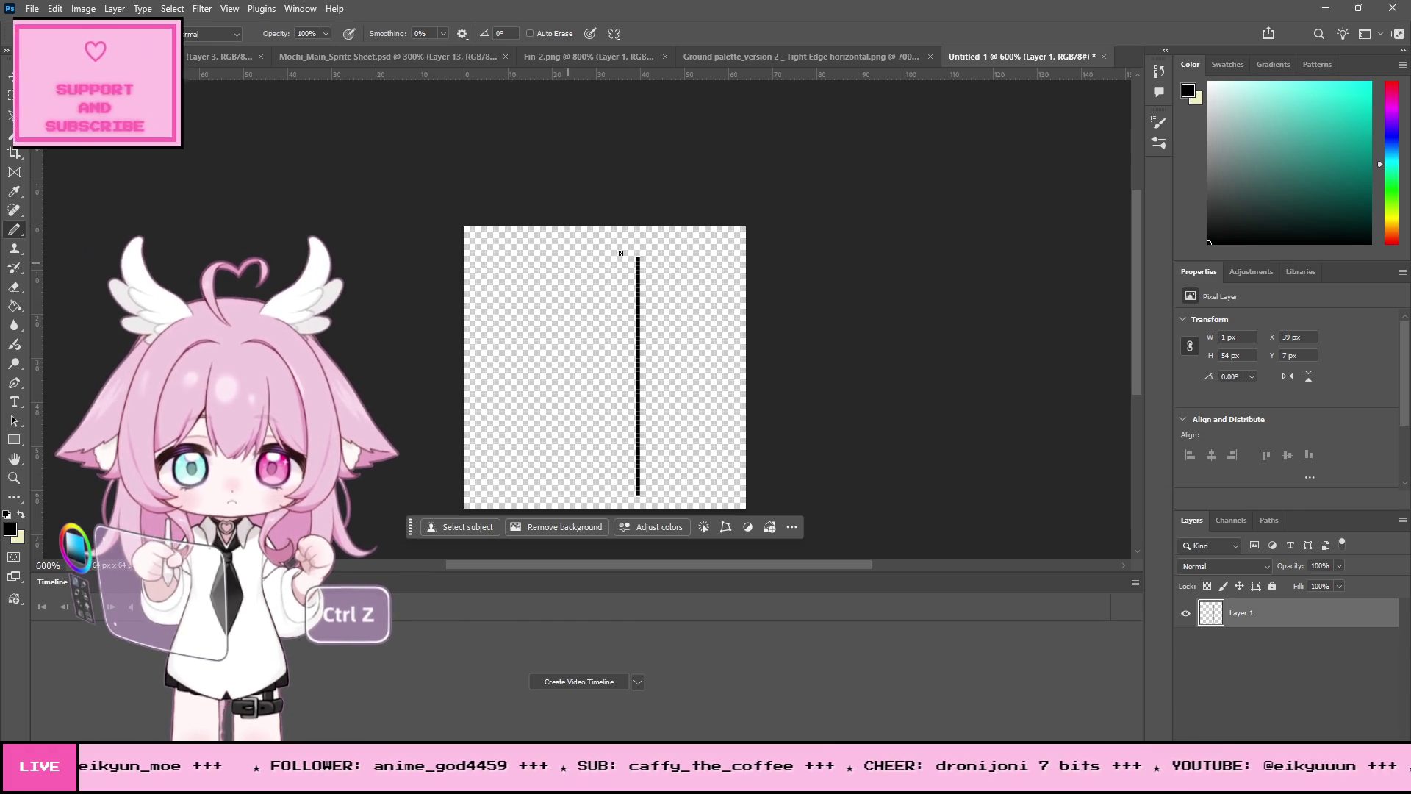
left_click_drag(626, 258, 624, 416)
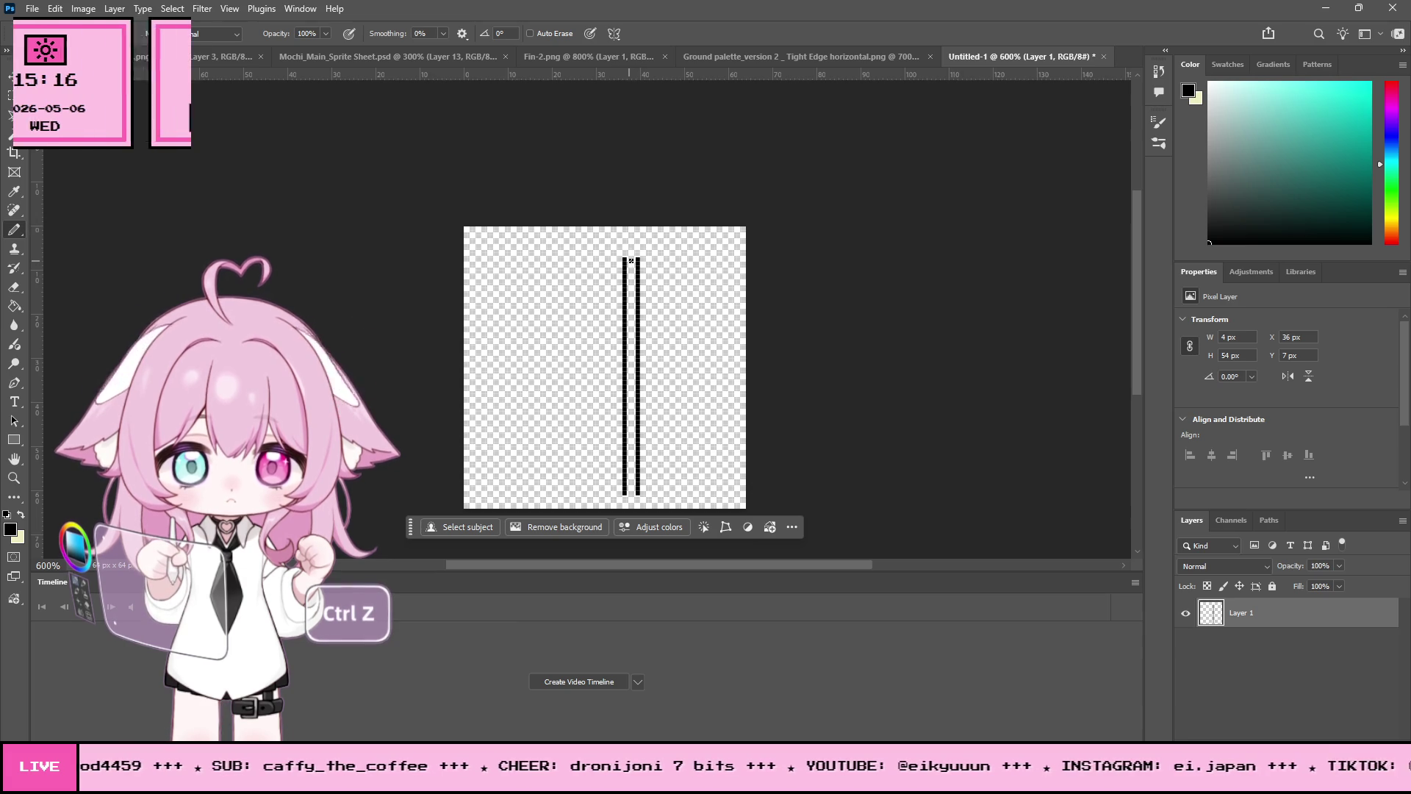
key("ctrl+z")
left_click_drag(628, 258, 622, 442)
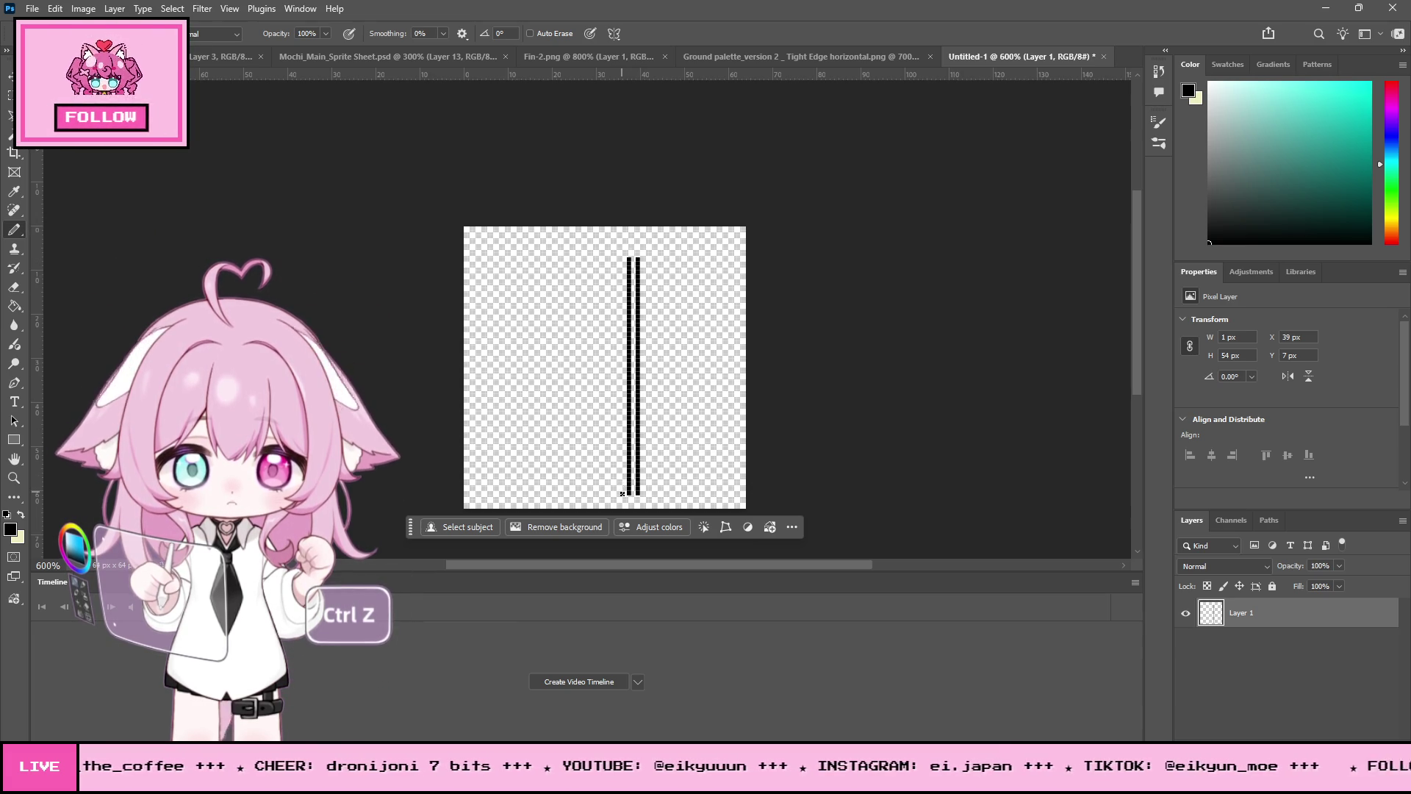
left_click_drag(626, 258, 642, 252)
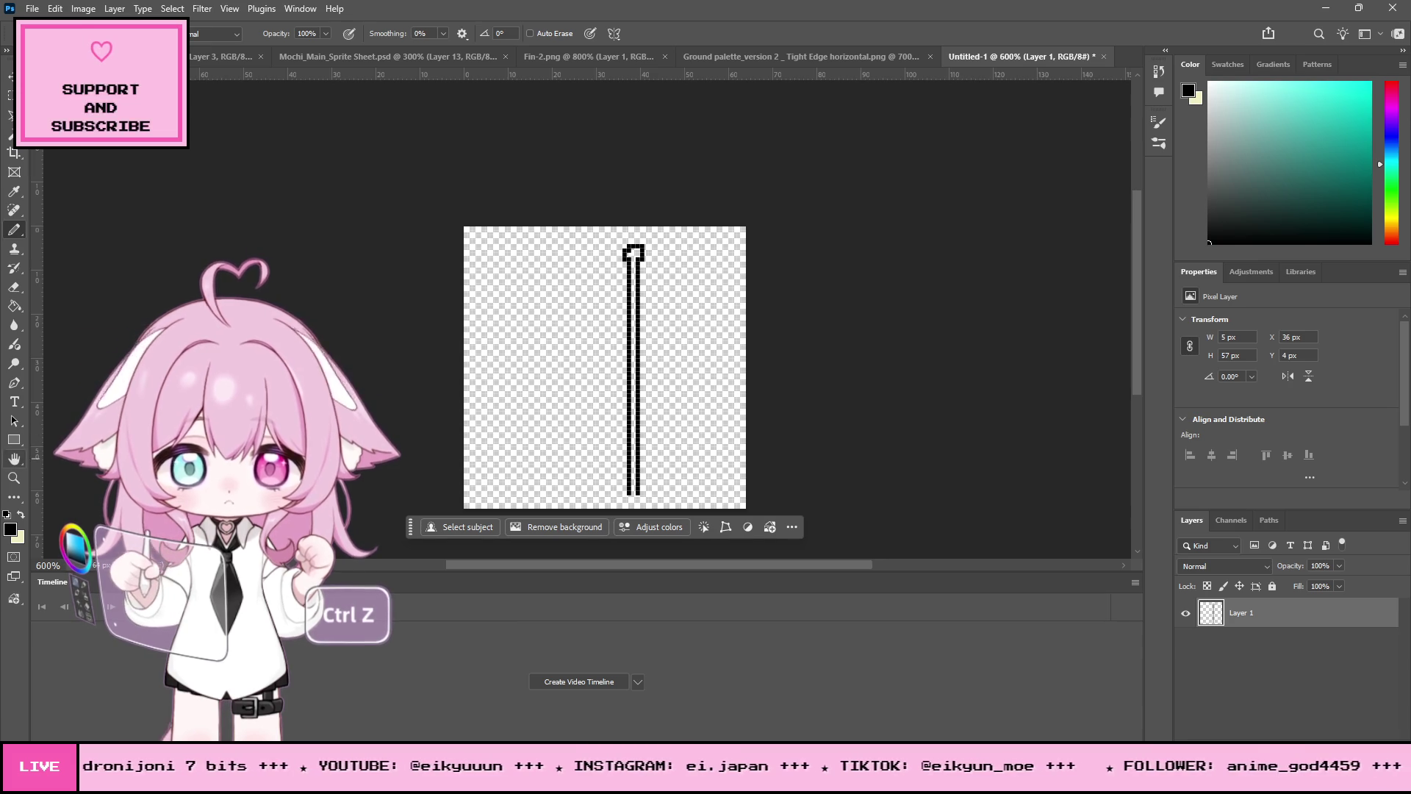
left_click(14, 474)
left_click(632, 247)
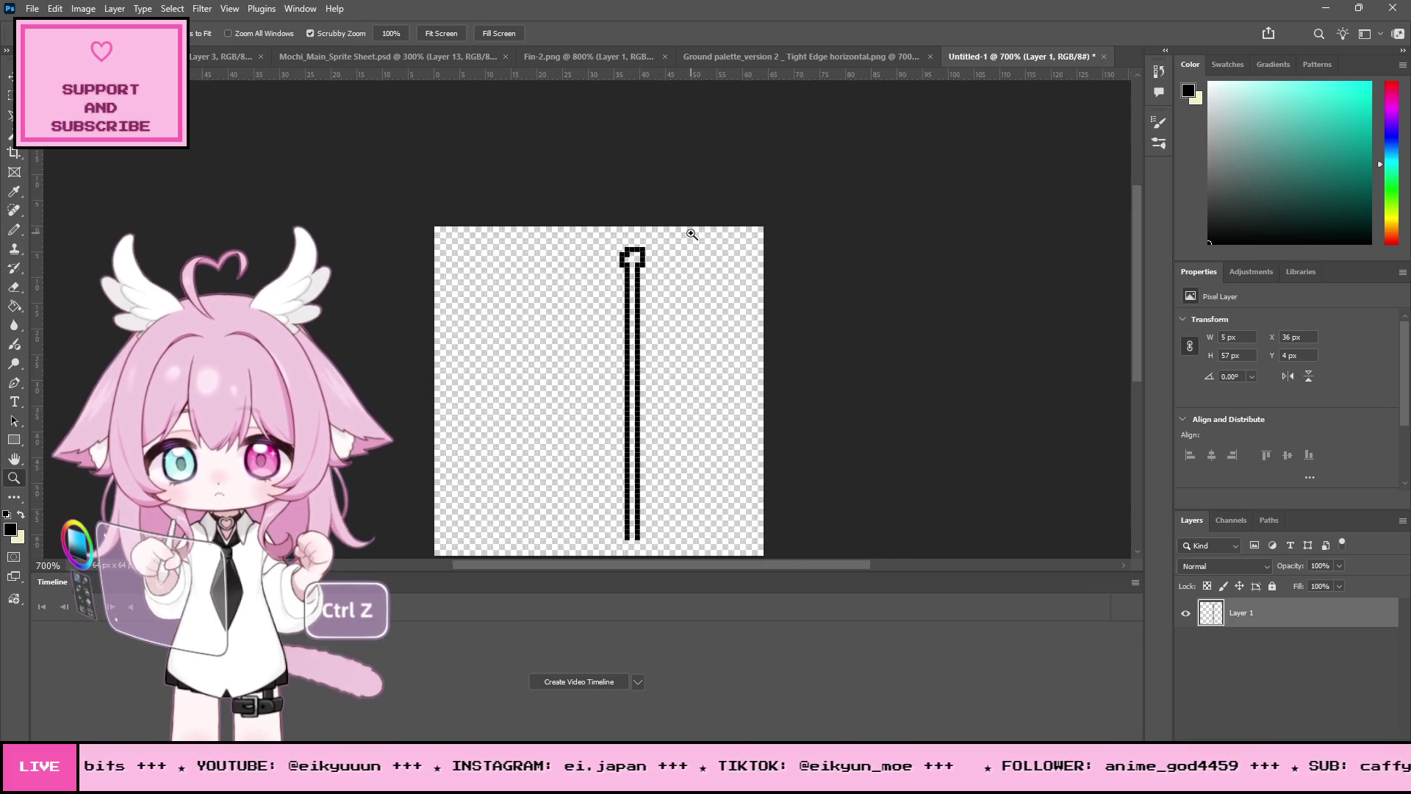
Step: Zoom in on the pole's top and erase the stray pixels at the loop base
left_click(621, 247)
left_click(622, 247)
left_click(622, 247)
key("e")
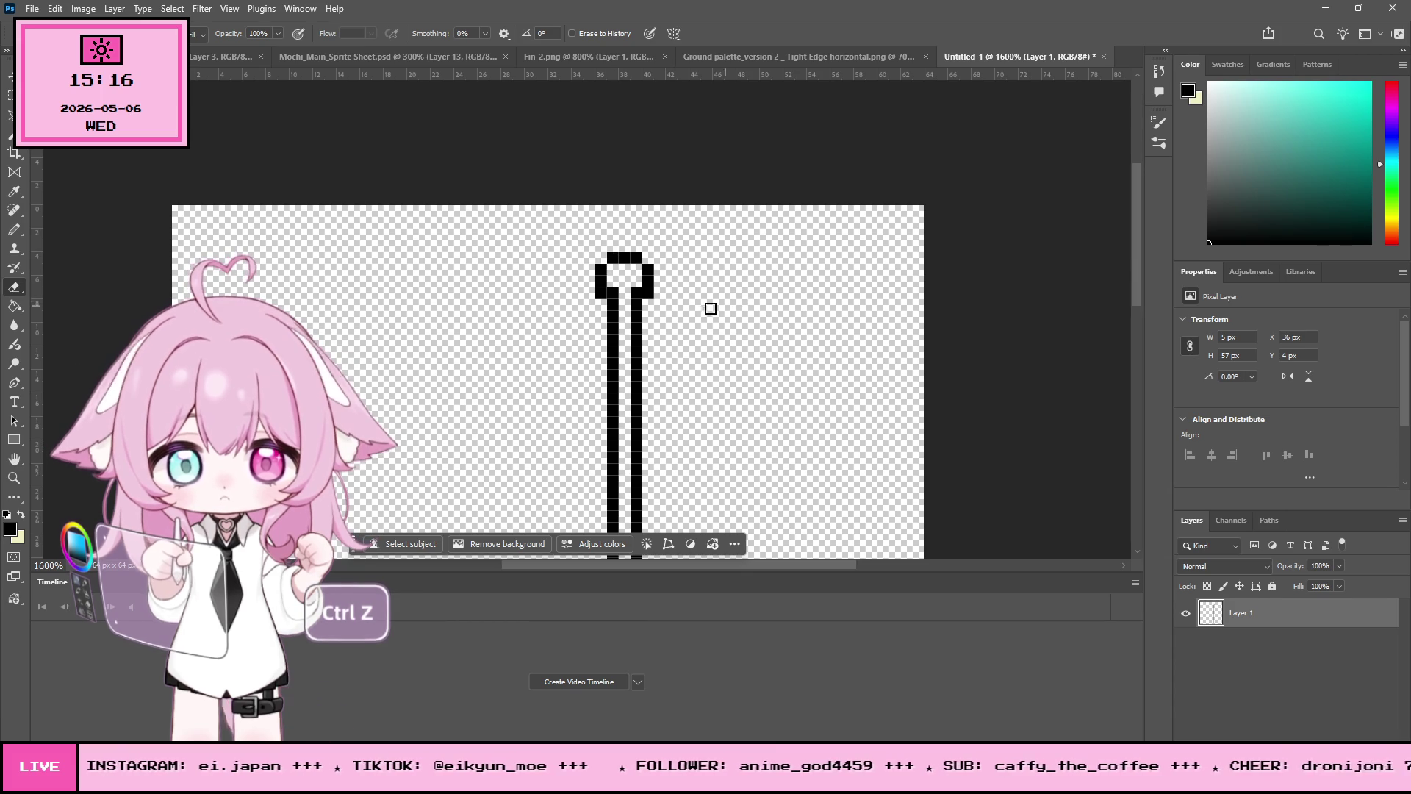
left_click(596, 295)
left_click(648, 293)
Step: Zoom out to 800% and start a diagonal flag outline down-left from the cap
scroll(781, 289, "down", 5)
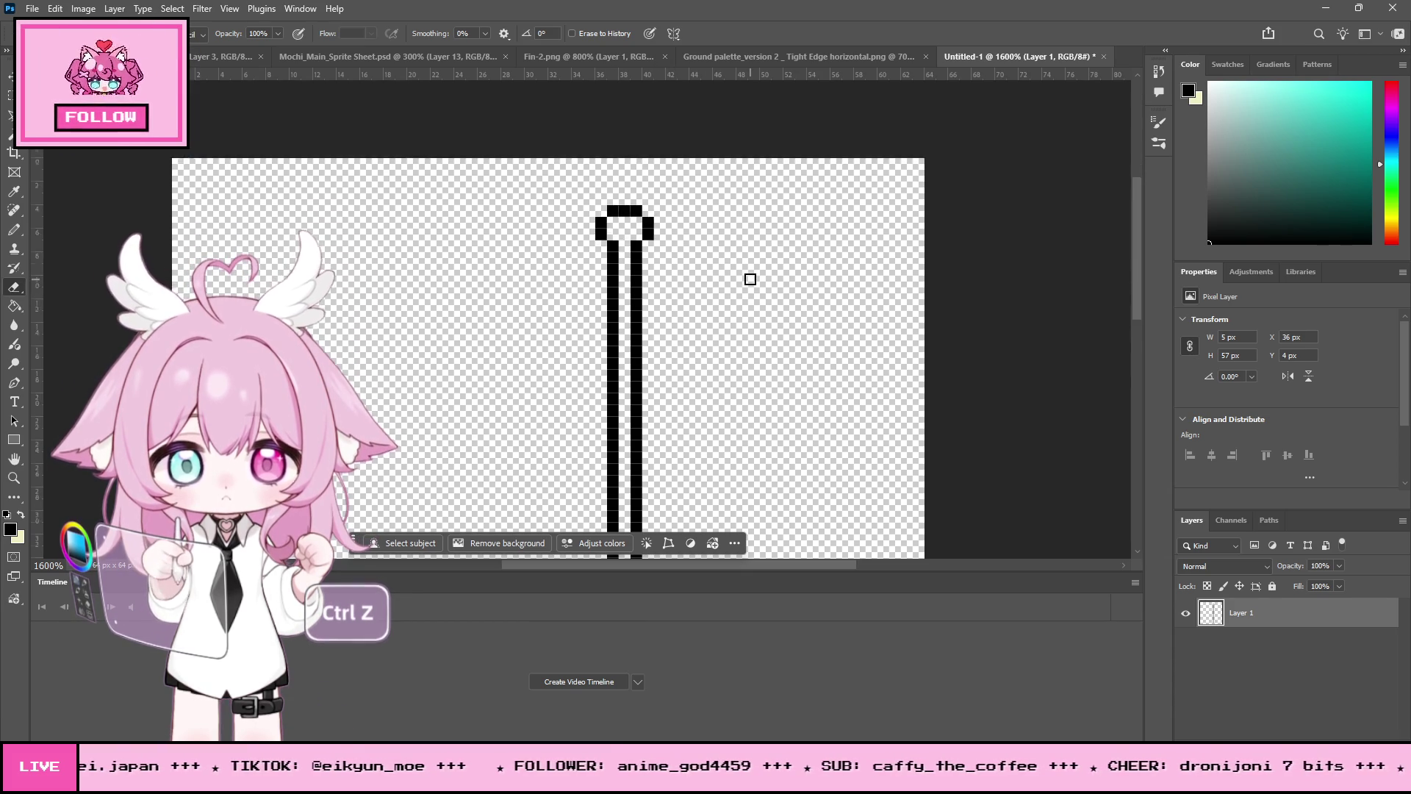
scroll(752, 270, "down", 5)
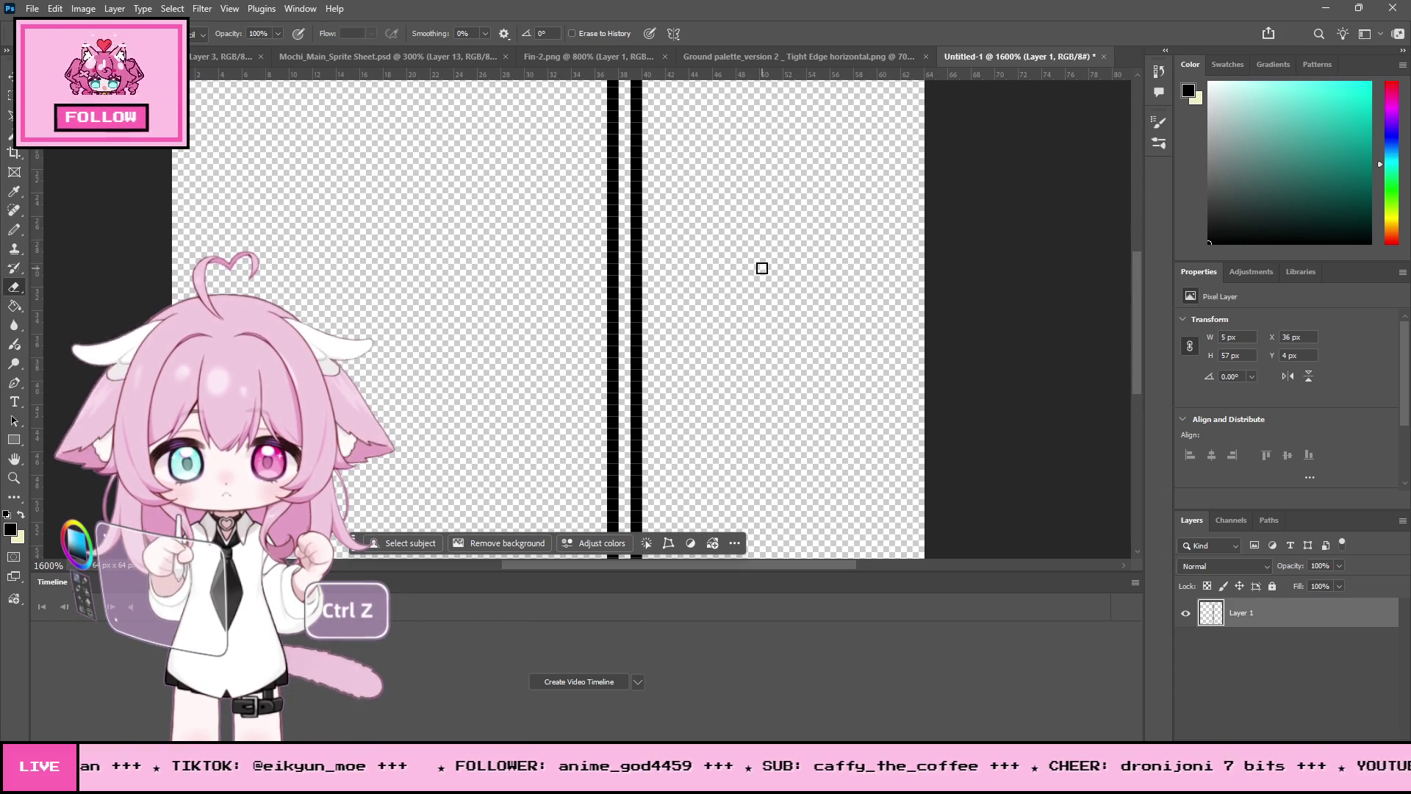
left_click(15, 479)
left_click(664, 313, "alt")
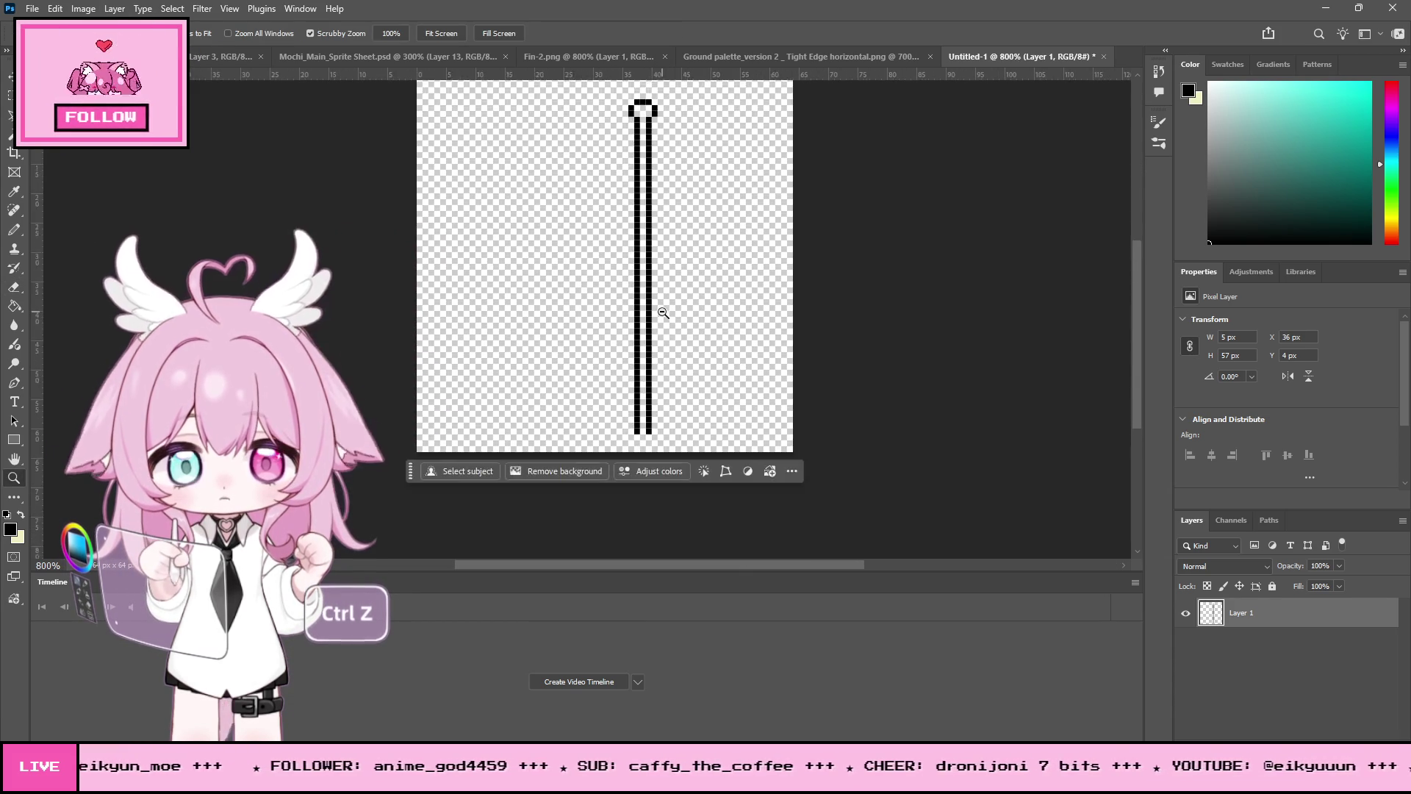
scroll(446, 302, "up", 2)
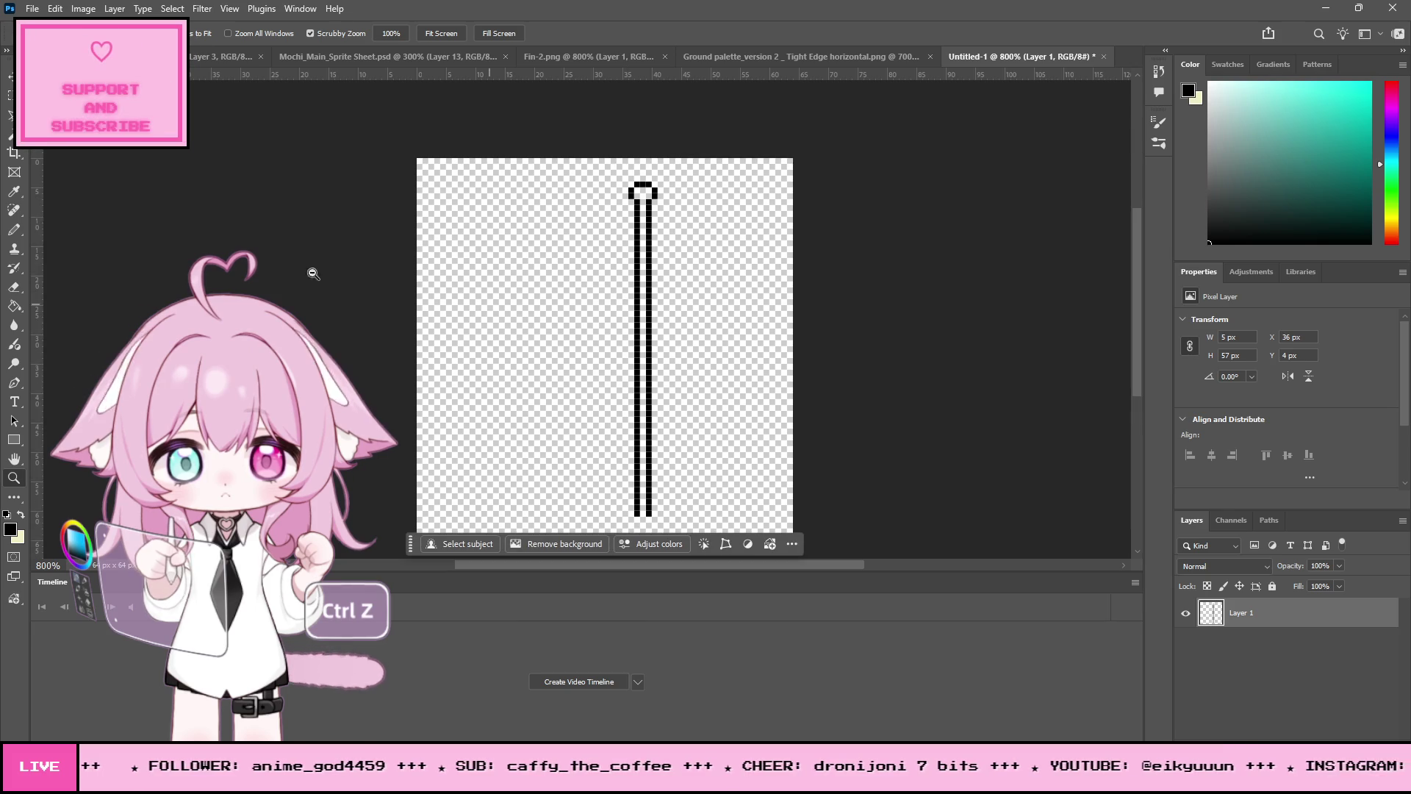
left_click(14, 229)
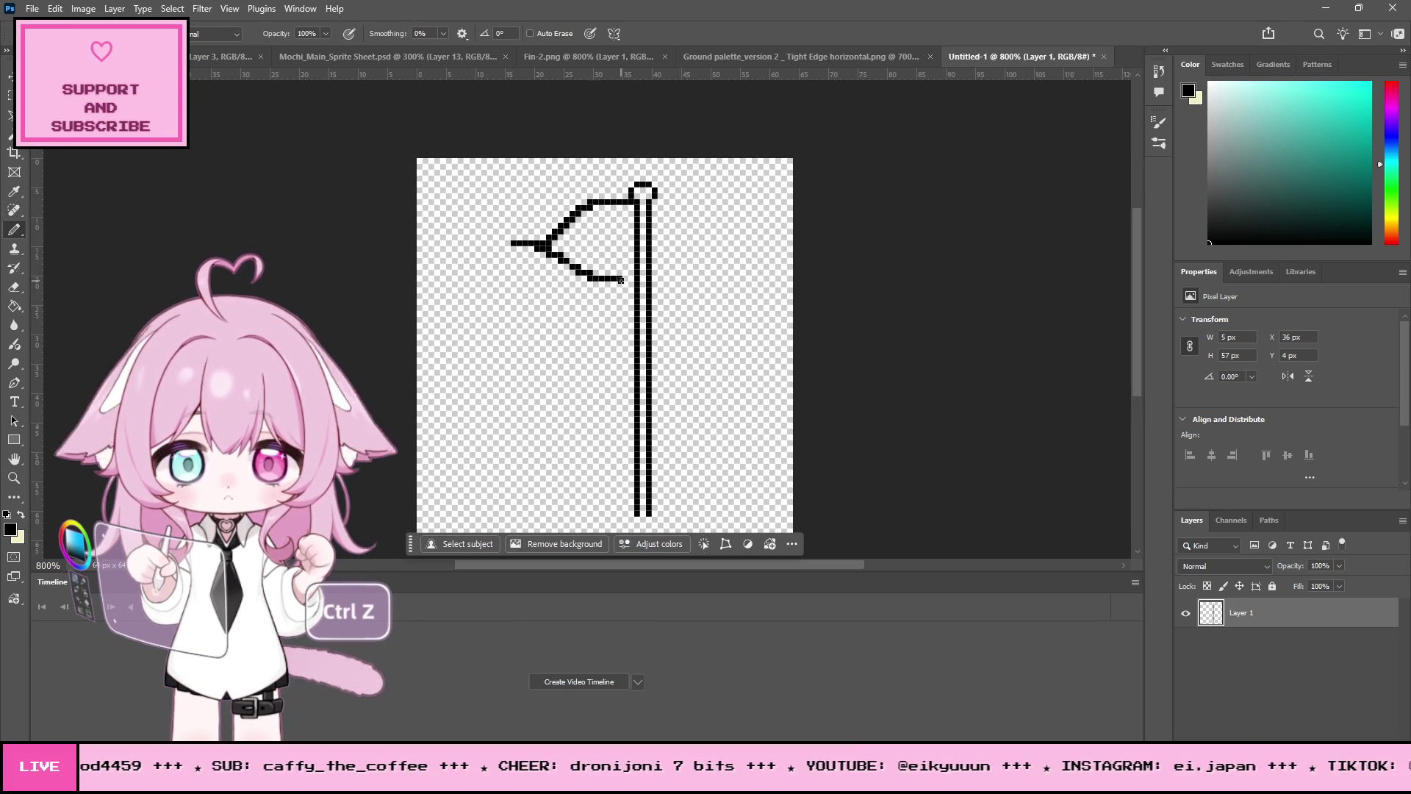
key("ctrl+z")
Step: Redraw the flag as a closed pointed outline whose lower edge curves back to the pole
mouse_move(630, 200)
left_mouse_down()
mouse_move(592, 203)
mouse_move(534, 246)
left_mouse_up()
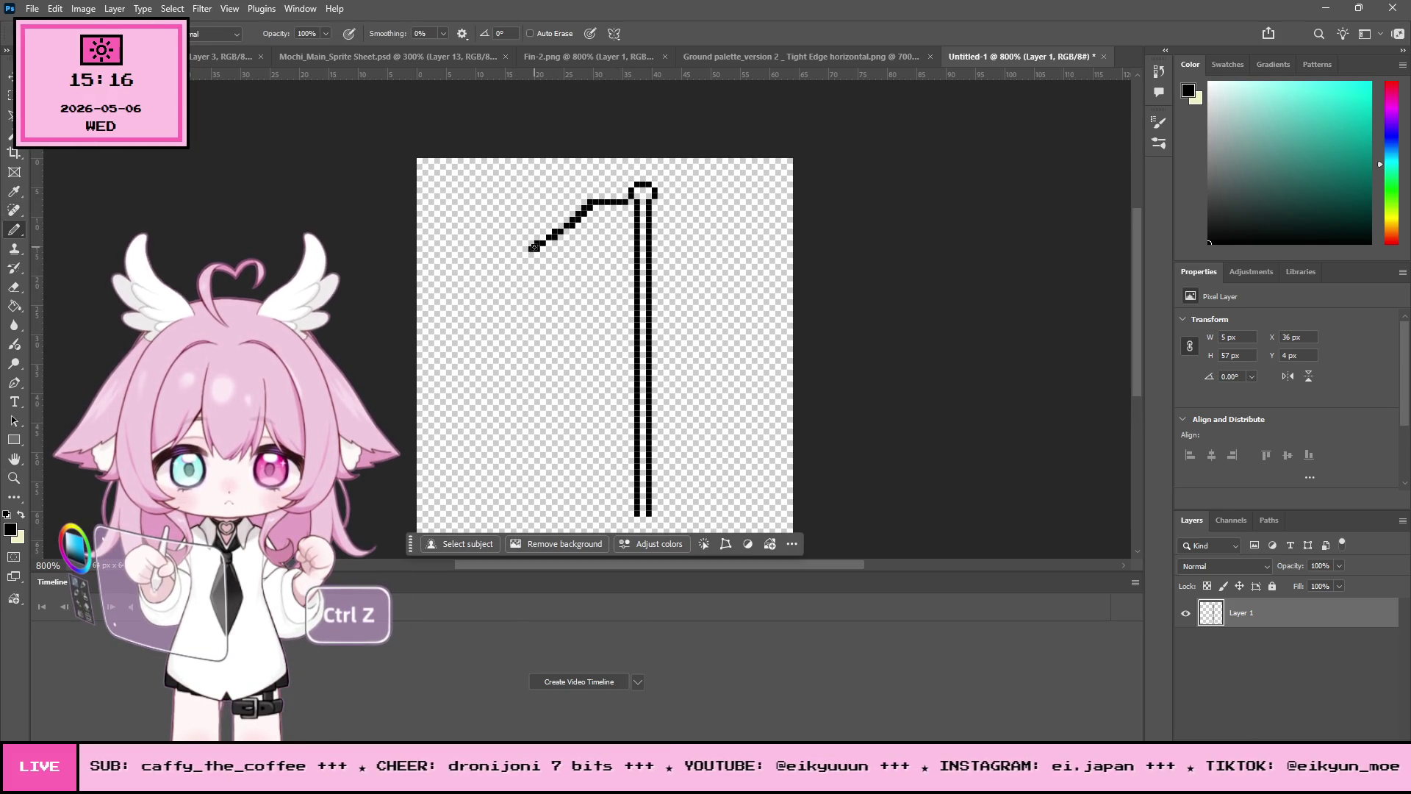
key("ctrl+z")
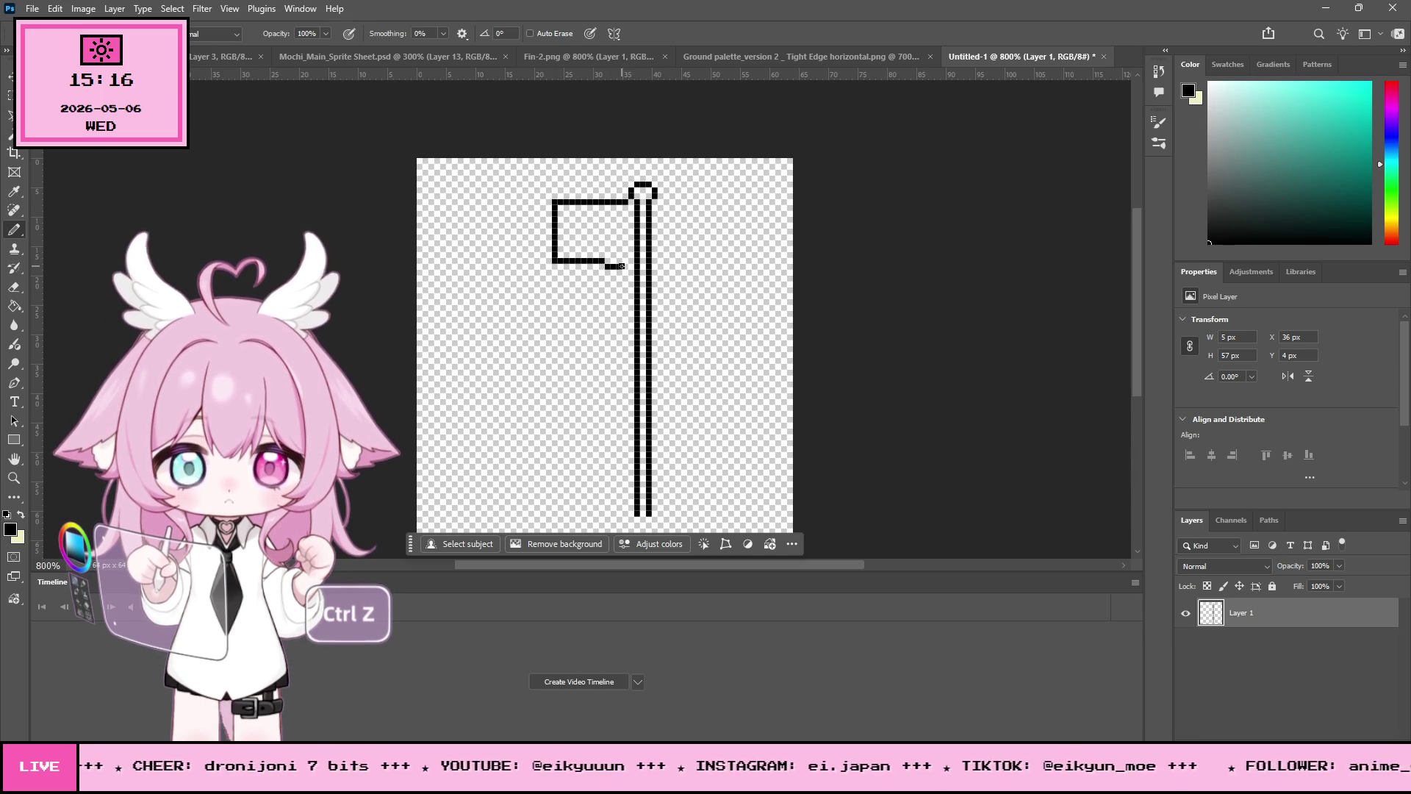
key("ctrl+z")
mouse_move(628, 200)
left_mouse_down()
mouse_move(529, 233)
mouse_move(614, 262)
left_mouse_up()
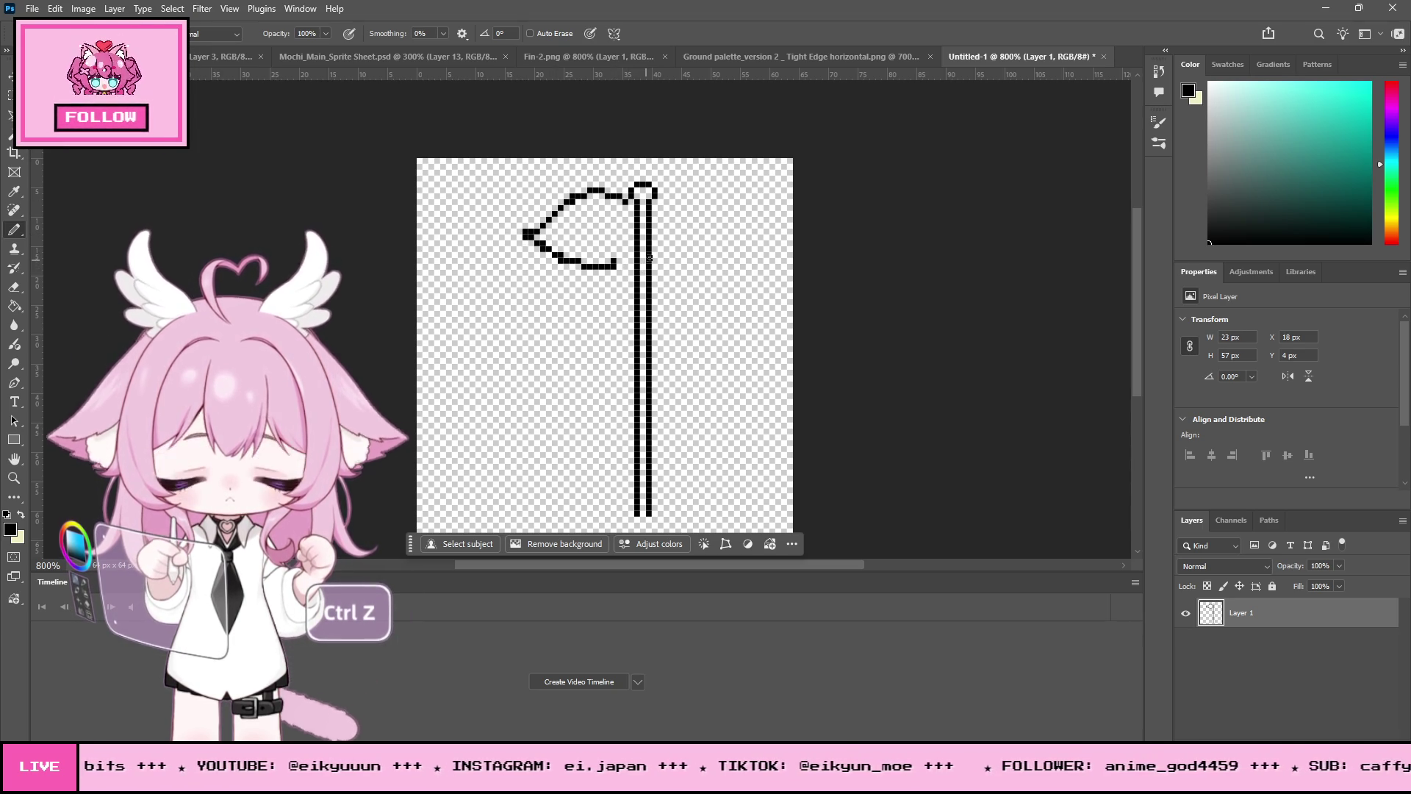
left_click_drag(622, 262, 629, 251)
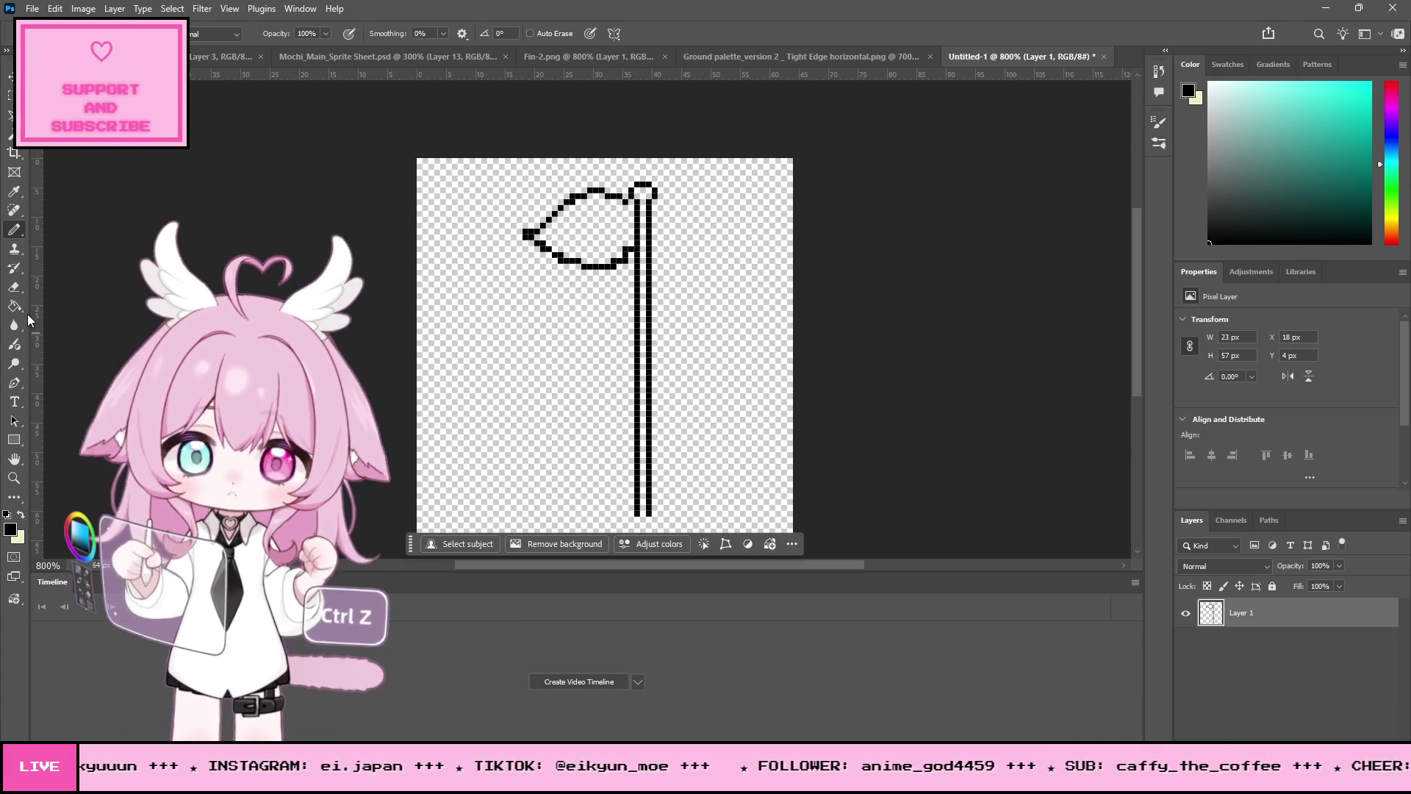
left_click(14, 287)
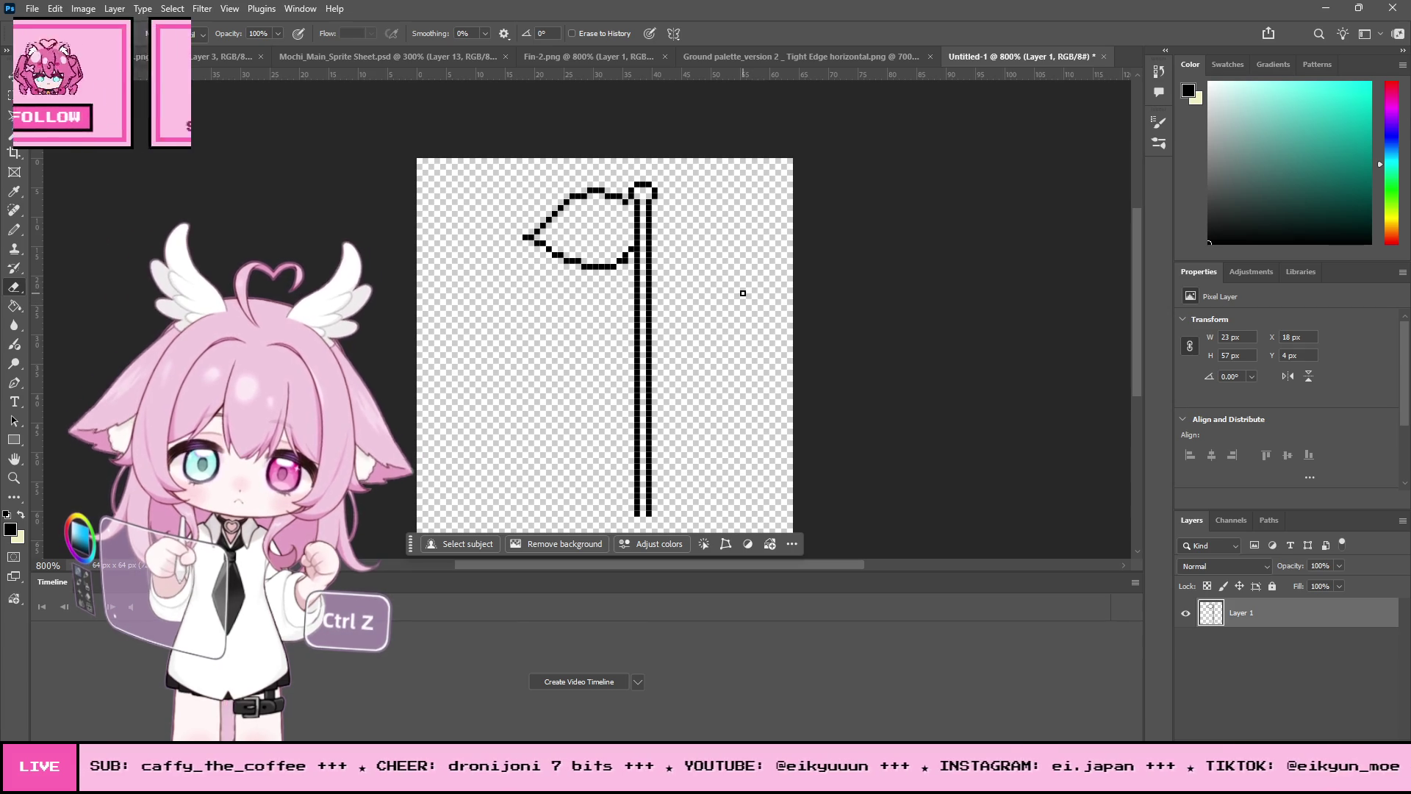
Step: Scroll over the flag drawing and switch between the Pencil and Eraser tools
scroll(781, 265, "down", 1)
scroll(782, 265, "down", 2)
scroll(782, 265, "up", 3)
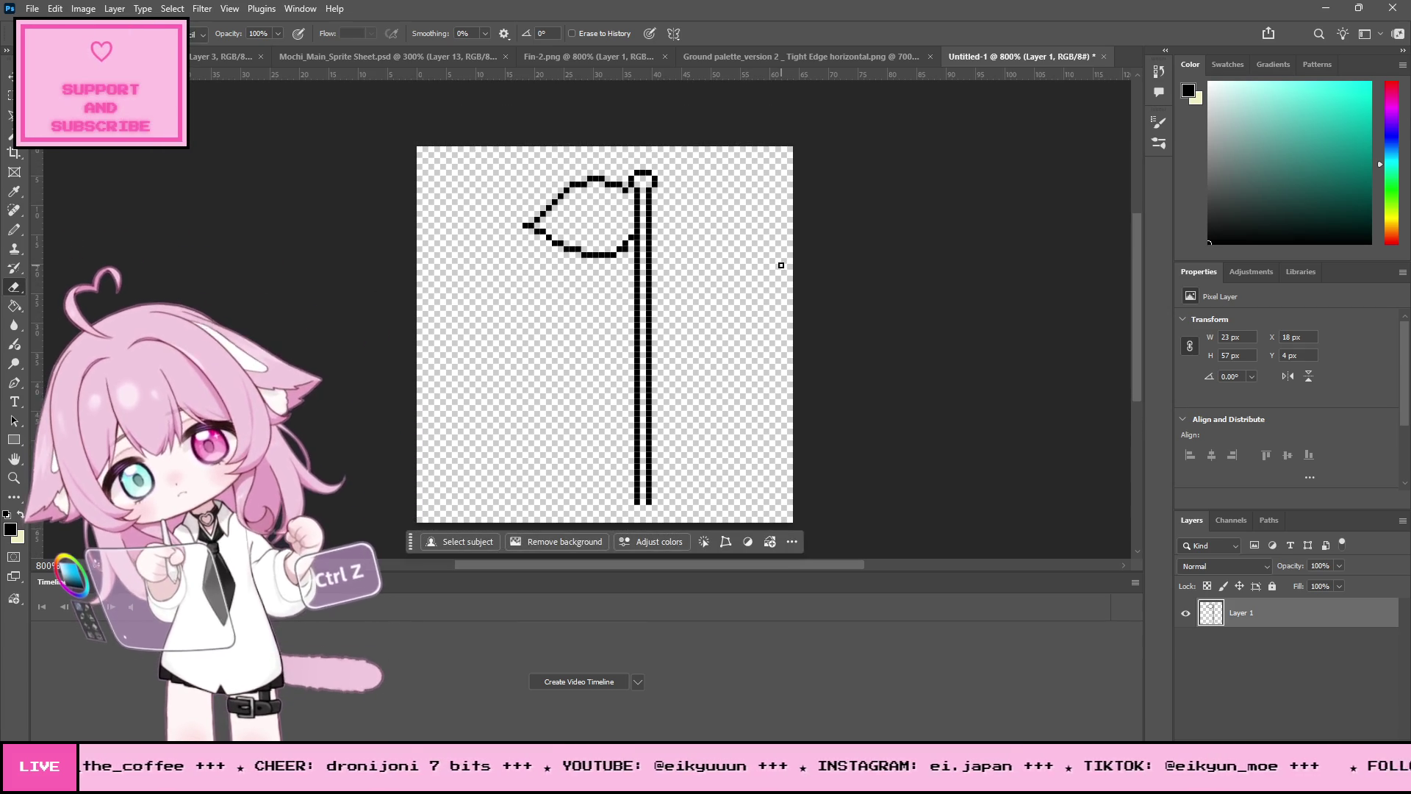
key("alt+Tab")
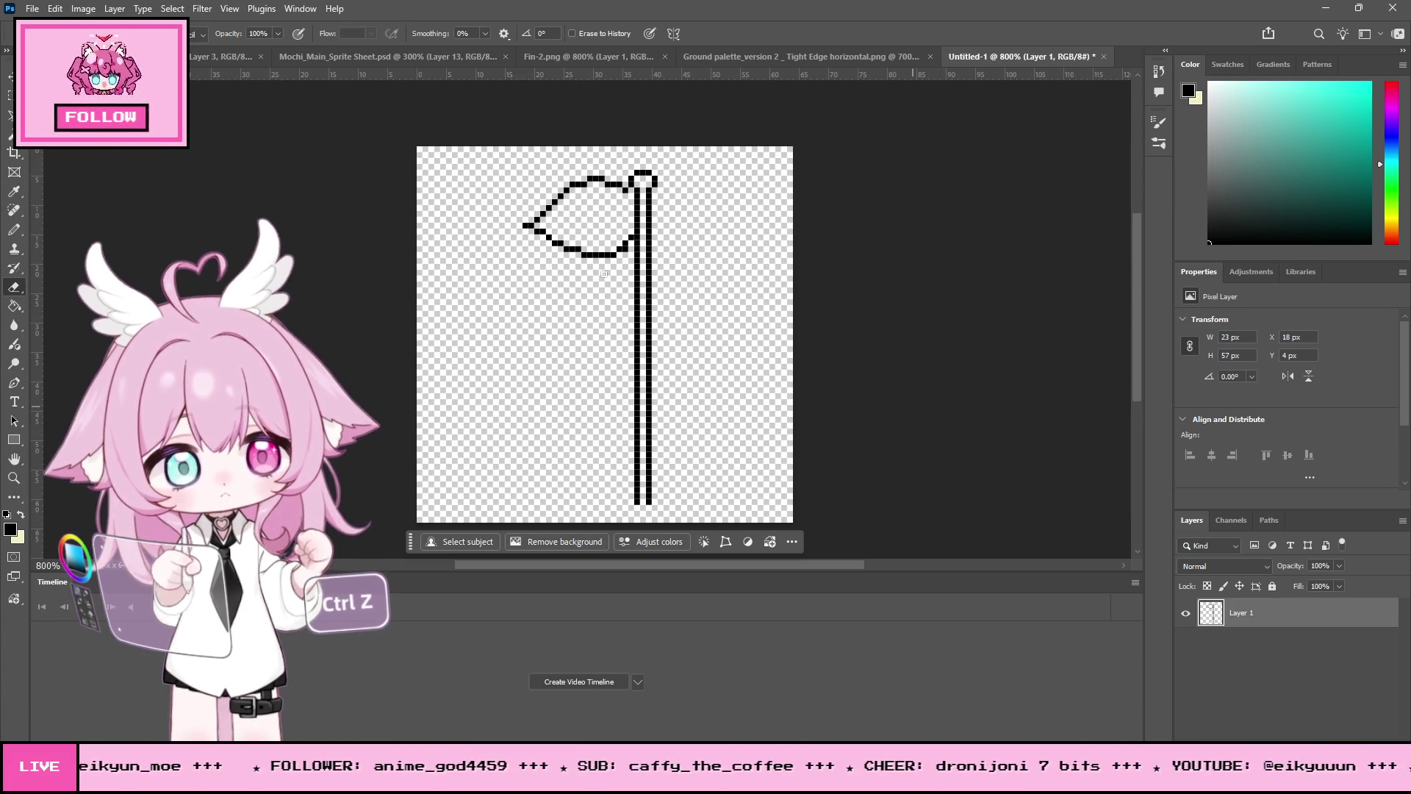
left_click(14, 230)
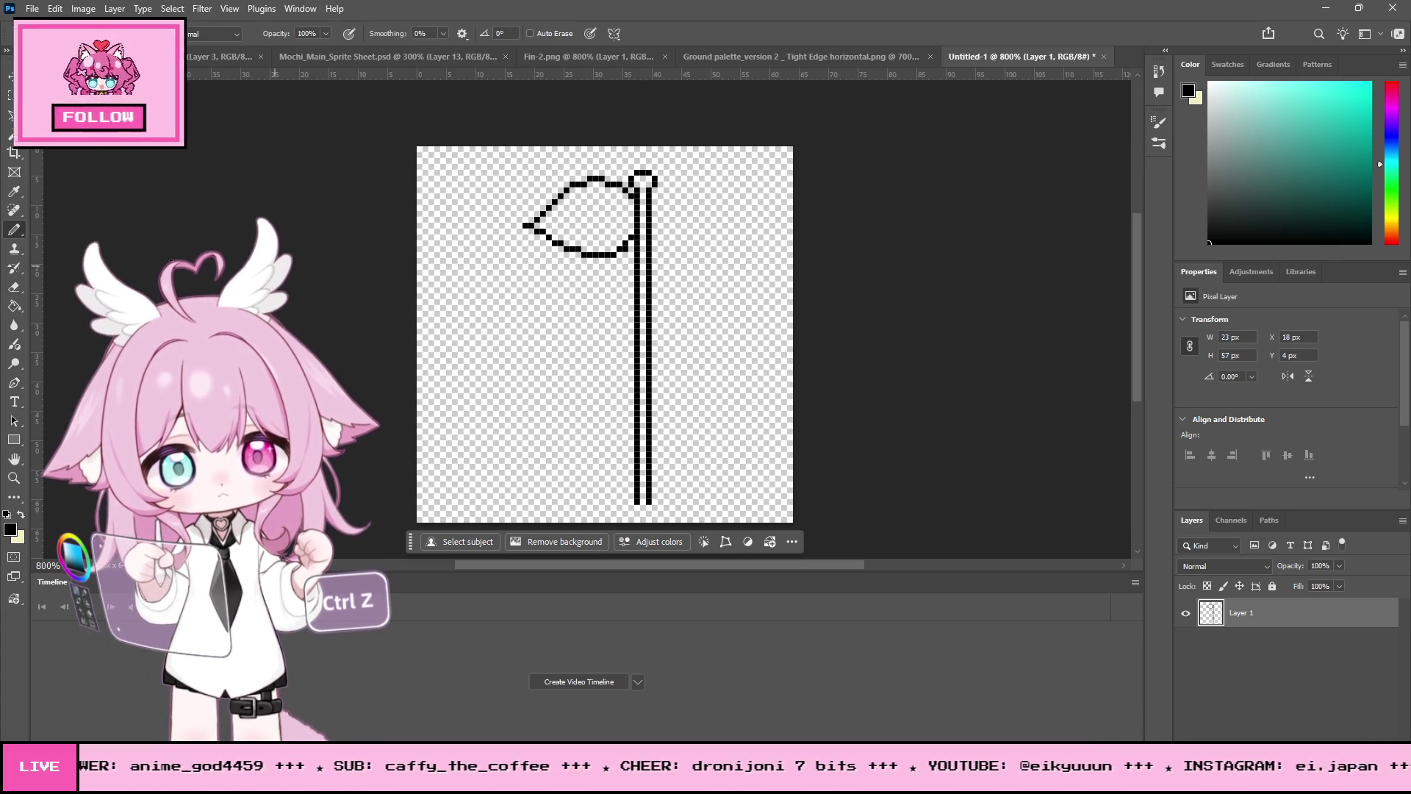
left_click(14, 286)
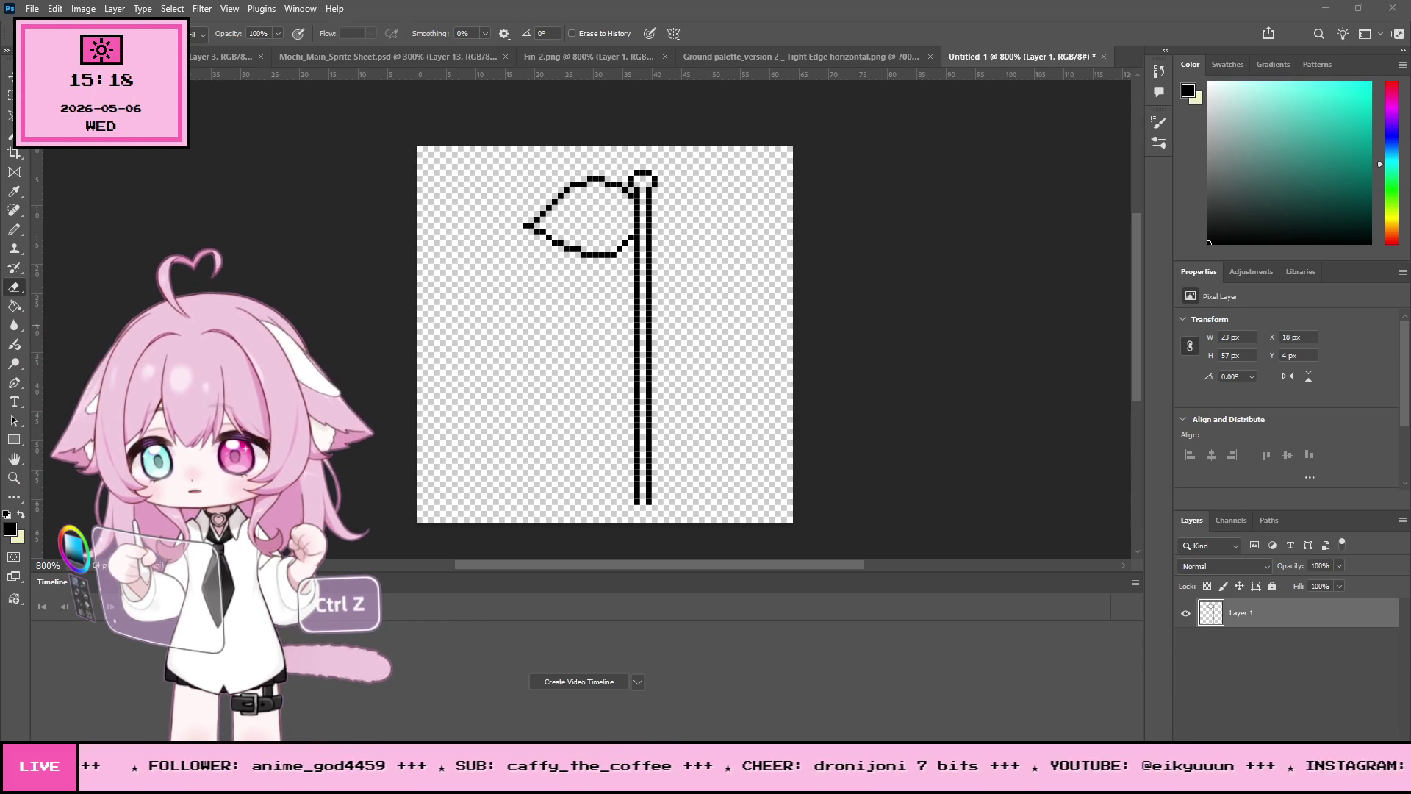
Step: Zoom the flag to 1600%, then switch to the Mochi_Main_Sprite Sheet document
left_click(1057, 240)
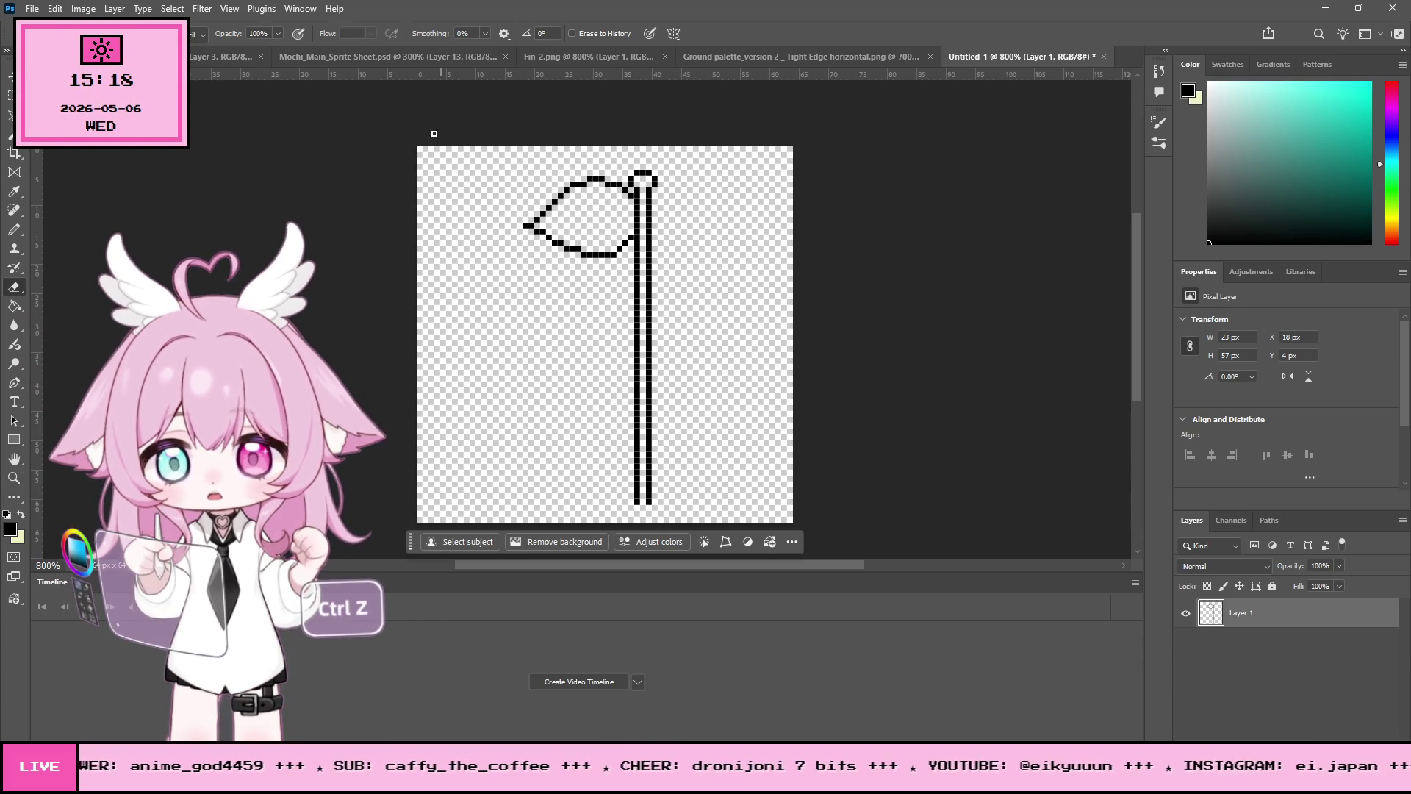
left_click(14, 478)
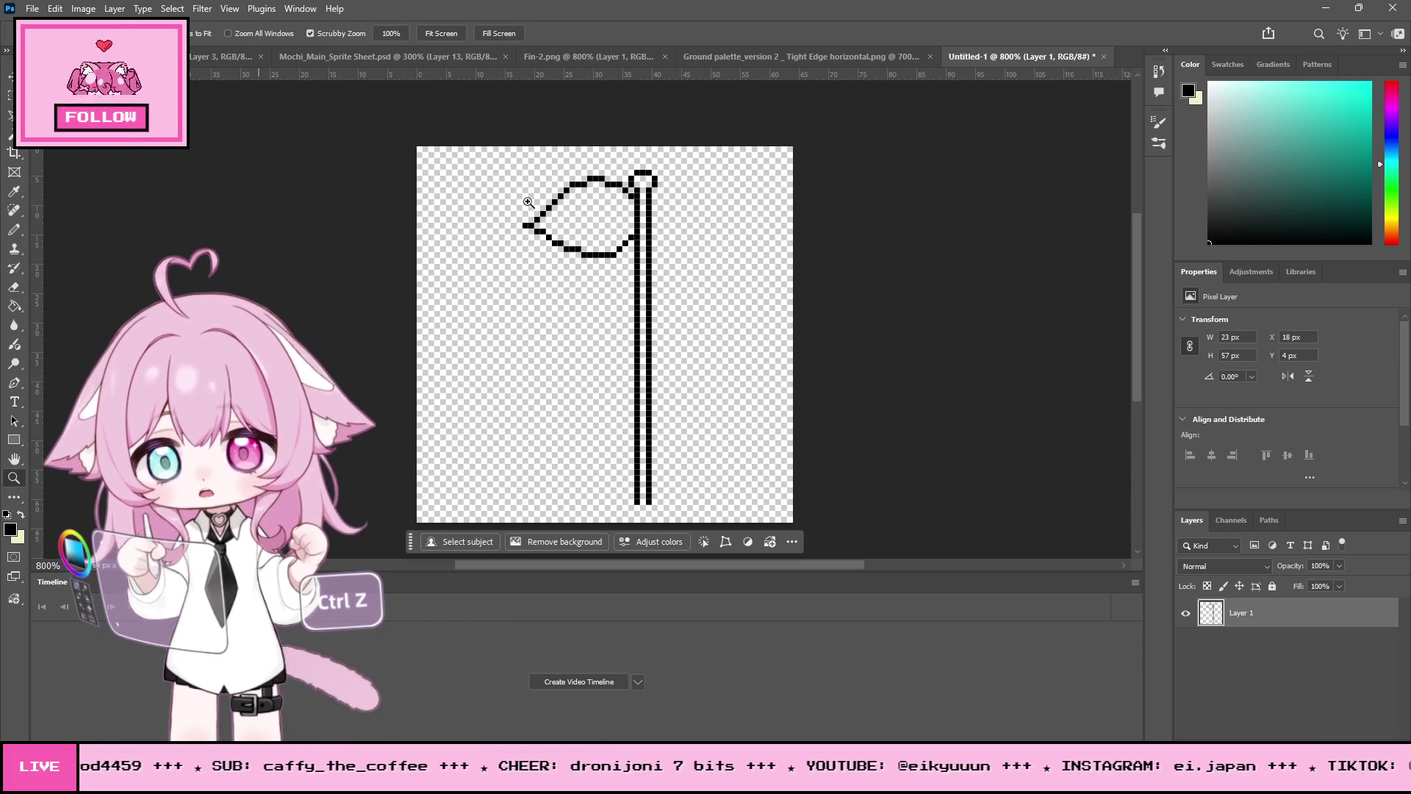
left_click_drag(607, 160, 615, 159)
left_click(615, 159)
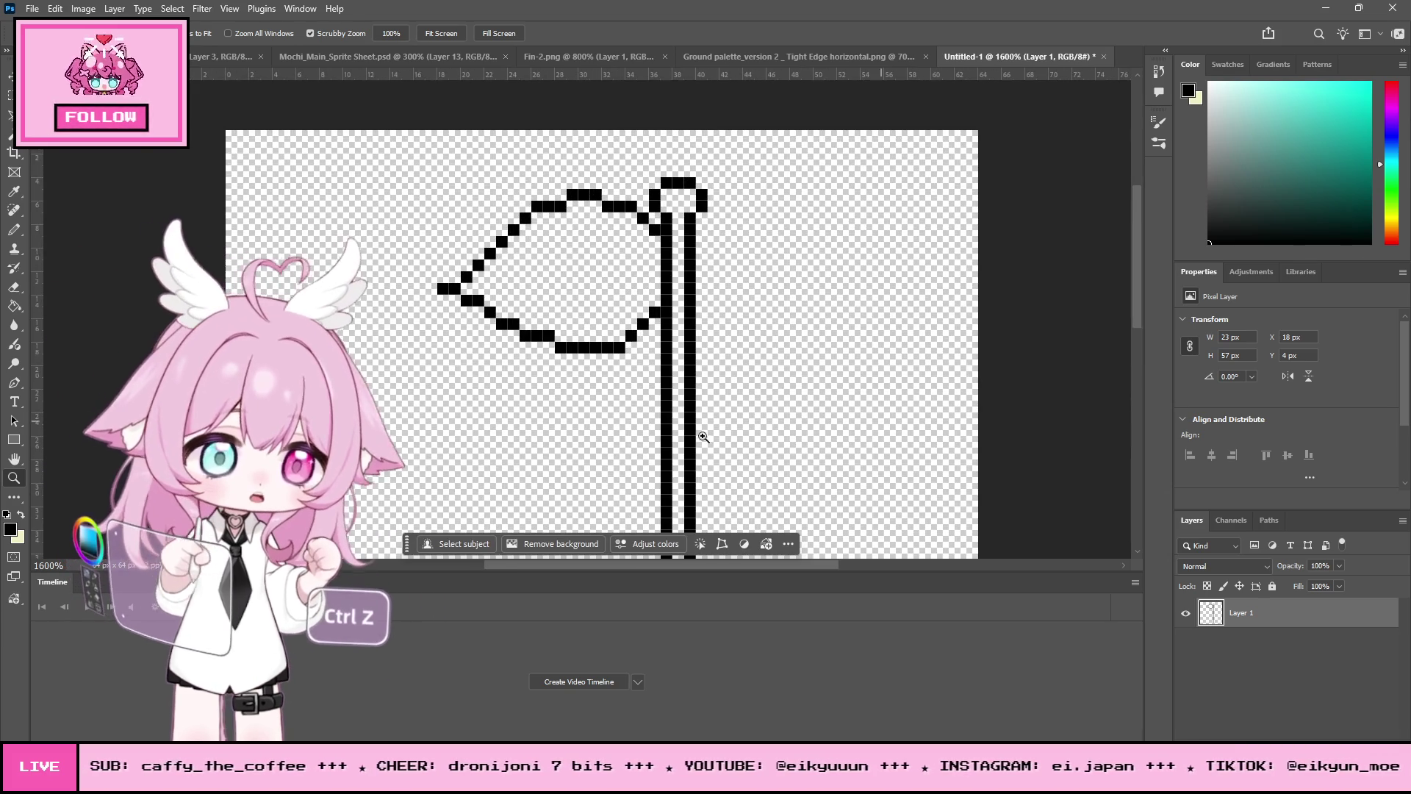
scroll(765, 359, "down", 6)
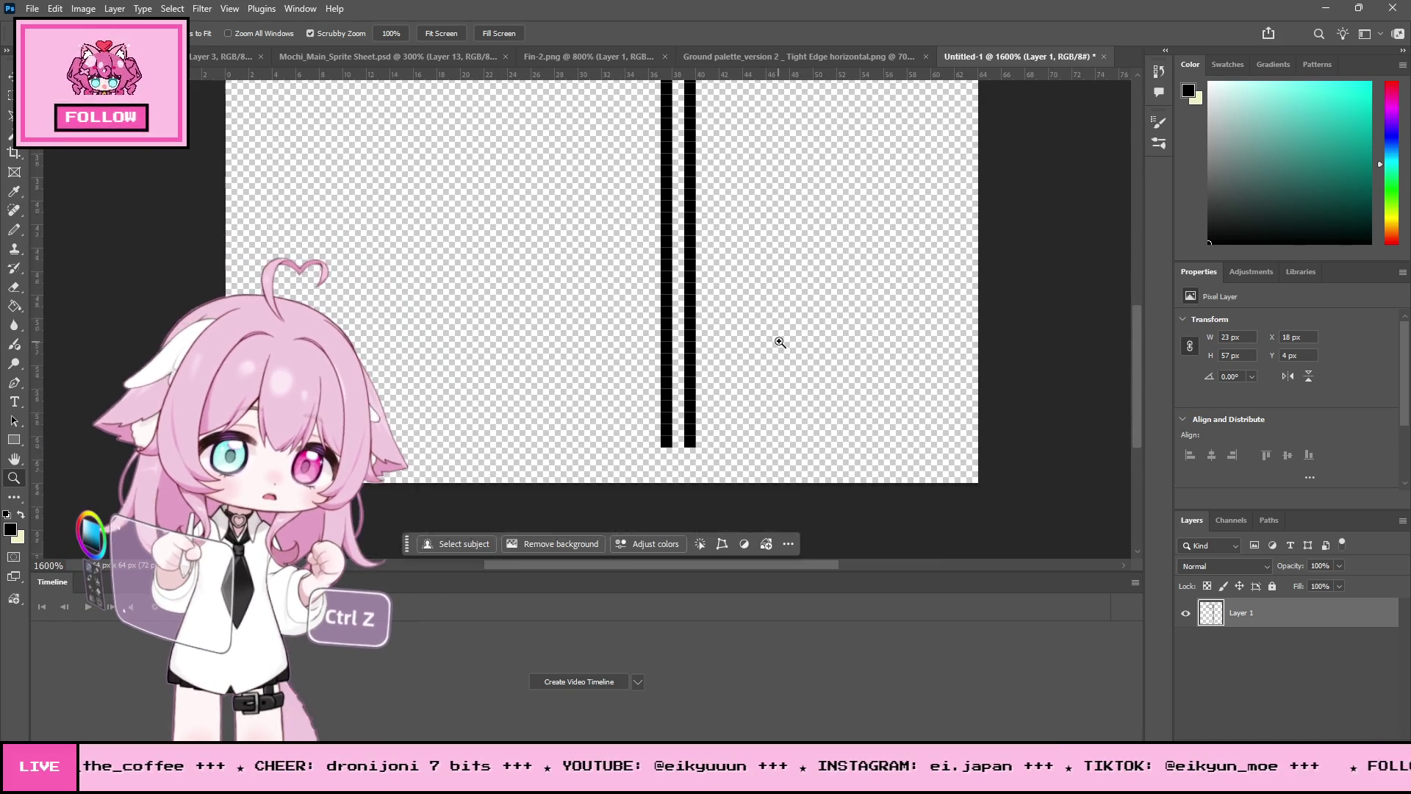
scroll(802, 350, "up", 6)
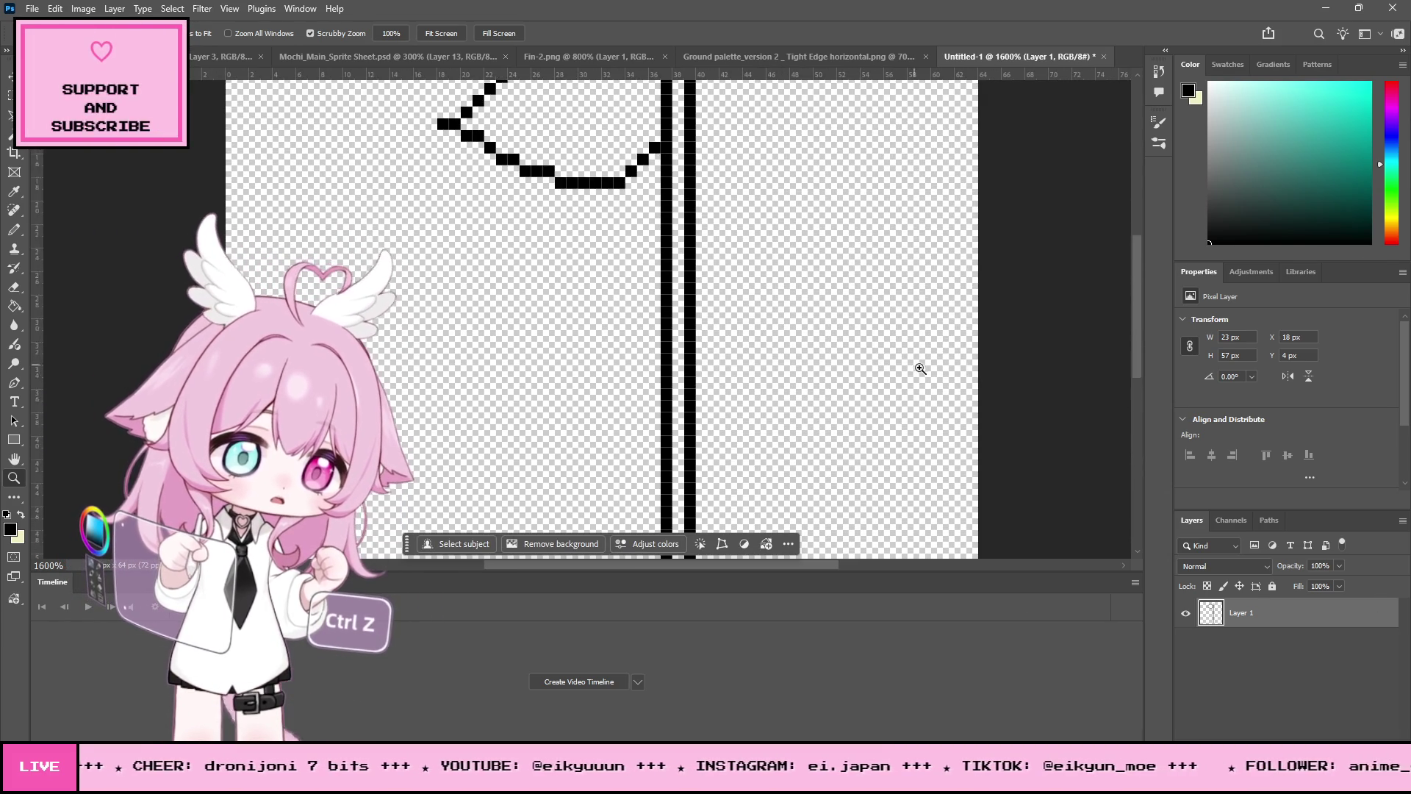
scroll(926, 365, "up", 1)
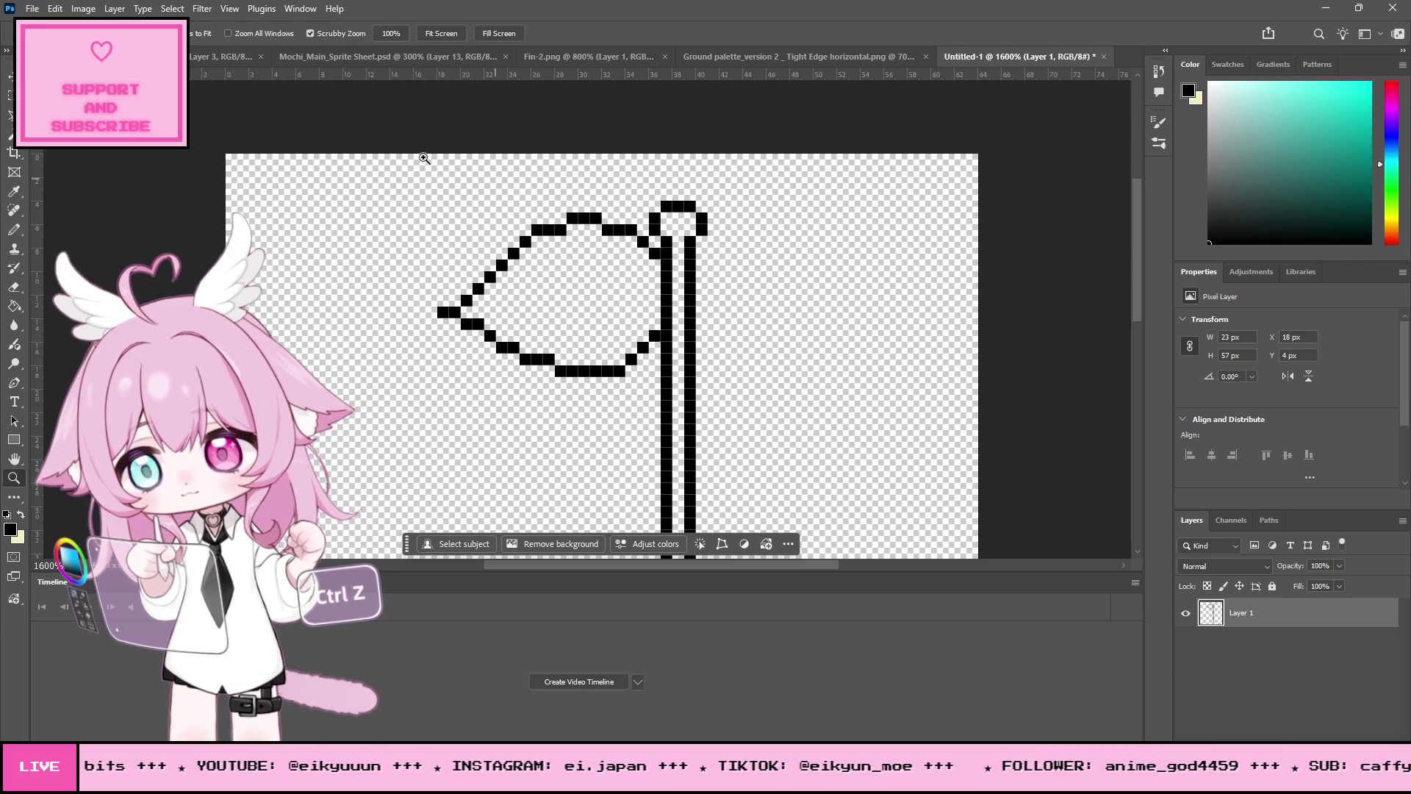
left_click(465, 56)
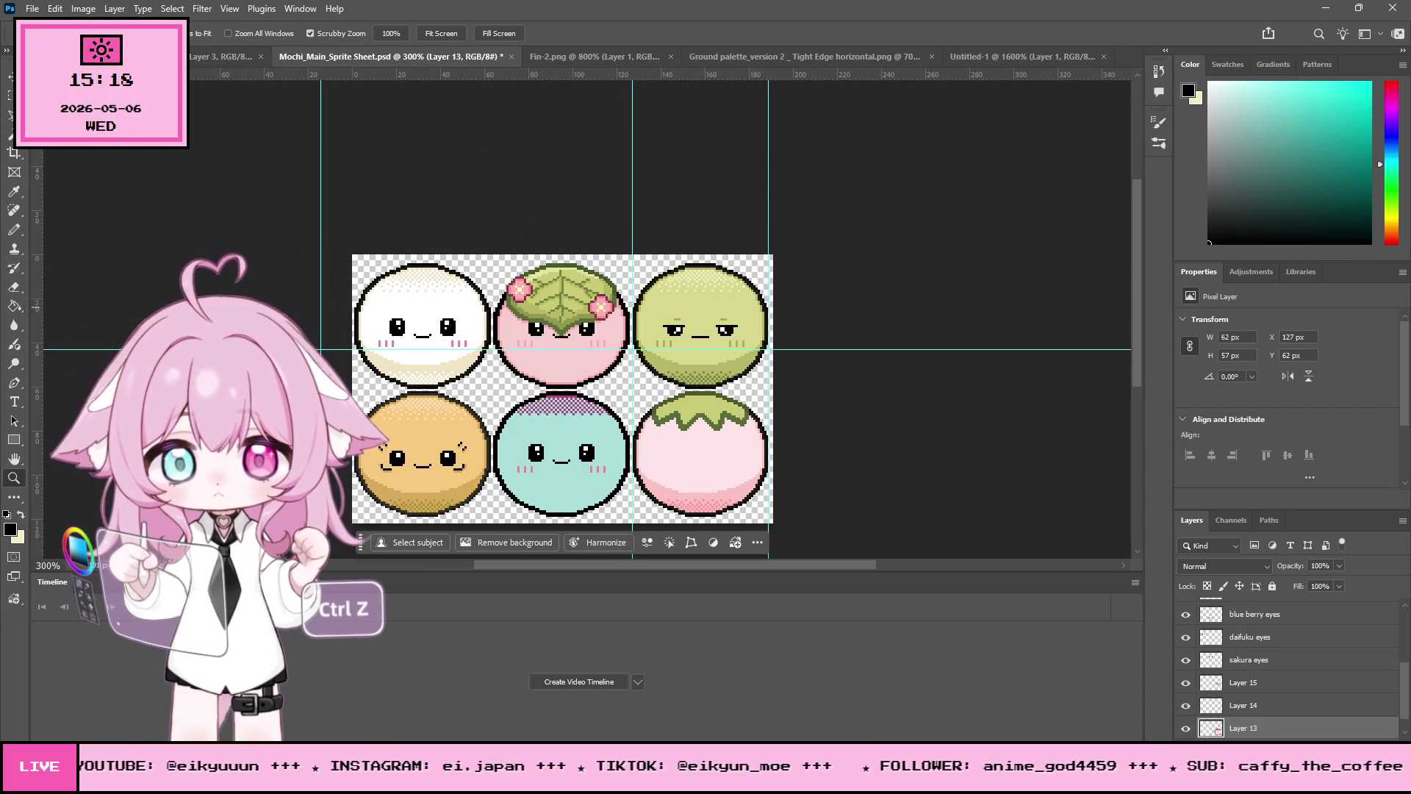
Step: Sample the sakura leaf's pale green with the Eyedropper and return to Untitled-1
left_click(14, 191)
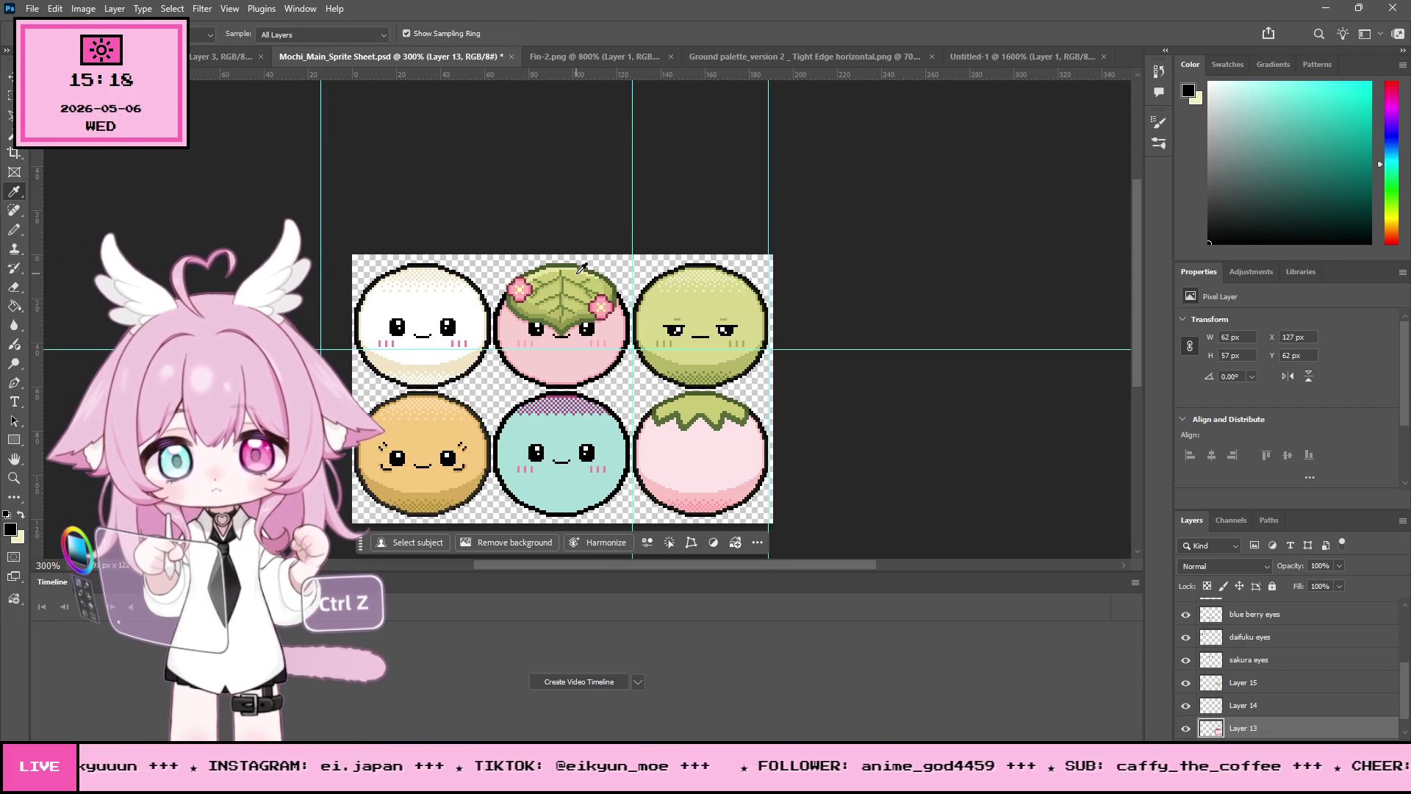
left_click(582, 268)
left_click(195, 59)
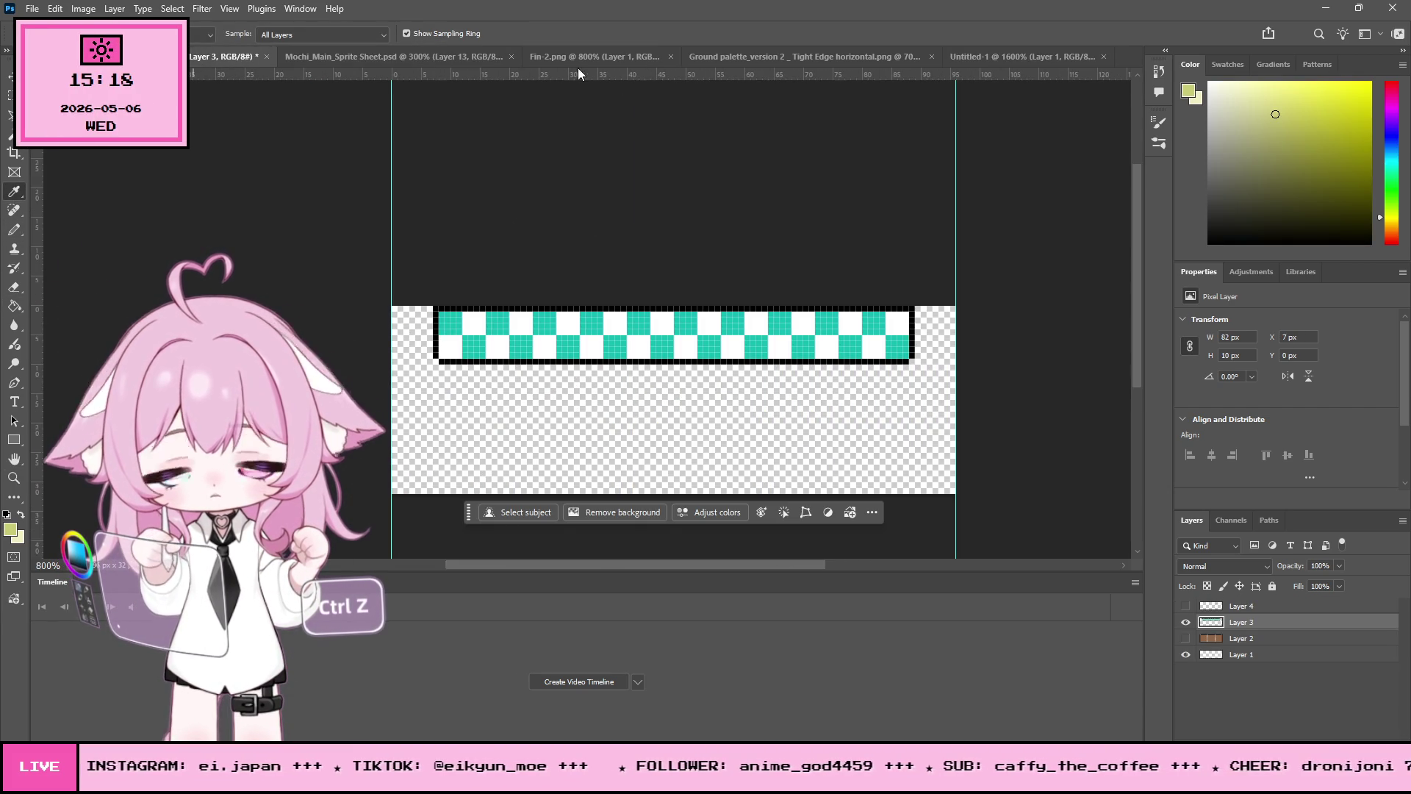
left_click(1005, 56)
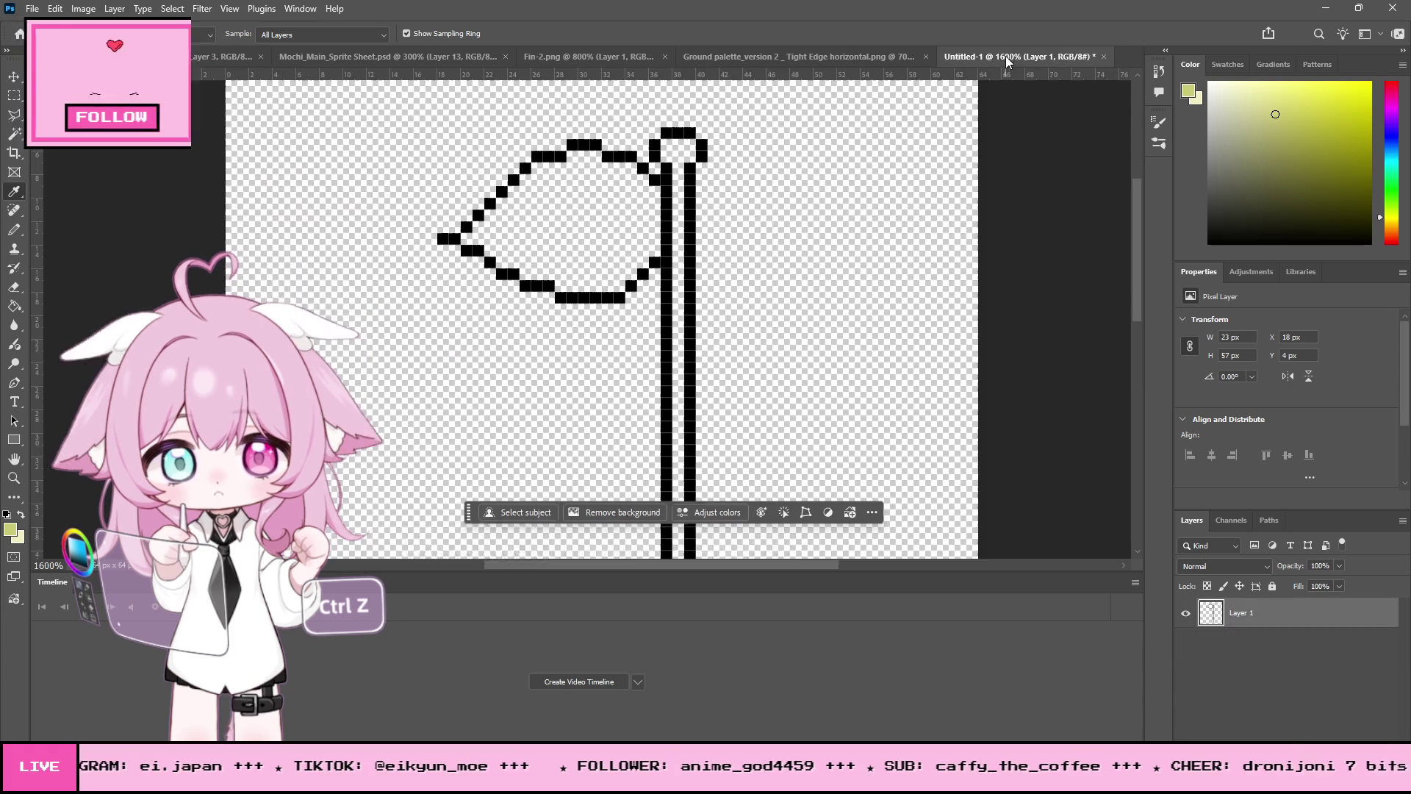
Step: Fill the flag's interior solid pale green with the Pencil, leaving no gaps
left_click(14, 229)
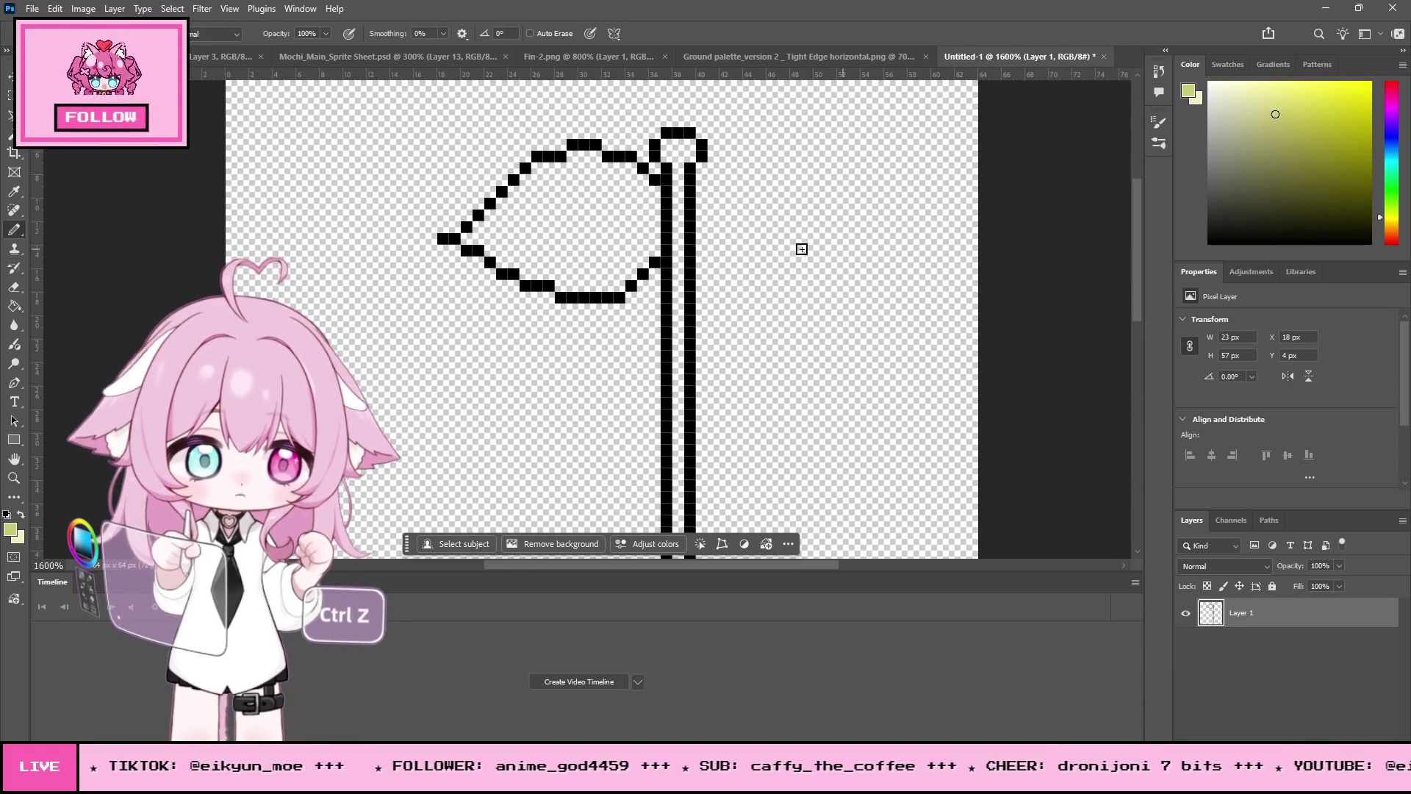
mouse_move(467, 239)
left_mouse_down()
mouse_move(562, 283)
mouse_move(606, 285)
mouse_move(648, 234)
mouse_move(651, 201)
mouse_move(621, 172)
left_mouse_up()
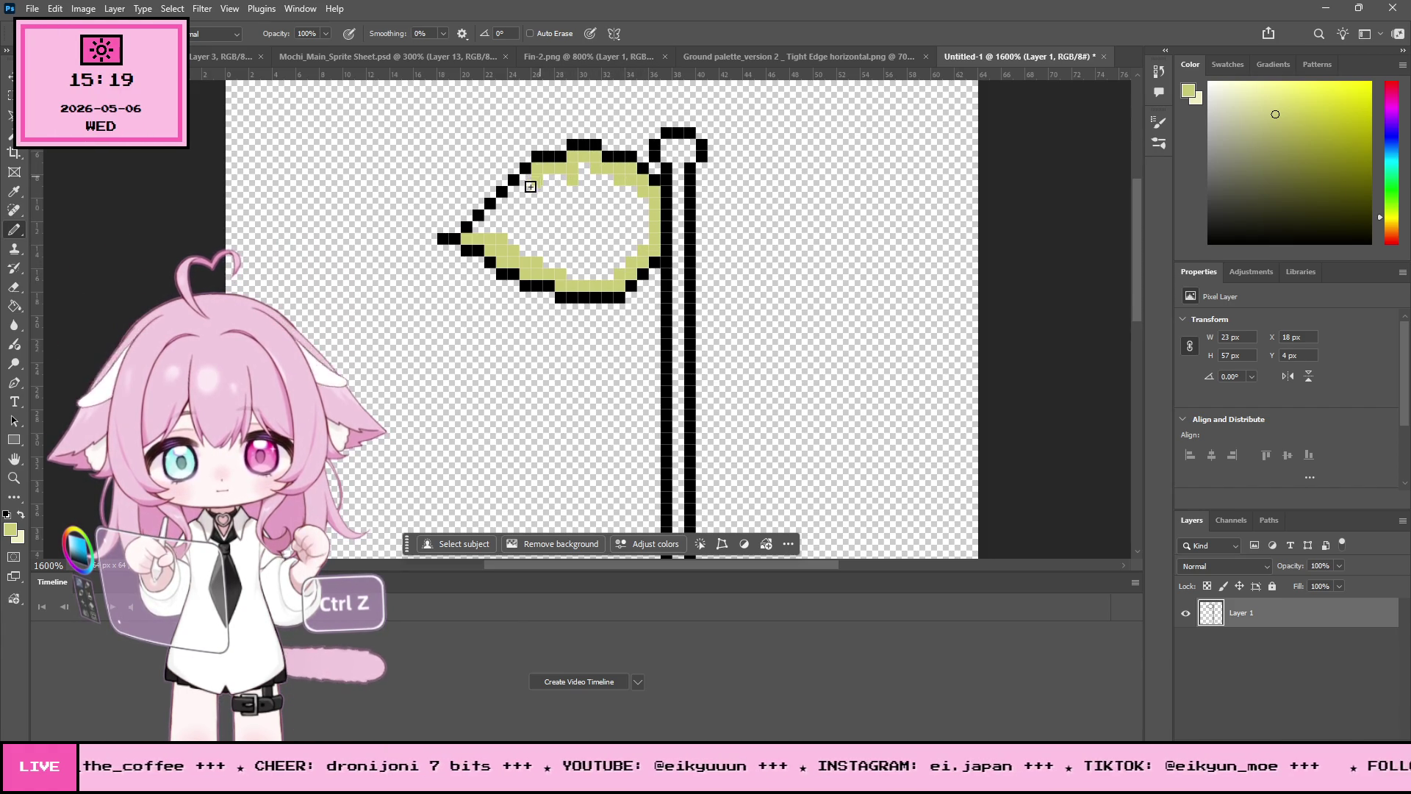
mouse_move(516, 199)
left_mouse_down()
mouse_move(482, 232)
mouse_move(598, 245)
mouse_move(598, 258)
mouse_move(561, 252)
mouse_move(644, 240)
mouse_move(499, 220)
mouse_move(615, 188)
mouse_move(584, 170)
mouse_move(552, 209)
mouse_move(614, 221)
mouse_move(623, 206)
mouse_move(598, 236)
left_mouse_up()
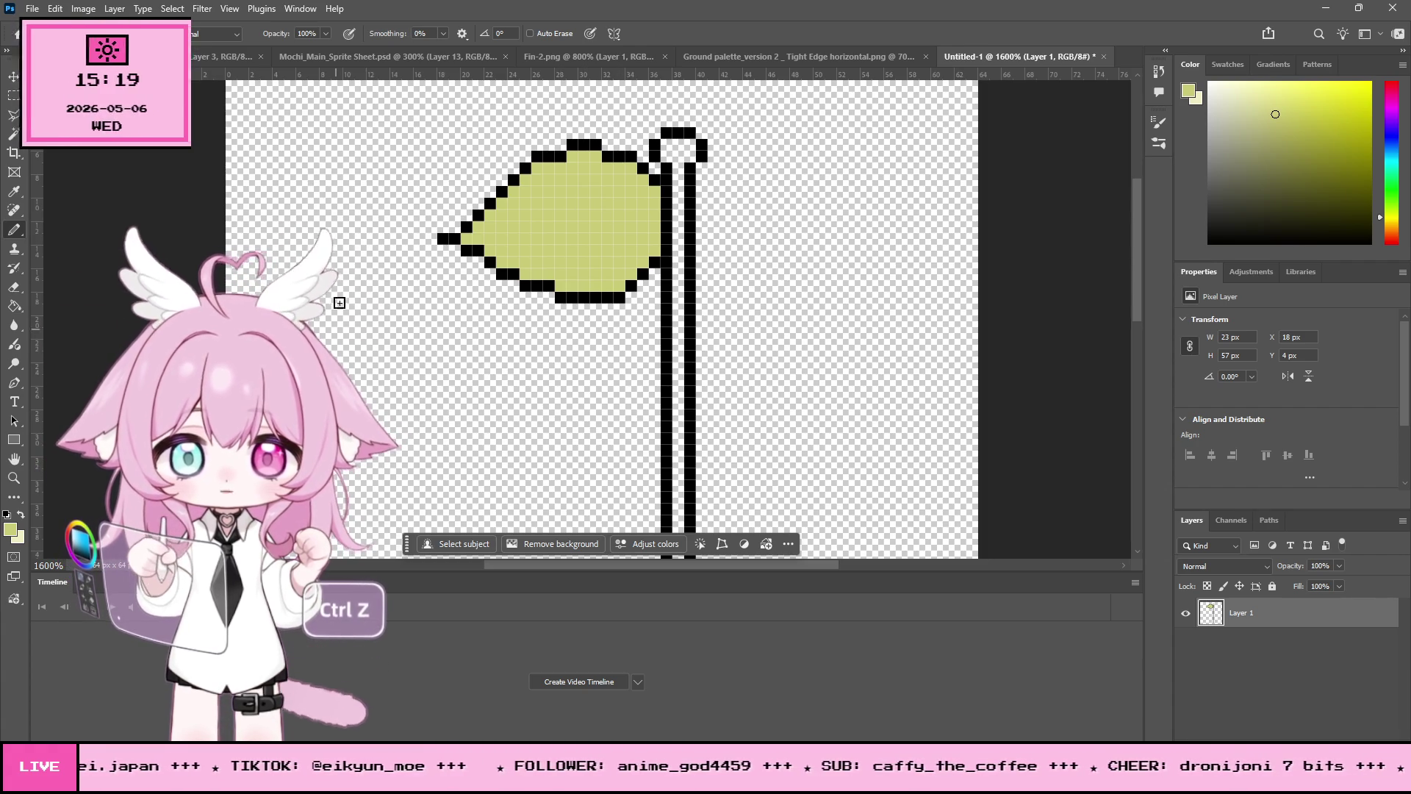
left_click(13, 479)
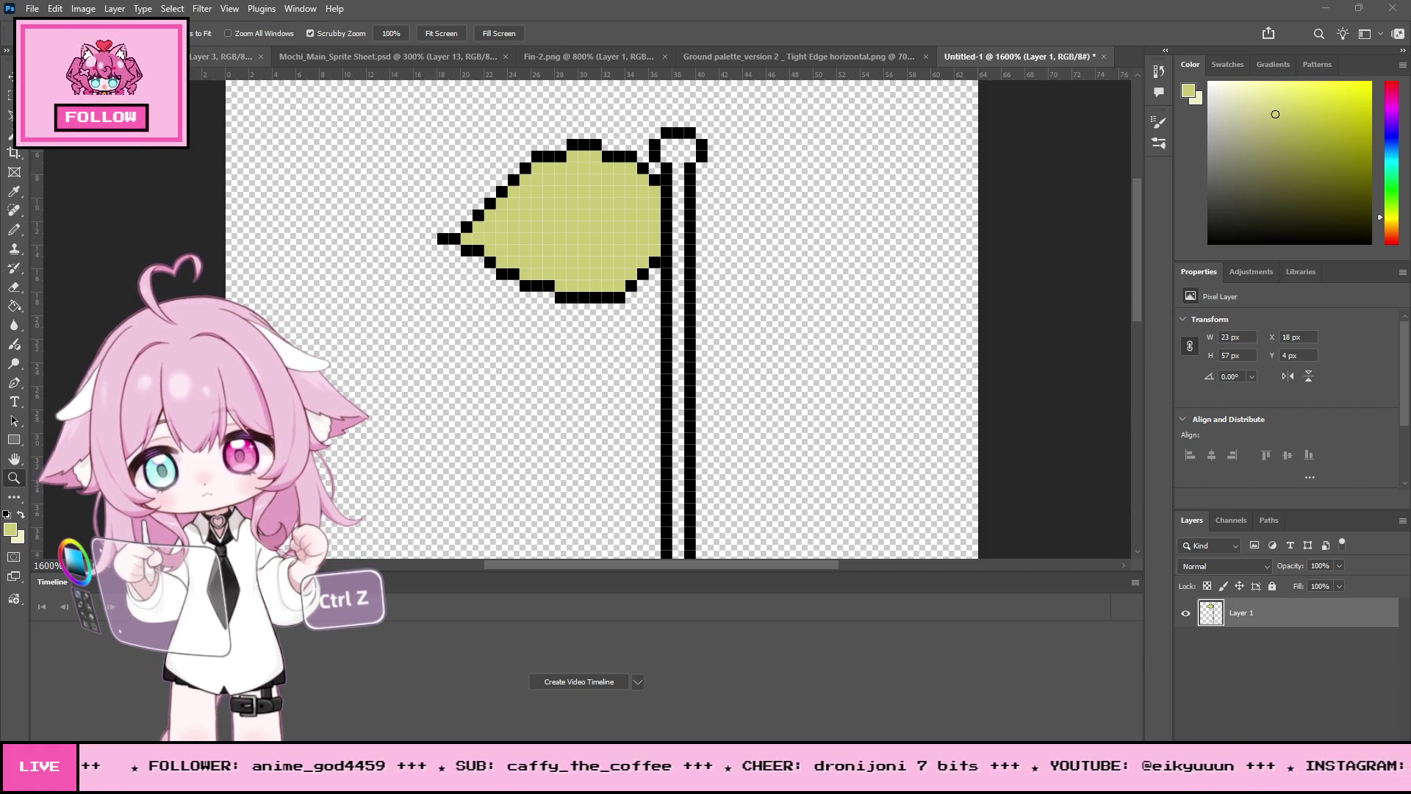
left_click(571, 224)
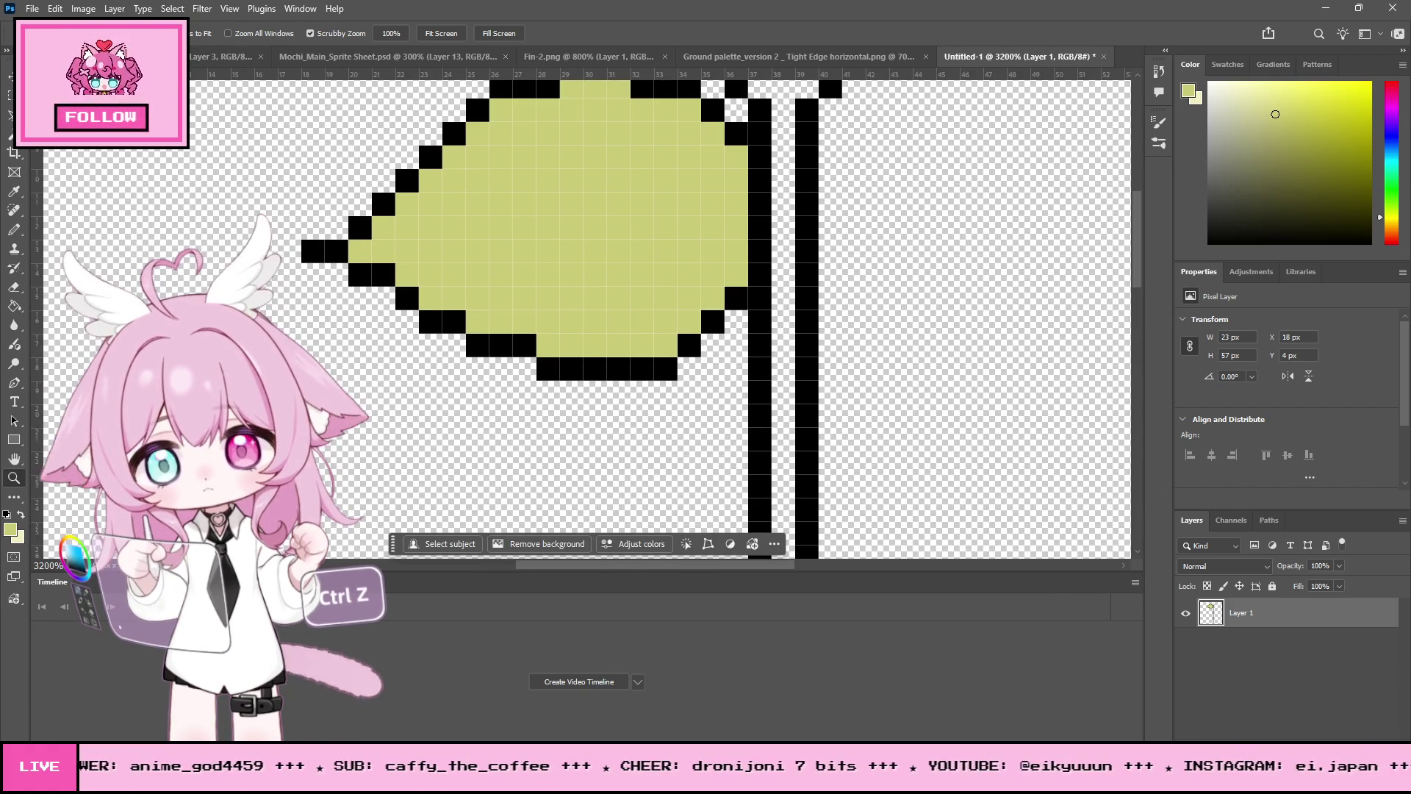
left_click(579, 274, "alt")
left_click_drag(579, 273, 585, 241)
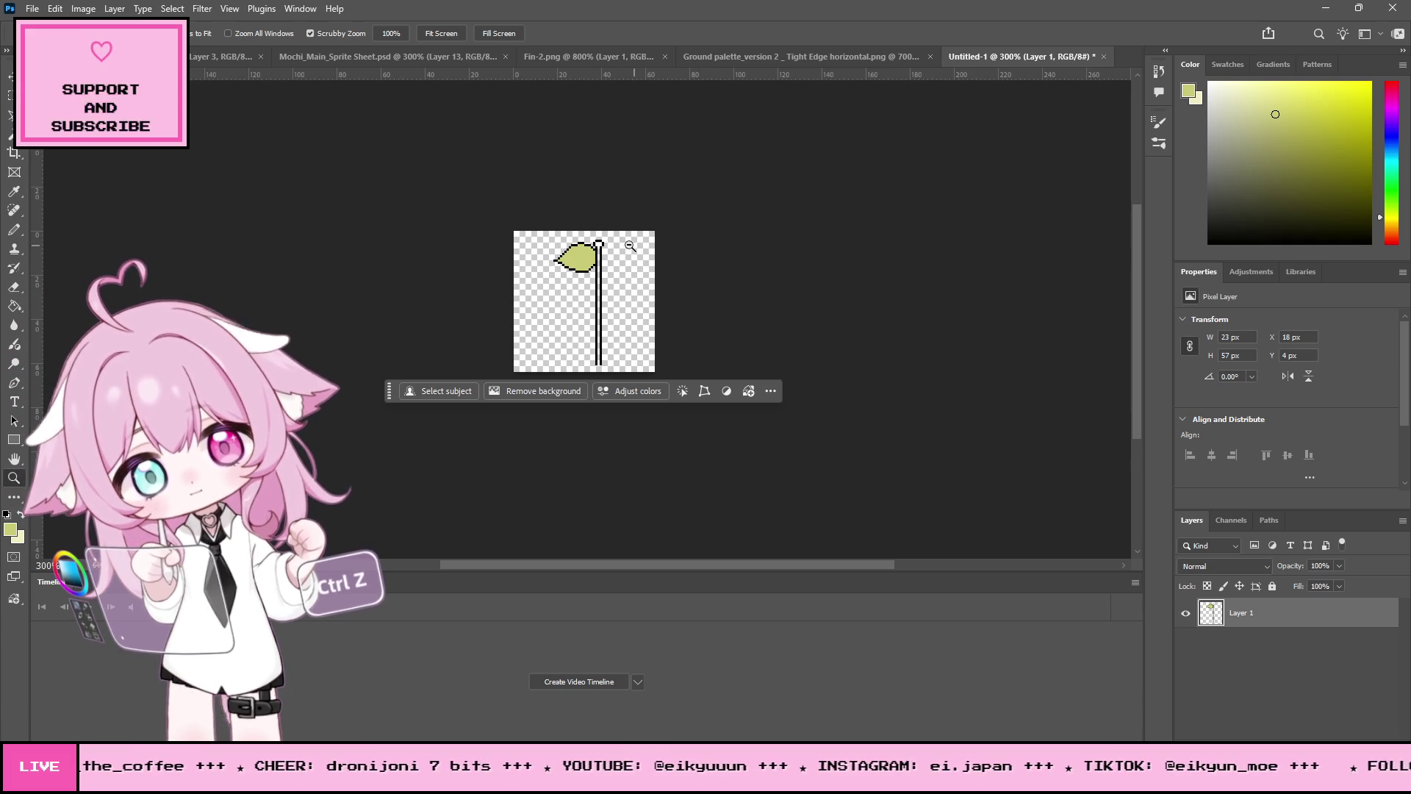
mouse_move(603, 275)
left_mouse_down()
mouse_move(599, 237)
mouse_move(645, 227)
left_mouse_up()
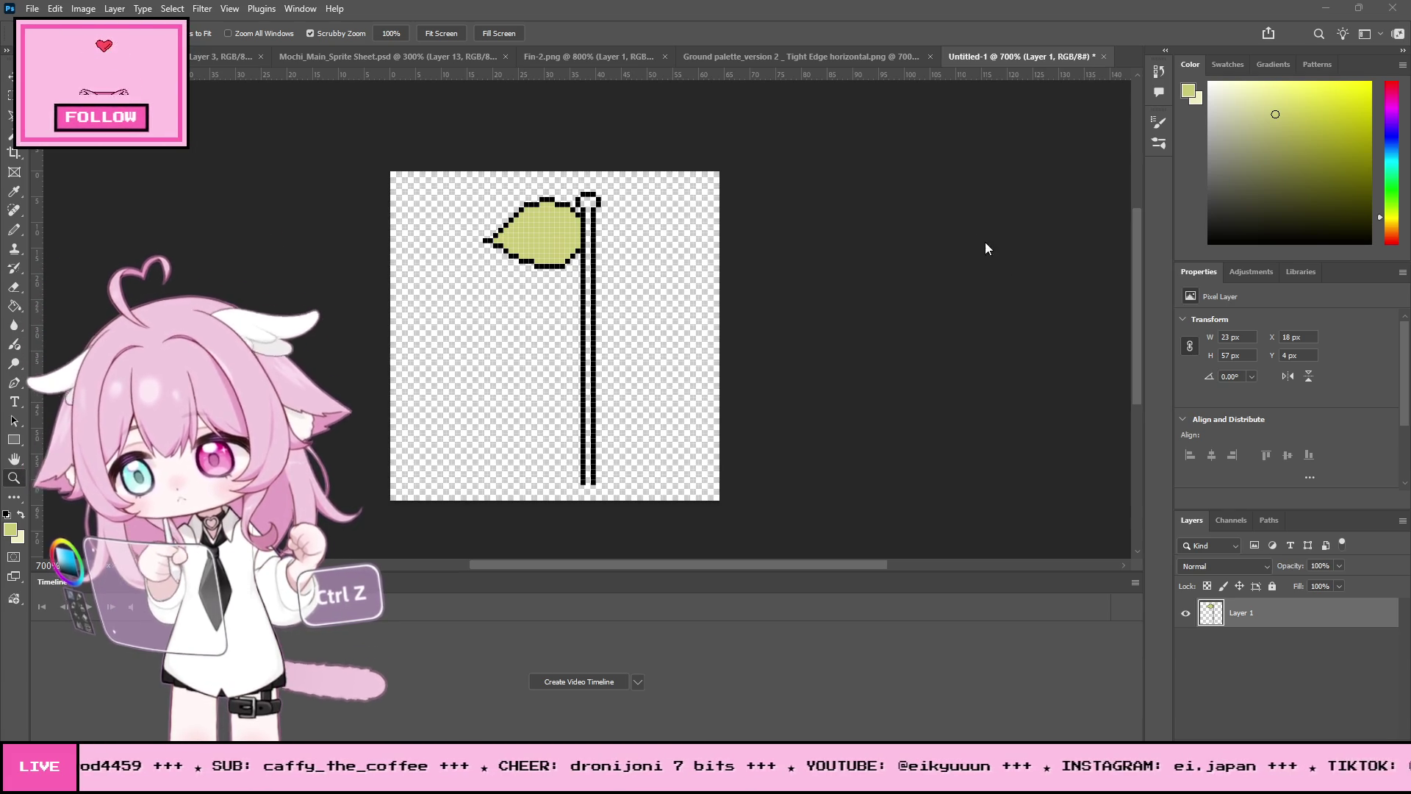
Step: Back in Unity, move Mochi_Main_Character left to the level start among the cherry trees
left_click(1326, 11)
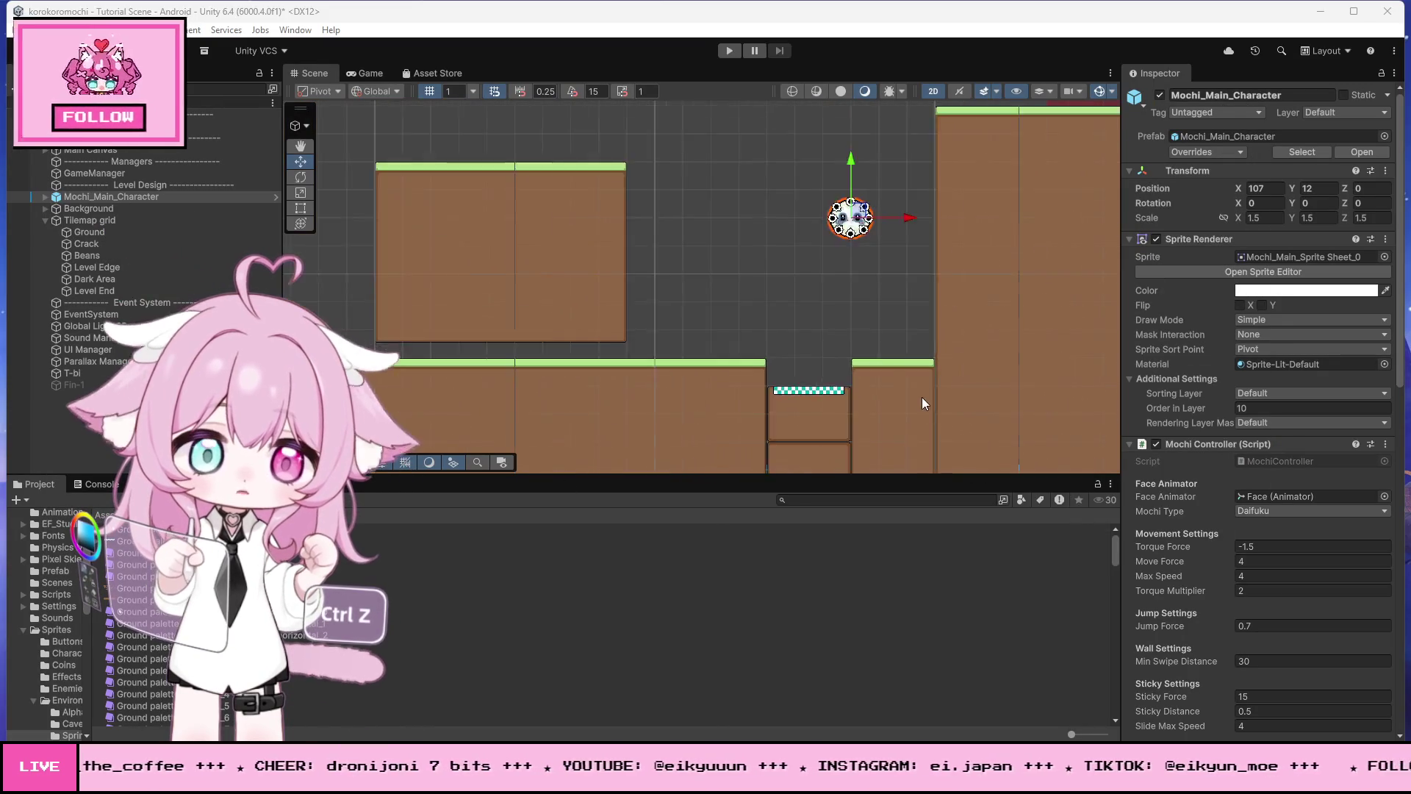
scroll(963, 314, "down", 5)
left_click_drag(999, 290, 516, 315)
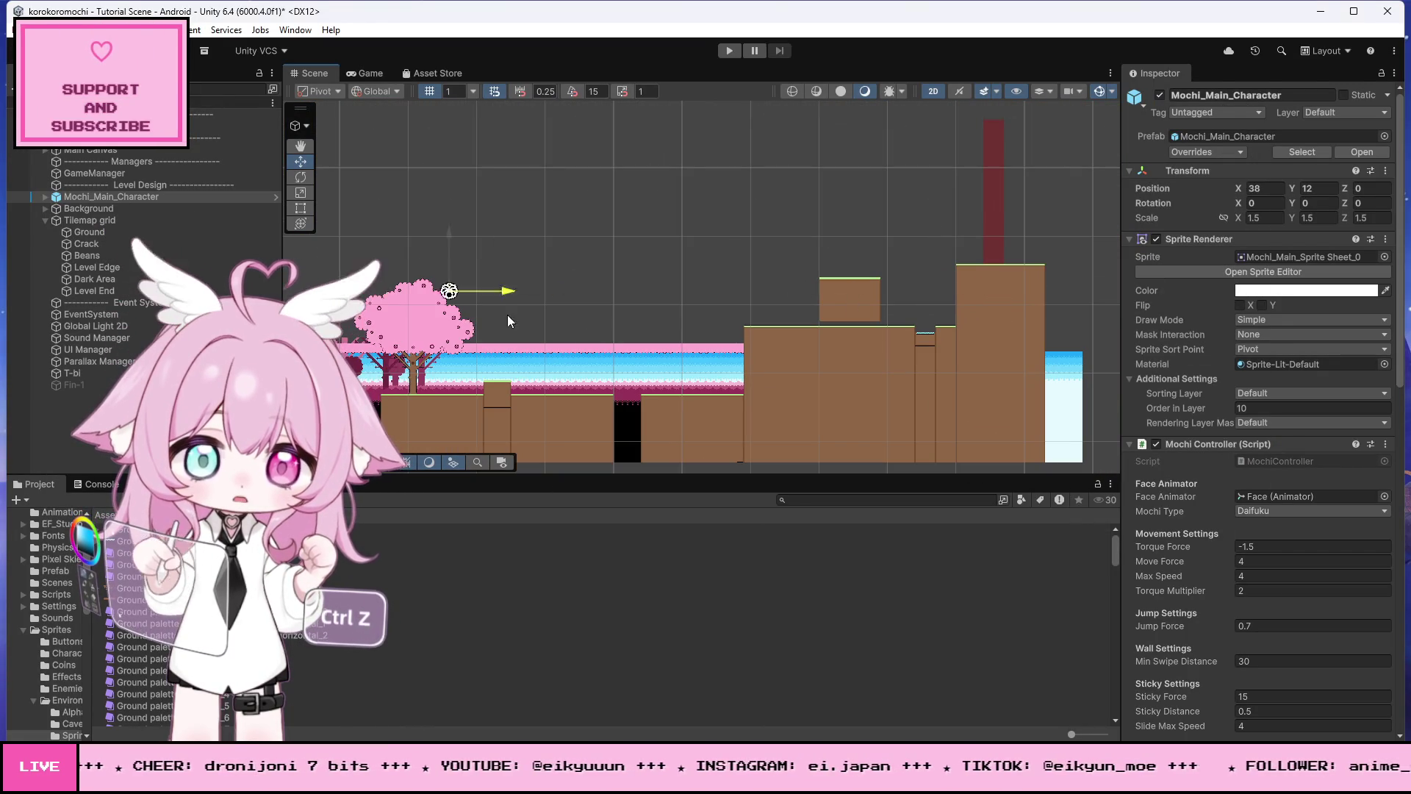
scroll(898, 385, "down", 3)
scroll(575, 391, "up", 5)
scroll(809, 406, "up", 1)
mouse_move(788, 232)
left_mouse_down()
mouse_move(483, 228)
mouse_move(483, 312)
left_mouse_up()
scroll(463, 360, "up", 4)
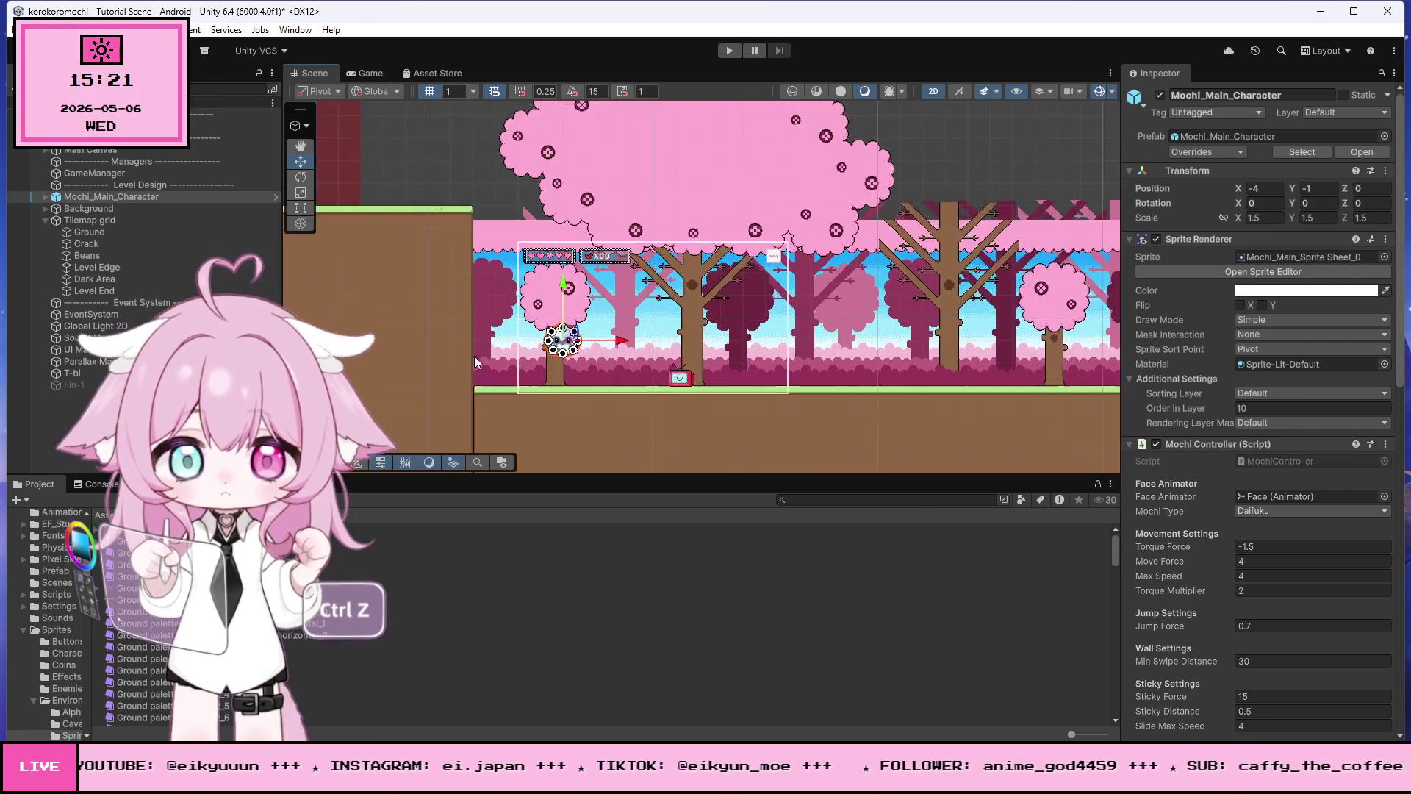
scroll(544, 354, "up", 3)
left_click_drag(634, 330, 773, 338)
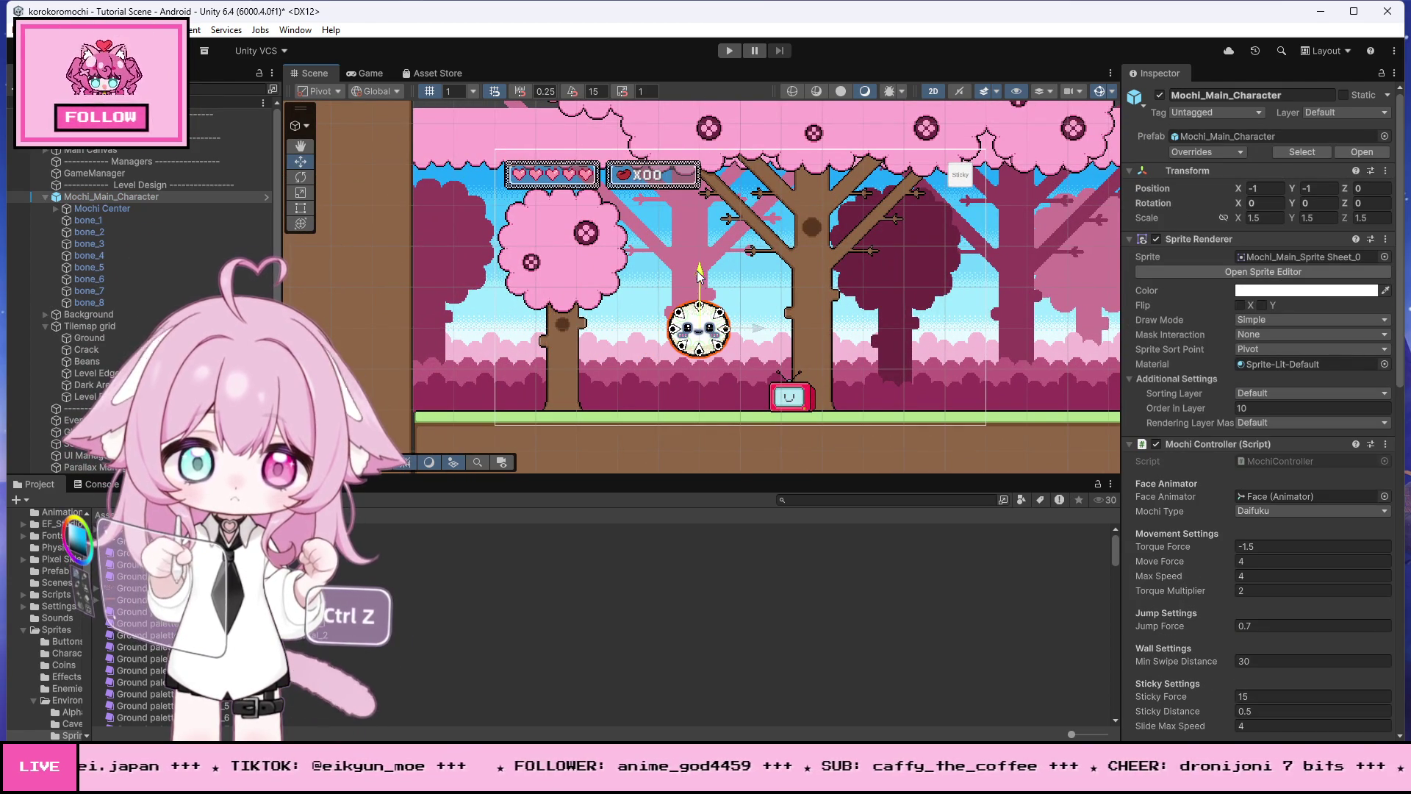
Step: Select the red T-bl TV sprite and remove it from the level
left_click(801, 405)
left_click(801, 405)
left_click(801, 405)
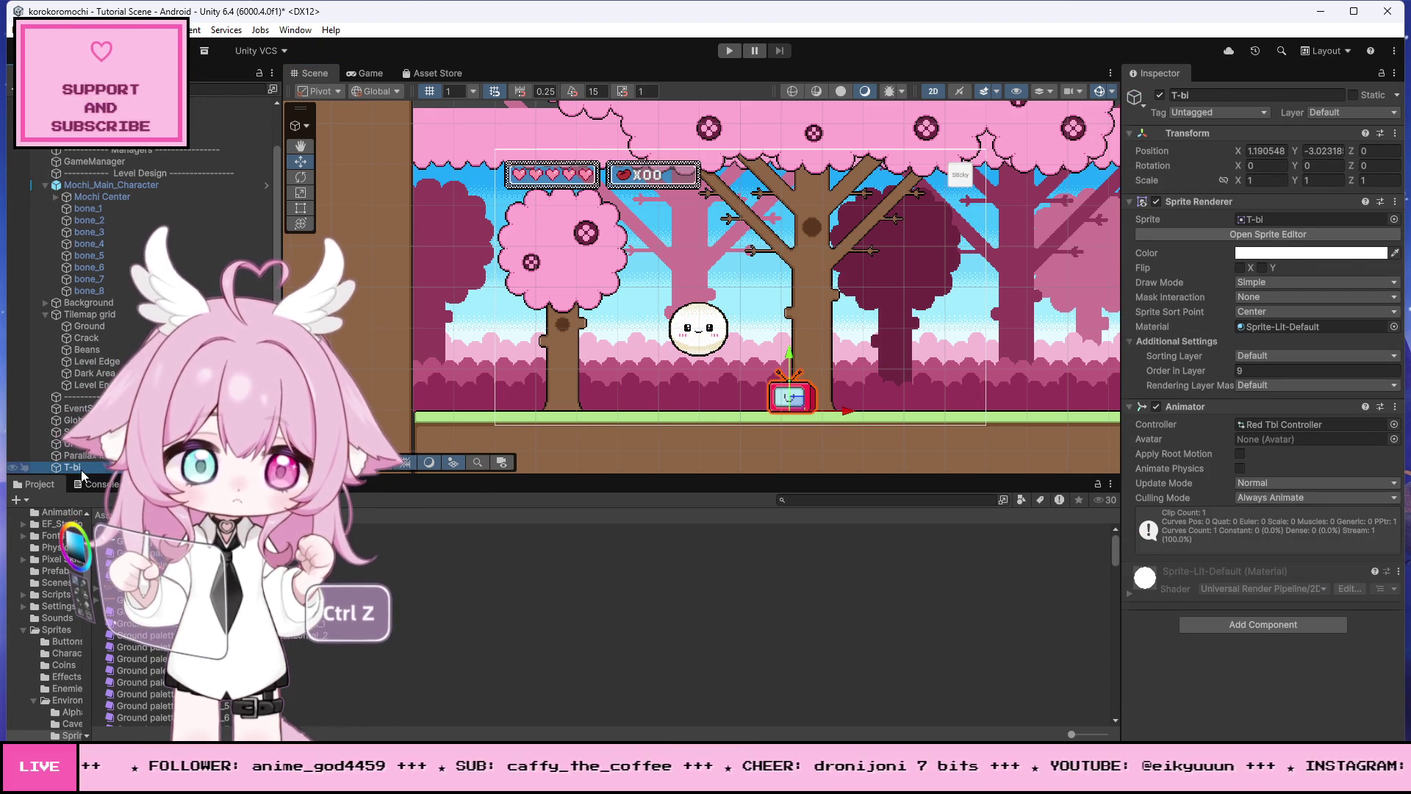
key("ctrl+z")
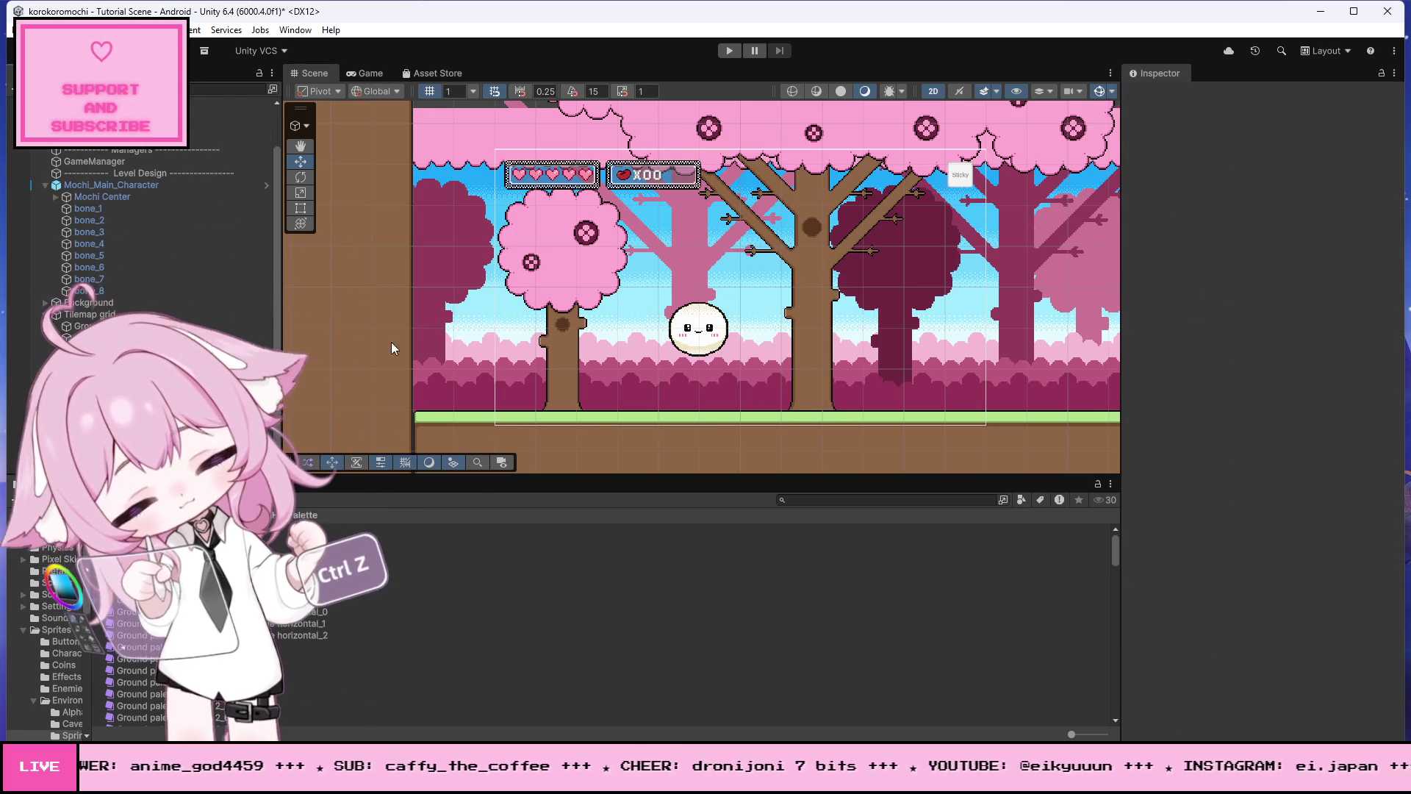
scroll(94, 241, "up", 2)
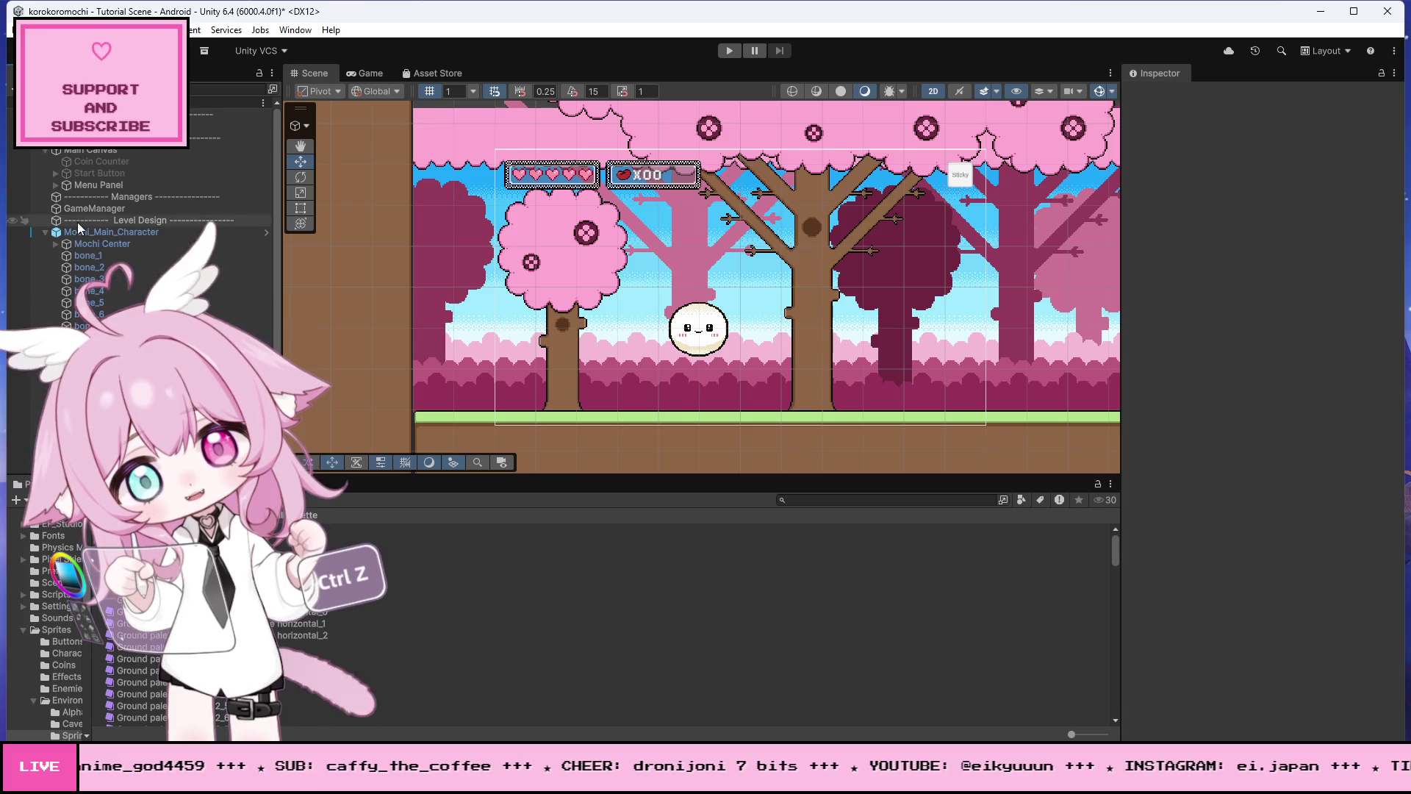
Step: Inspect the Menu Panel and Main Canvas objects, then select a ground tile asset
left_click(55, 185)
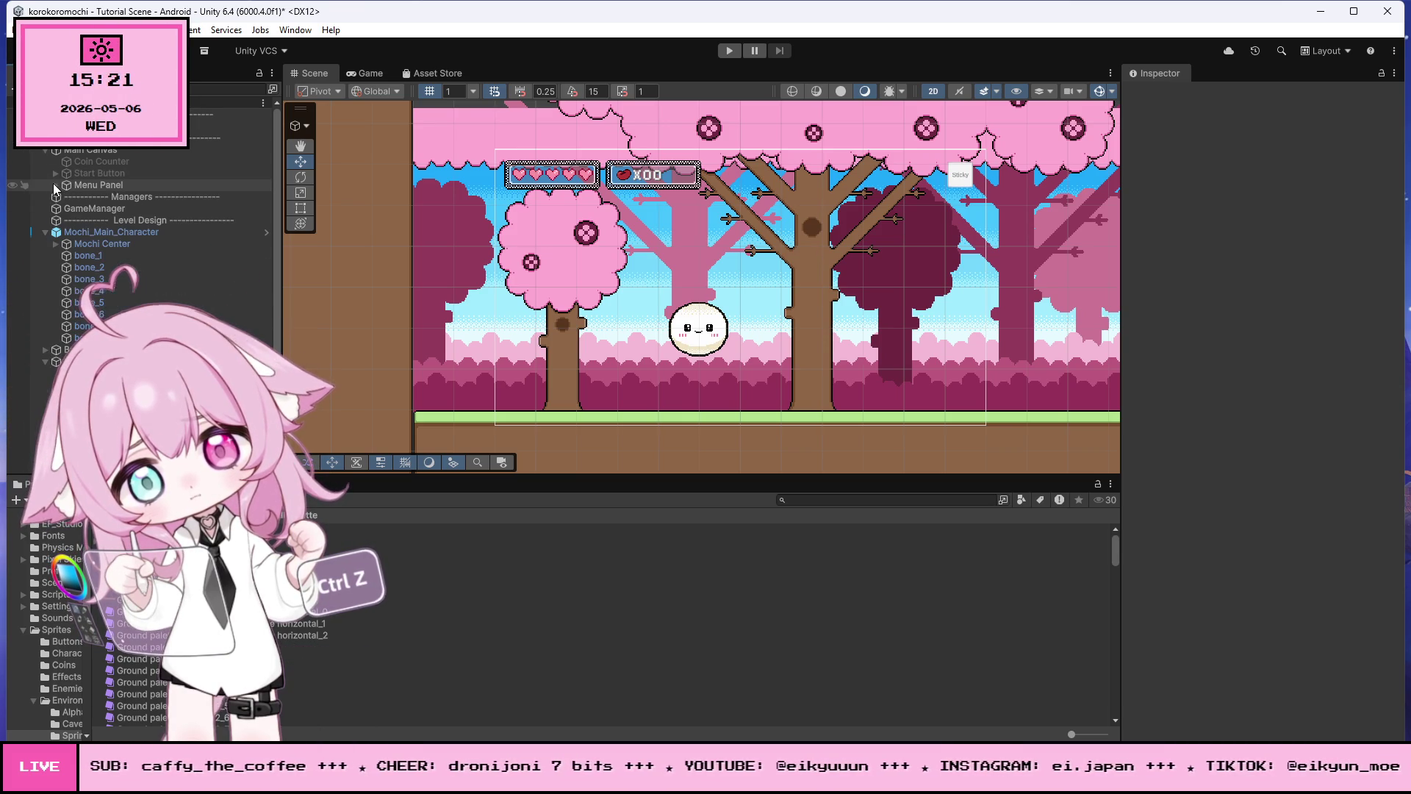
left_click(53, 184)
left_click(94, 149)
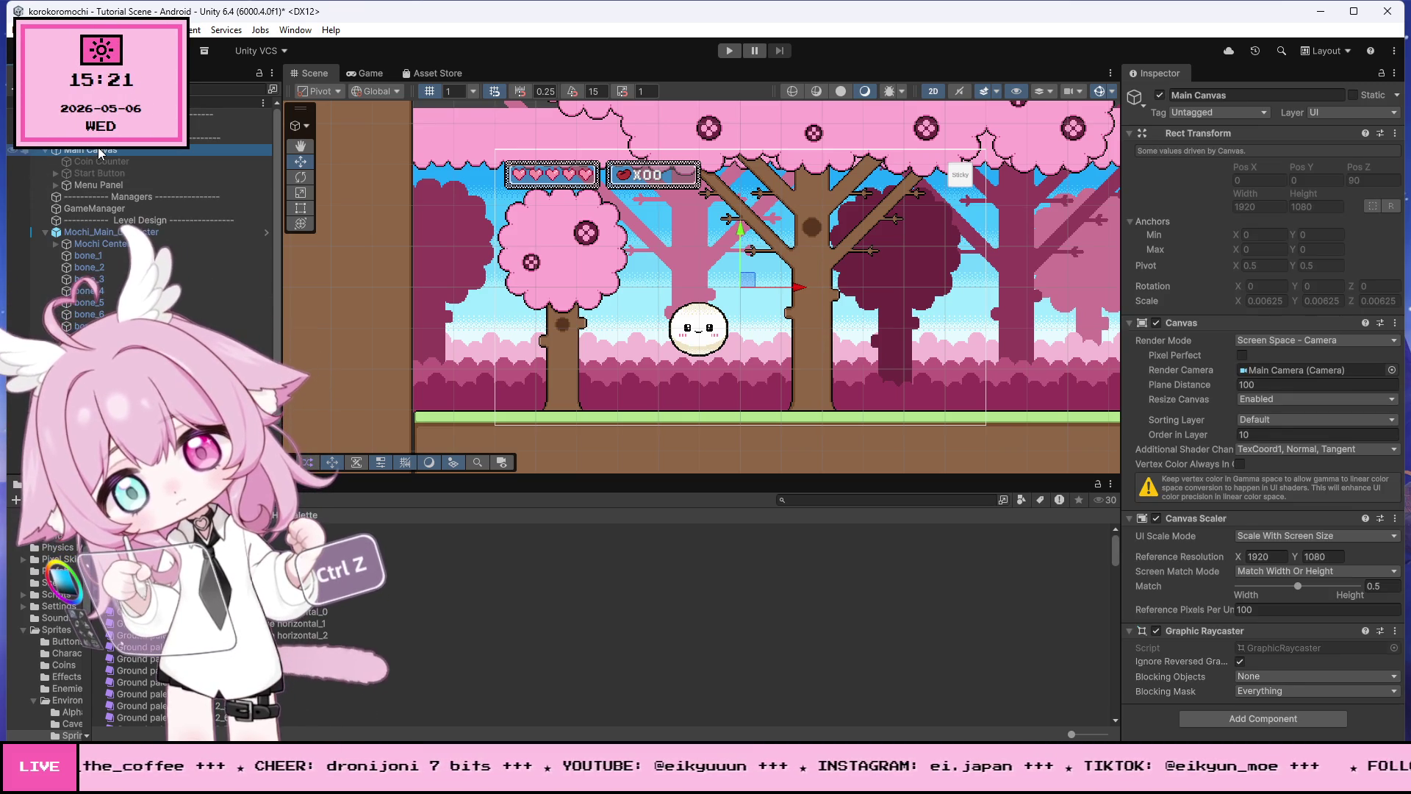
right_click(99, 147)
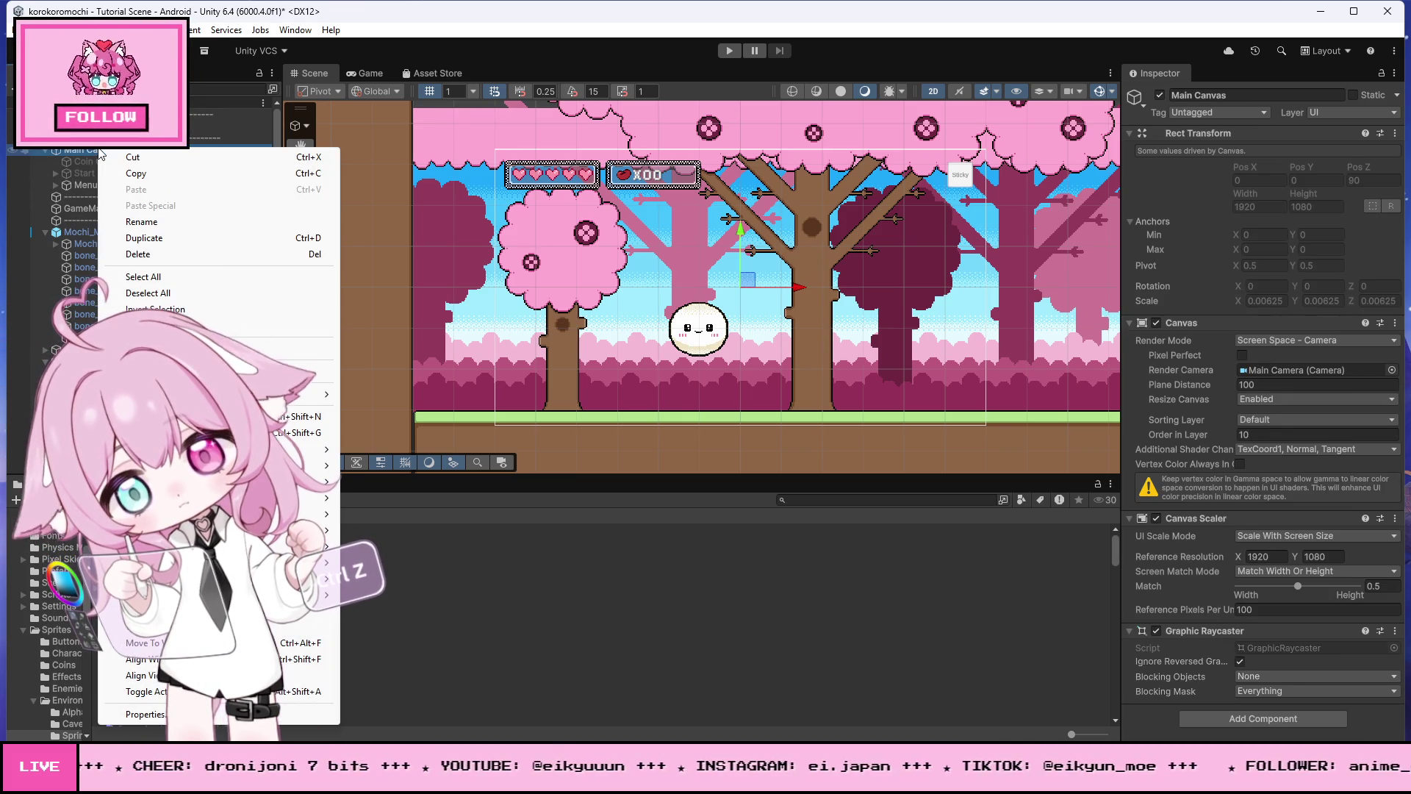
left_click(748, 611)
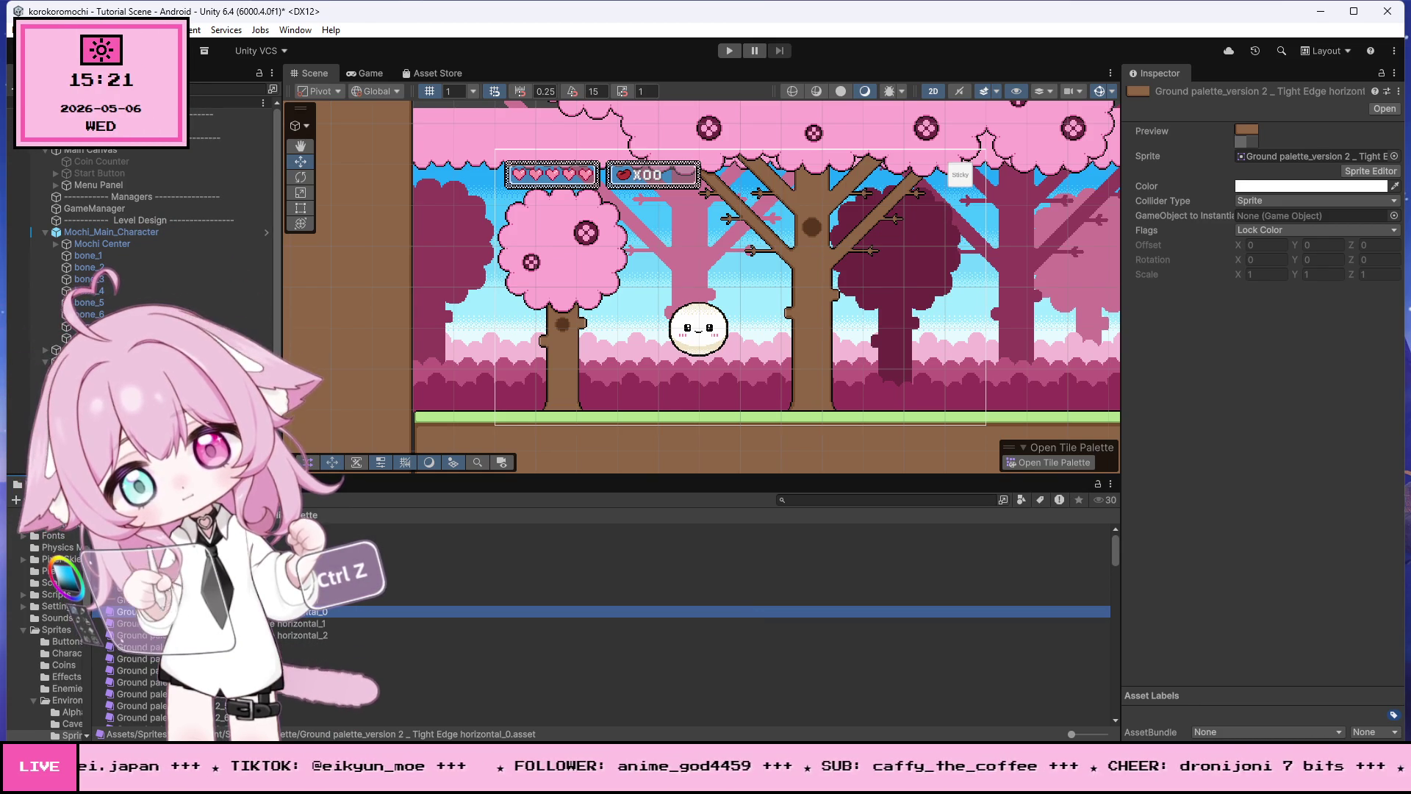
Step: Open the Information icon texture from Assets > Sprites > Buttons in an external editor
left_click(33, 514)
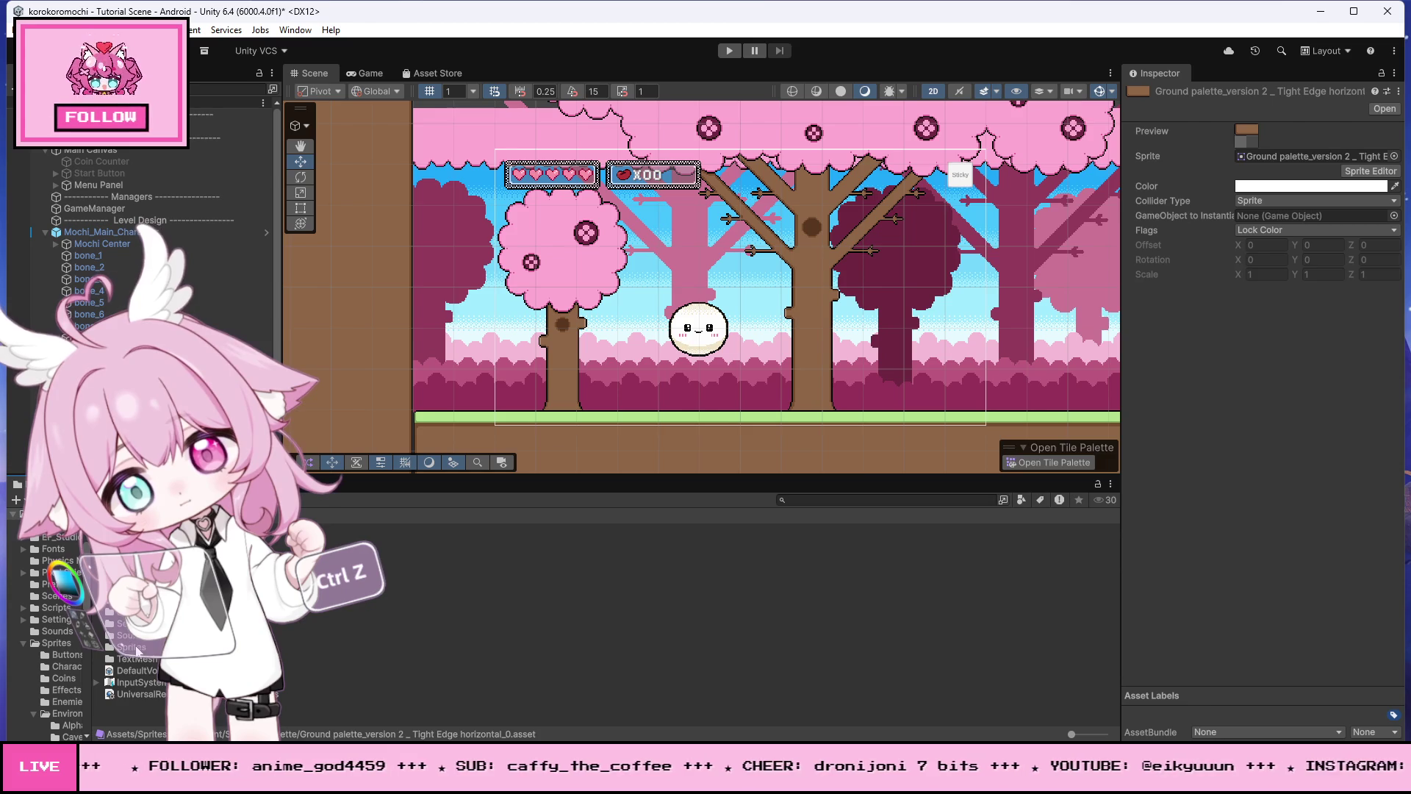
double_click(132, 647)
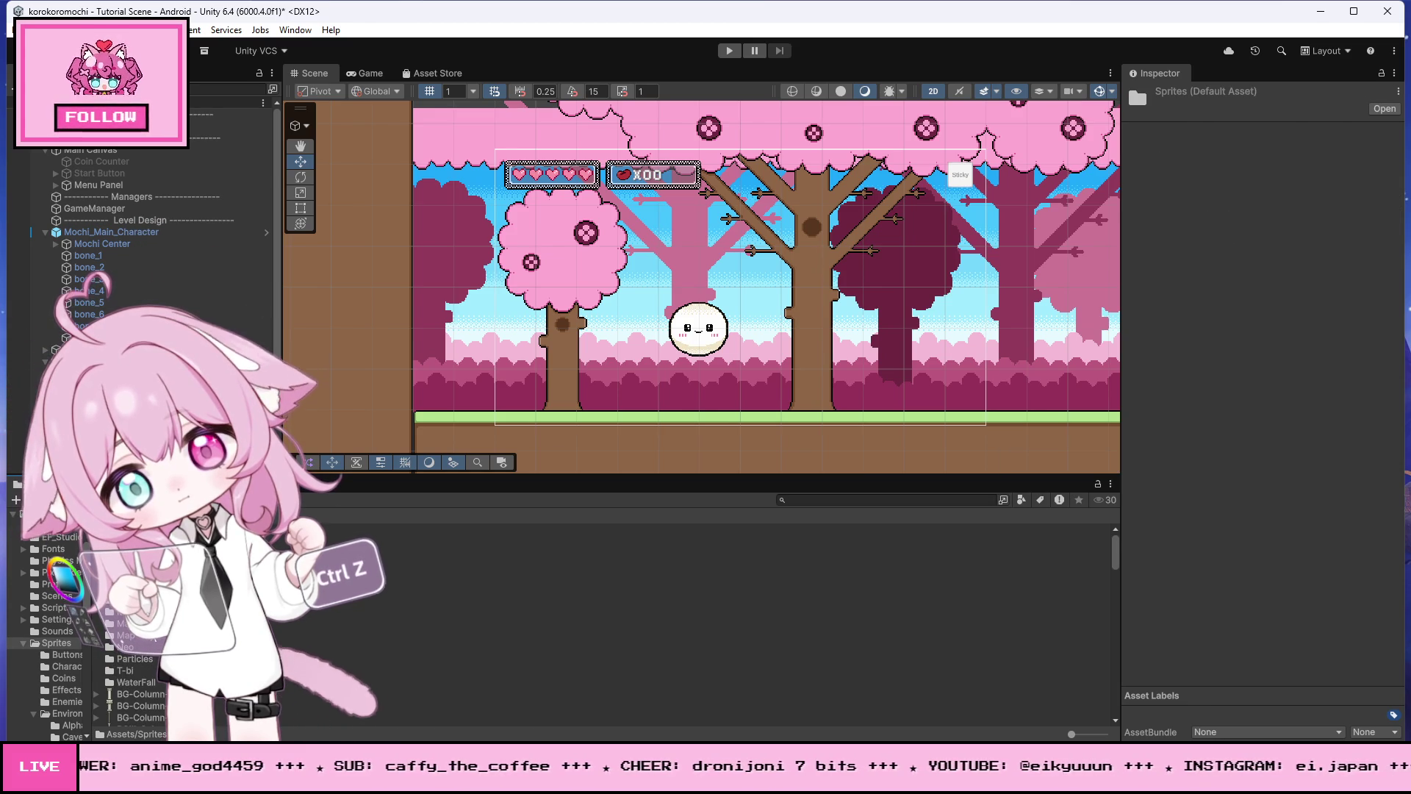
left_click(66, 654)
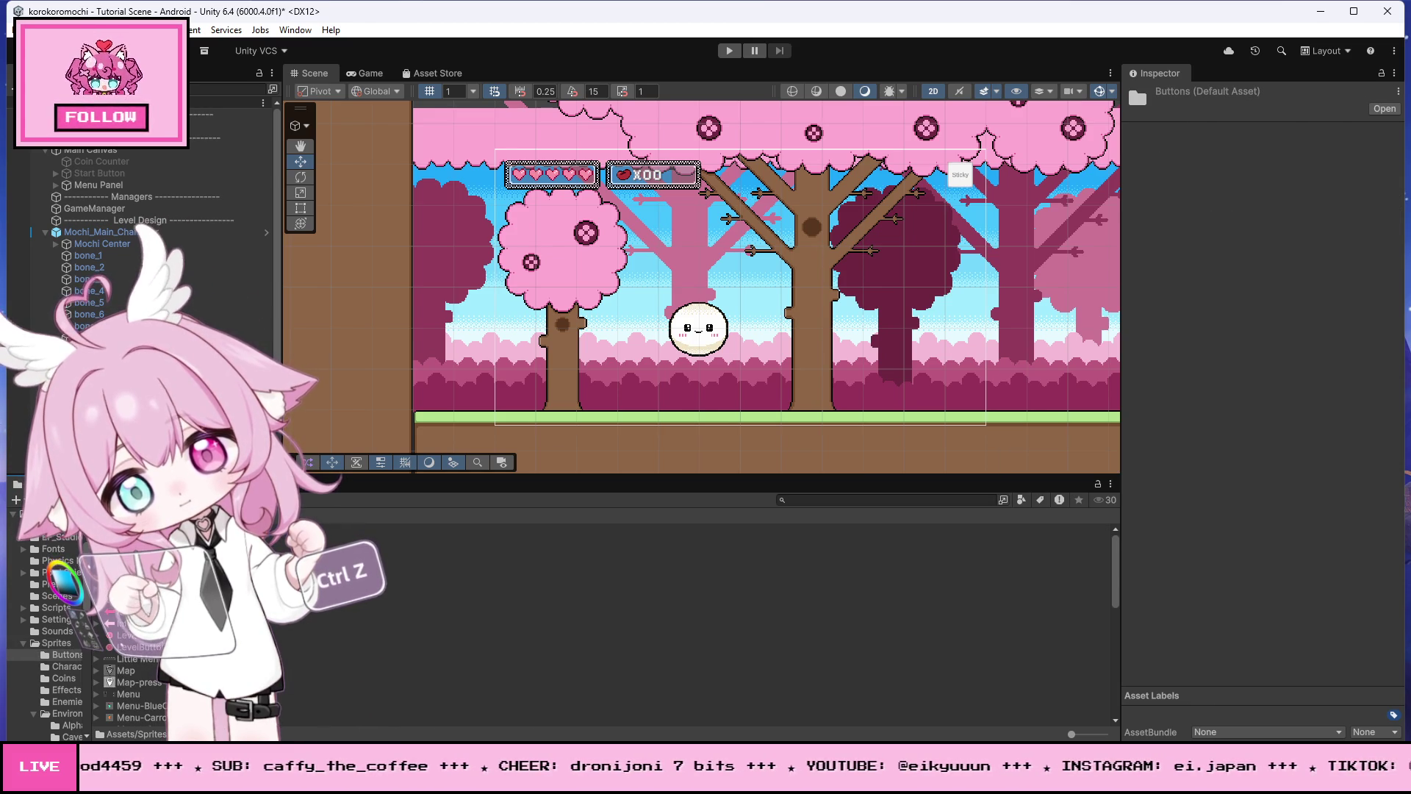
left_click(131, 564)
right_click(130, 564)
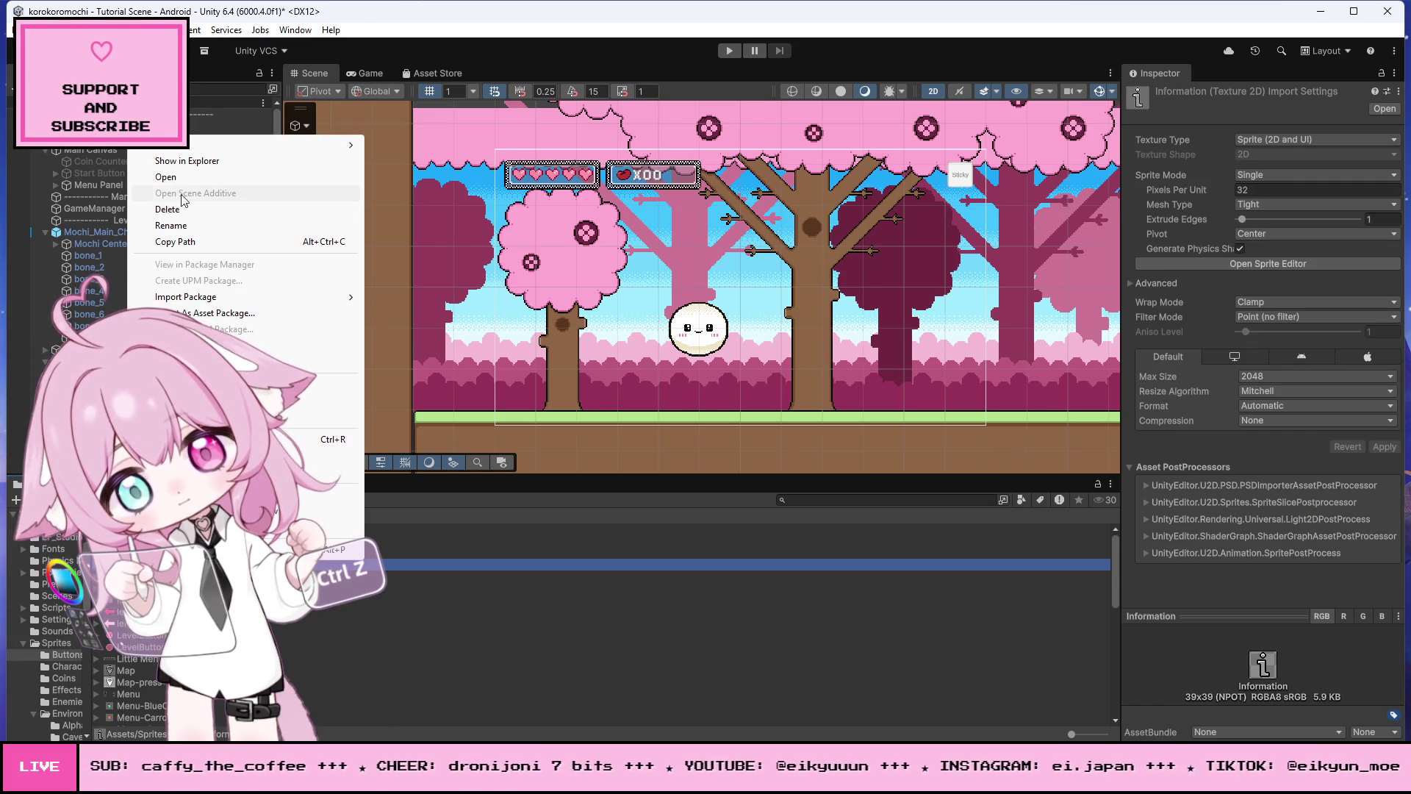
left_click(166, 176)
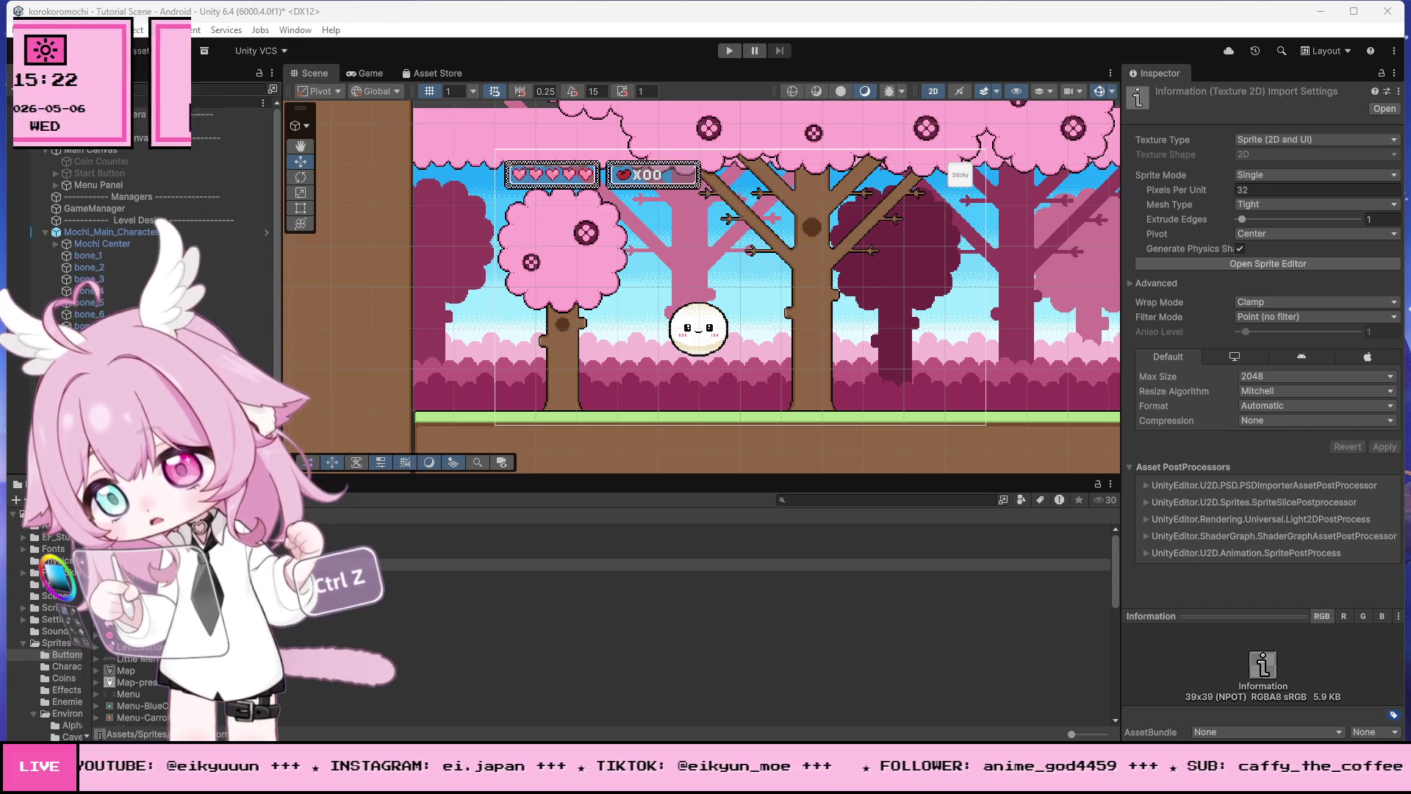
scroll(581, 173, "up", 5)
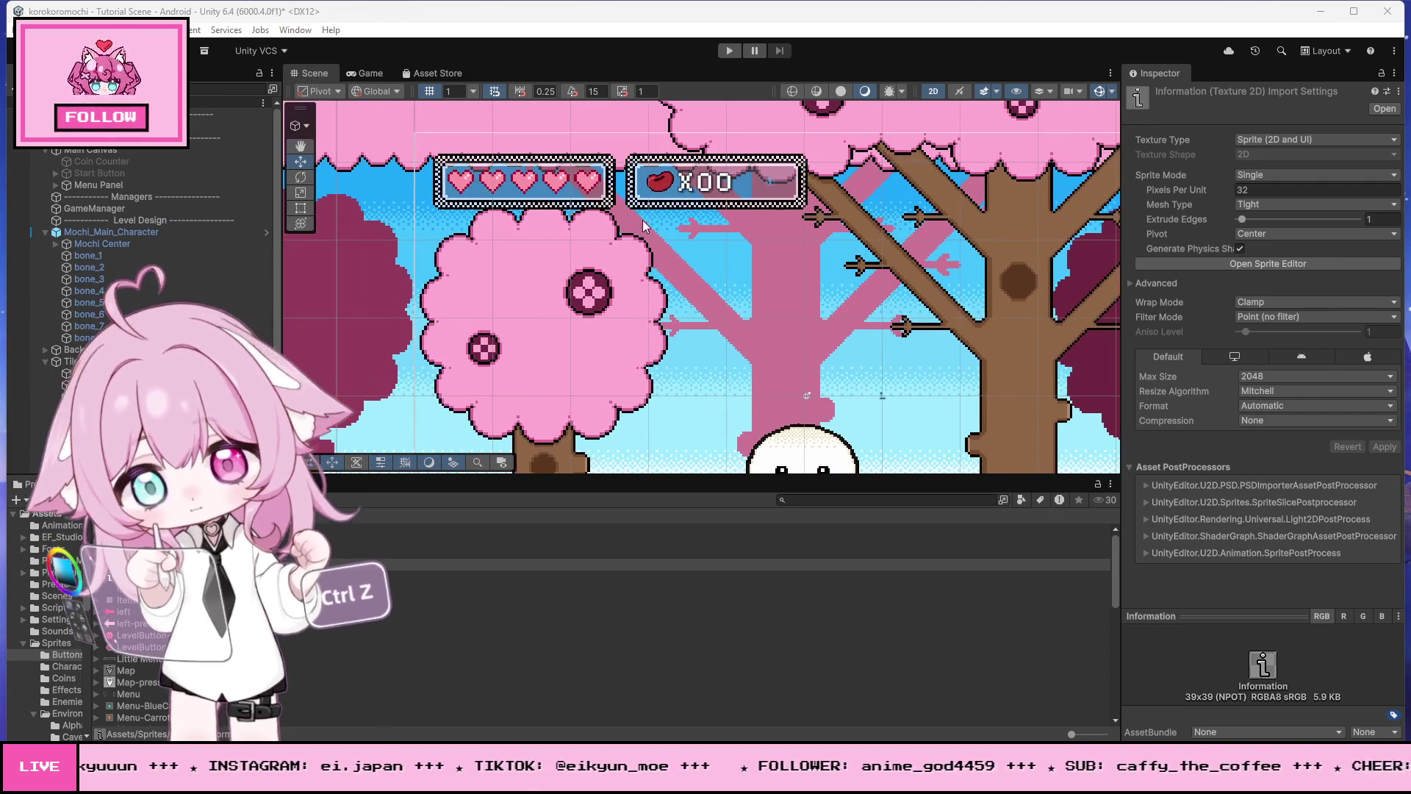
Step: Add a new Image under Main Canvas, anchored top-left at position 0, 0
left_click(526, 270)
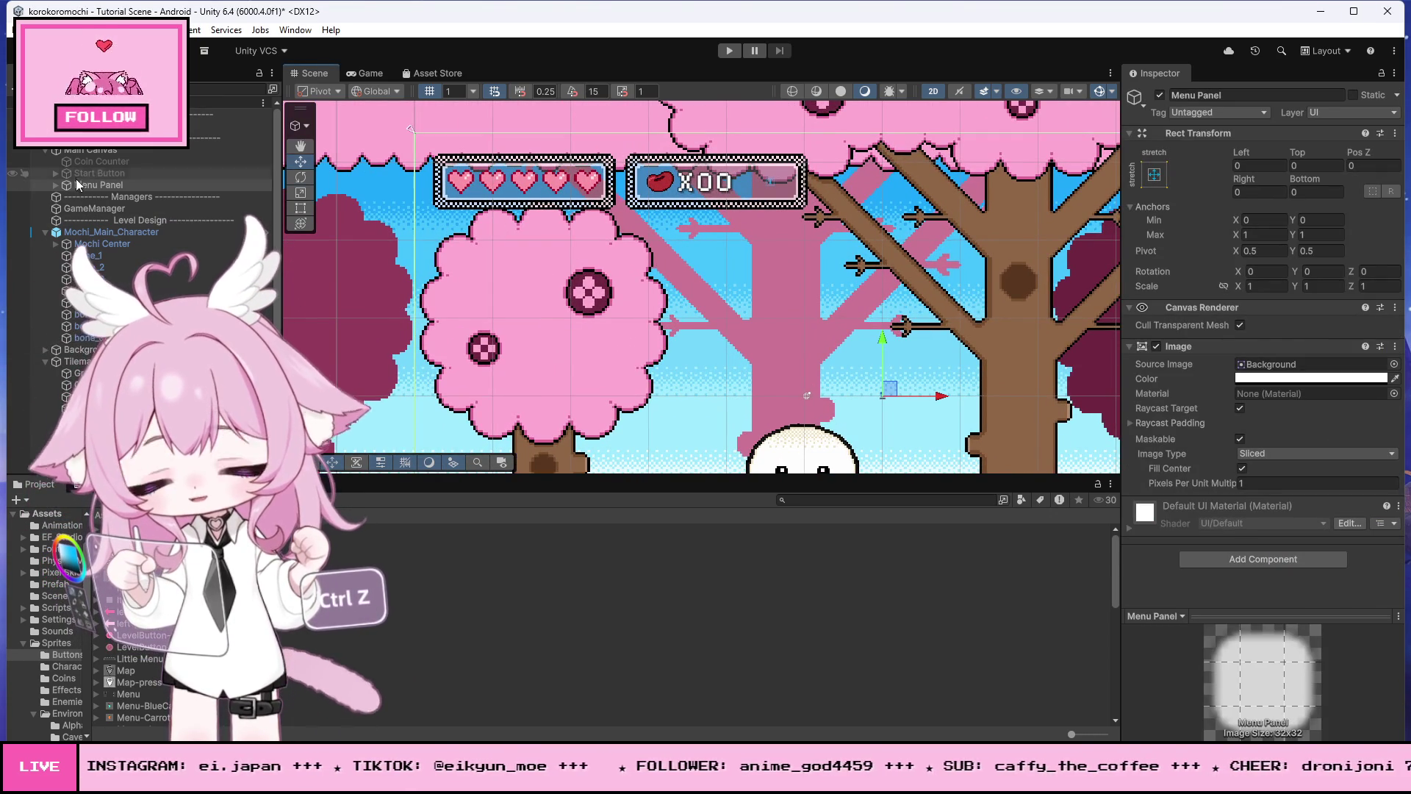
right_click(95, 152)
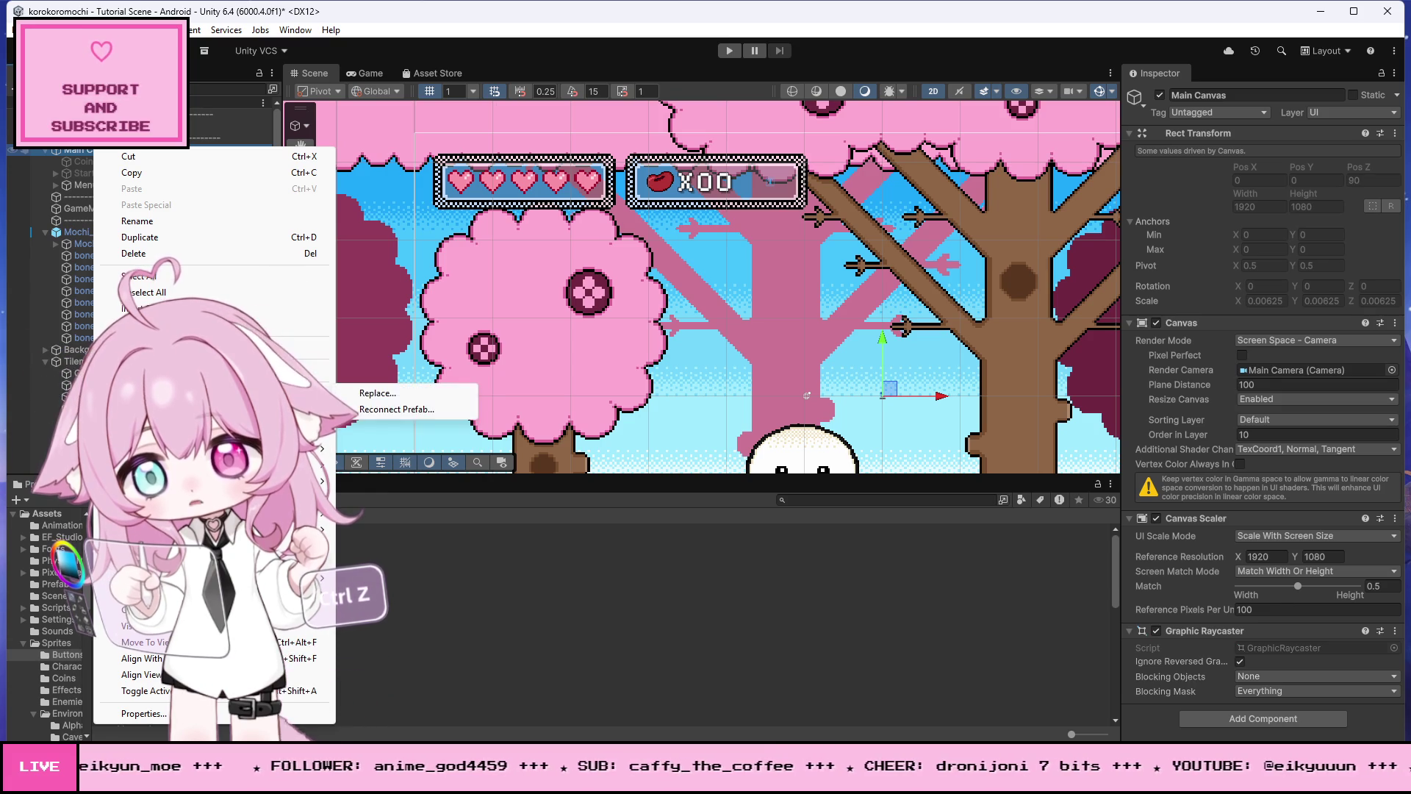
mouse_move(294, 545)
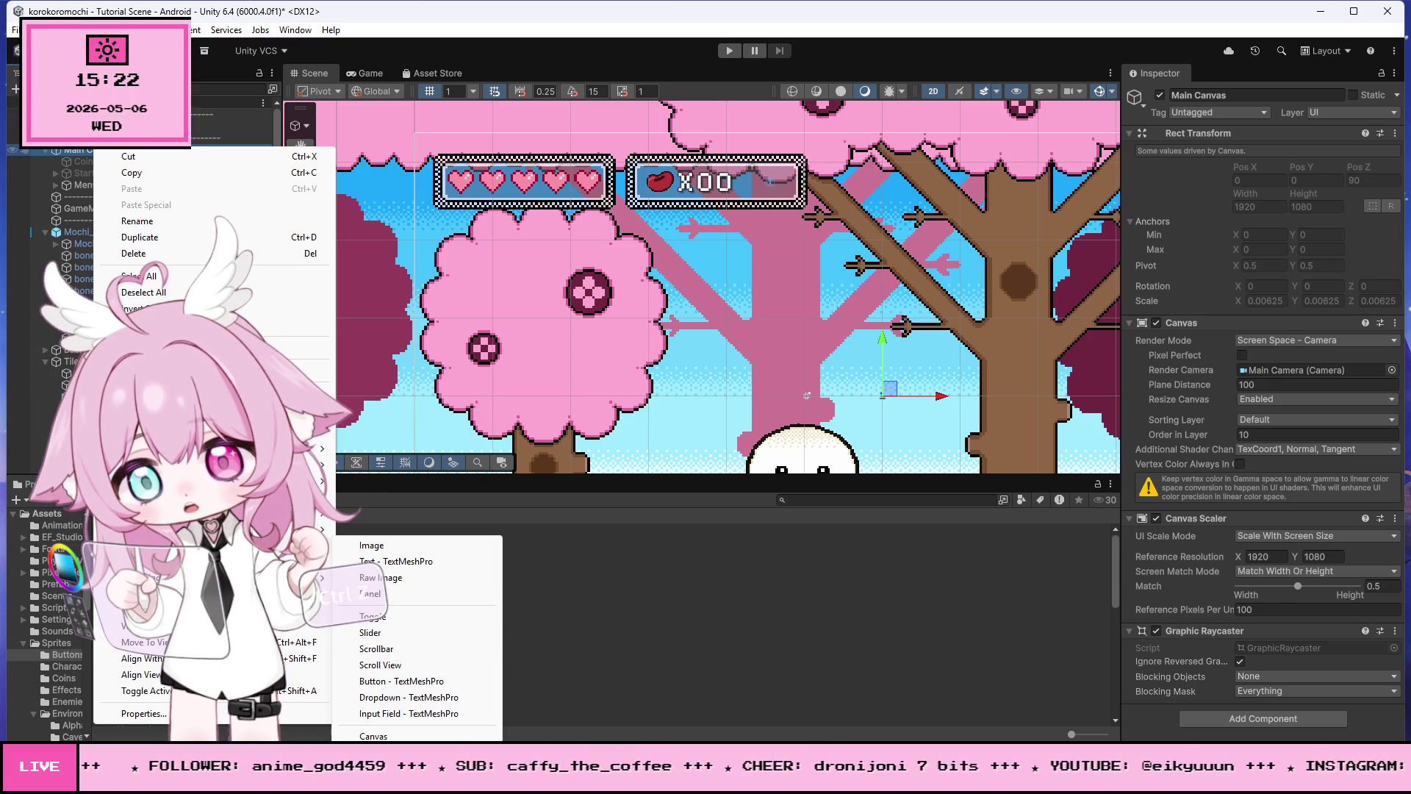
left_click(375, 544)
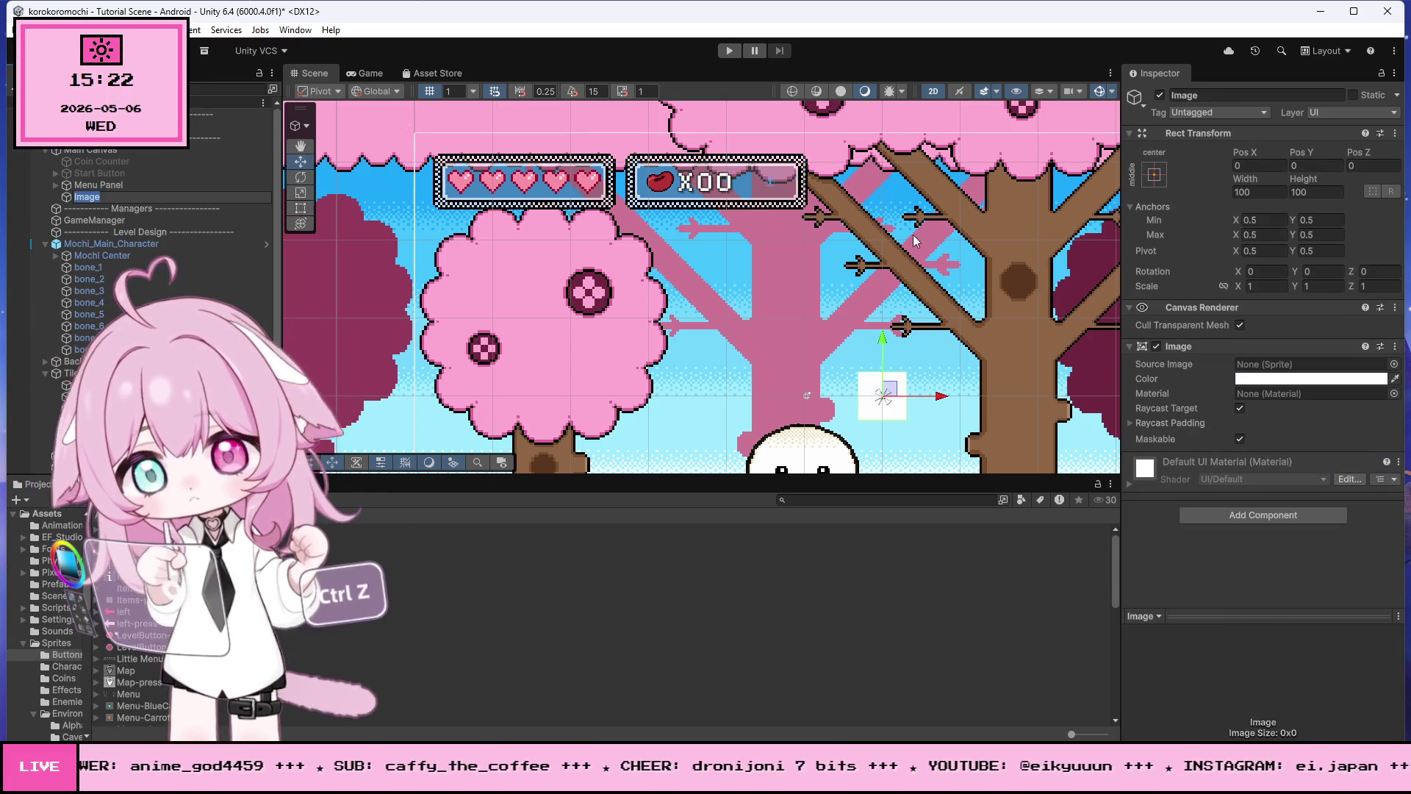
left_click(1154, 174)
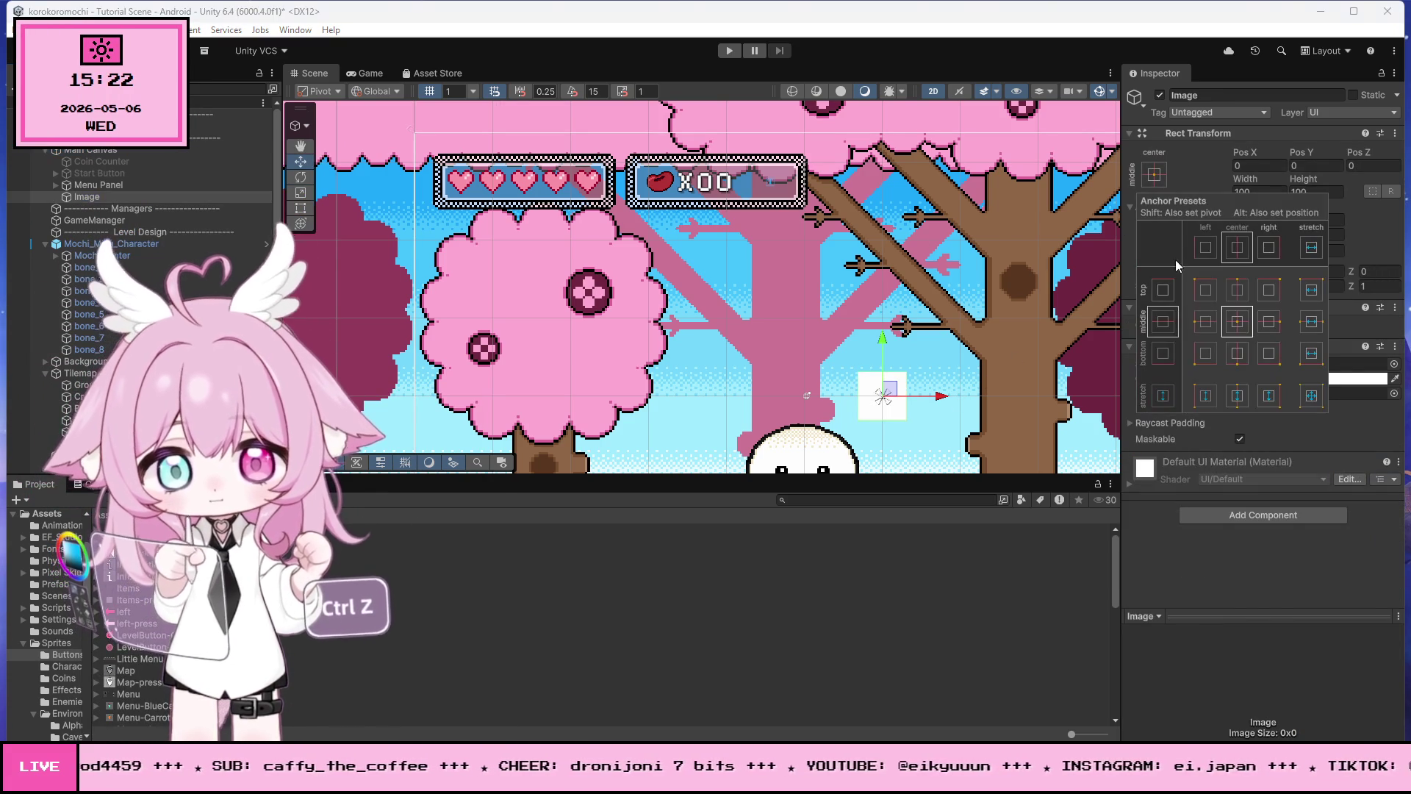
left_click(1205, 294)
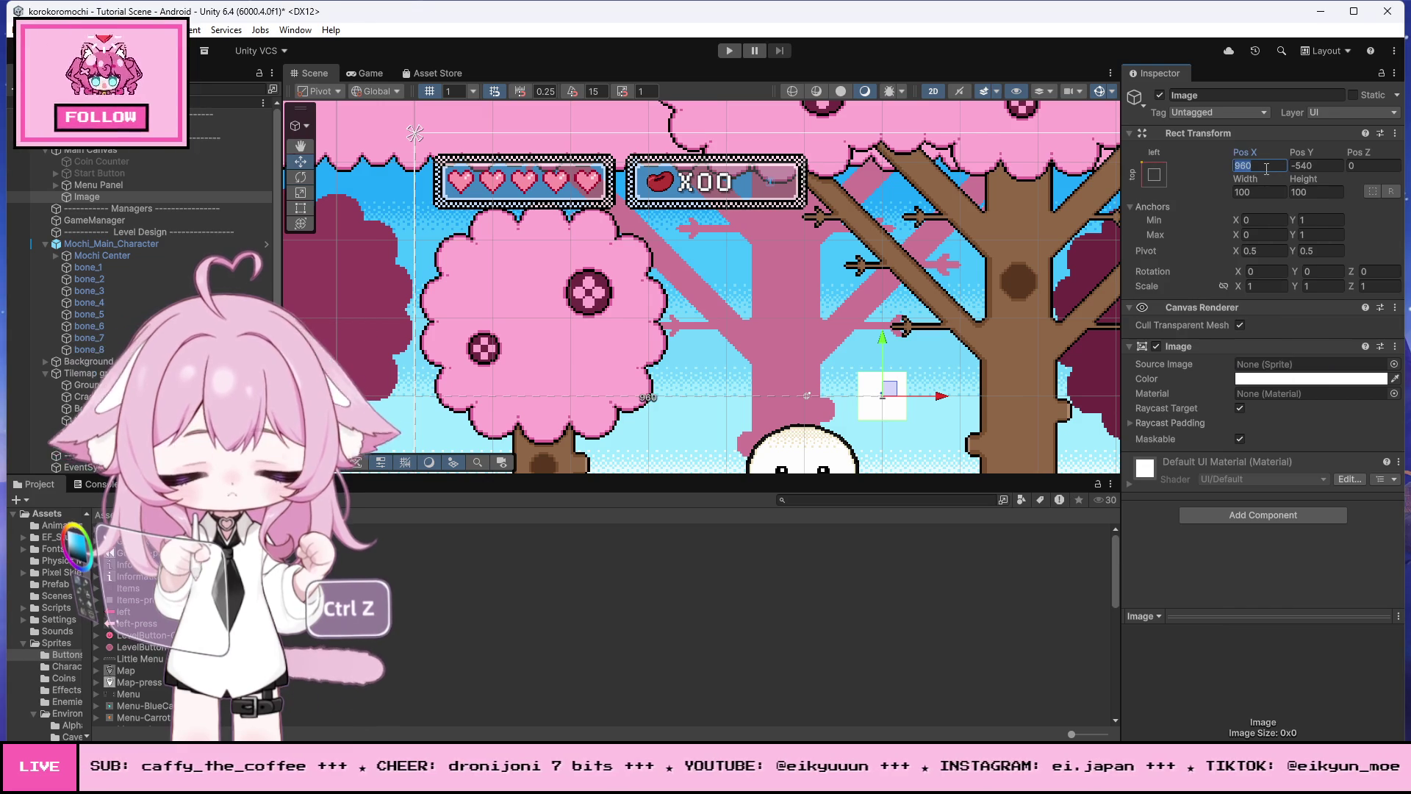
type("0")
key("Tab")
type("0")
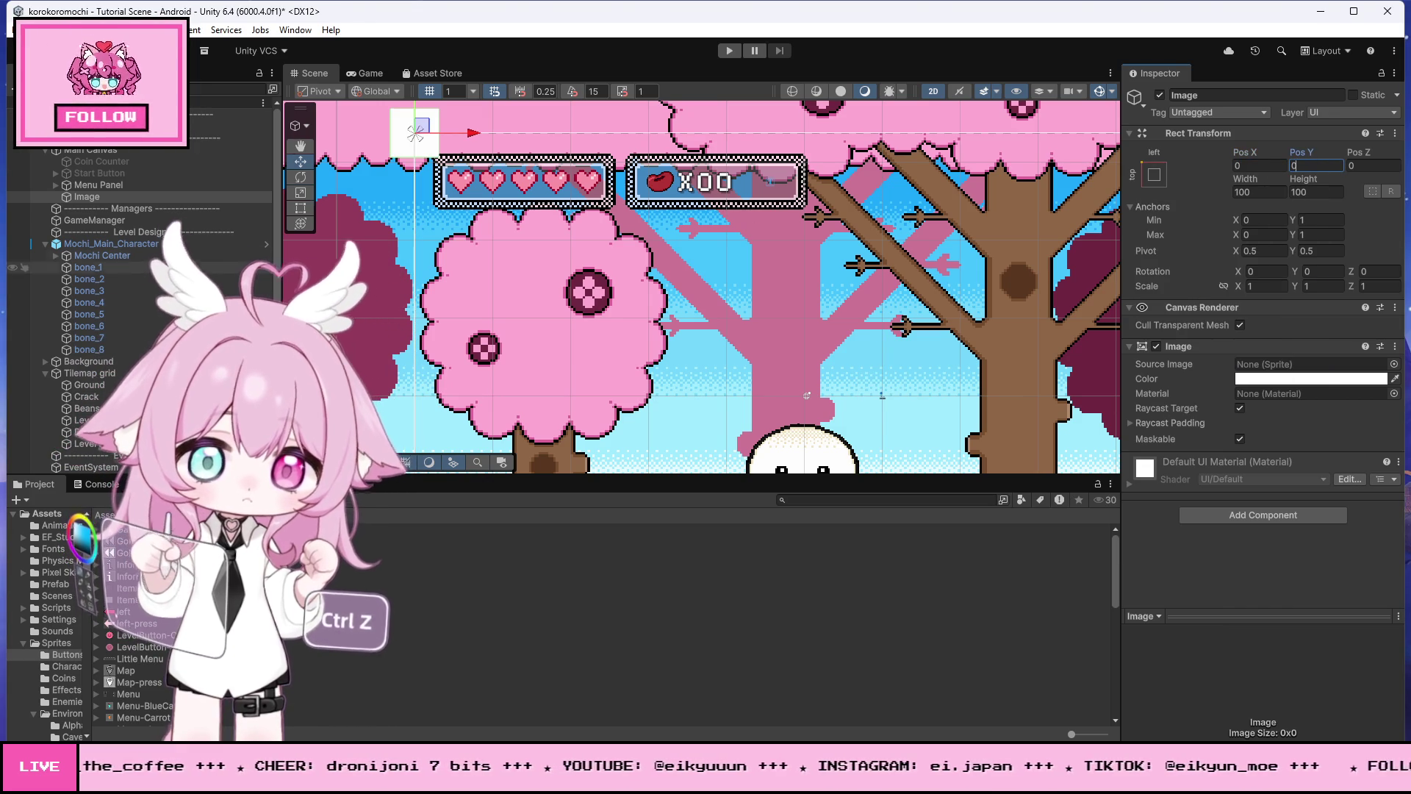
Step: Move the white Image down to Pos Y -220 and set Pos X to 225
left_click(437, 202)
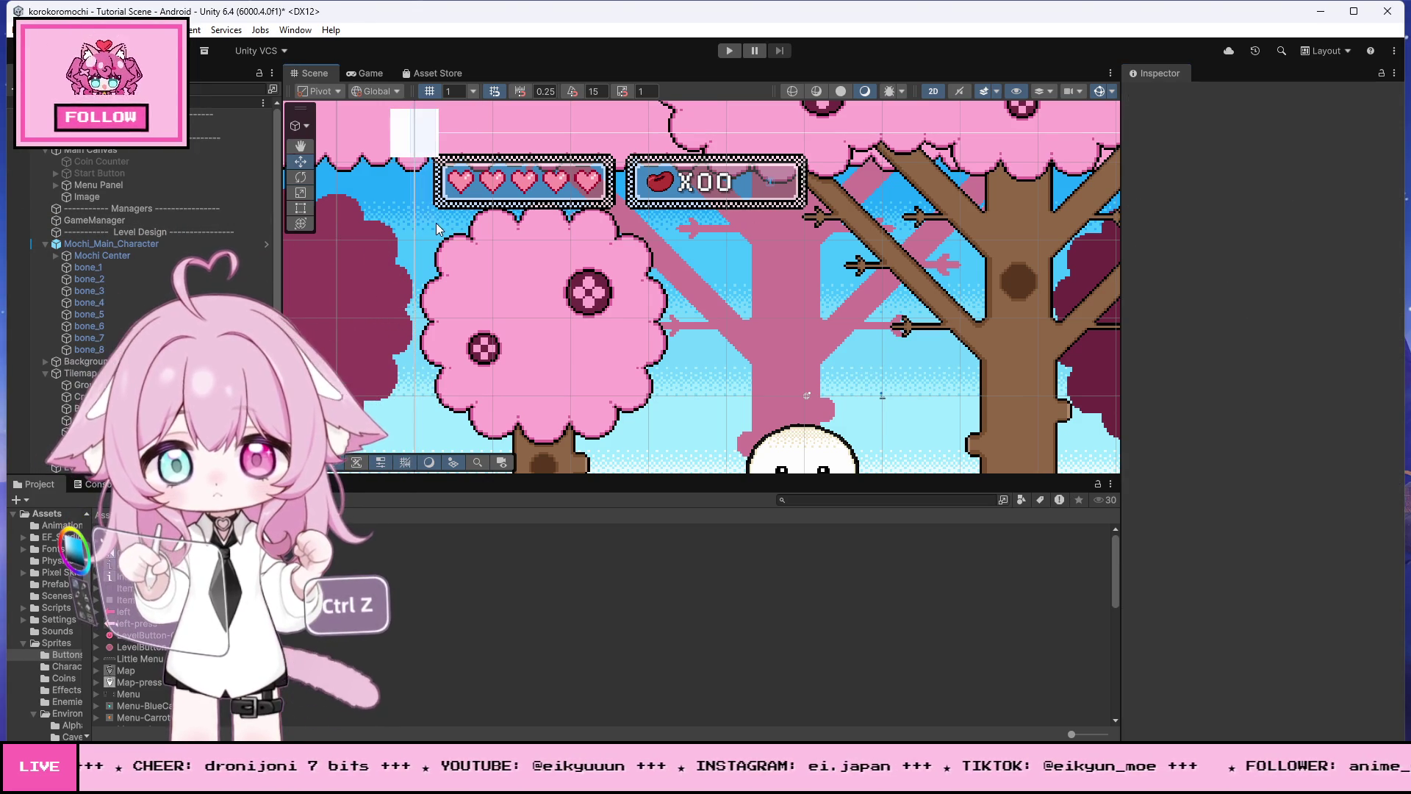
left_click(415, 134)
mouse_move(415, 134)
left_mouse_down()
mouse_move(415, 239)
mouse_move(513, 240)
left_mouse_up()
key("ctrl+z")
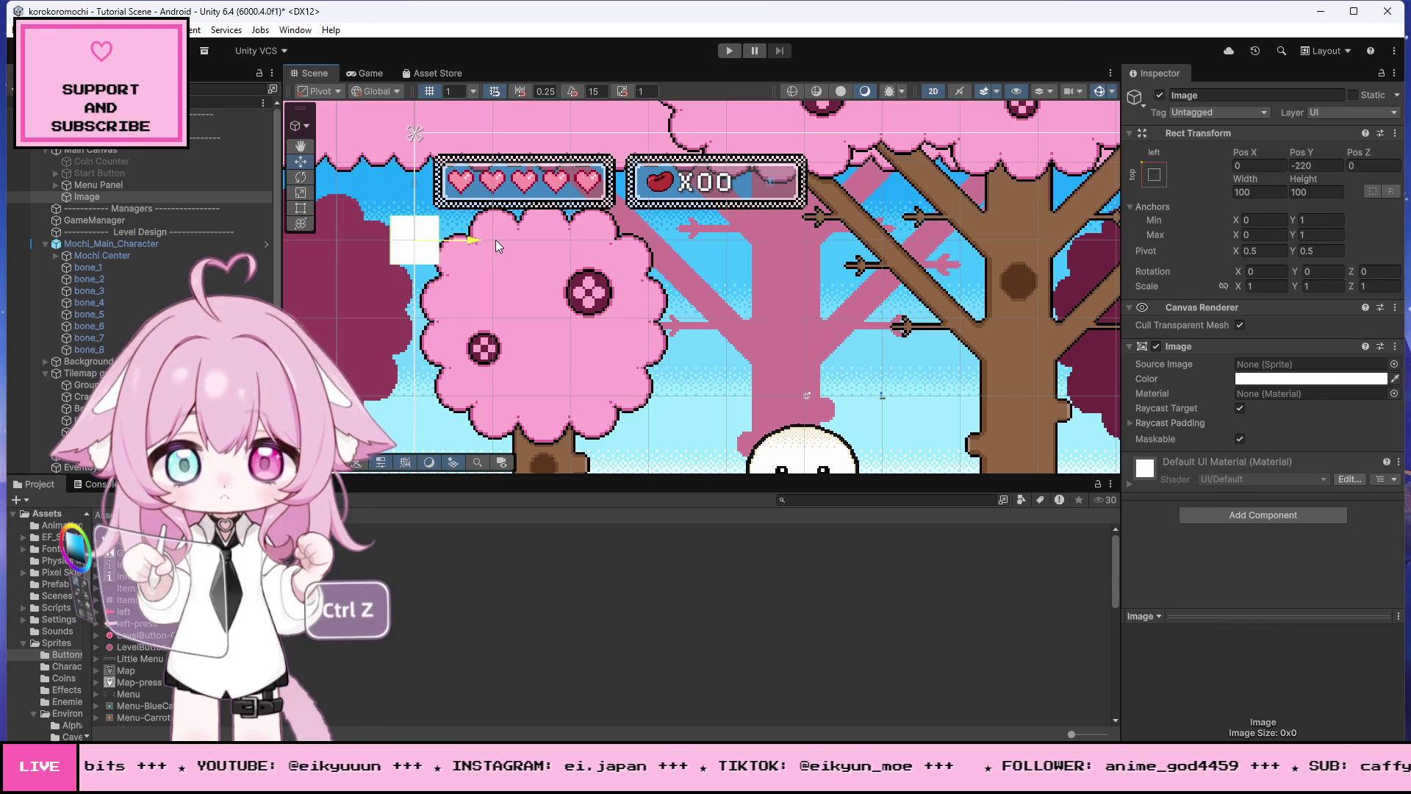
key("ctrl+y")
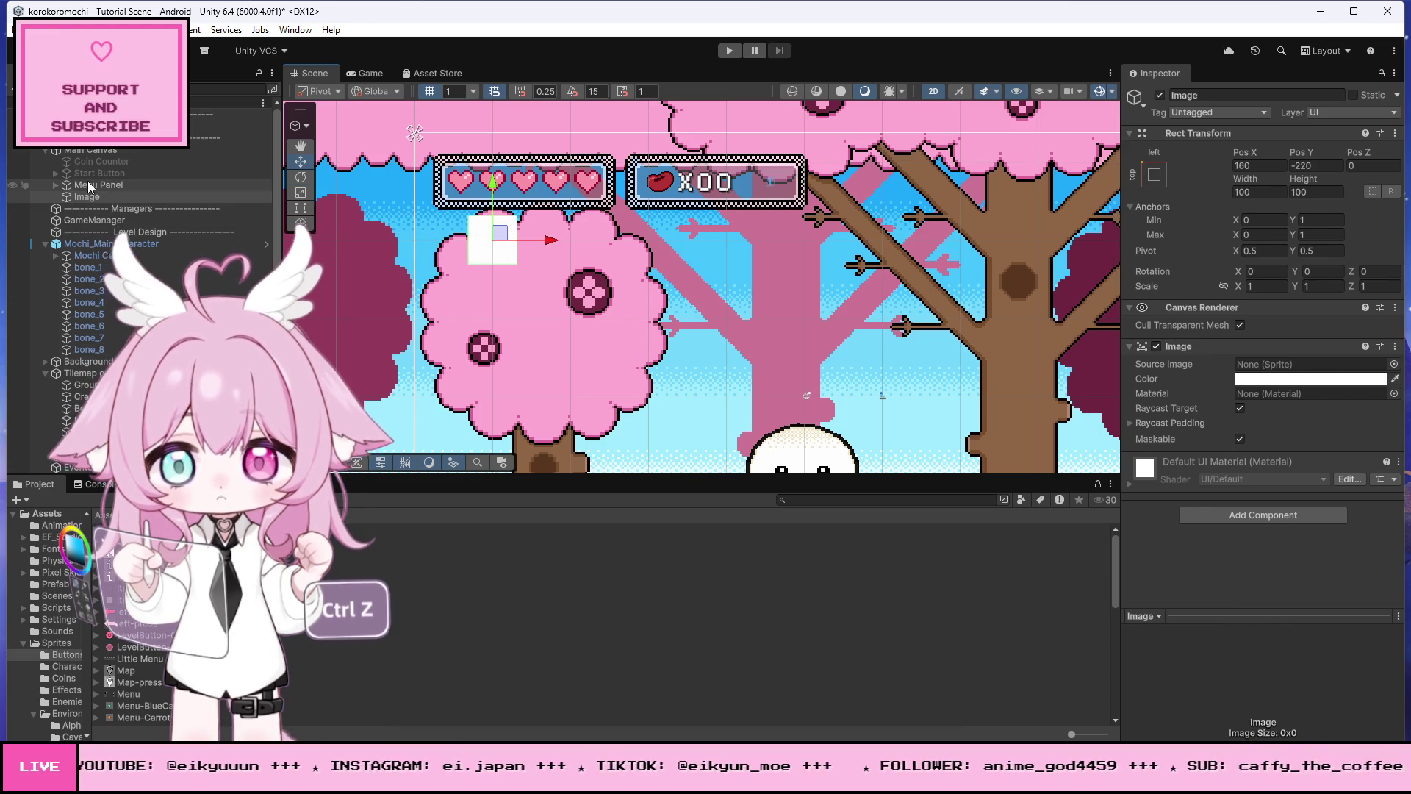
left_click(88, 186)
left_click(55, 184)
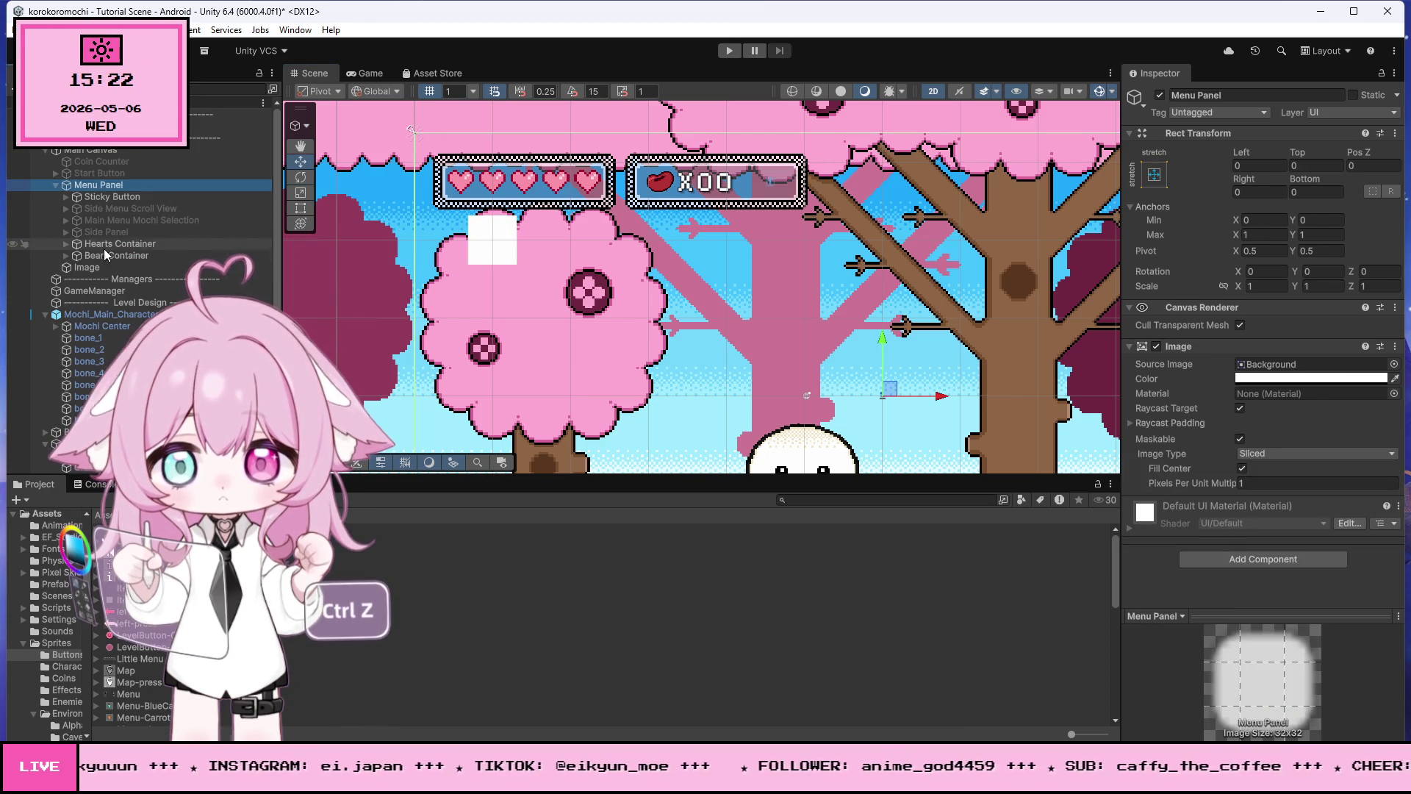
left_click(134, 245)
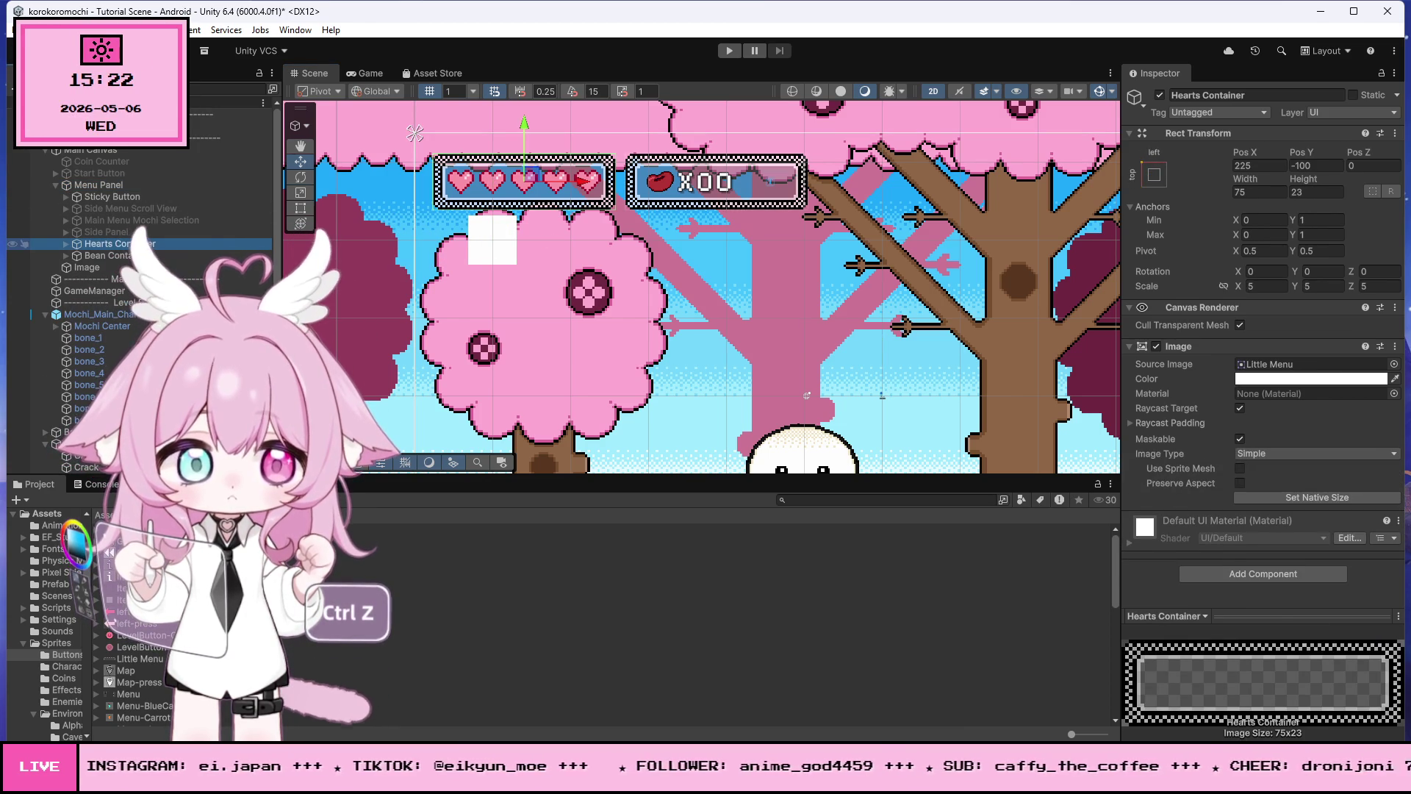
left_click(86, 267)
left_click(1264, 167)
type("225")
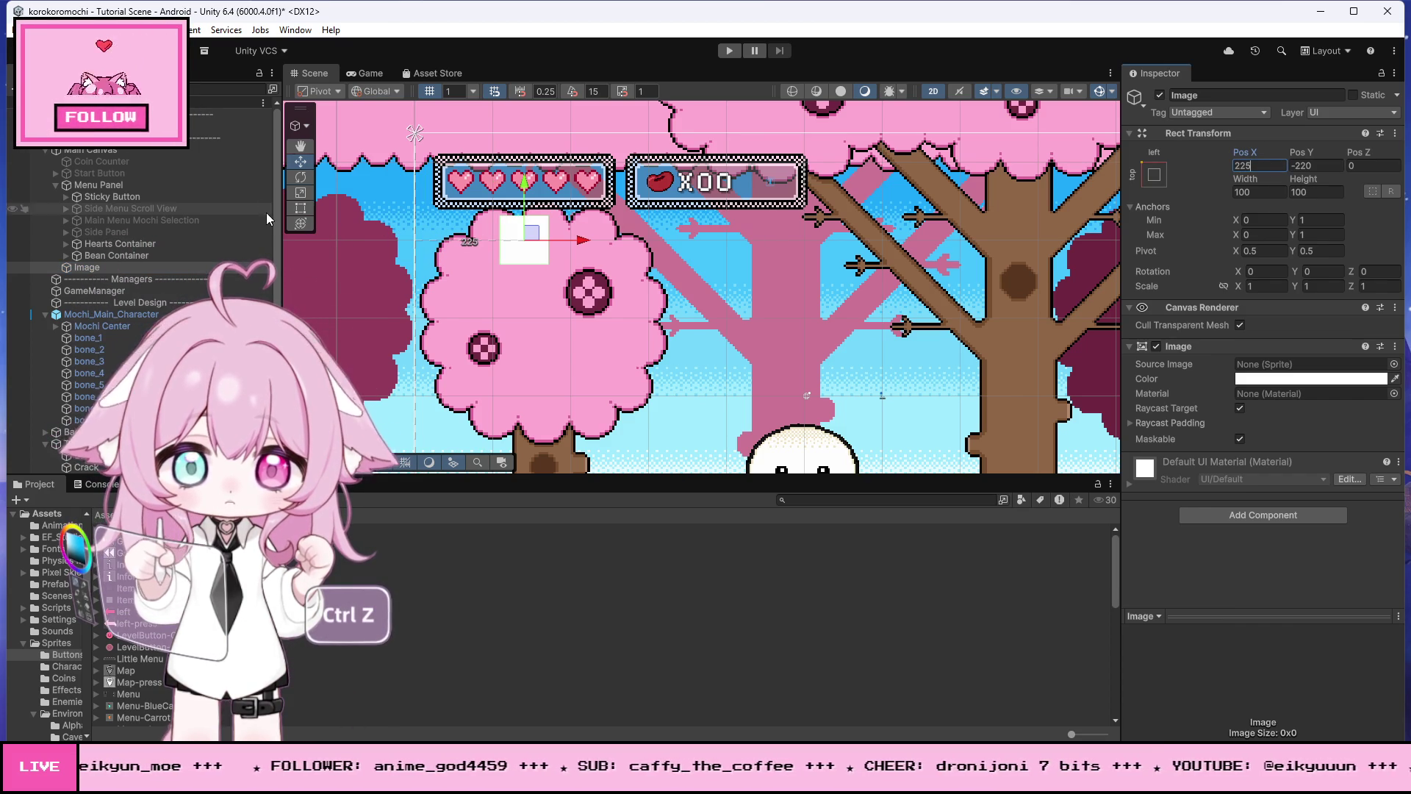
left_click(300, 208)
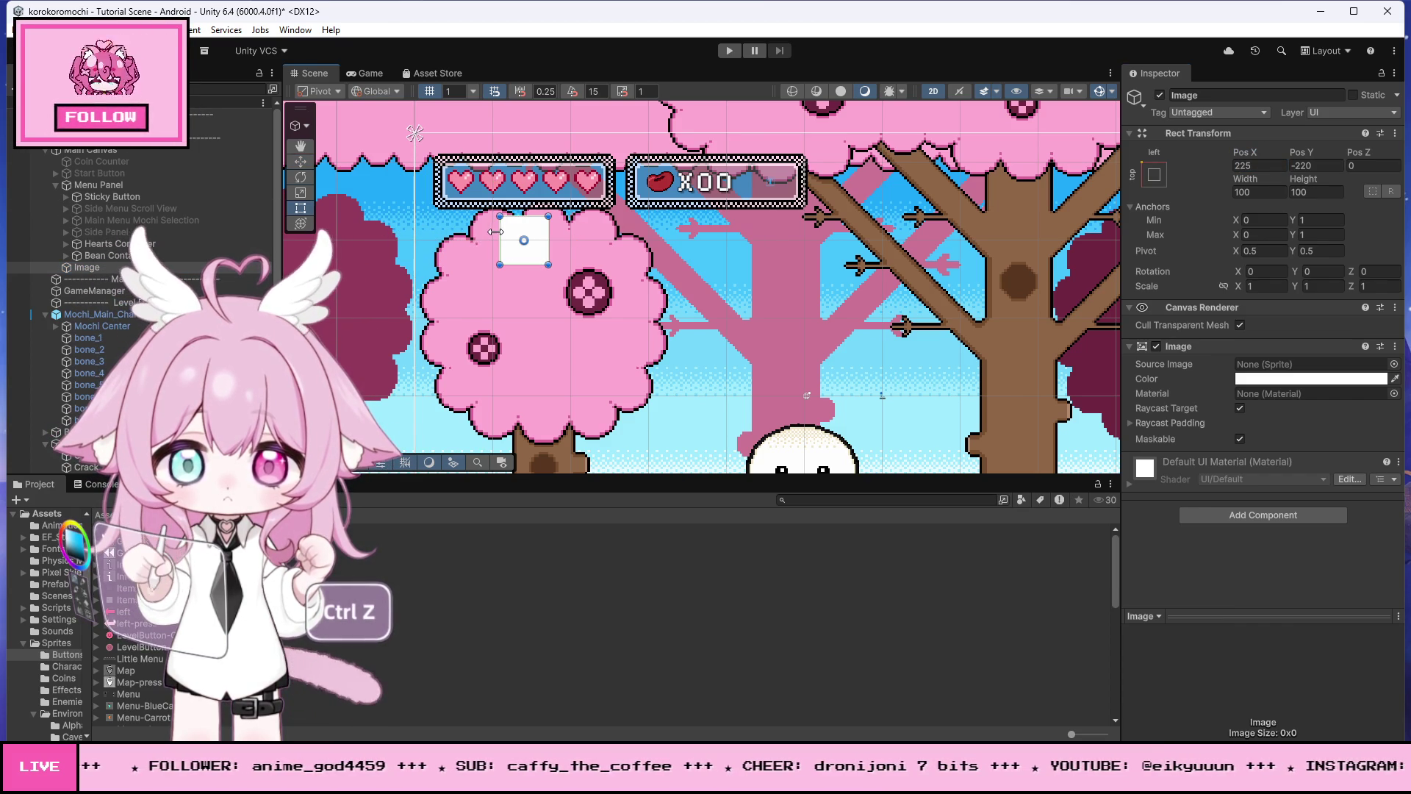
Step: Resize the white Image into a 1140 × 300 banner at Pos X 625, Y -320
left_click_drag(500, 225, 443, 225)
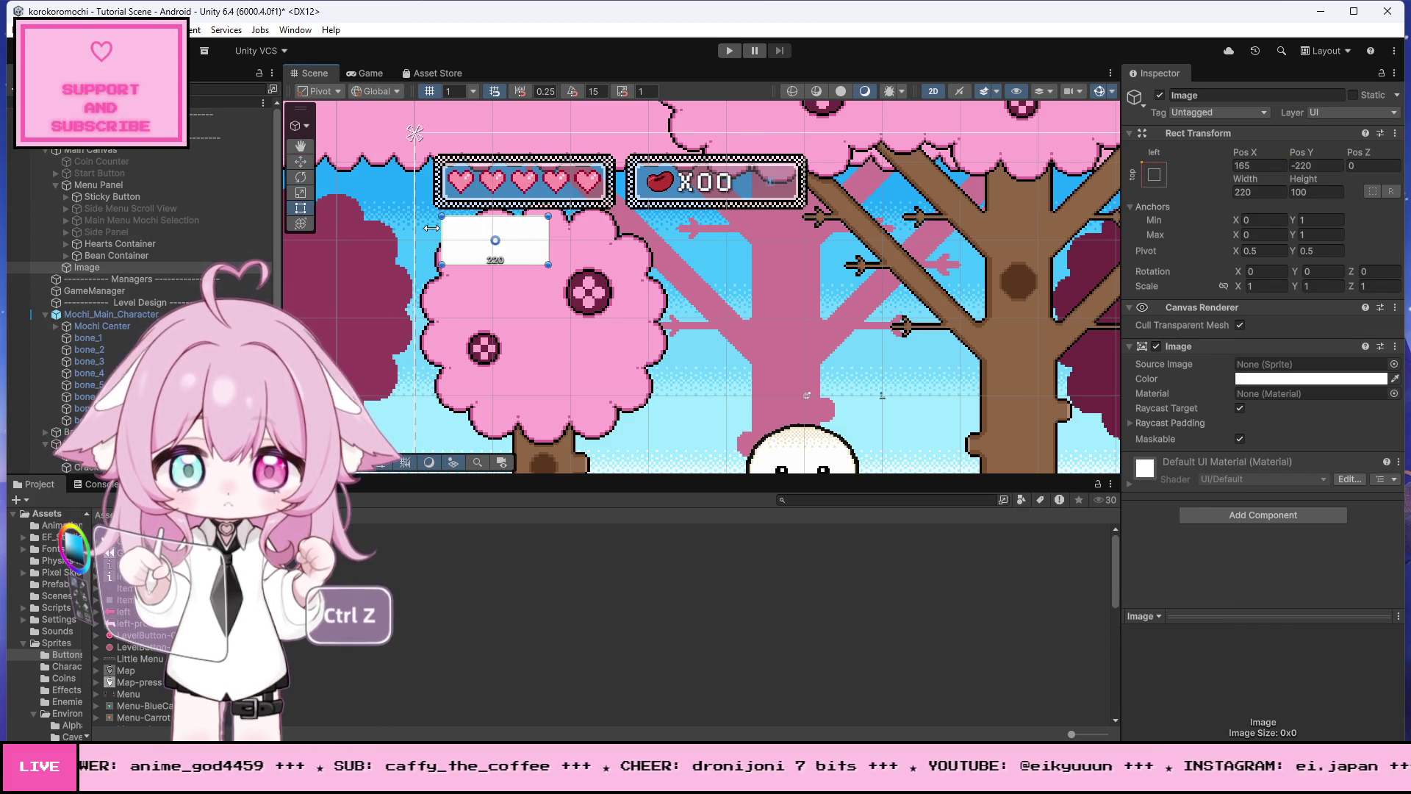
left_click_drag(554, 236, 1046, 235)
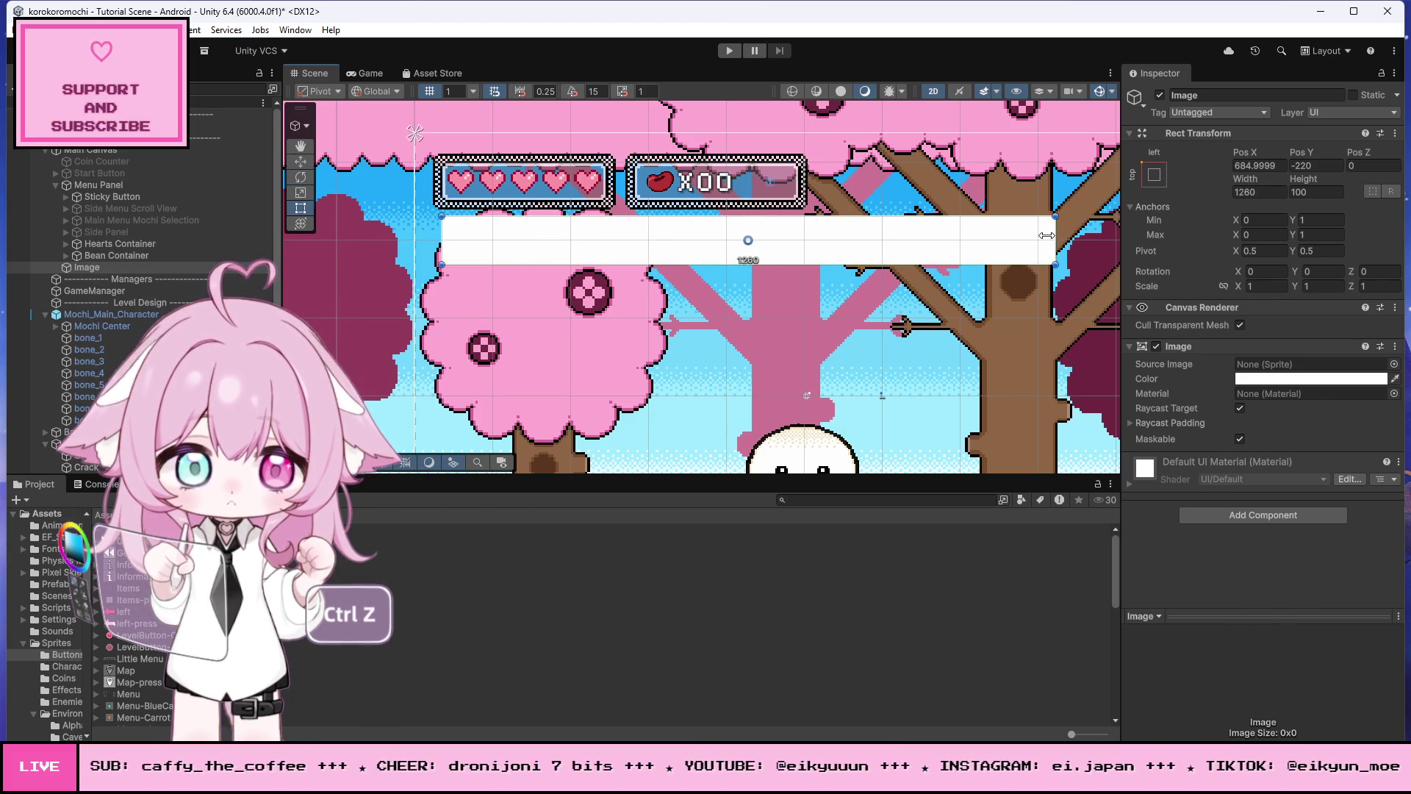
left_click_drag(600, 265, 603, 383)
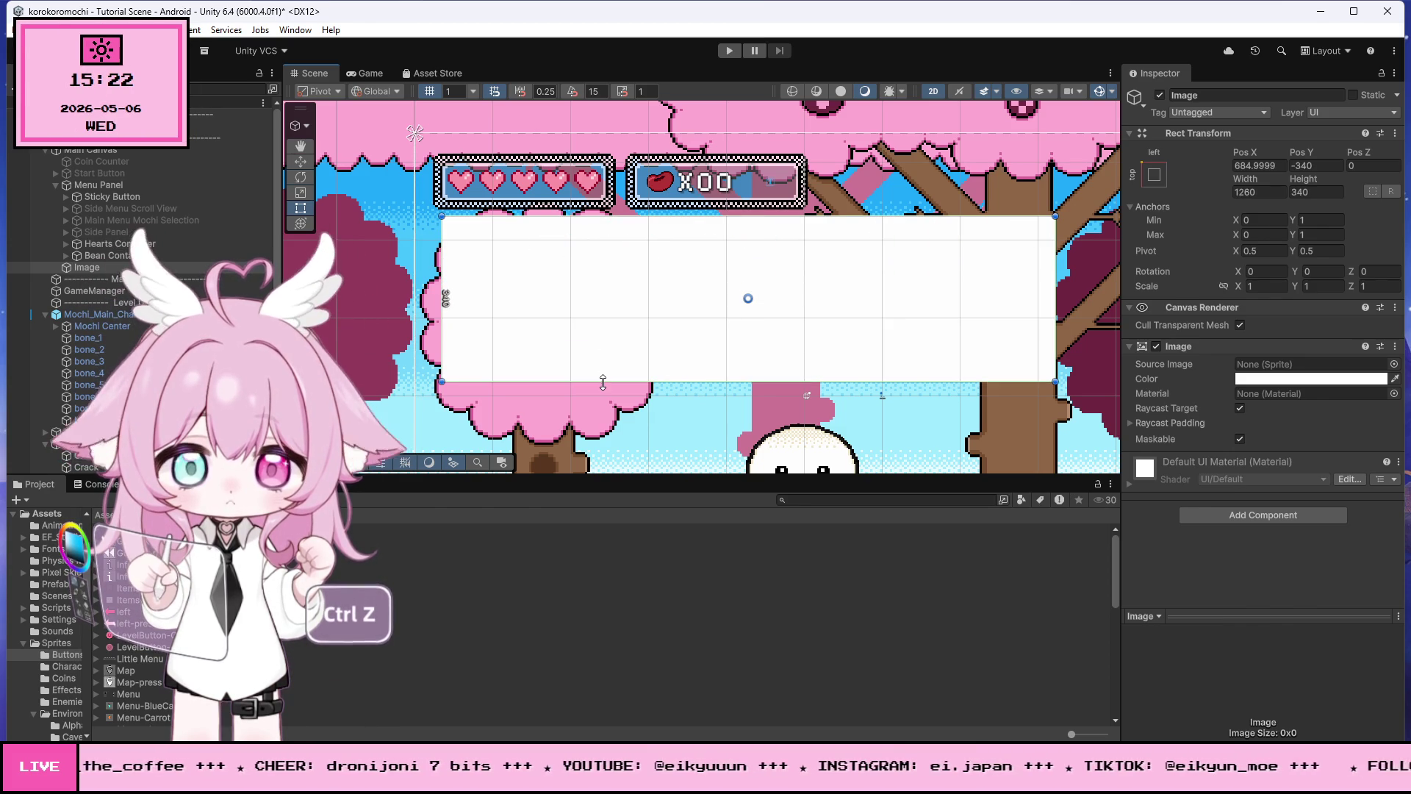
scroll(577, 270, "down", 3)
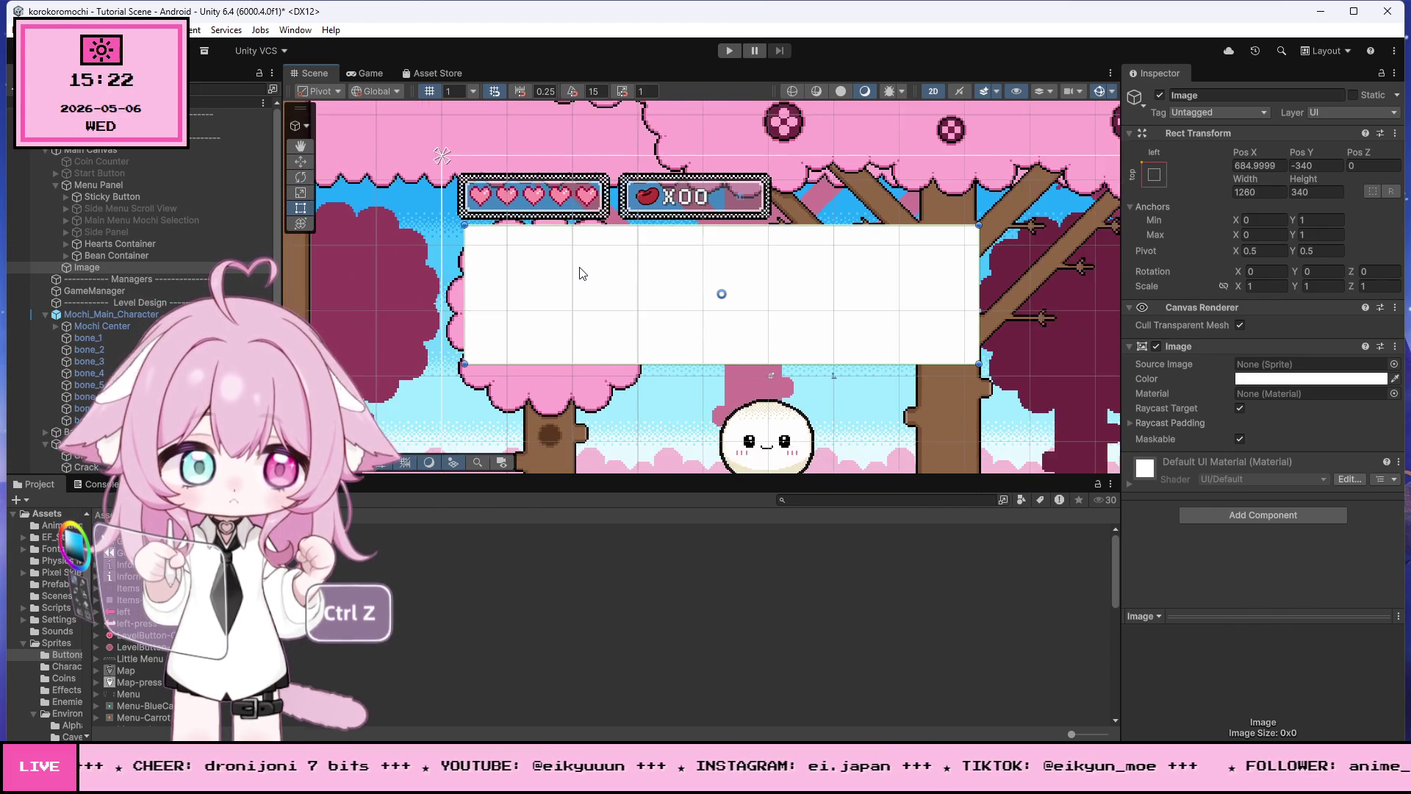
scroll(832, 284, "up", 1)
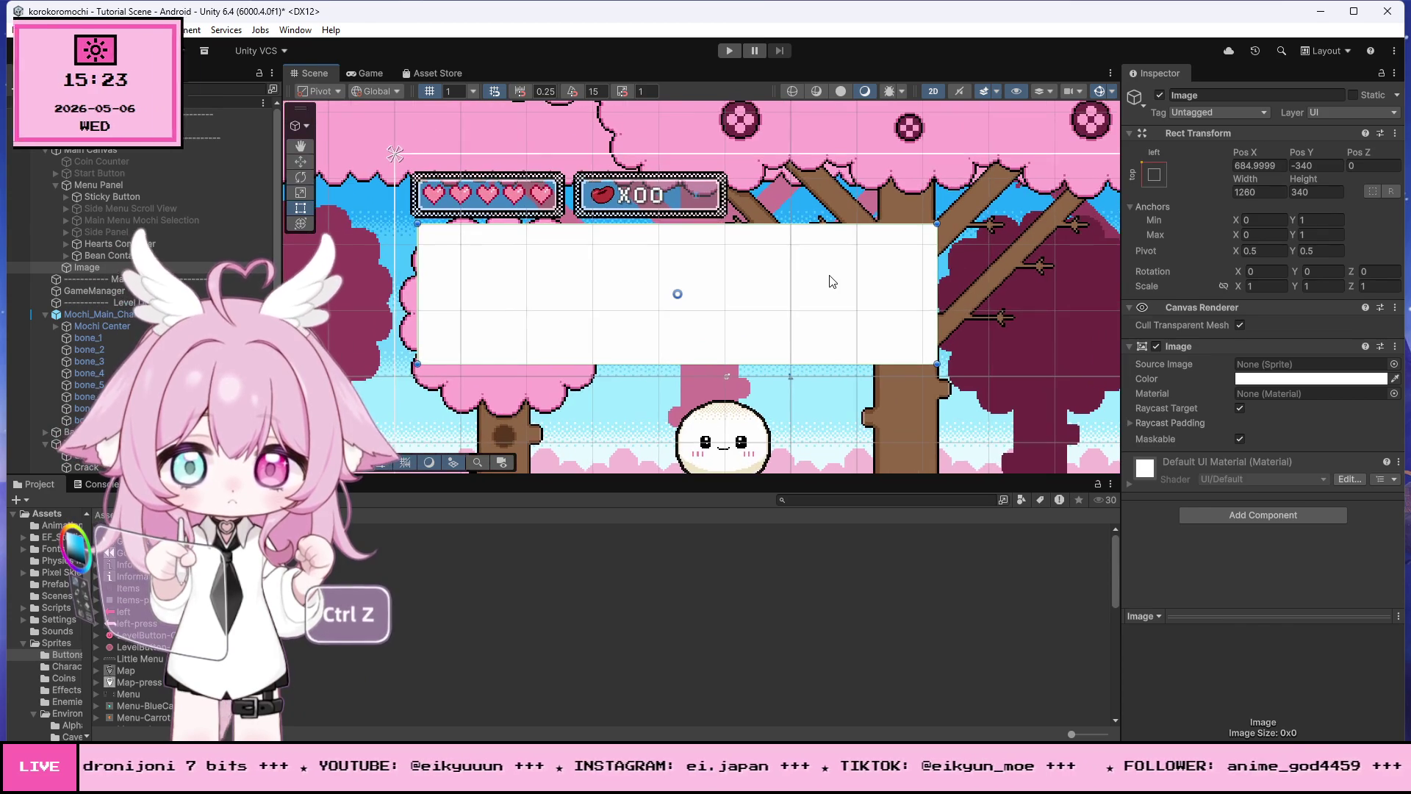
scroll(688, 250, "down", 3)
scroll(786, 277, "up", 3)
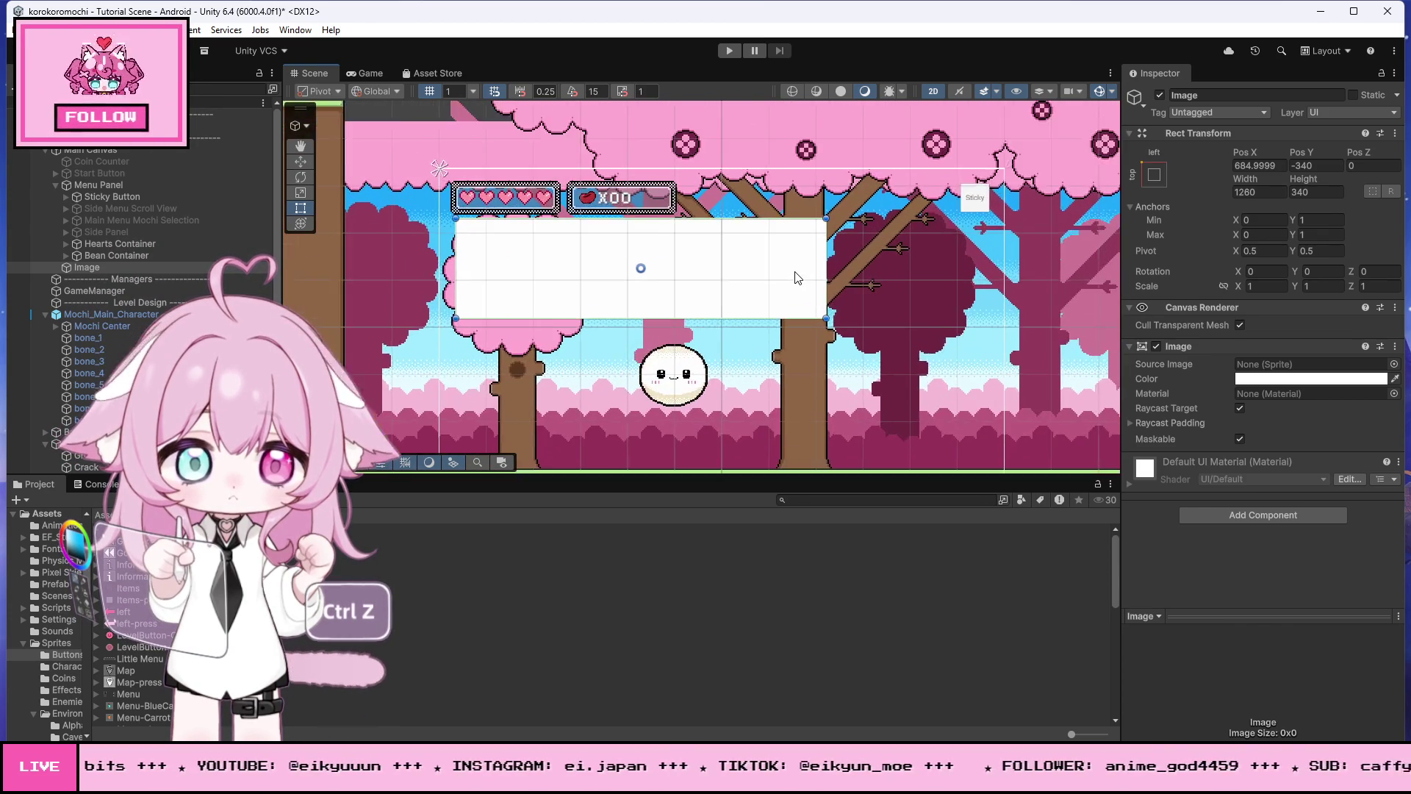
left_click_drag(579, 321, 580, 310)
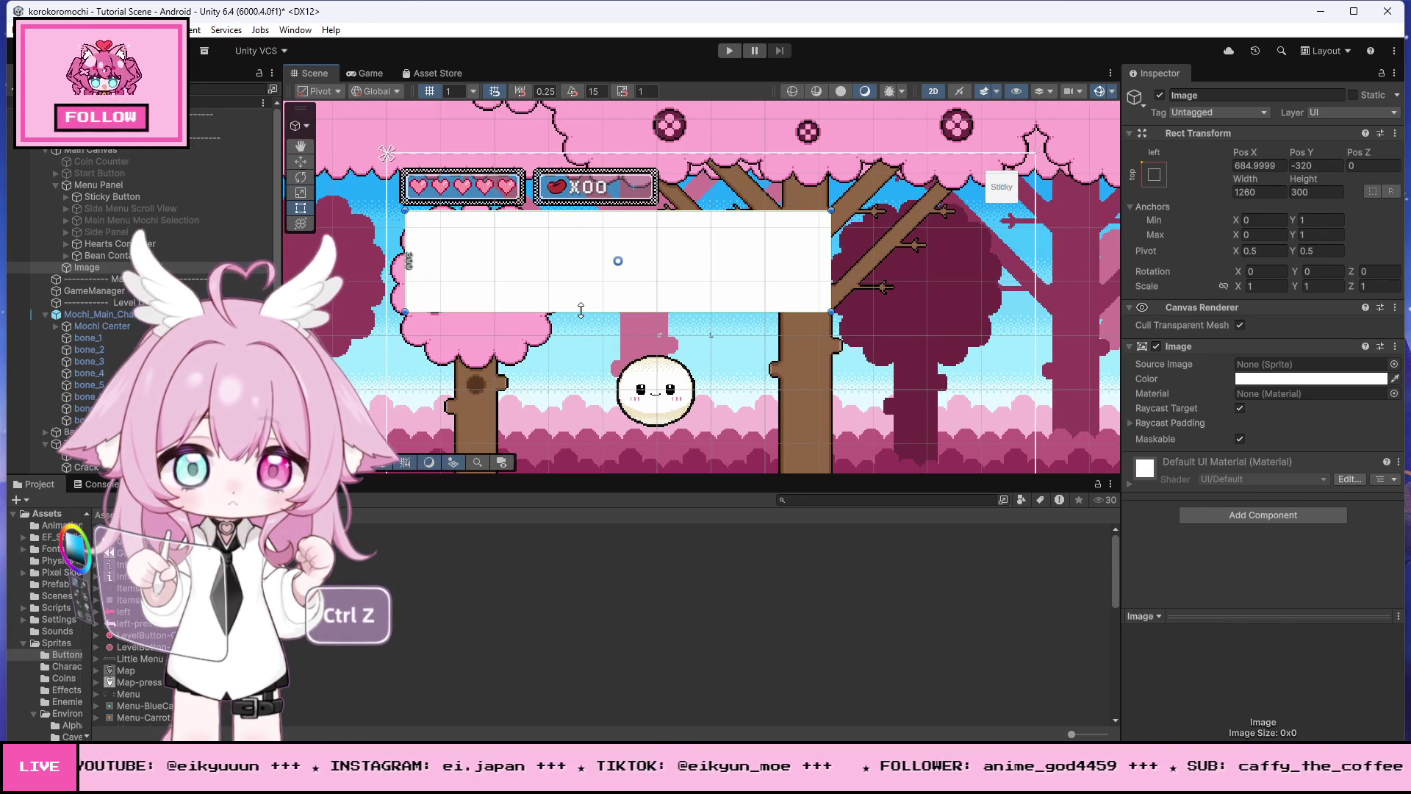
left_click_drag(826, 237, 781, 239)
key("ctrl+z")
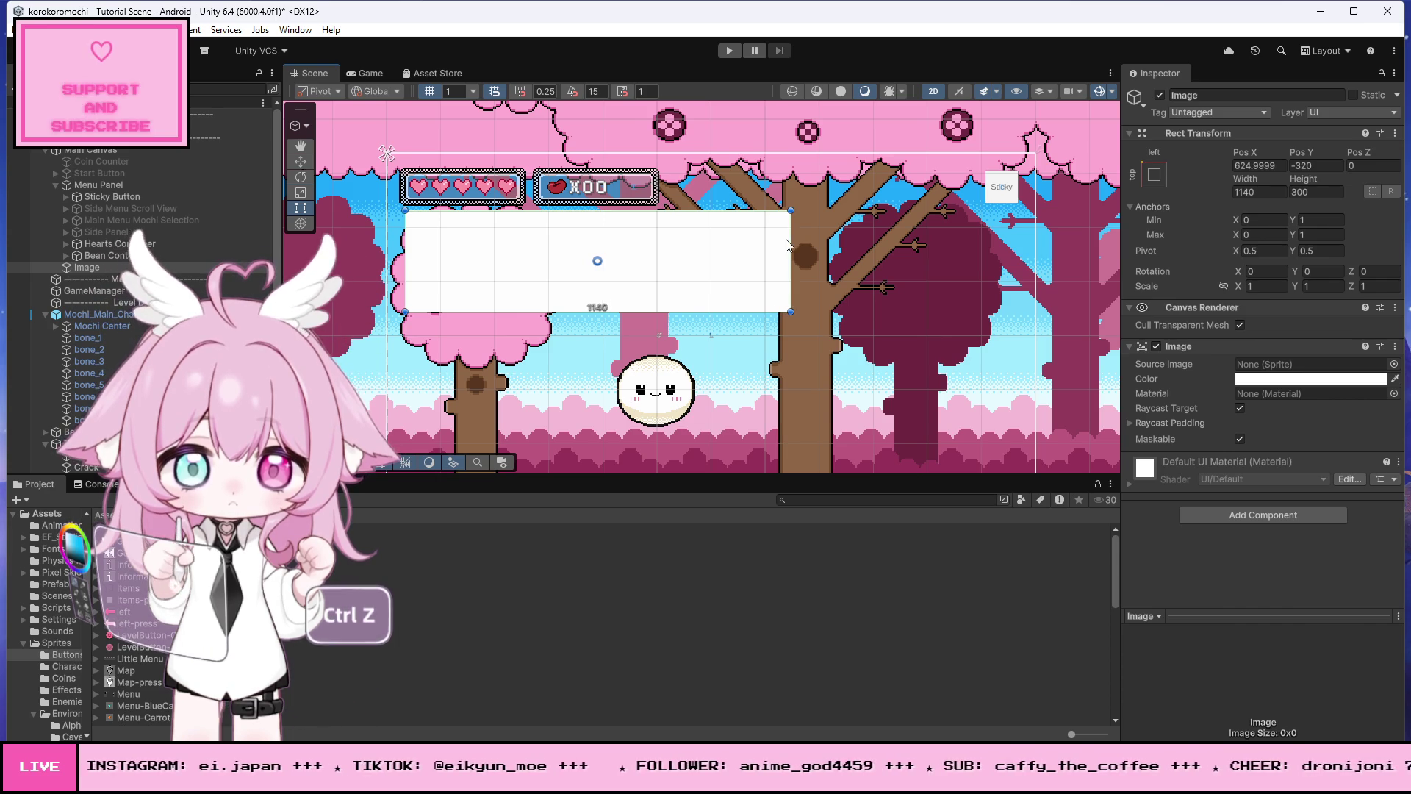
scroll(779, 237, "down", 1)
left_click(428, 216)
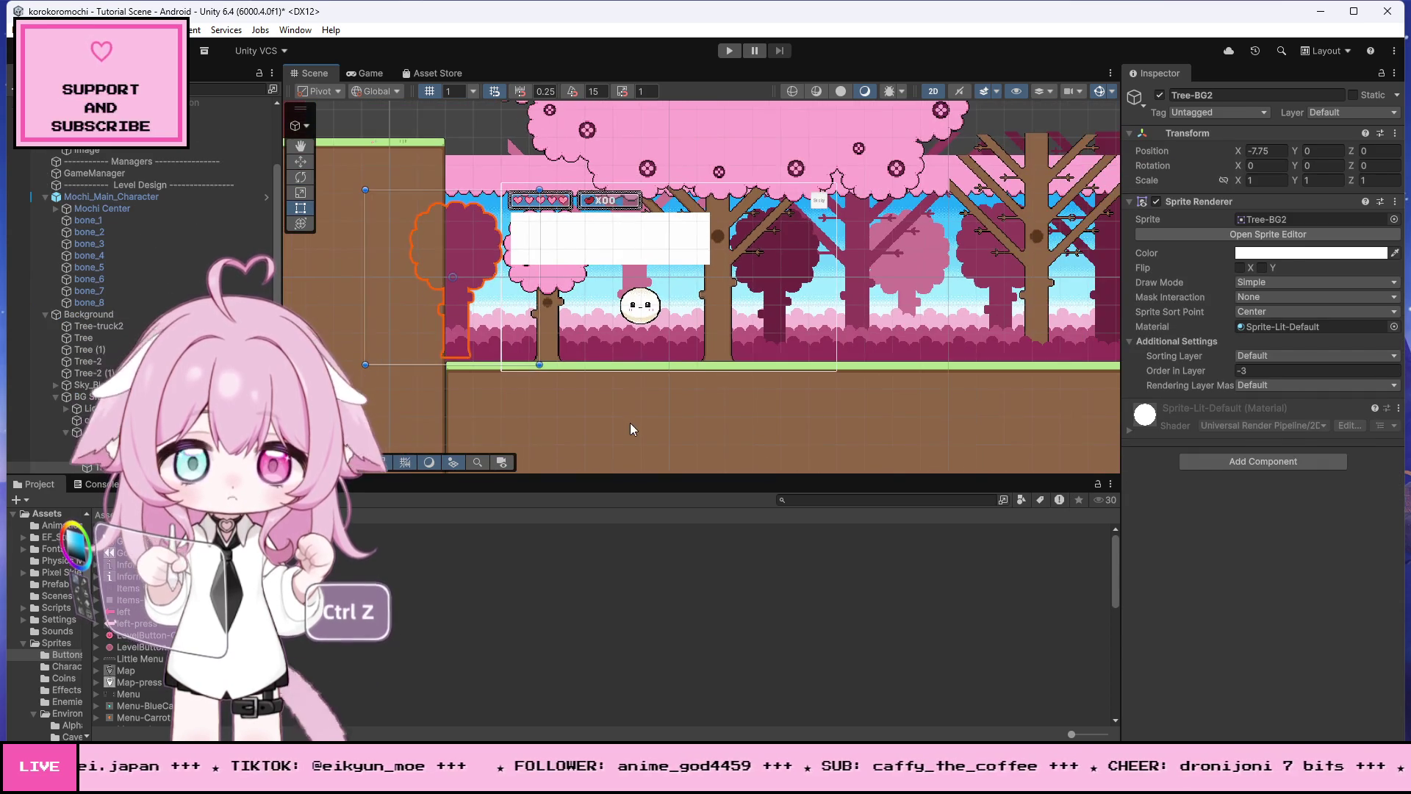
Step: Tint the banner Image translucent grey: RGB 114 with alpha 103
left_click(551, 233)
scroll(610, 238, "up", 2)
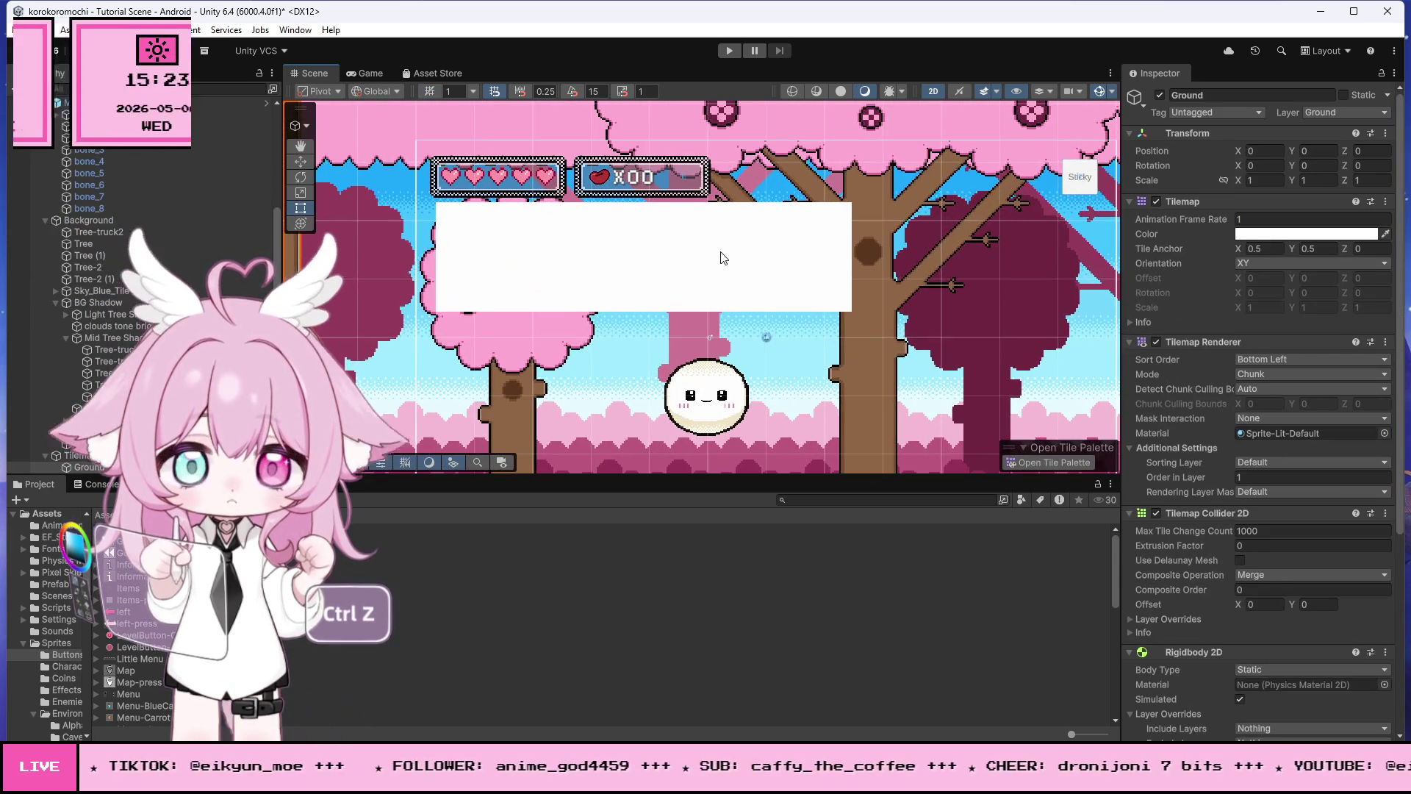
left_click(723, 257)
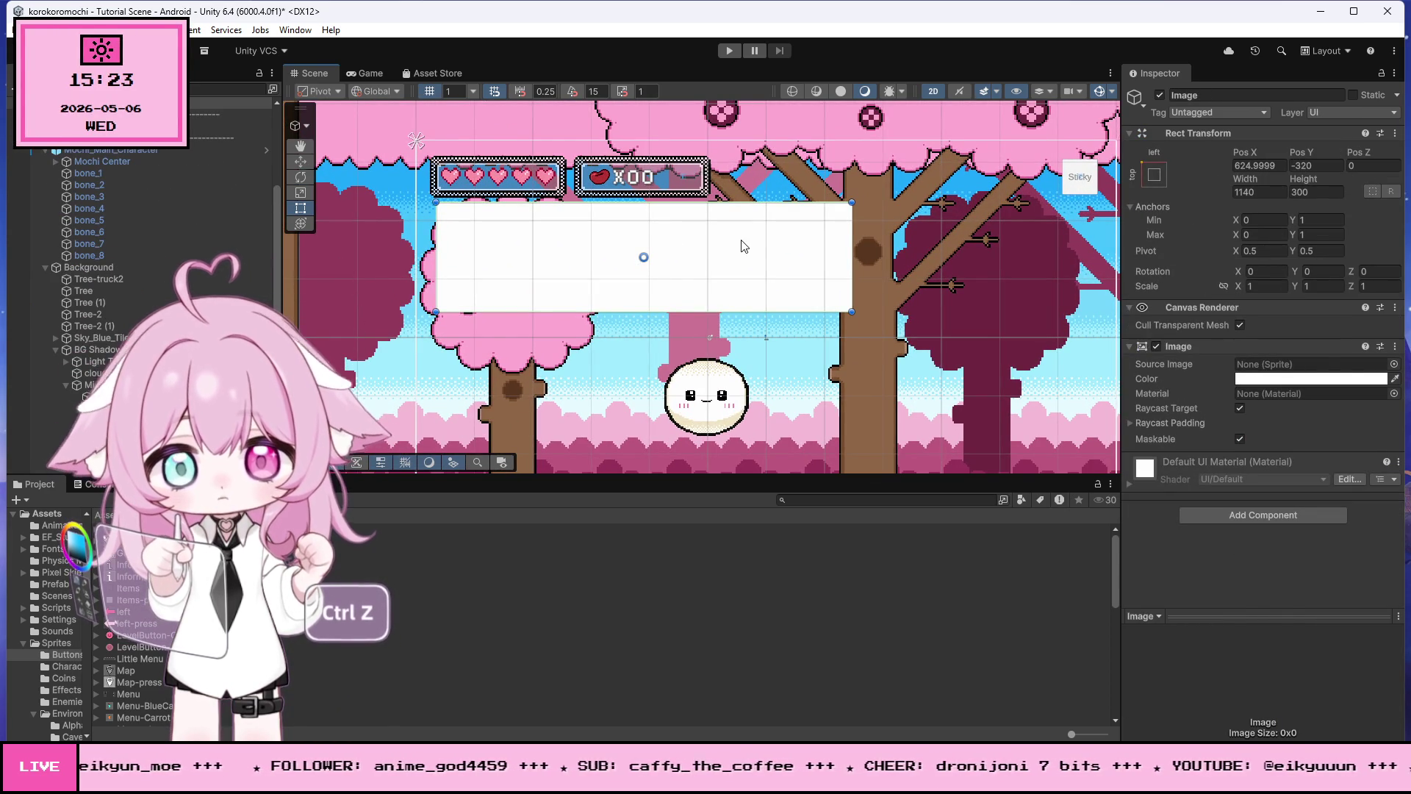
left_click(1356, 382)
left_click(1303, 566)
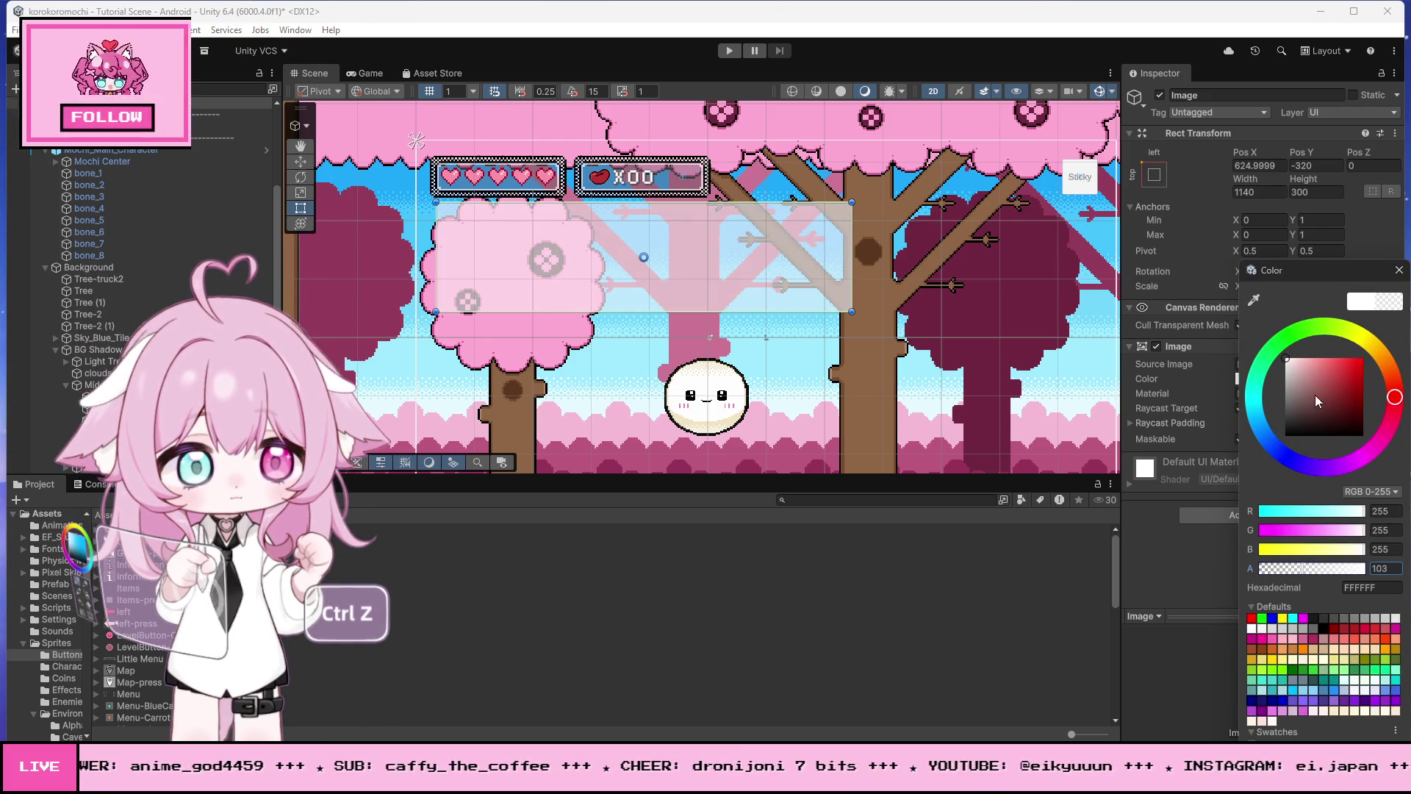
left_click_drag(1320, 399, 1272, 397)
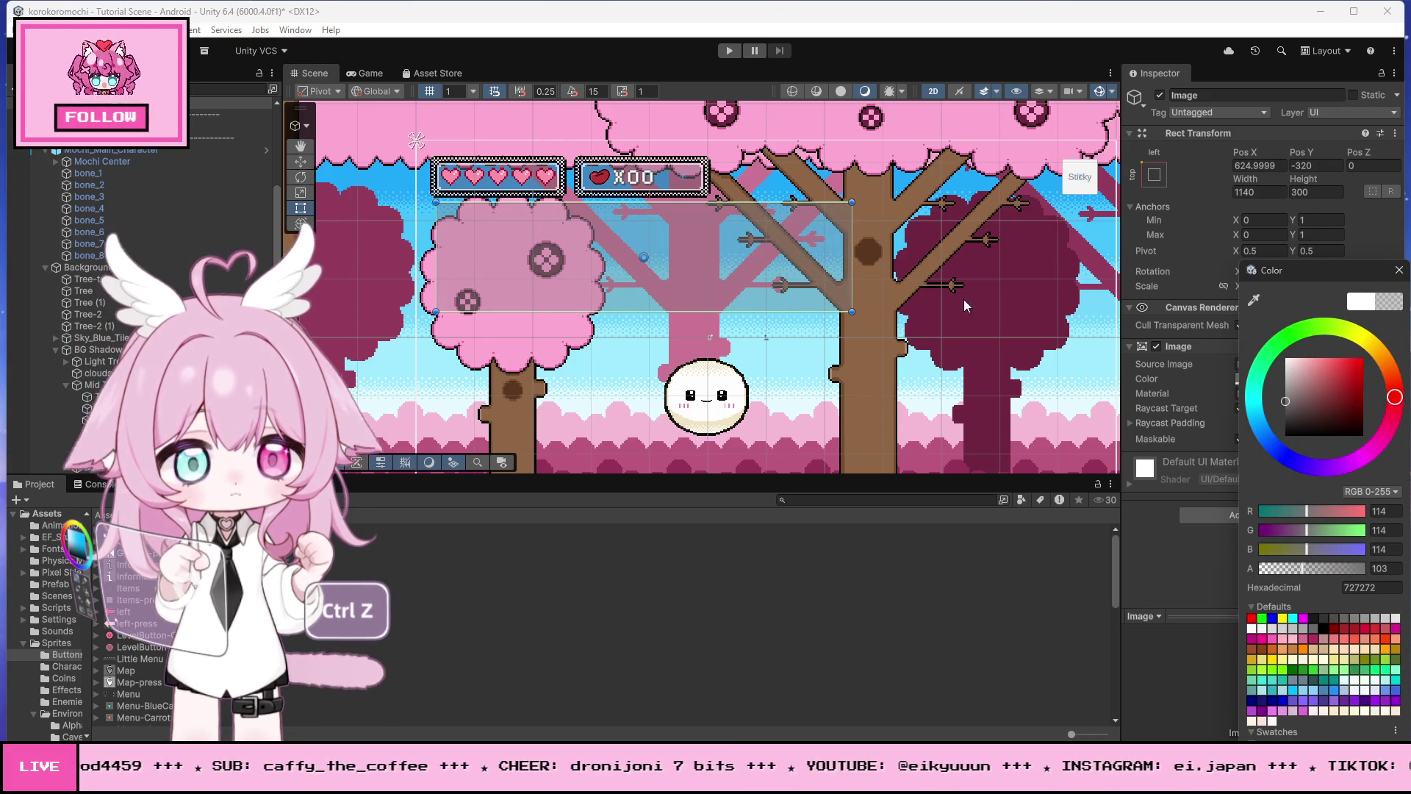
left_click(1009, 327)
Step: Rename the banner Image object to Speech Bubble
scroll(610, 233, "up", 3)
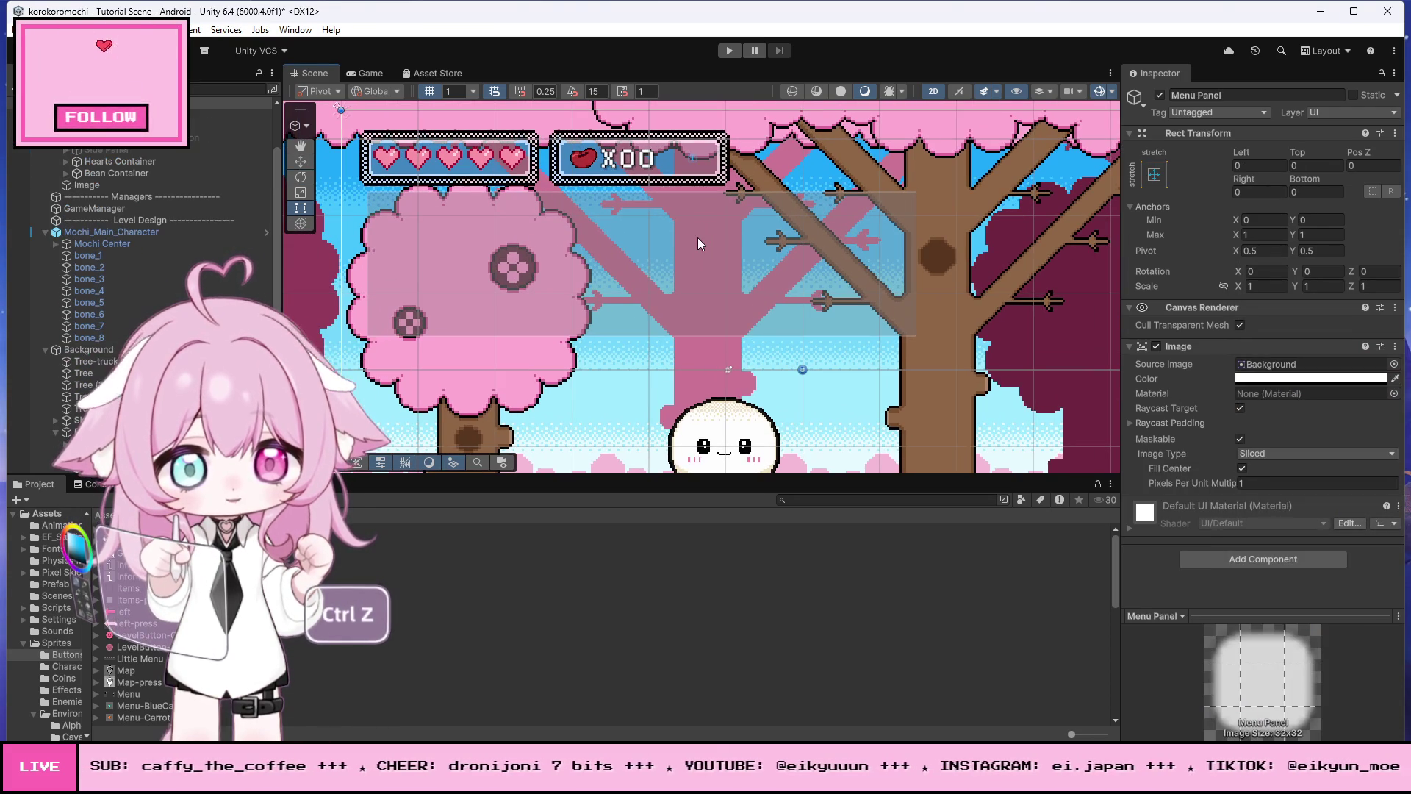
left_click(87, 185)
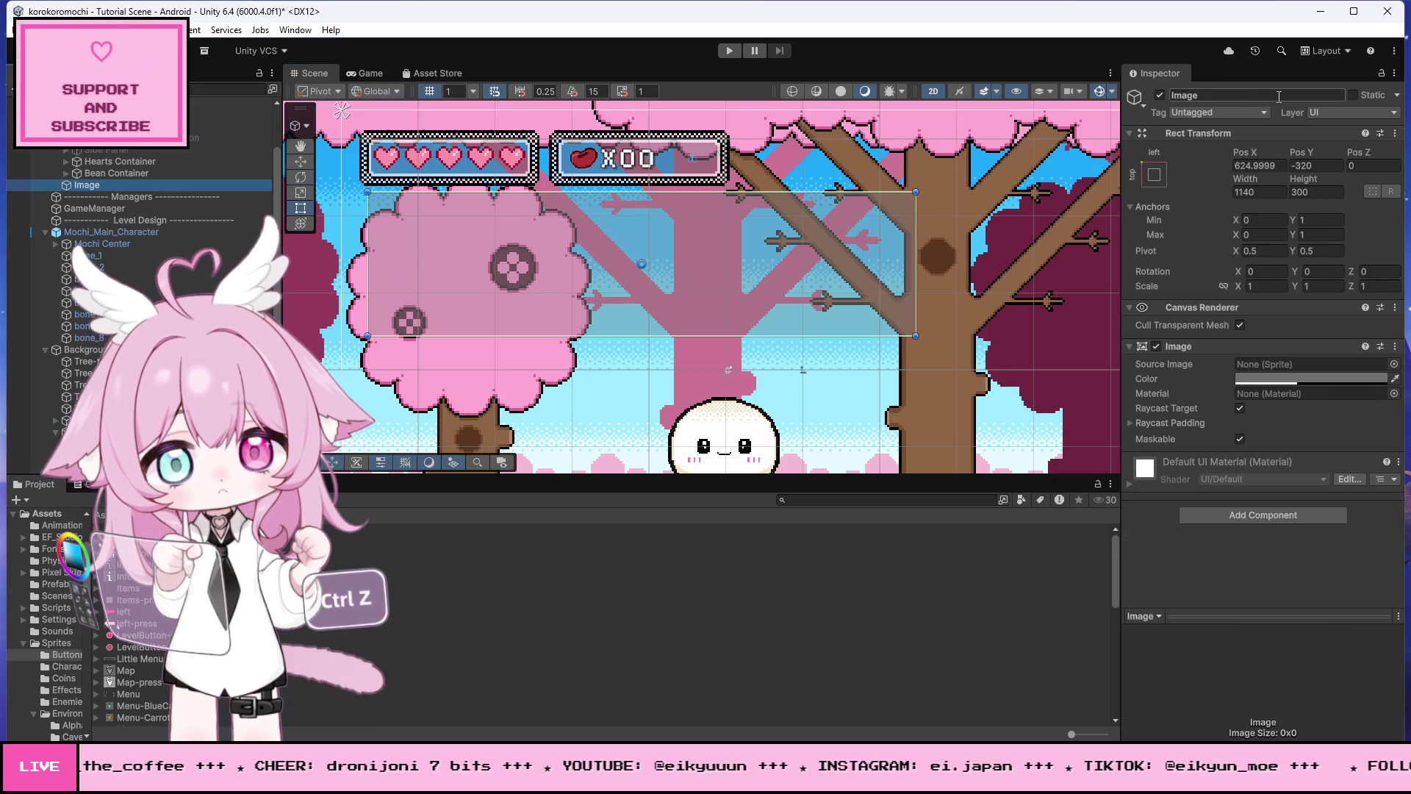
left_click(1210, 99)
type("Speech B")
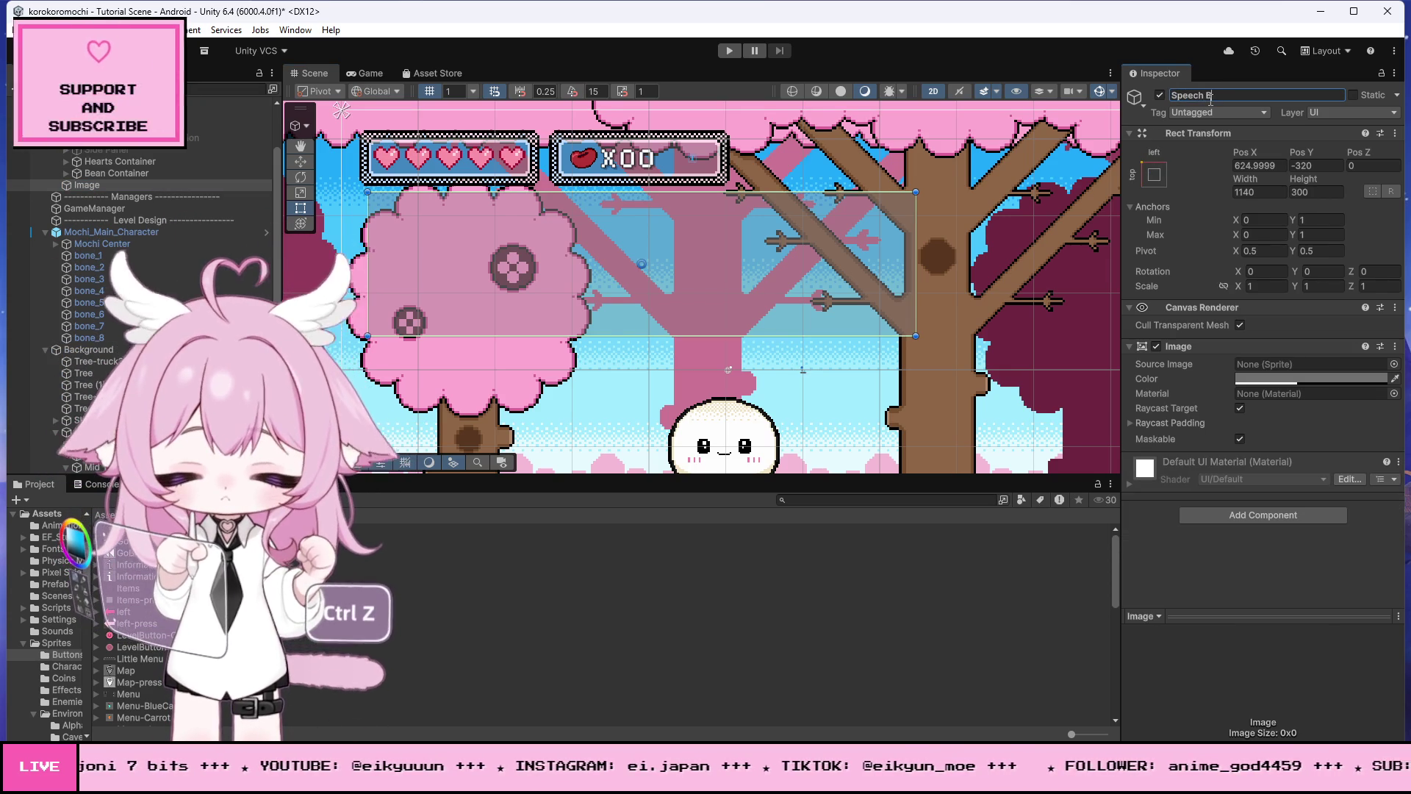
type("ubble")
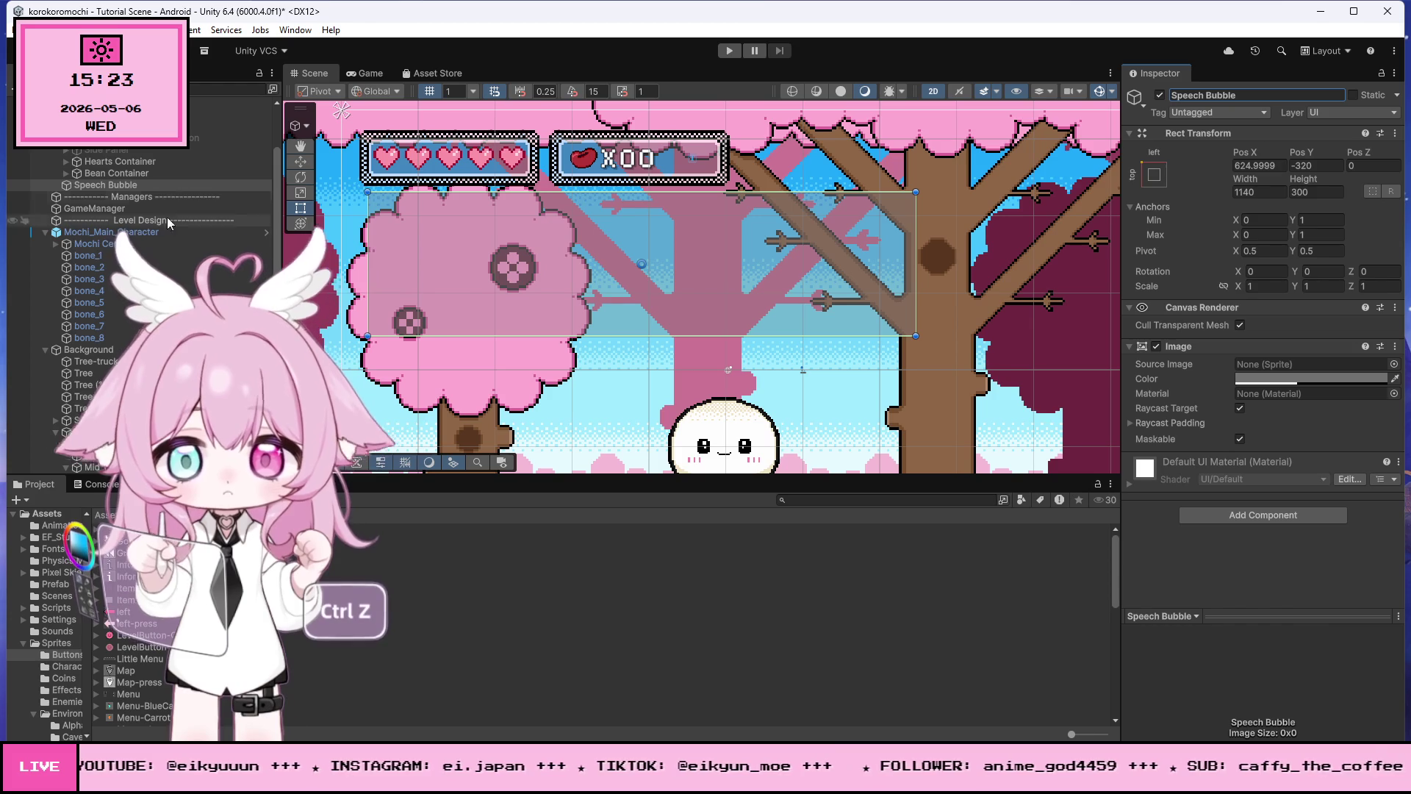
right_click(105, 188)
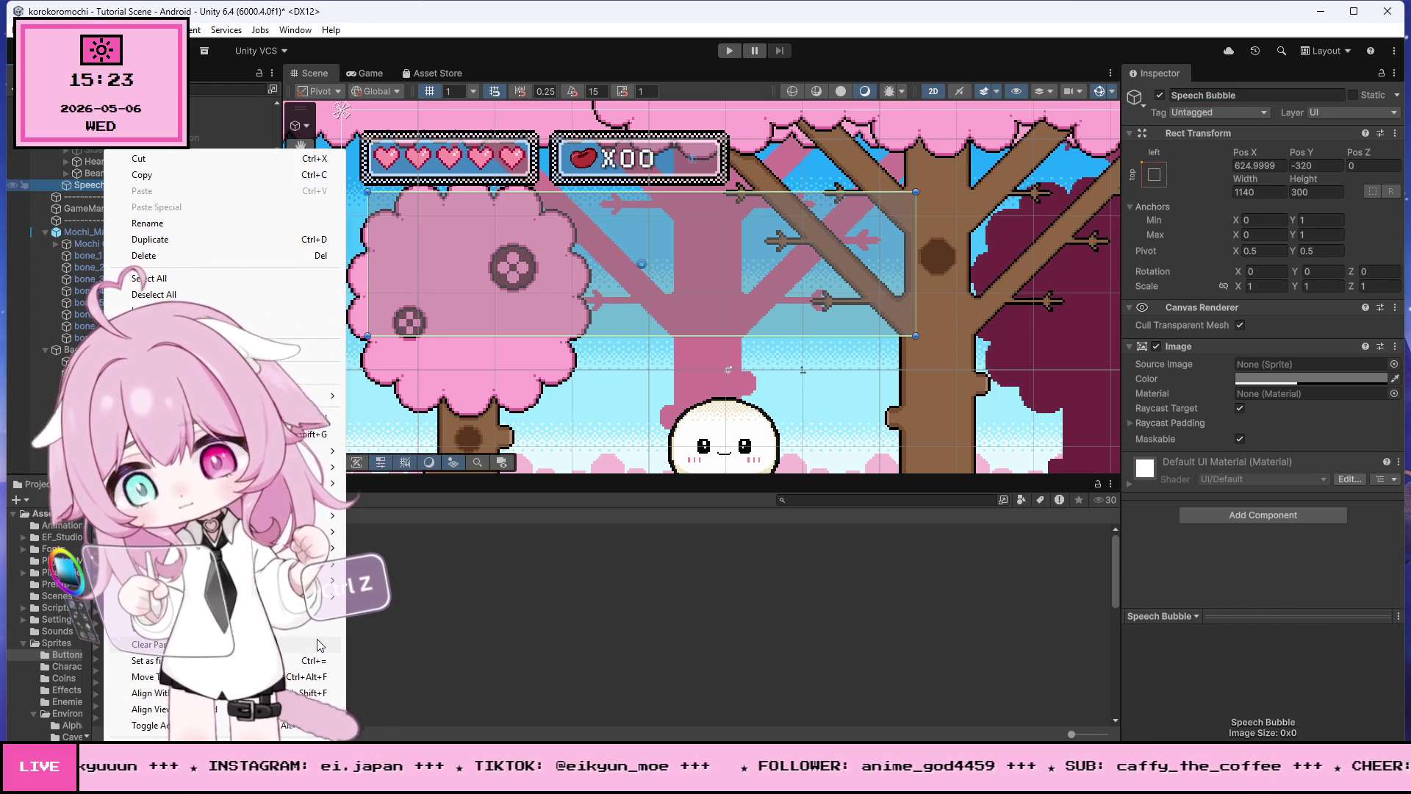
Step: Add a TextMeshPro Text object inside the Speech Bubble
mouse_move(294, 450)
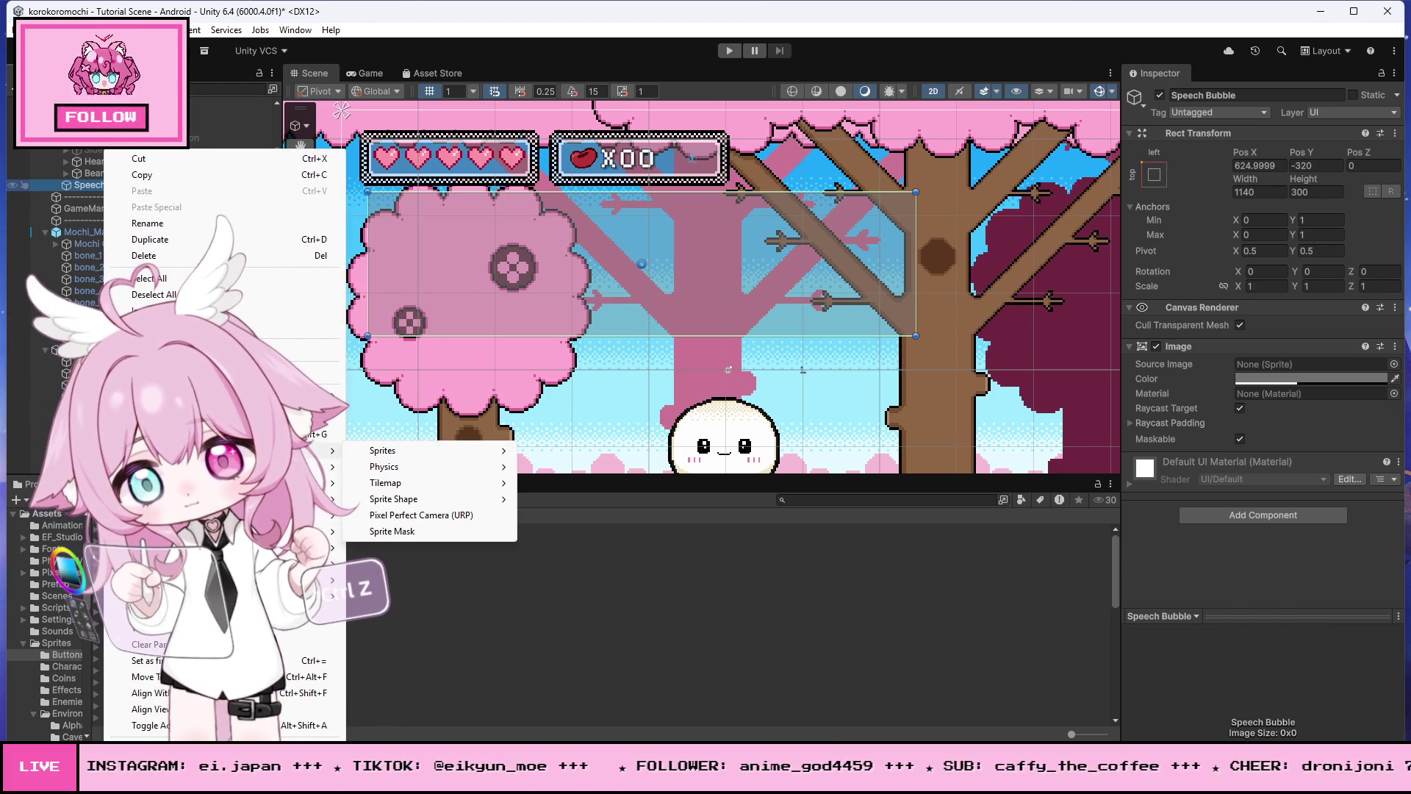
mouse_move(294, 548)
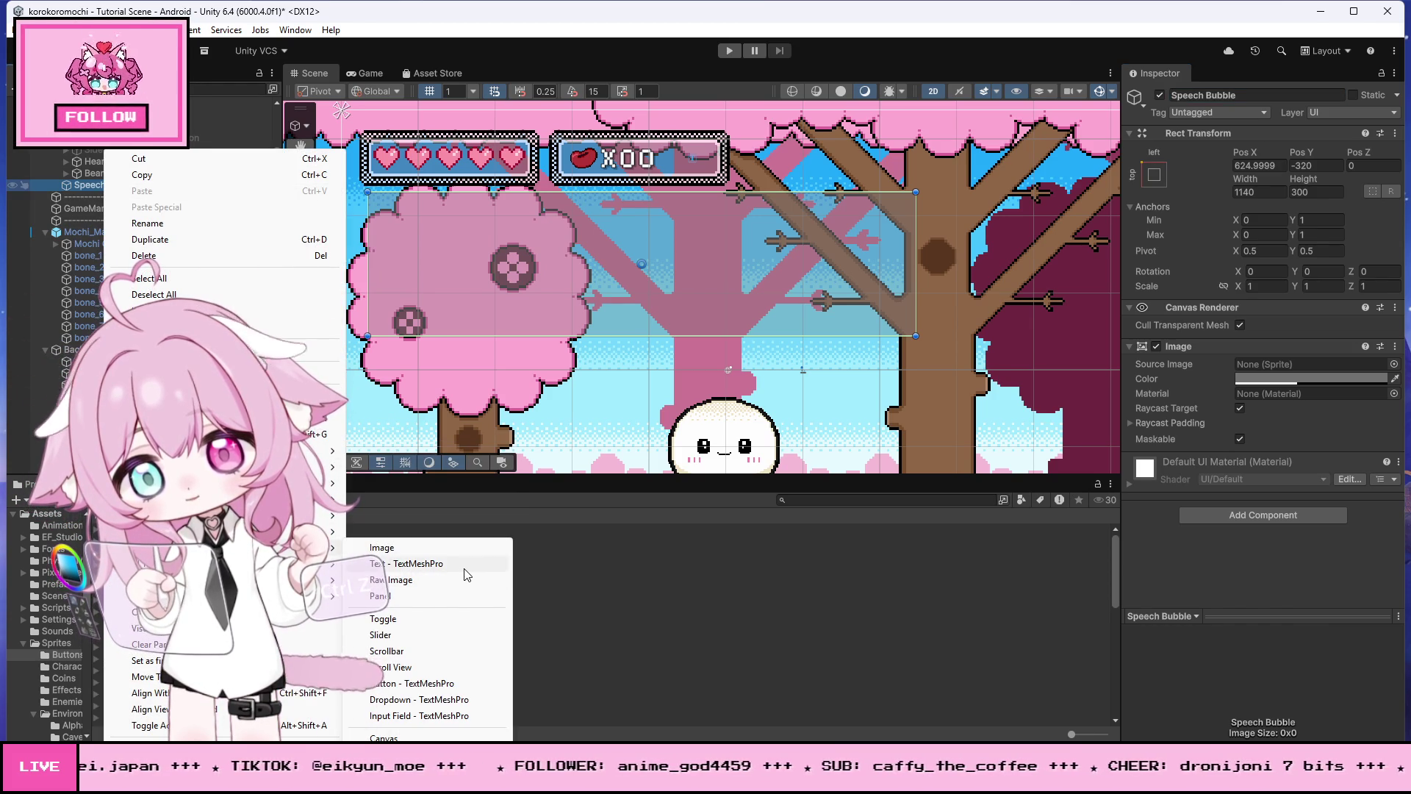
left_click(471, 565)
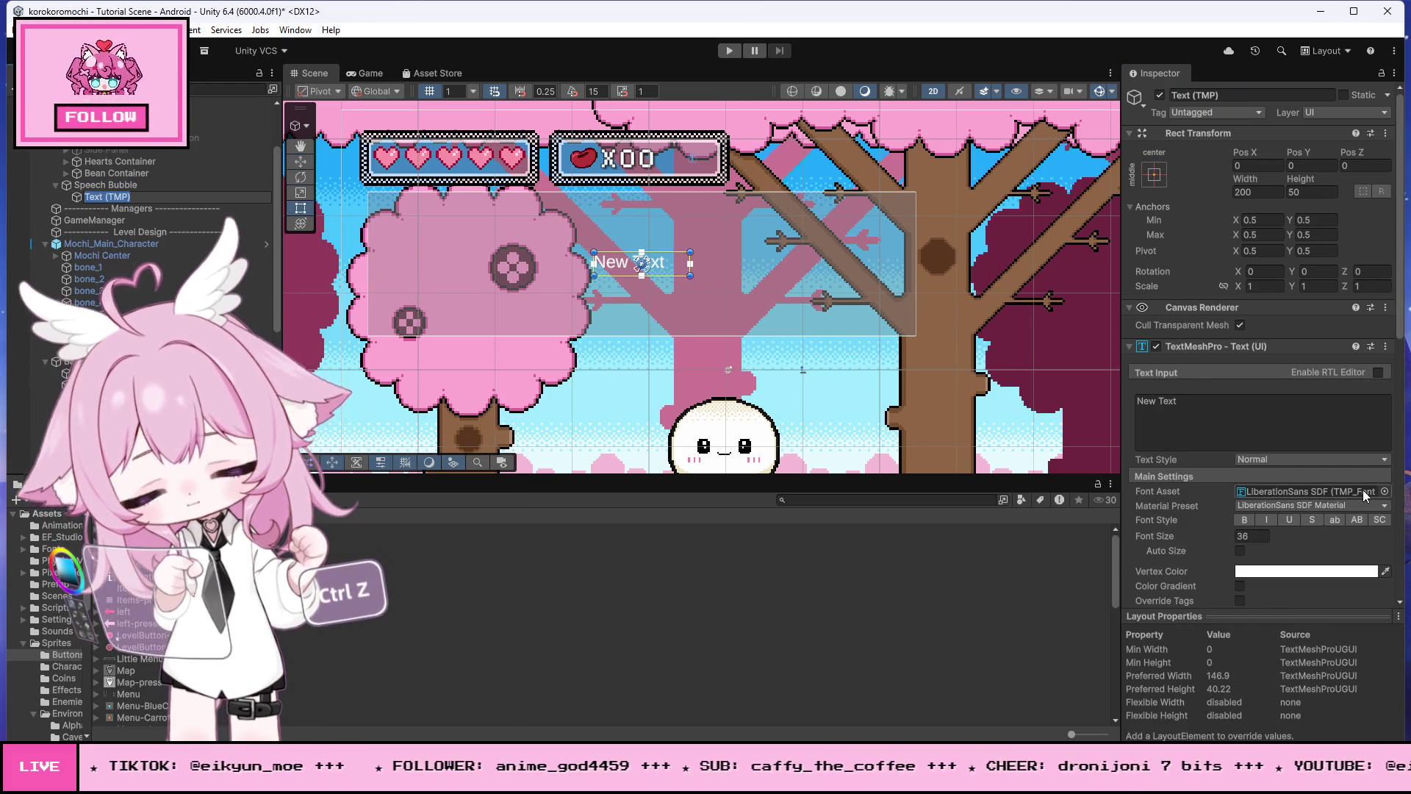
Step: Set the text's font asset to PixelifySans SDF and open that font asset's settings
left_click(1385, 491)
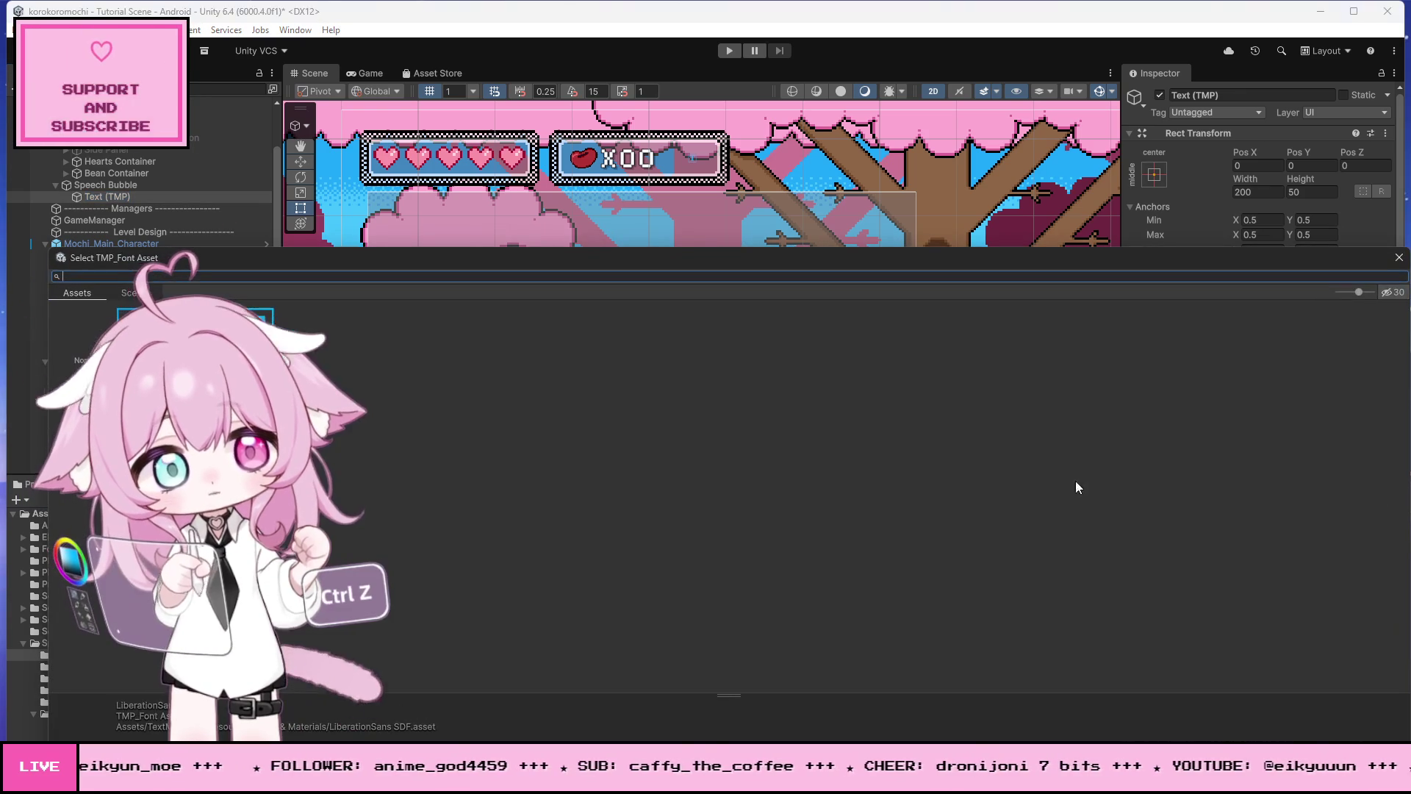
key("Right")
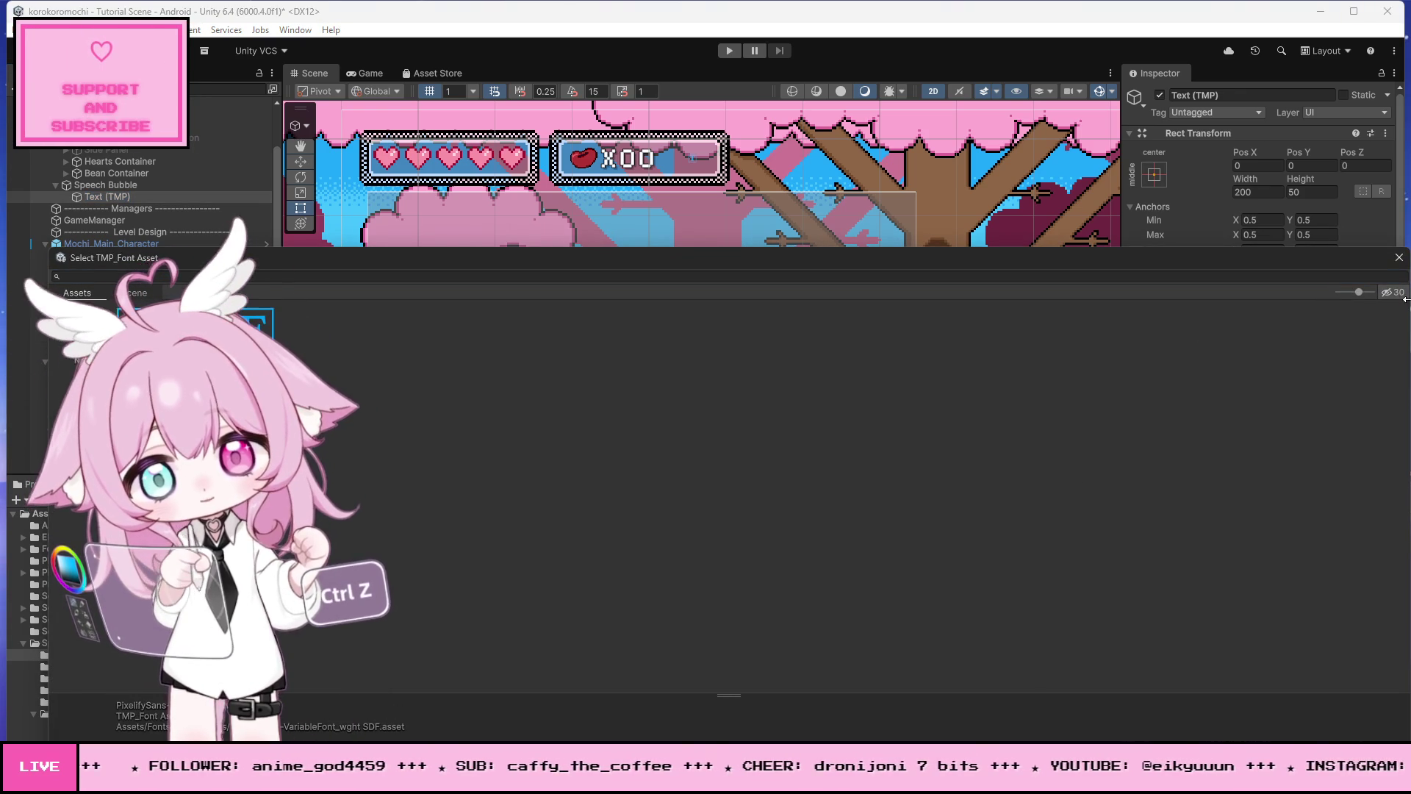
key("Return")
scroll(737, 273, "up", 4)
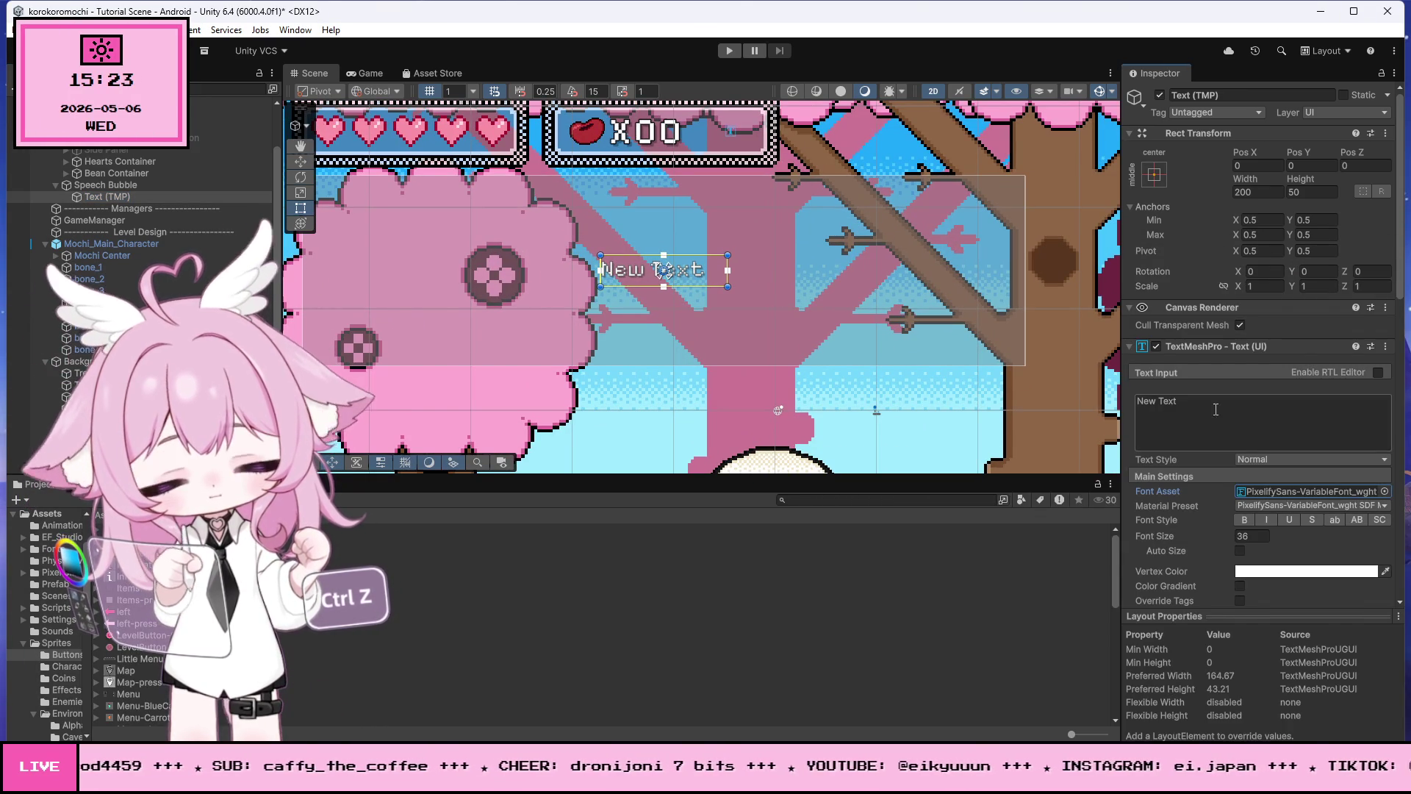
double_click(1308, 491)
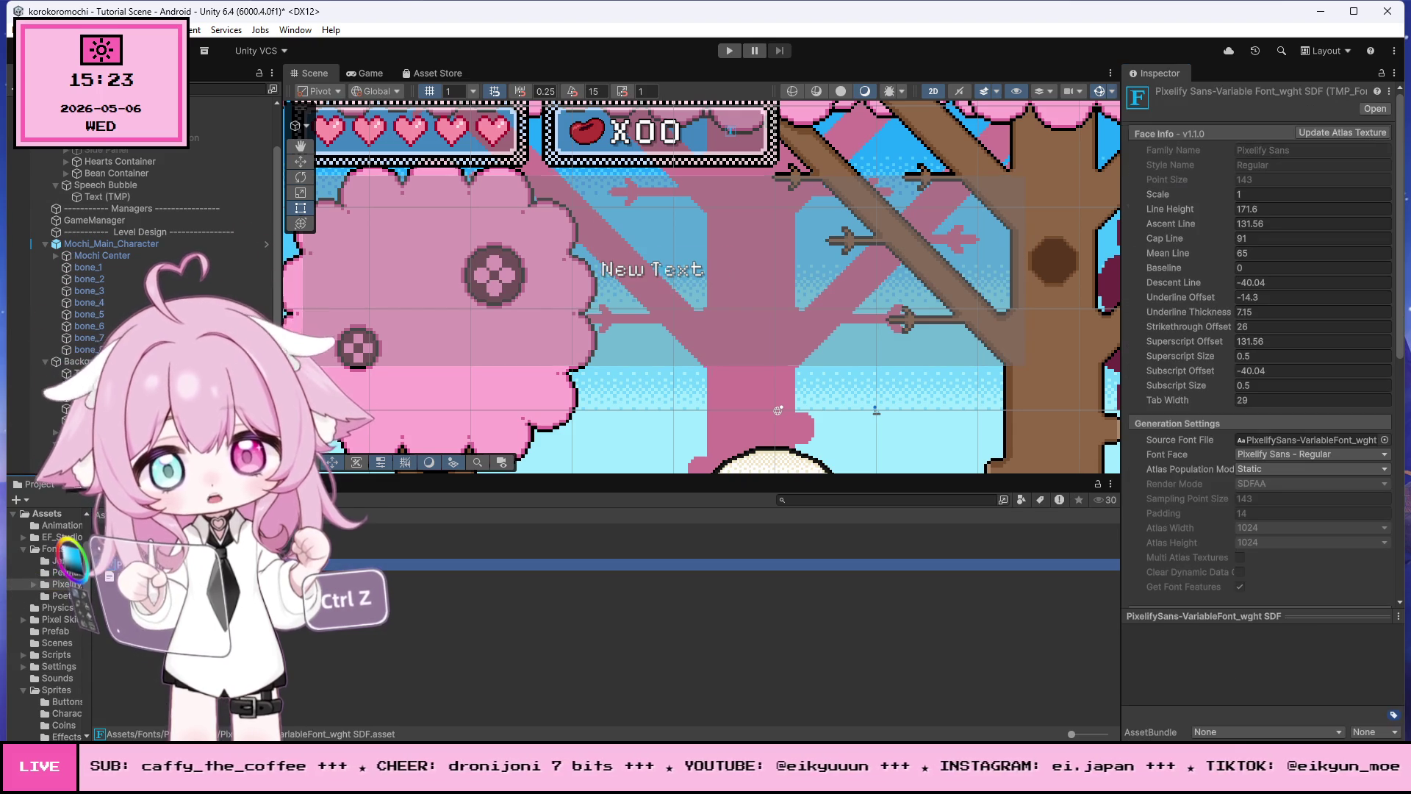
scroll(1315, 416, "down", 8)
scroll(1254, 409, "up", 4)
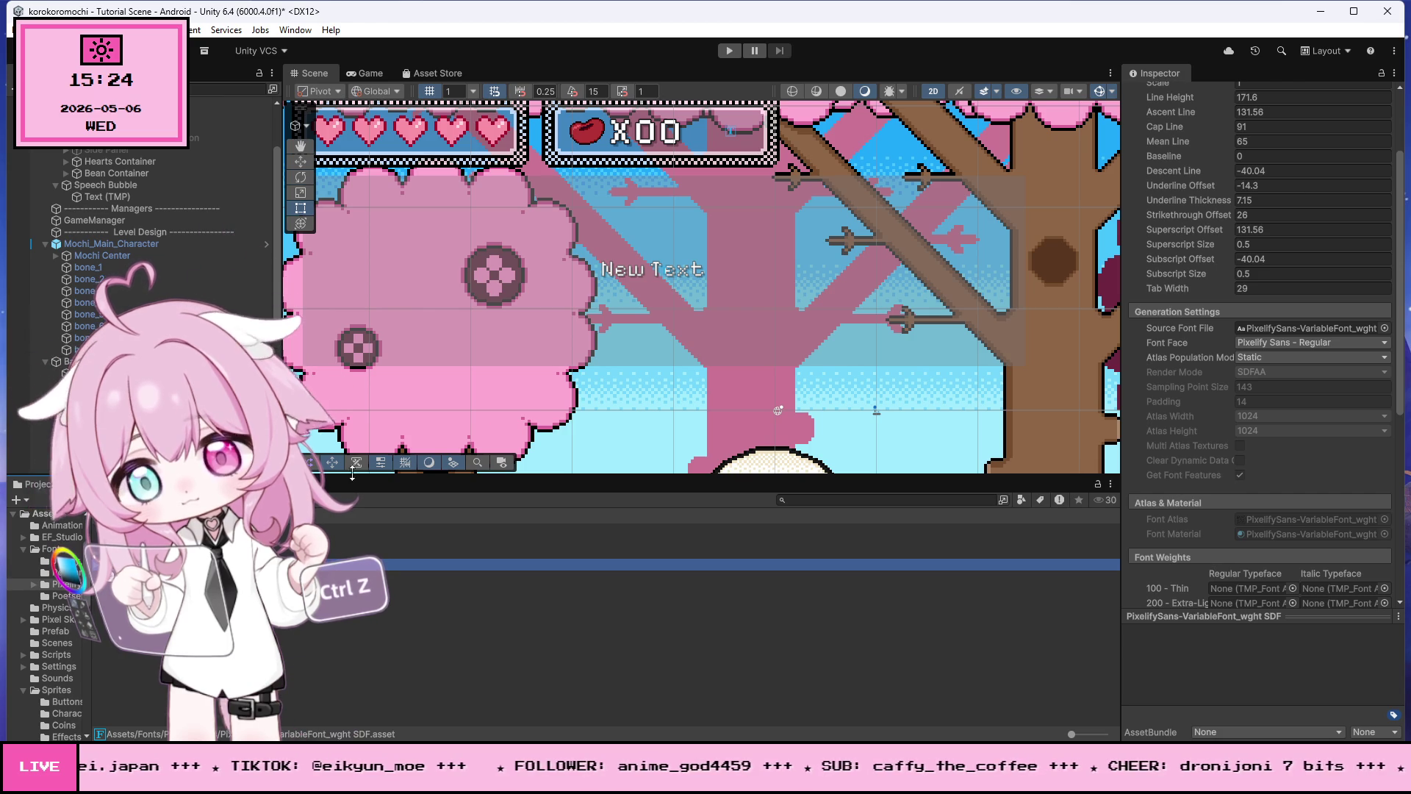
left_click(617, 276)
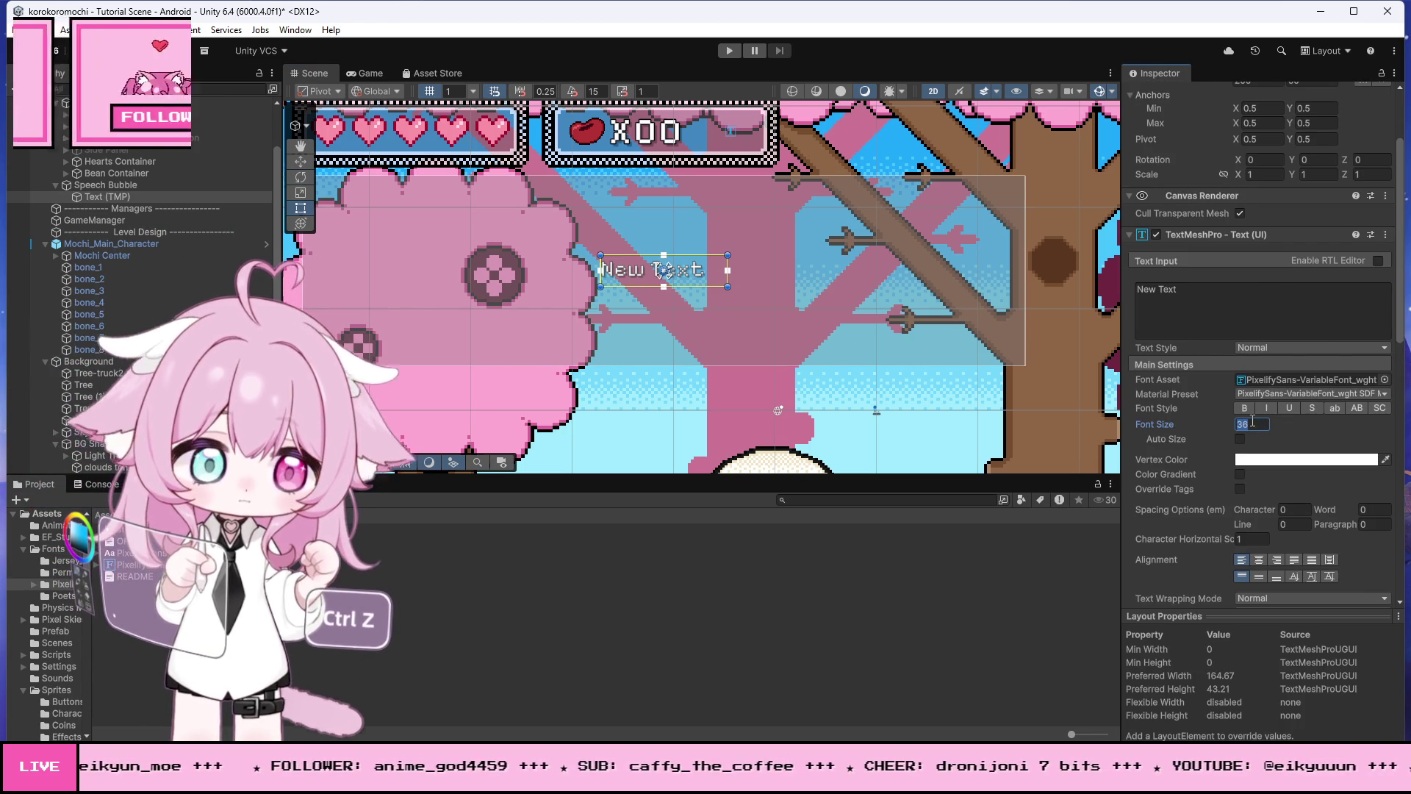
Step: Enlarge the Text (TMP) box by pulling its left, right, top and bottom edges outward
scroll(645, 301, "down", 5)
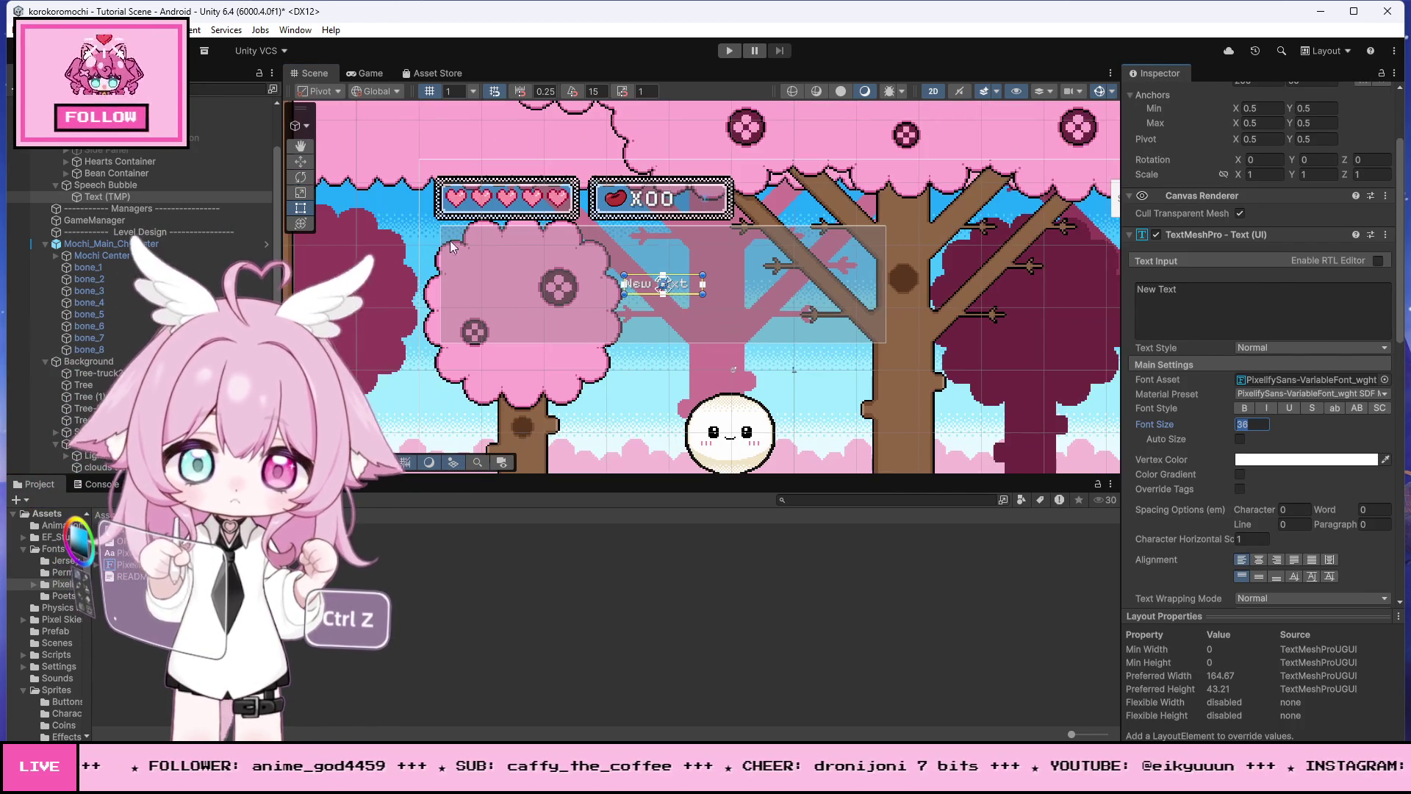
left_click_drag(623, 283, 451, 283)
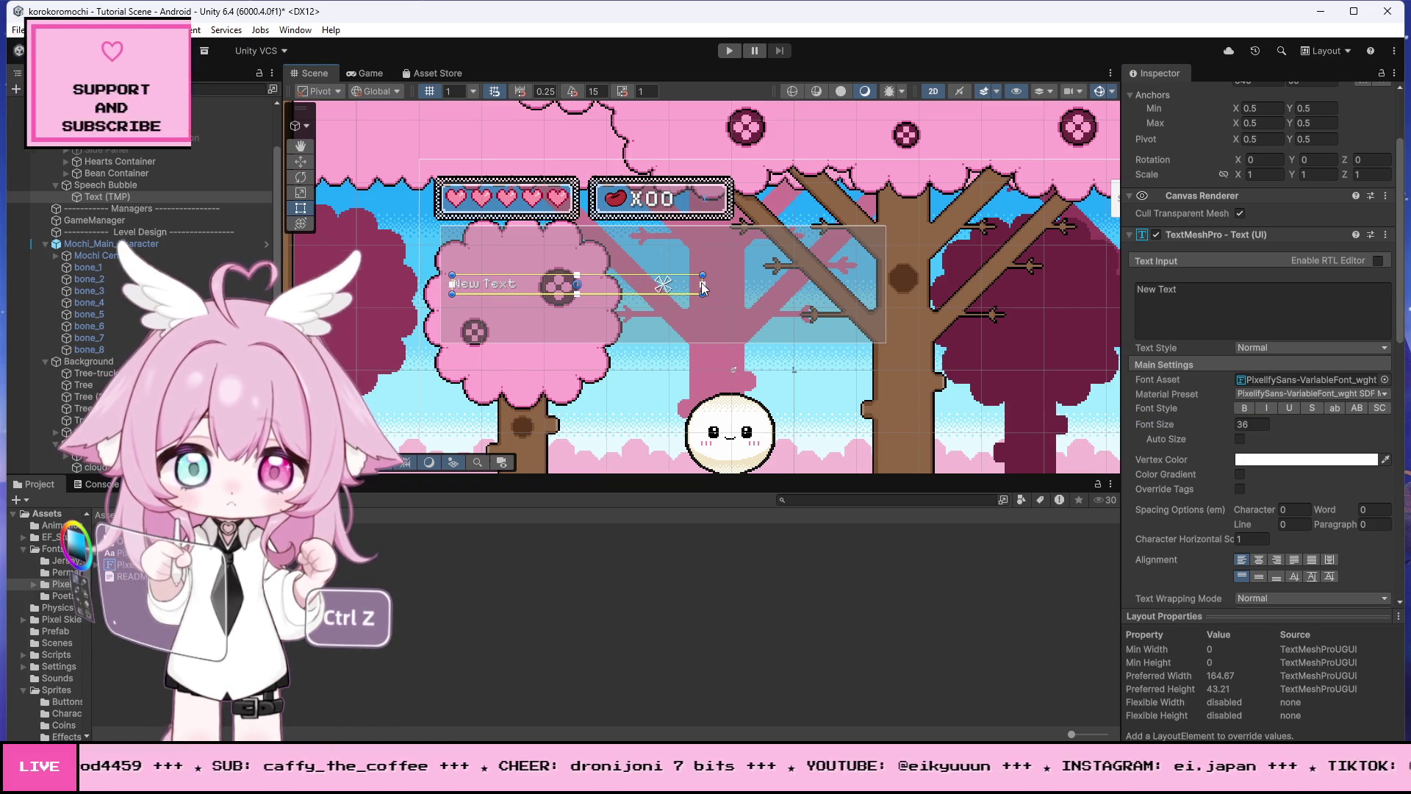
left_click_drag(664, 302, 665, 333)
left_click_drag(610, 275, 610, 244)
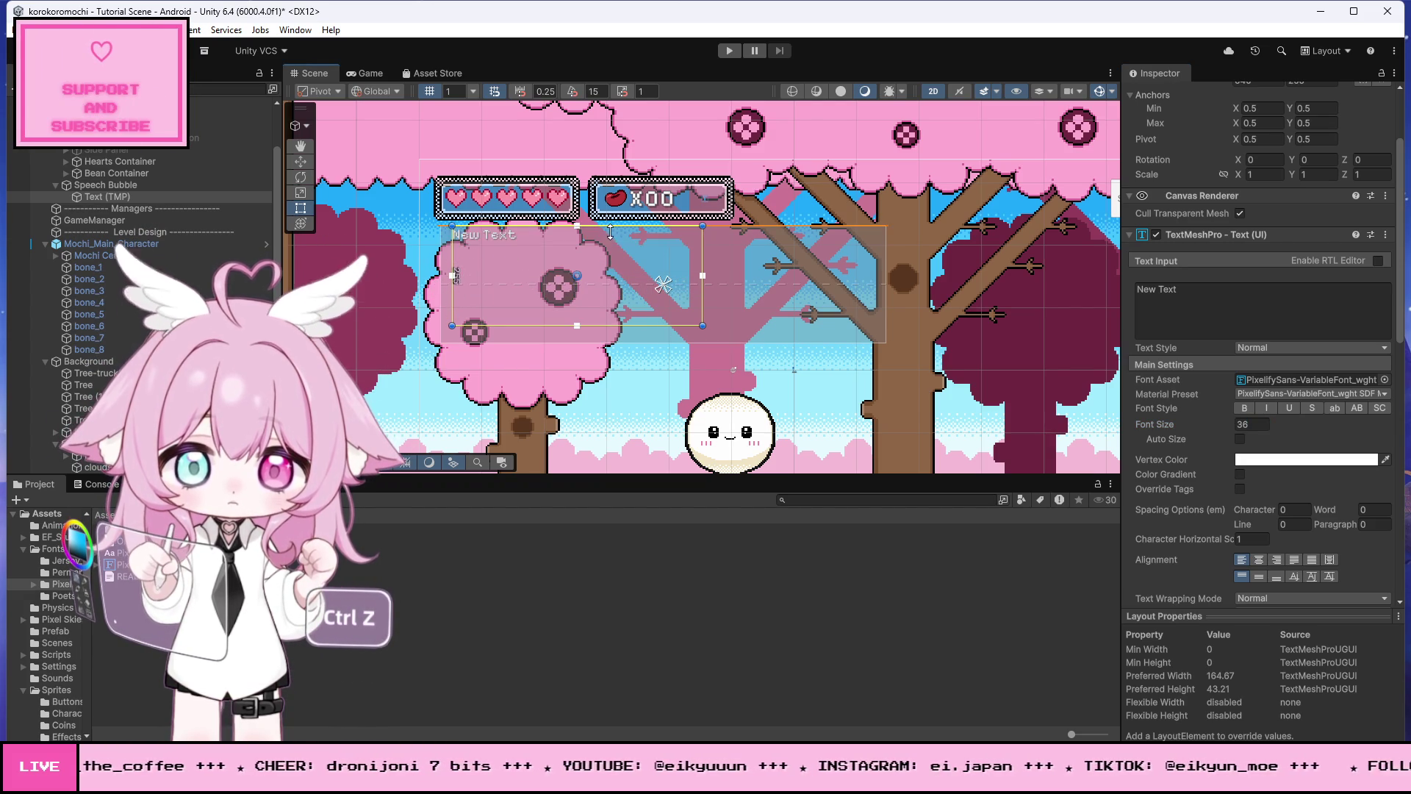
left_click_drag(703, 269, 871, 269)
Step: Make the text read 'Press RIGHT or LEFT to move' in bold
left_click(1224, 304)
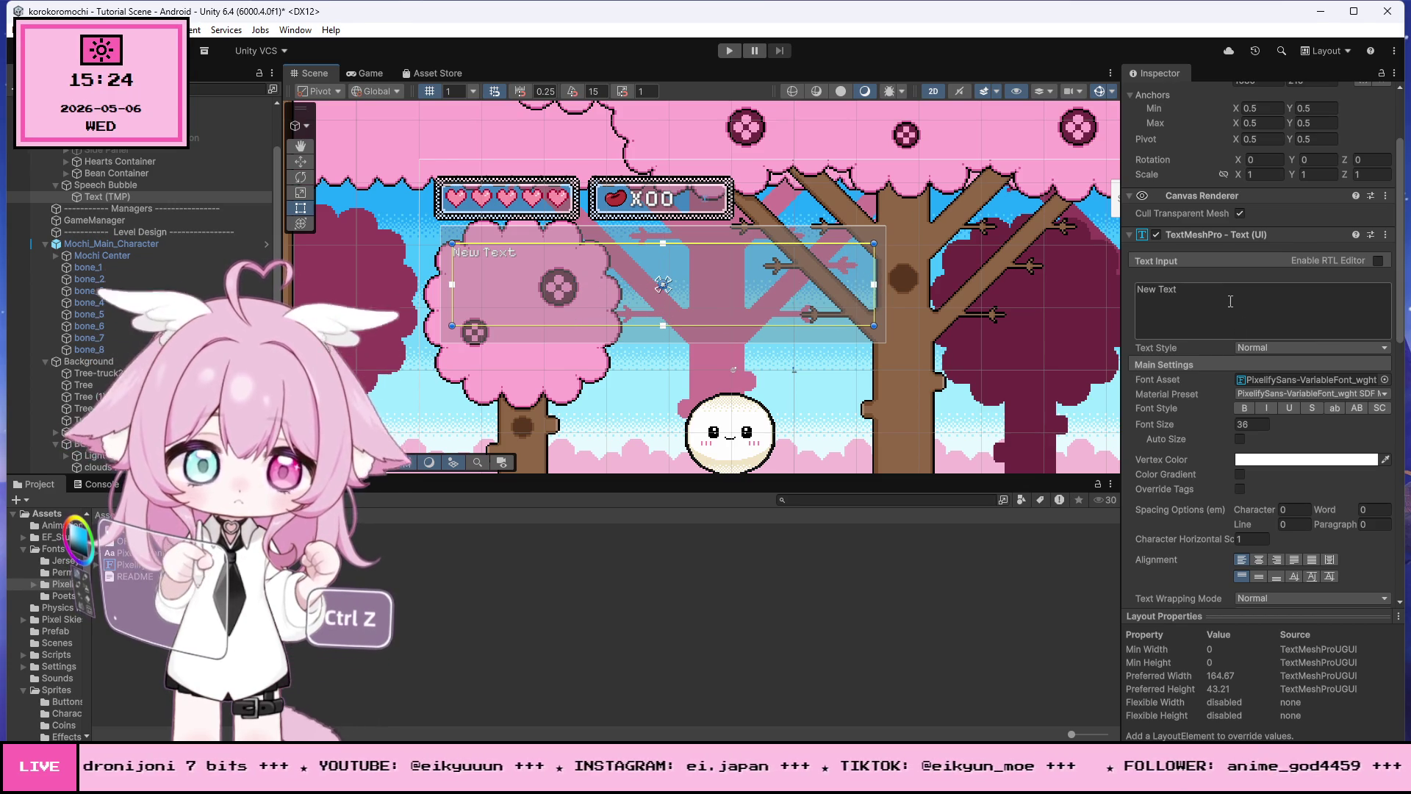
type("Press")
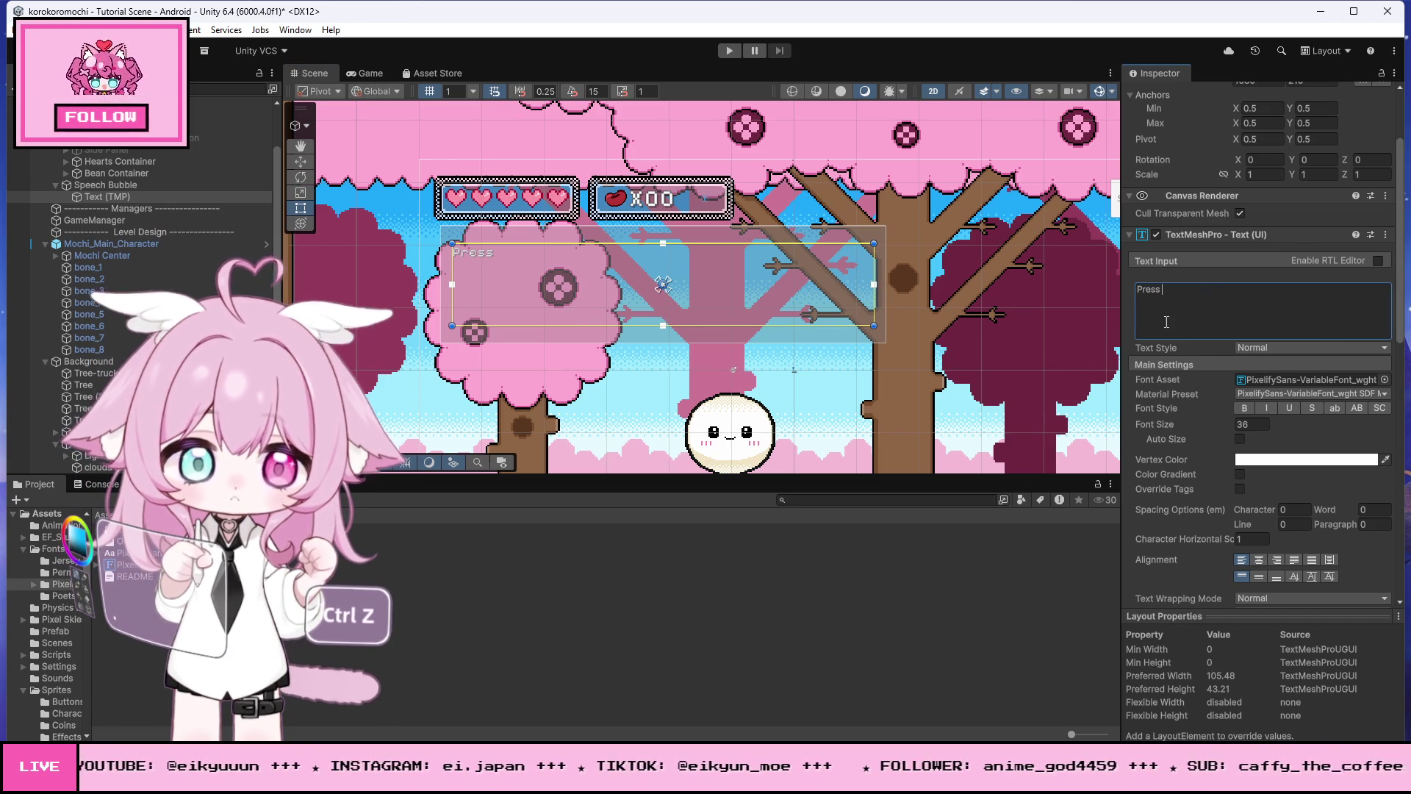
scroll(438, 240, "up", 3)
scroll(505, 241, "up", 4)
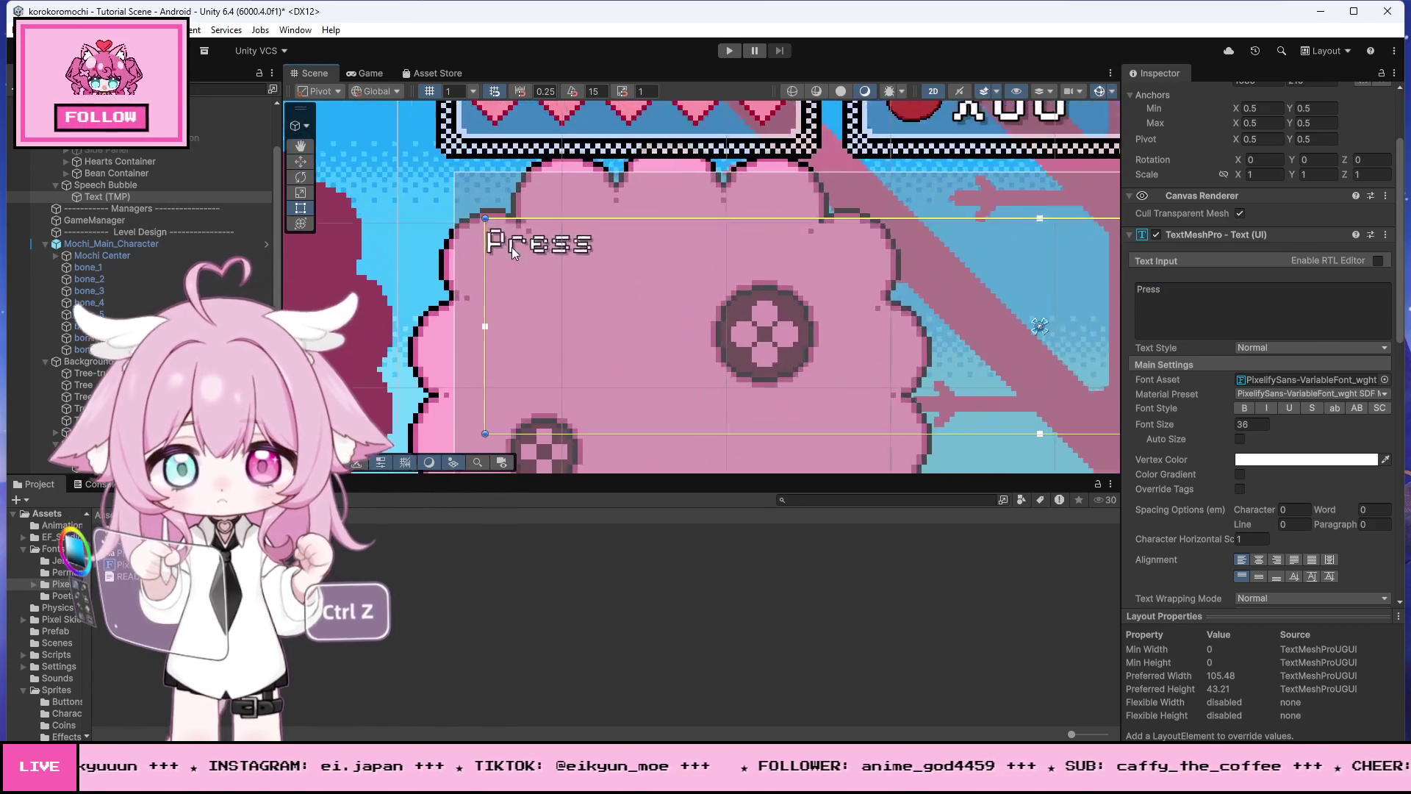
scroll(532, 255, "down", 5)
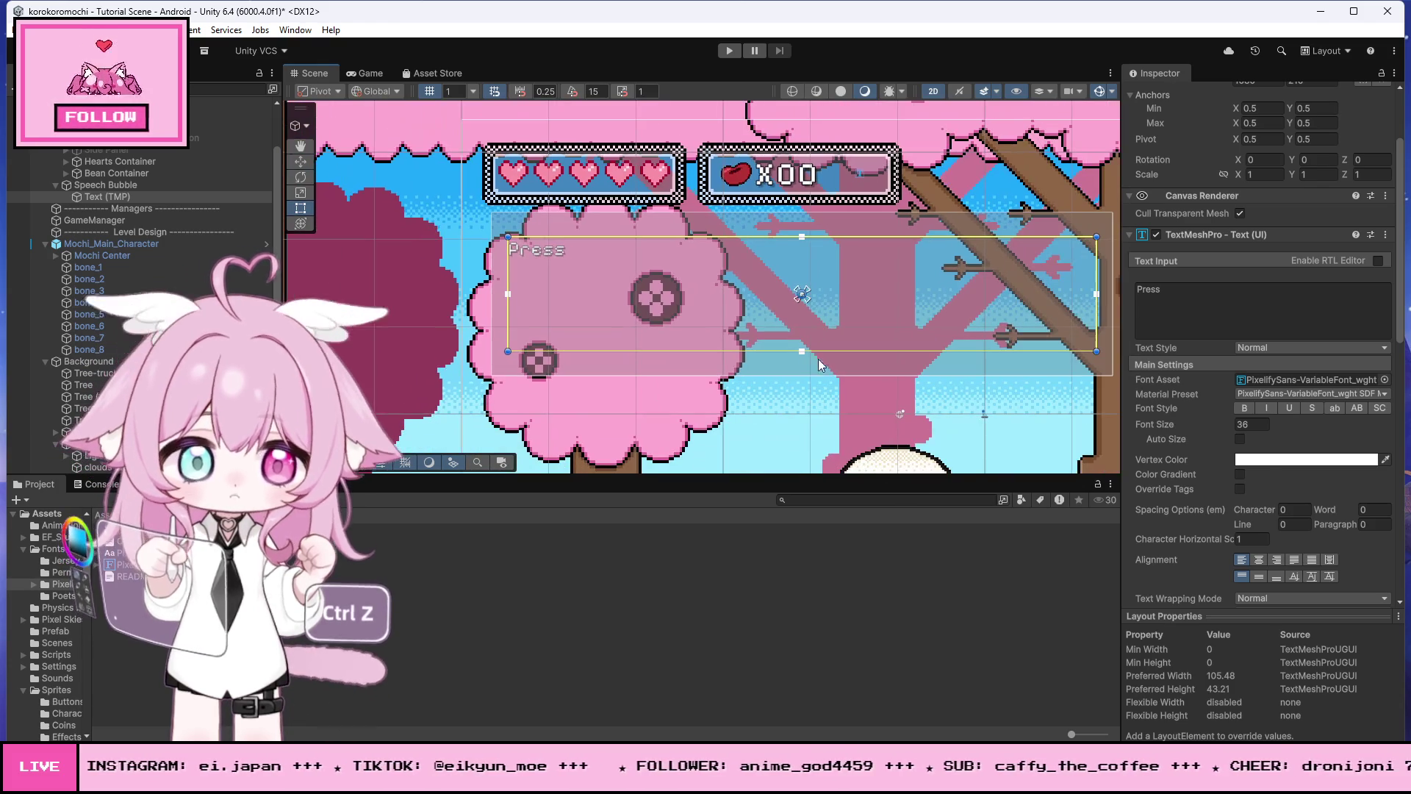
left_click(1245, 408)
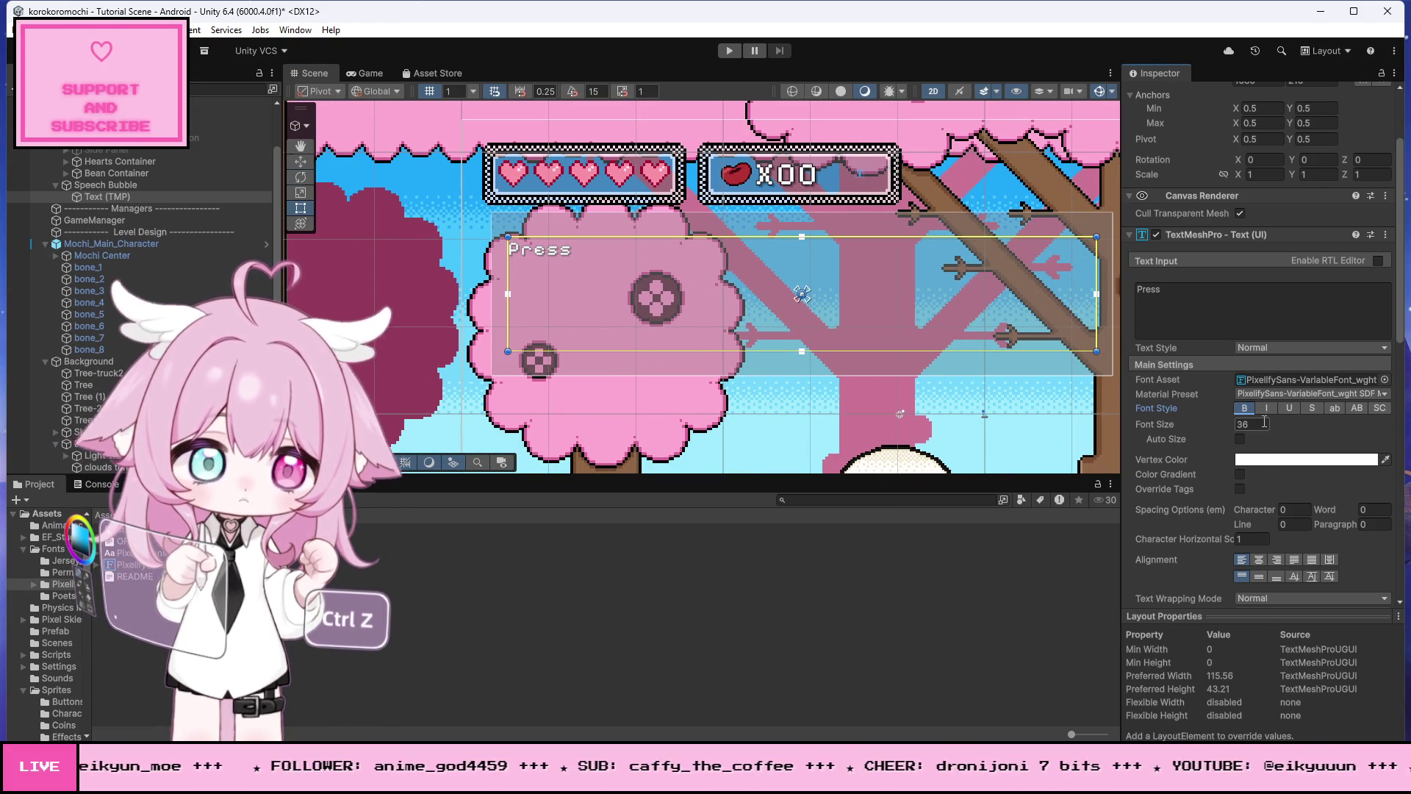
left_click(1175, 329)
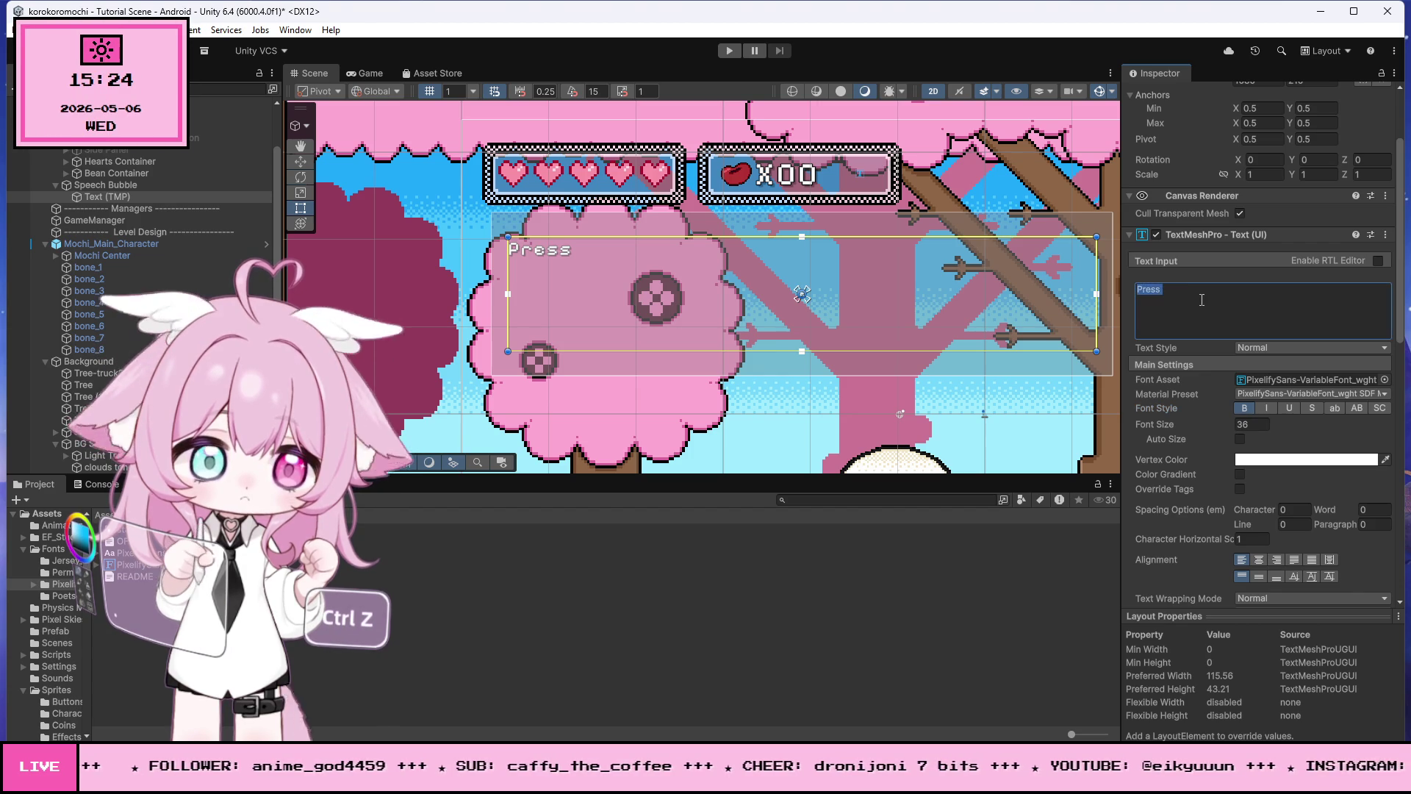
type("left or")
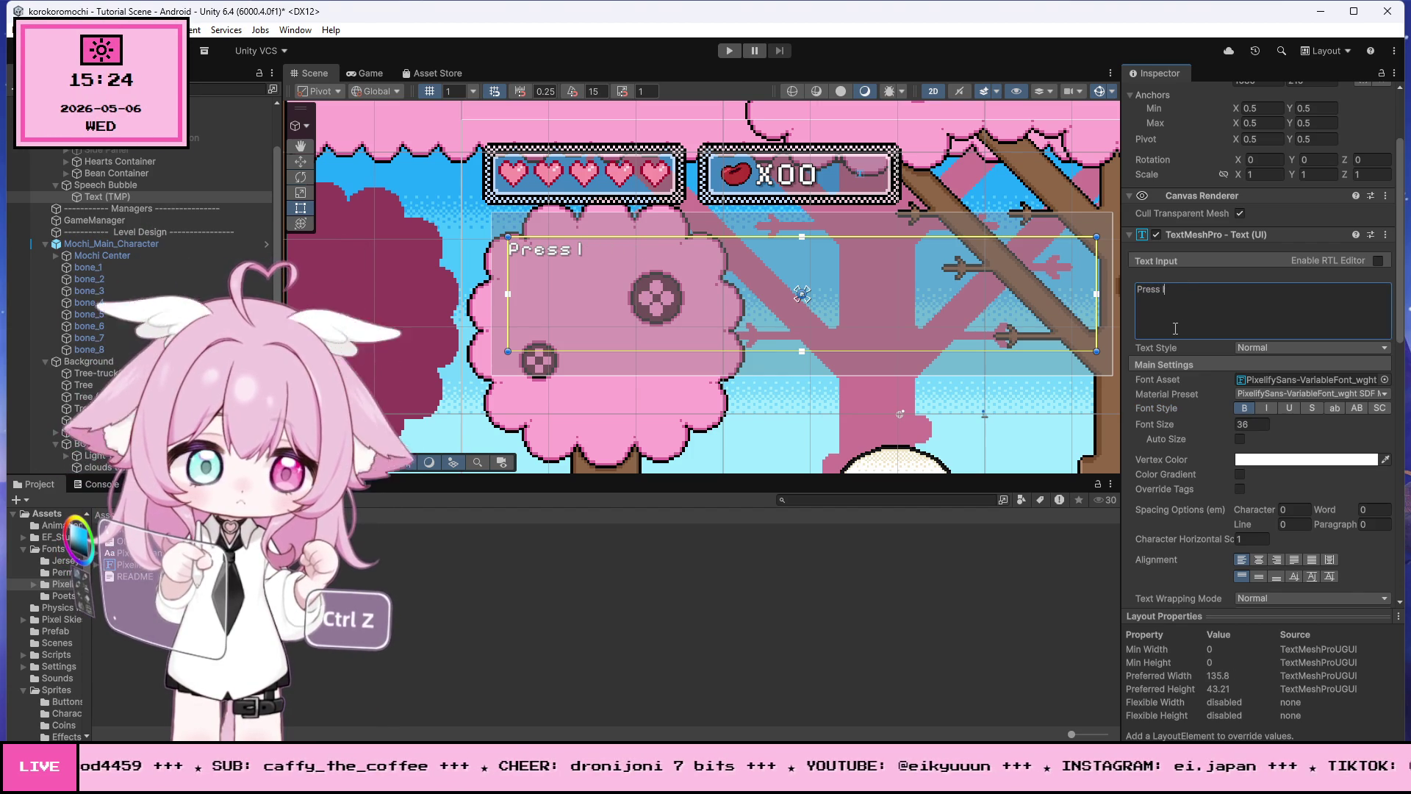
key("BackSpace")
key("BackSpace")
type("RIGHT")
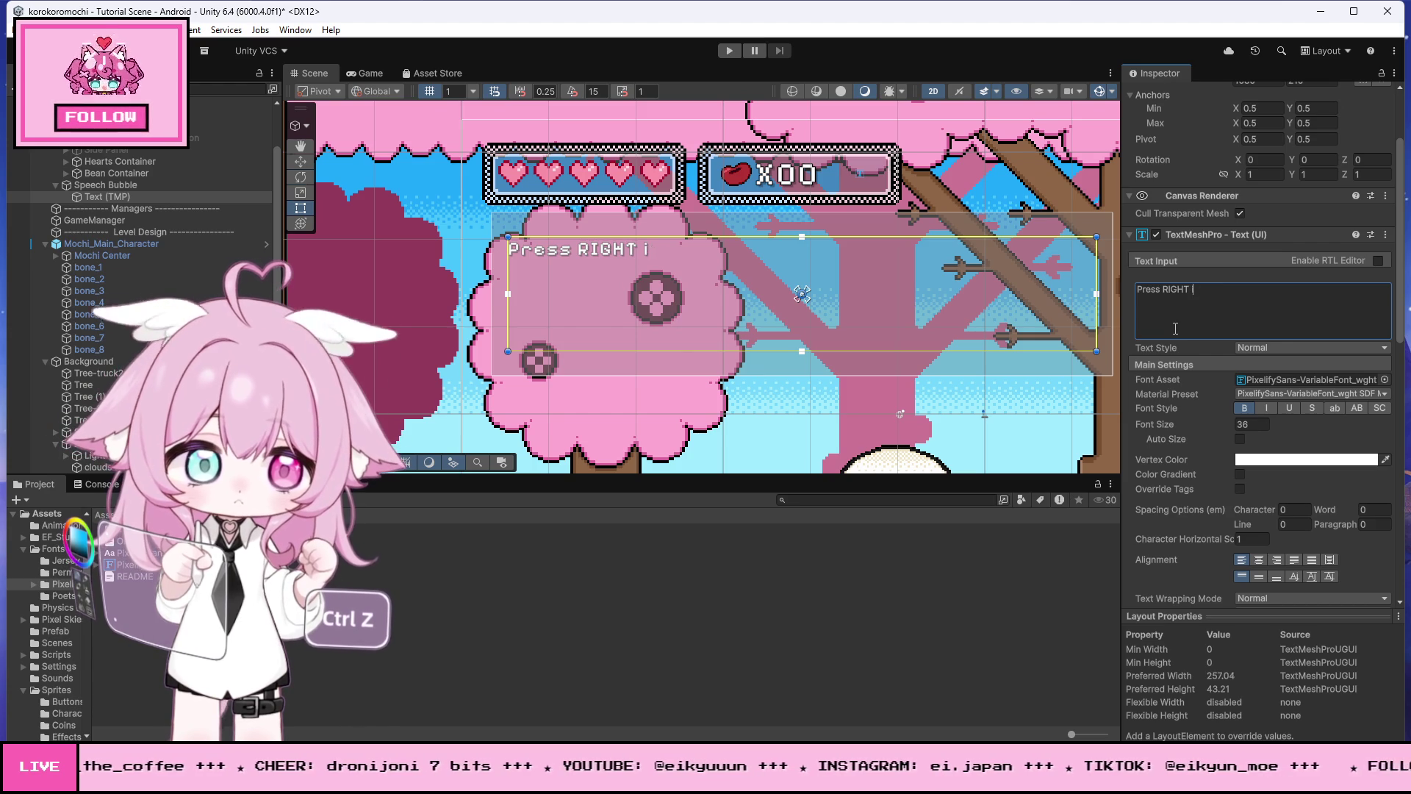
type("EFT to move")
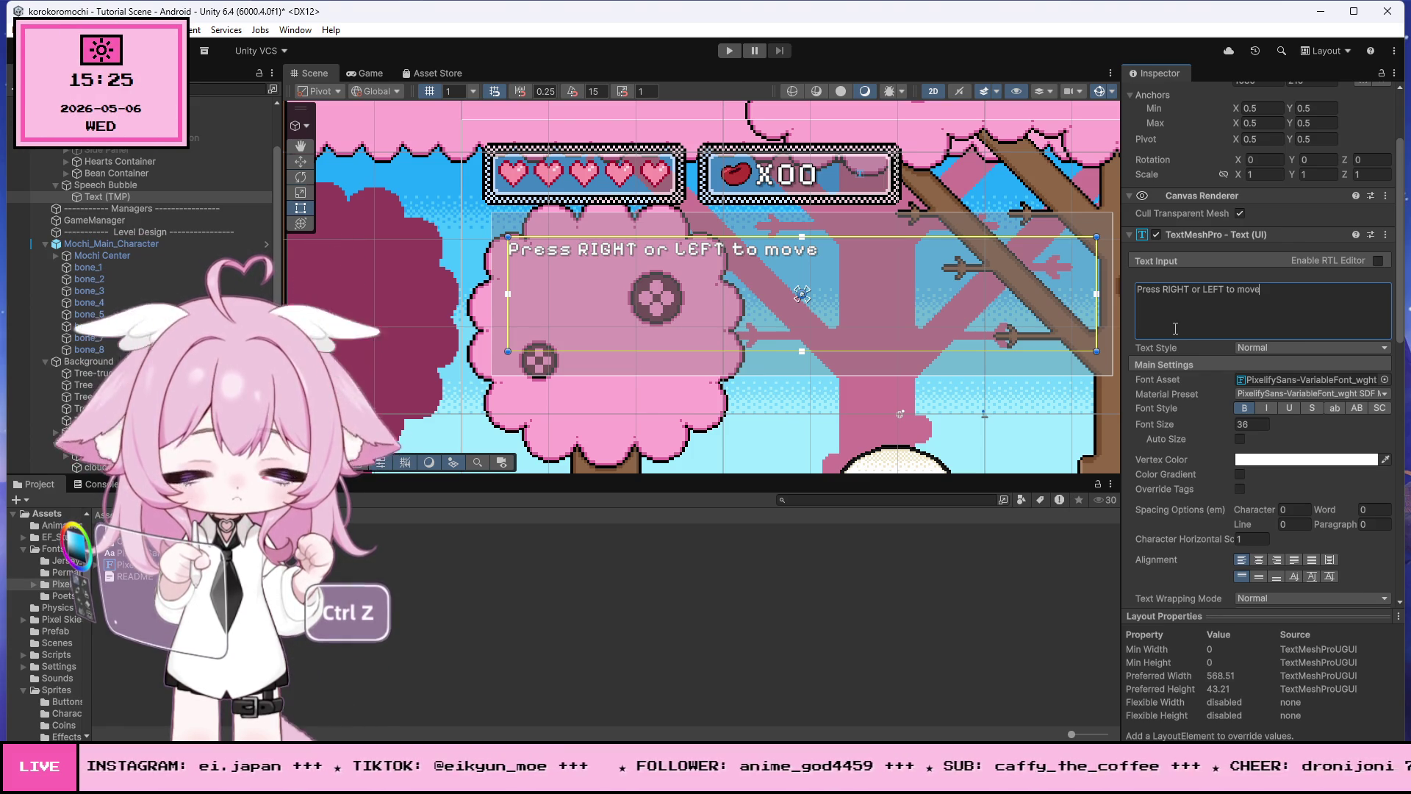
scroll(927, 413, "down", 5)
Step: Narrow the Speech Bubble to 800 wide and trim the text box to 980 × 50 at Pos X 60, Y 80
scroll(552, 322, "up", 3)
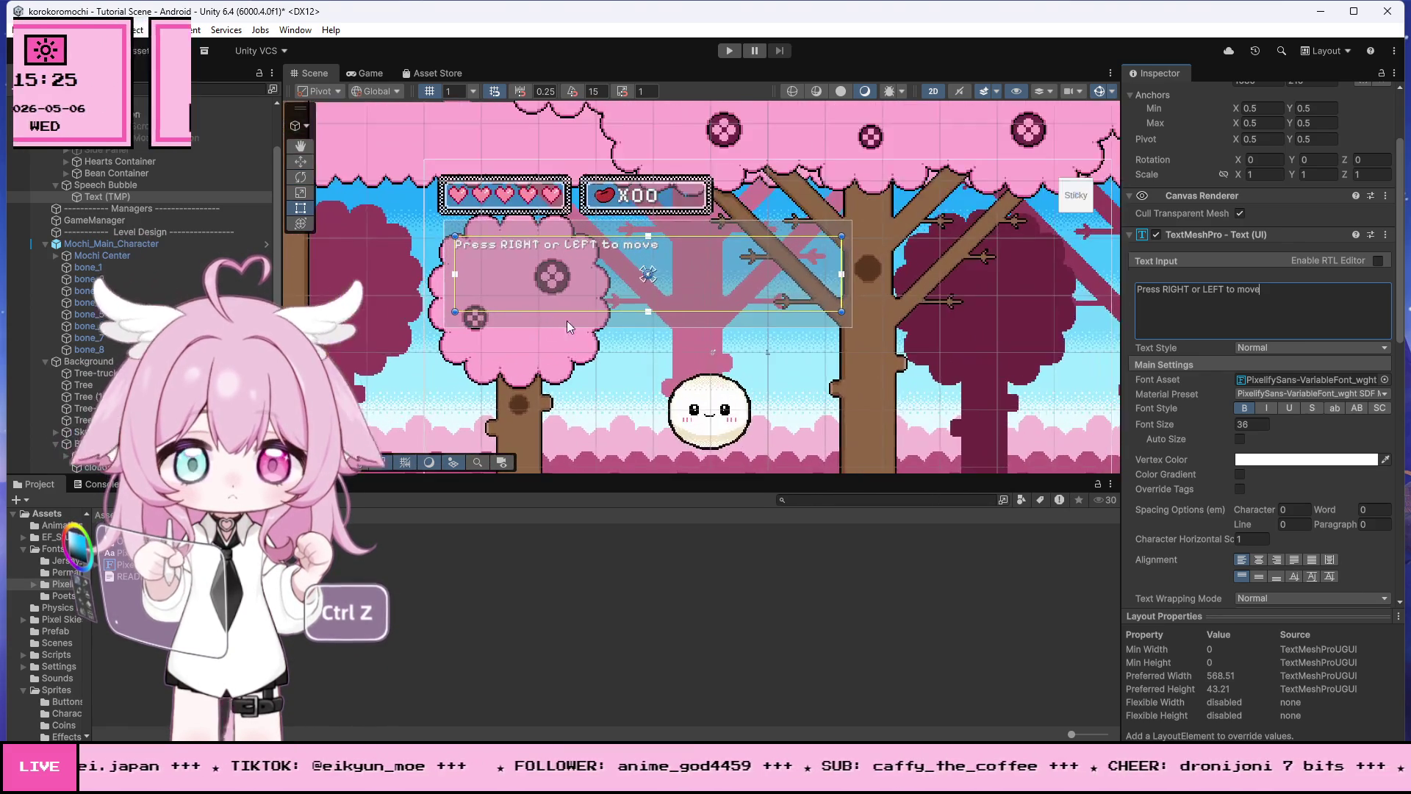
left_click_drag(662, 308, 669, 241)
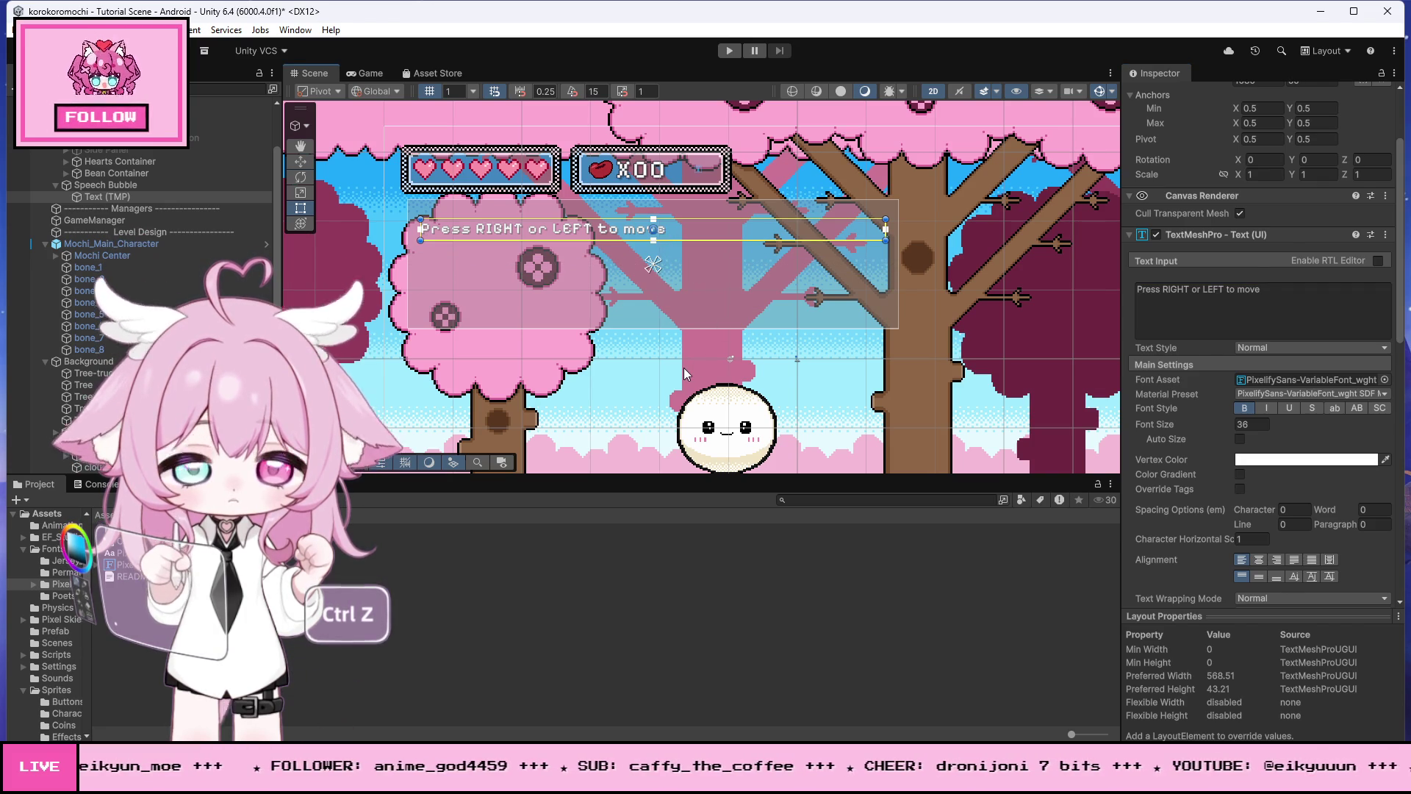
key("ctrl+z")
left_click_drag(683, 329, 686, 274)
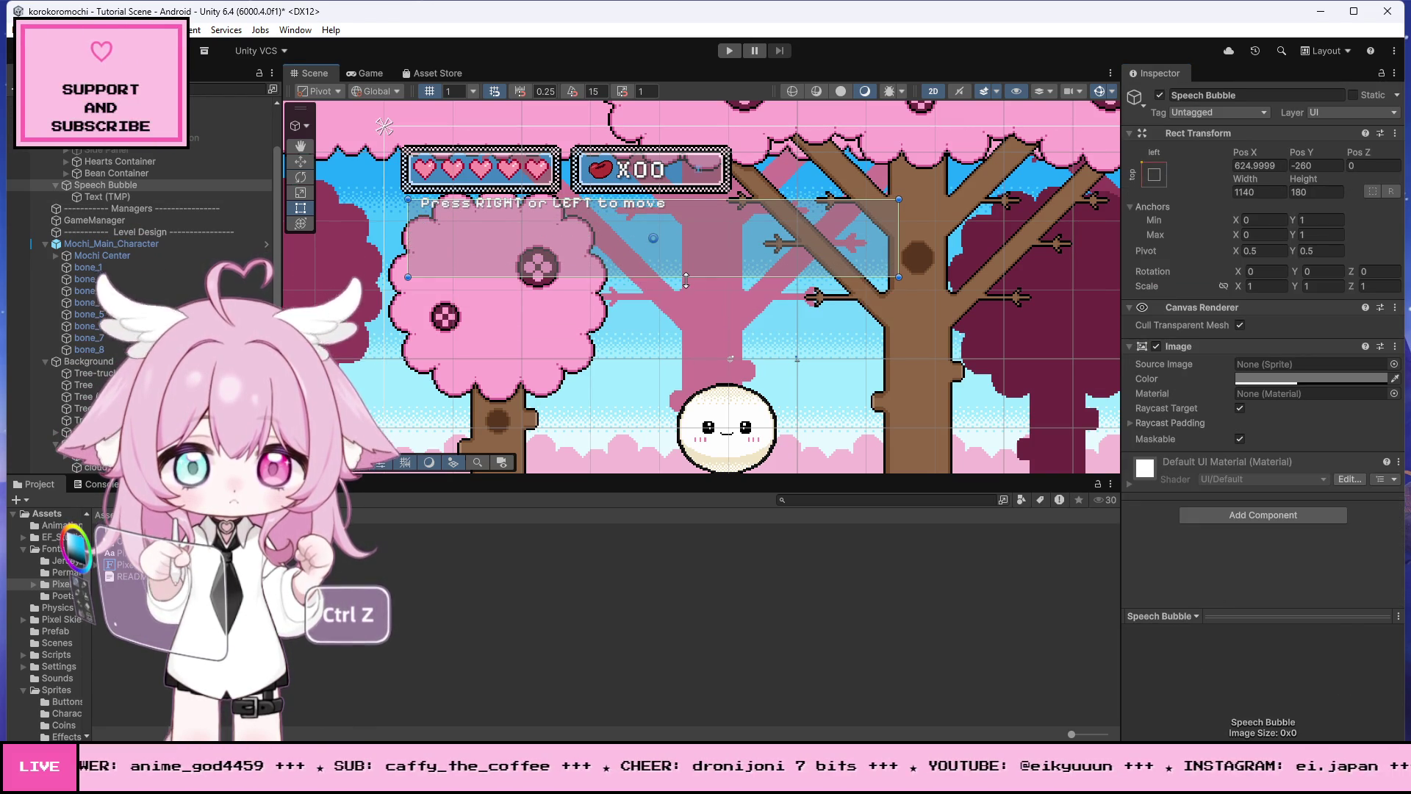
key("ctrl+z")
scroll(776, 301, "down", 5)
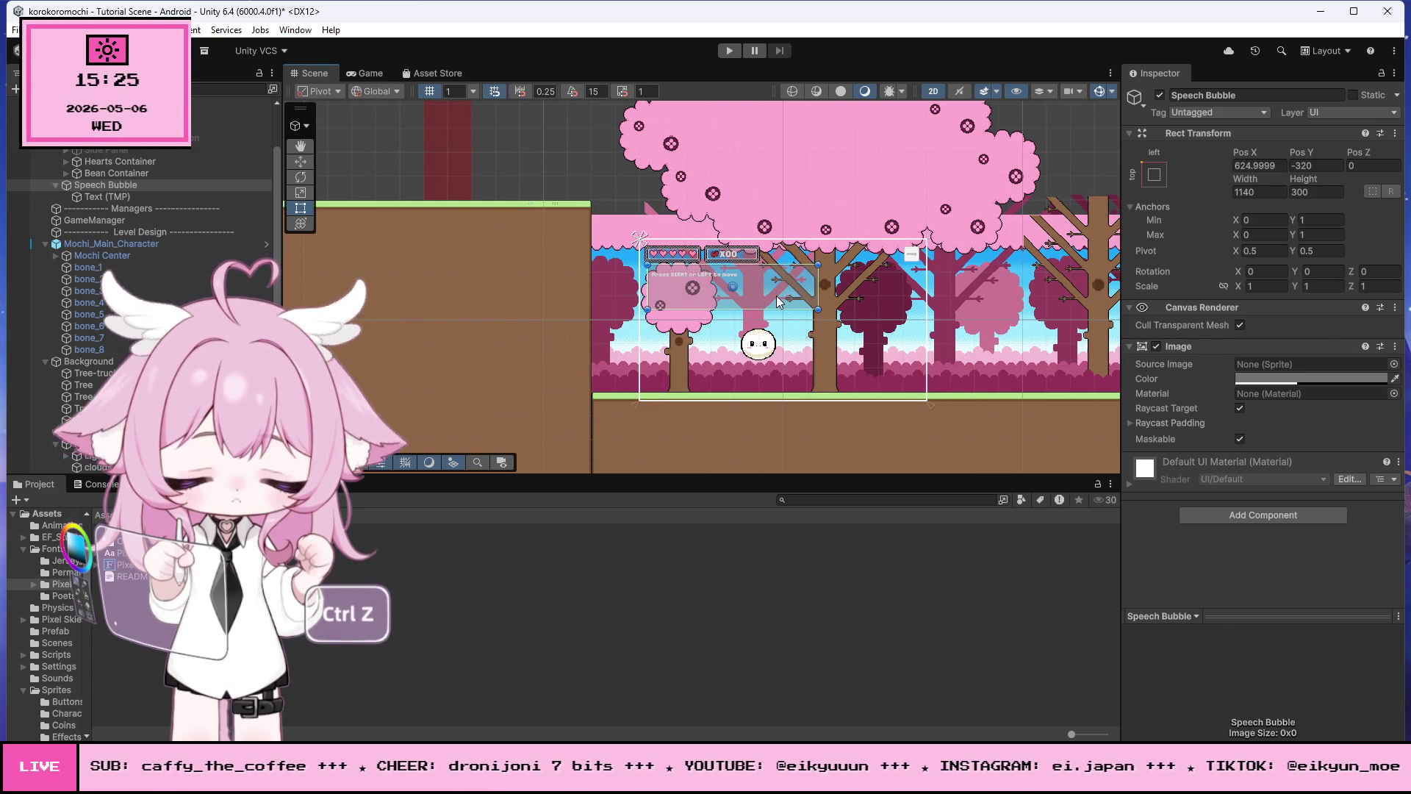
scroll(794, 320, "up", 3)
scroll(811, 347, "up", 1)
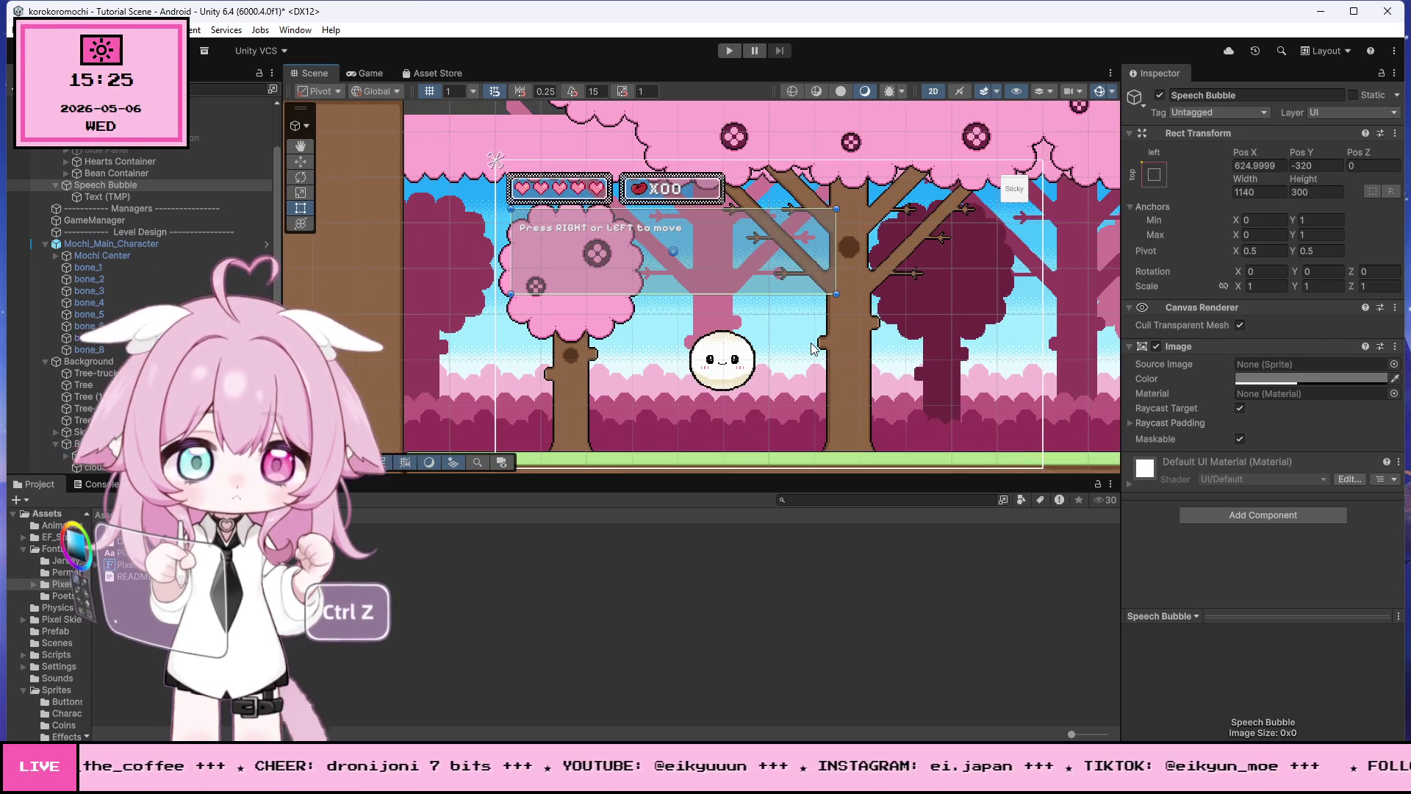
scroll(811, 347, "up", 1)
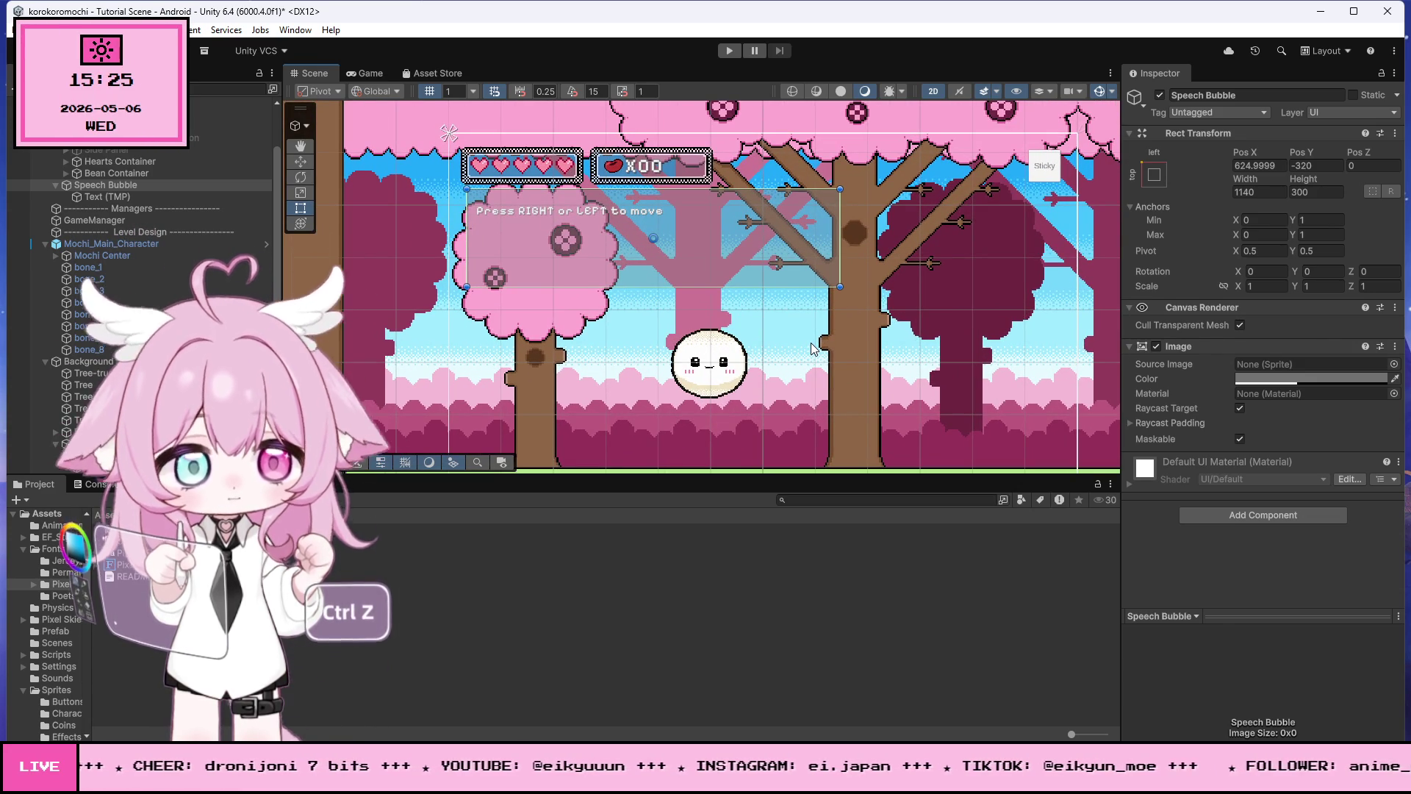
scroll(656, 235, "up", 1)
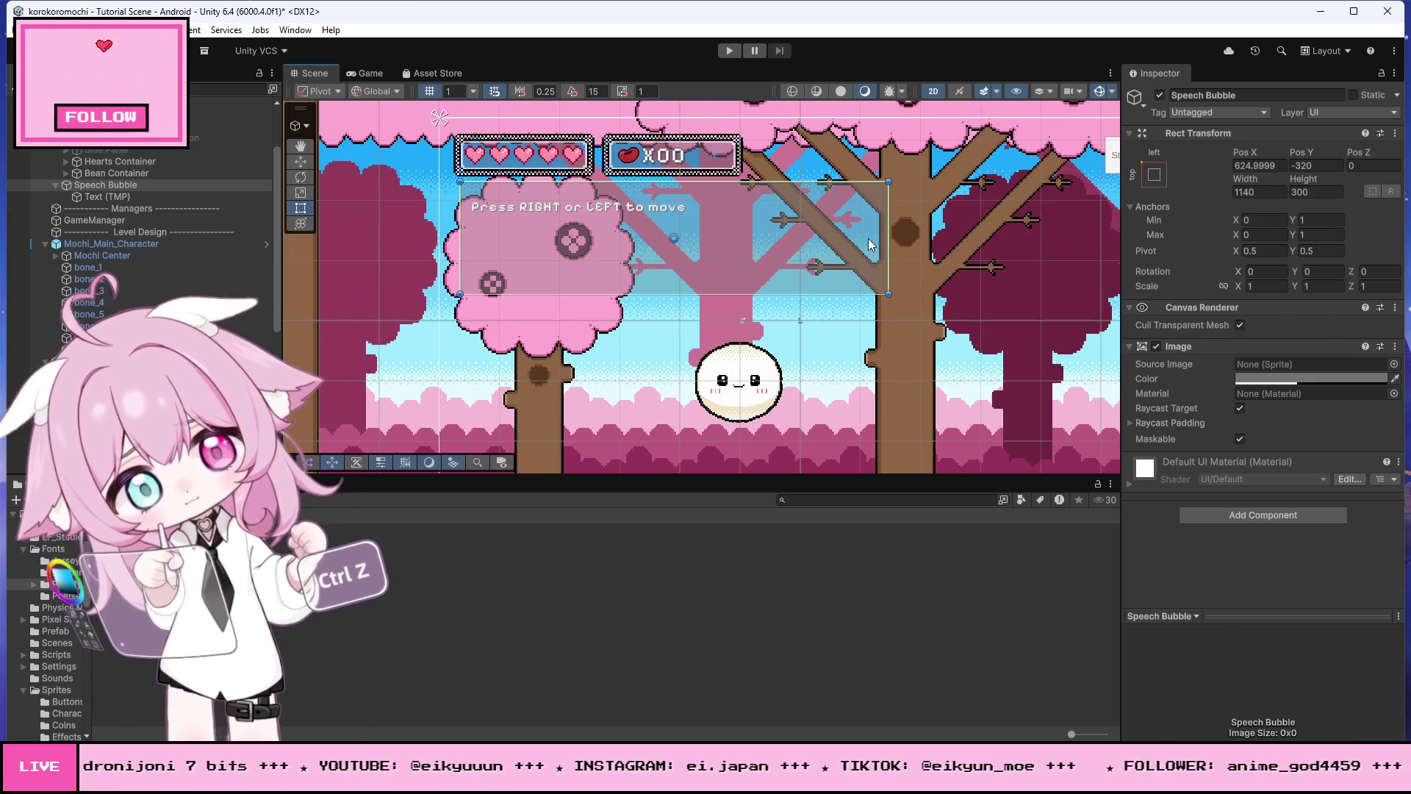
left_click_drag(887, 227, 802, 225)
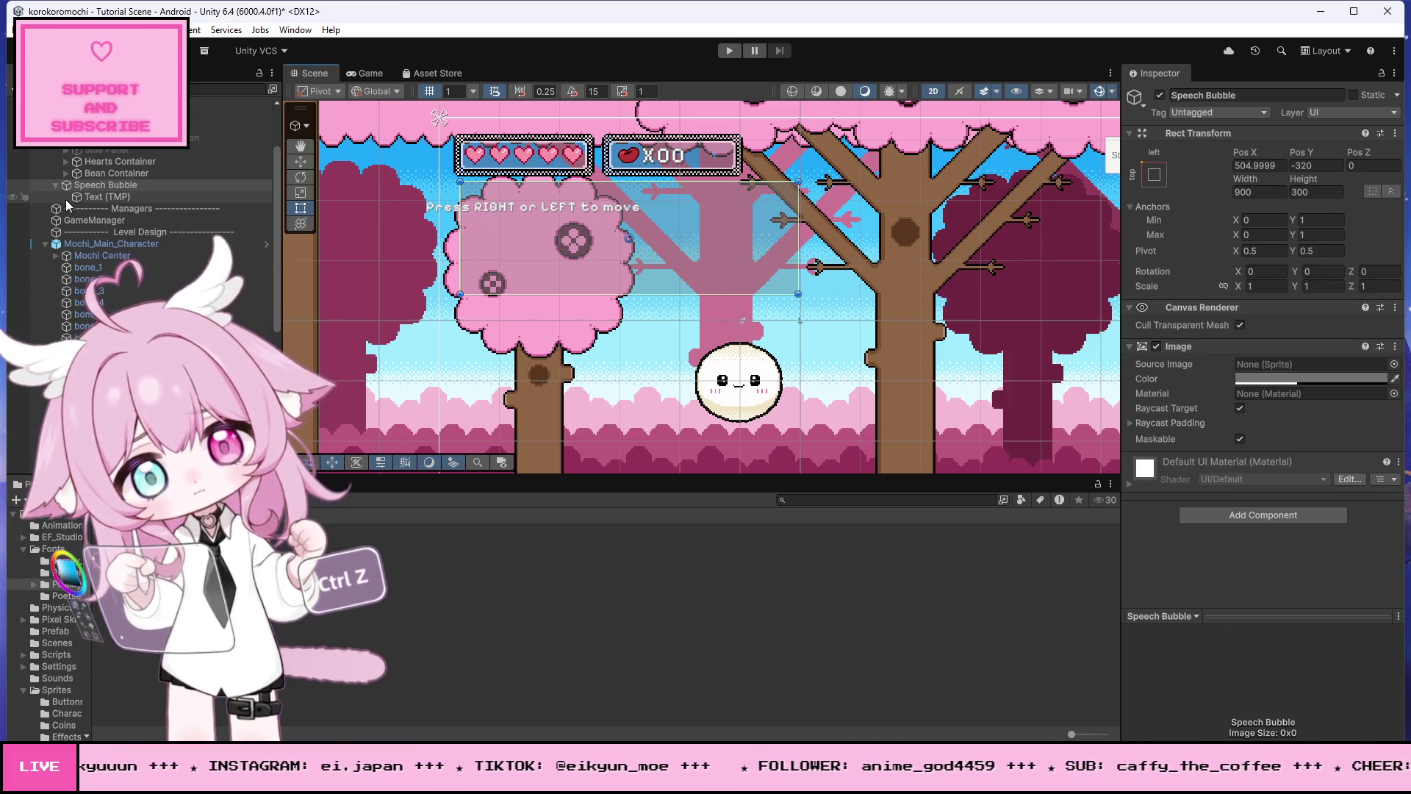
left_click(471, 219)
left_click_drag(430, 208, 474, 200)
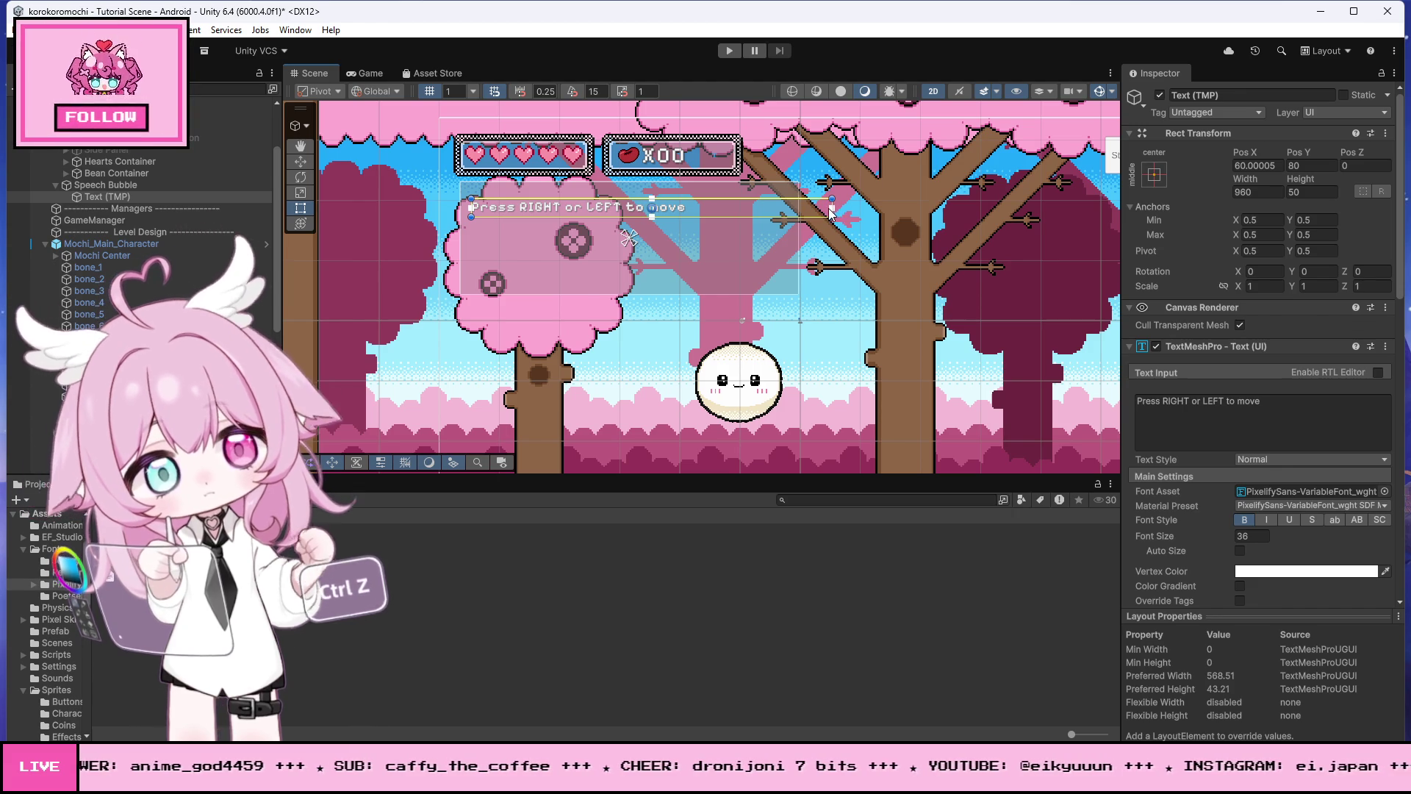
Step: Bring the text box's right edge in to an 840 width, then zoom out to view the bubble above the mochi
scroll(814, 216, "up", 10)
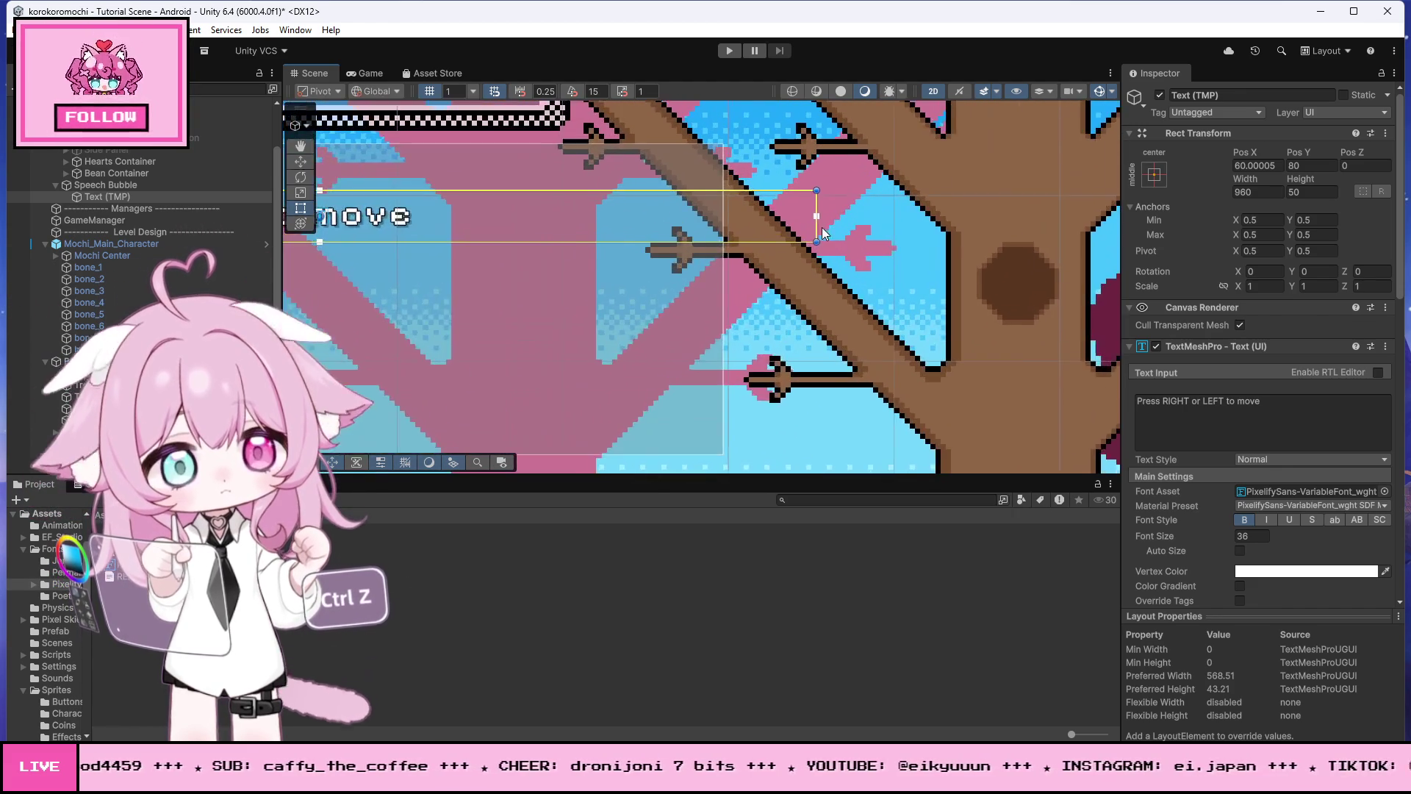
left_click_drag(815, 214, 640, 214)
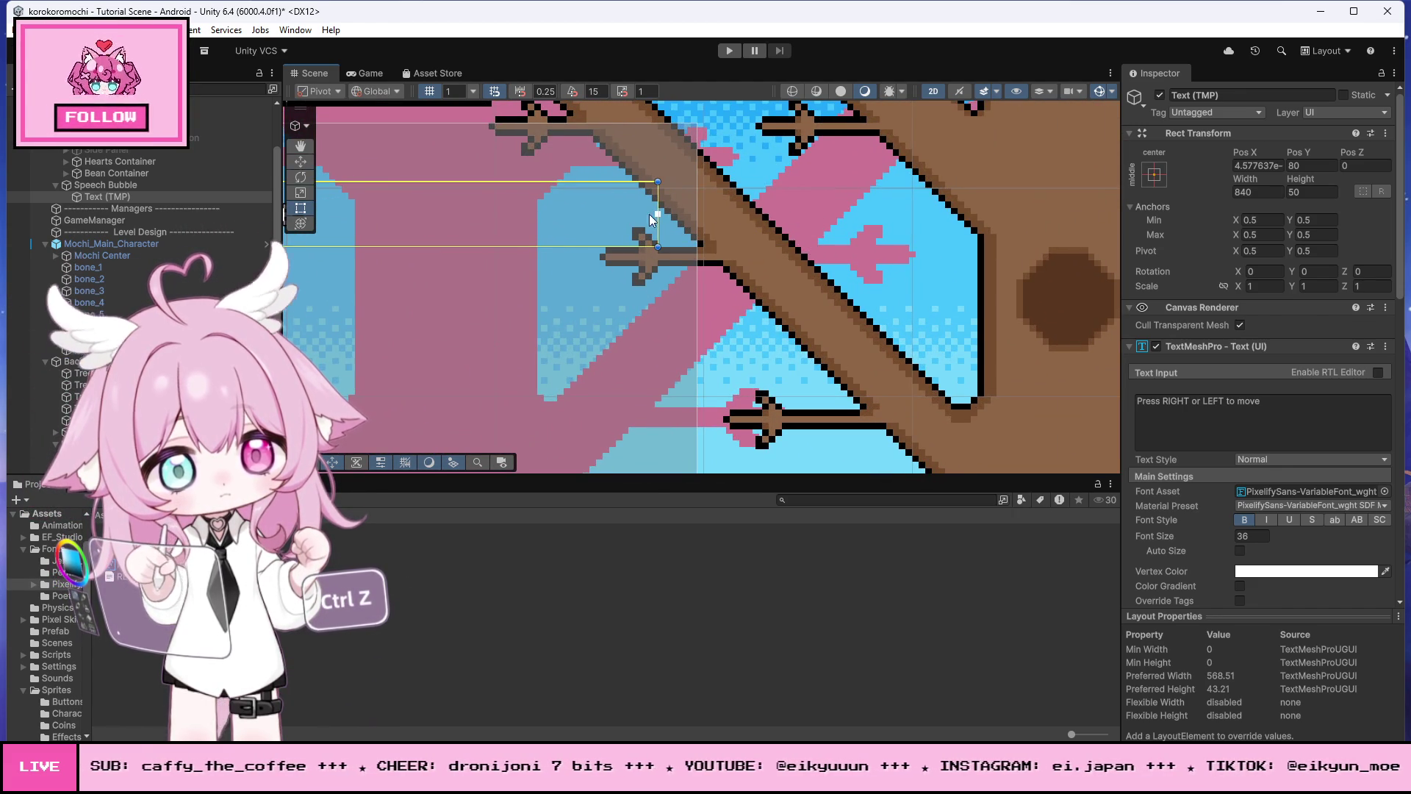
scroll(888, 231, "down", 5)
scroll(888, 231, "down", 5)
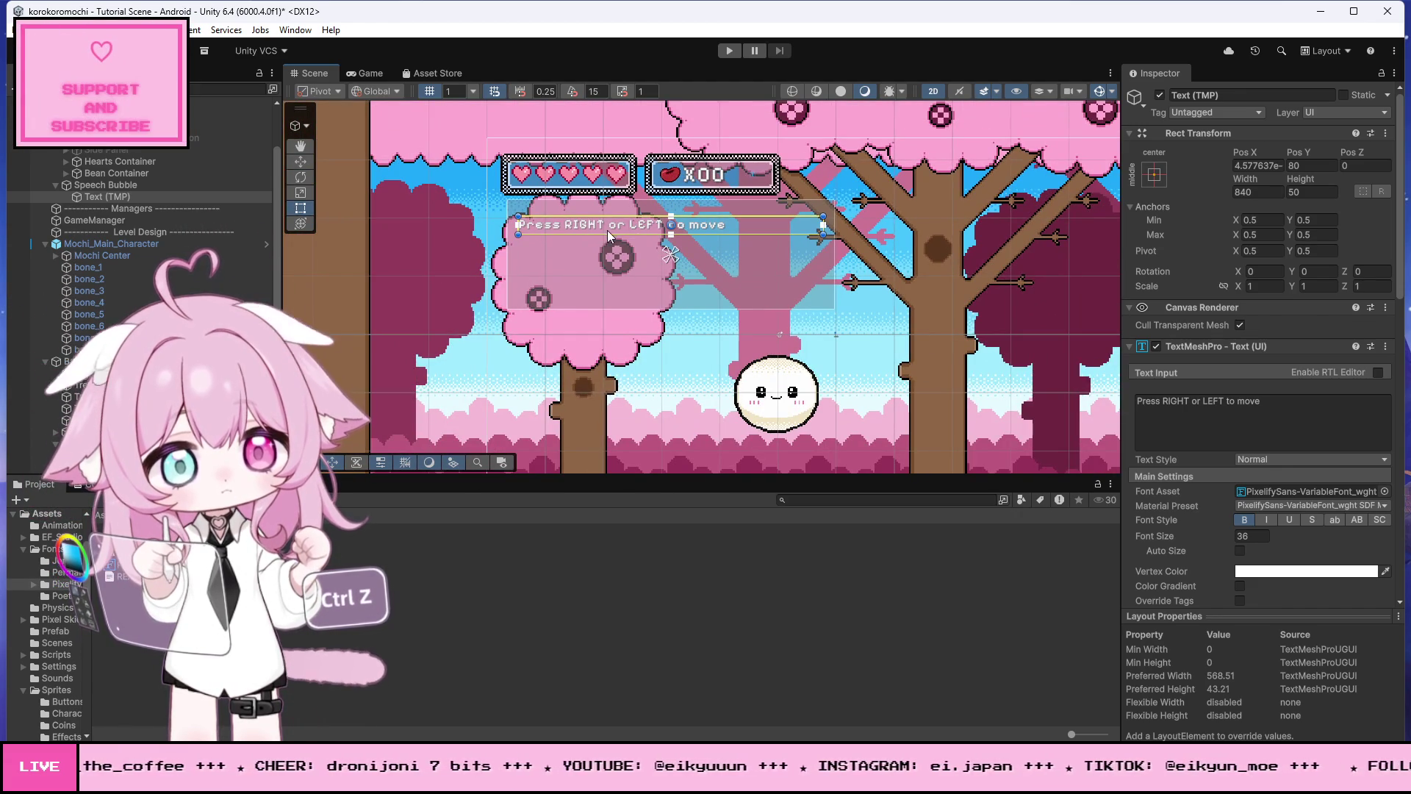
left_click(408, 277)
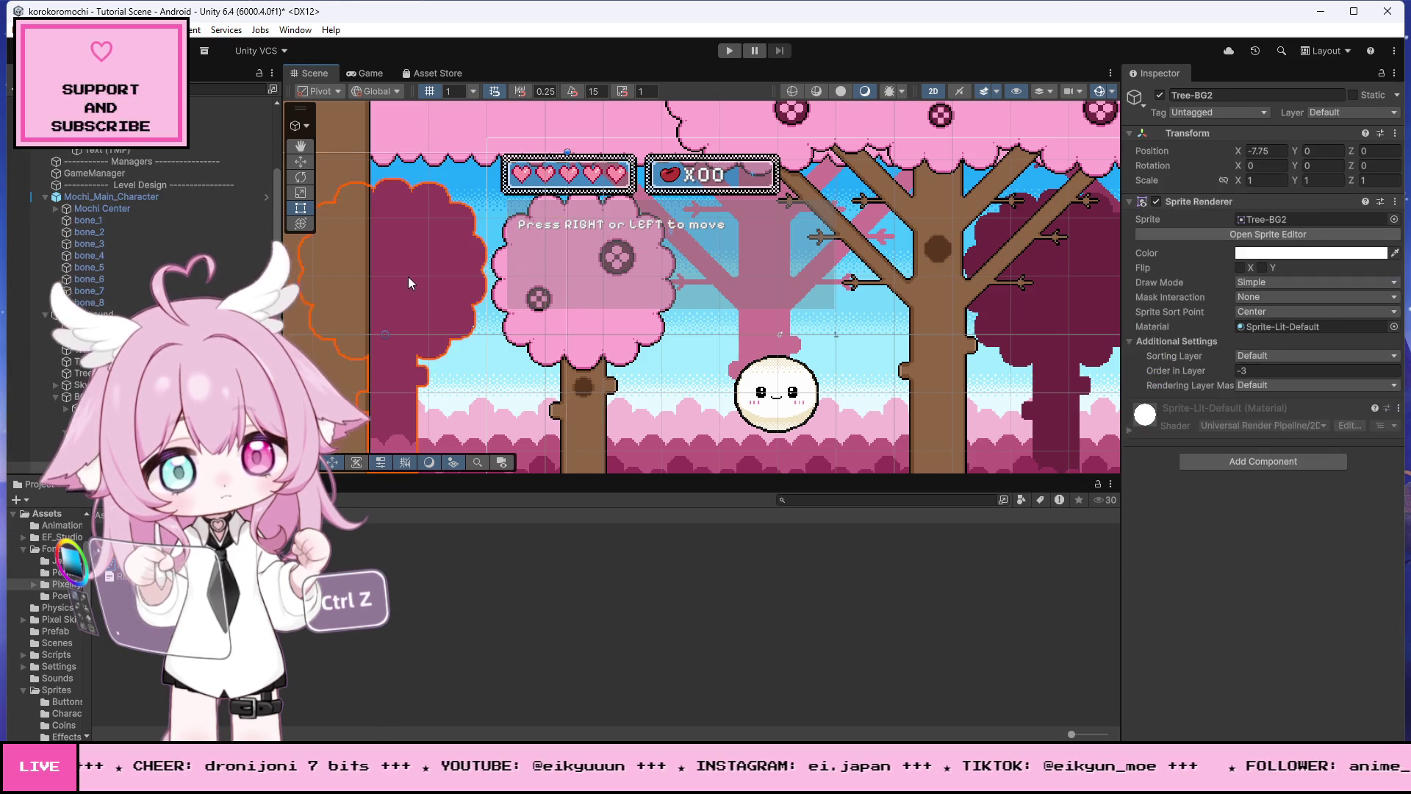
scroll(470, 229, "down", 2)
left_click(549, 350)
scroll(596, 258, "up", 2)
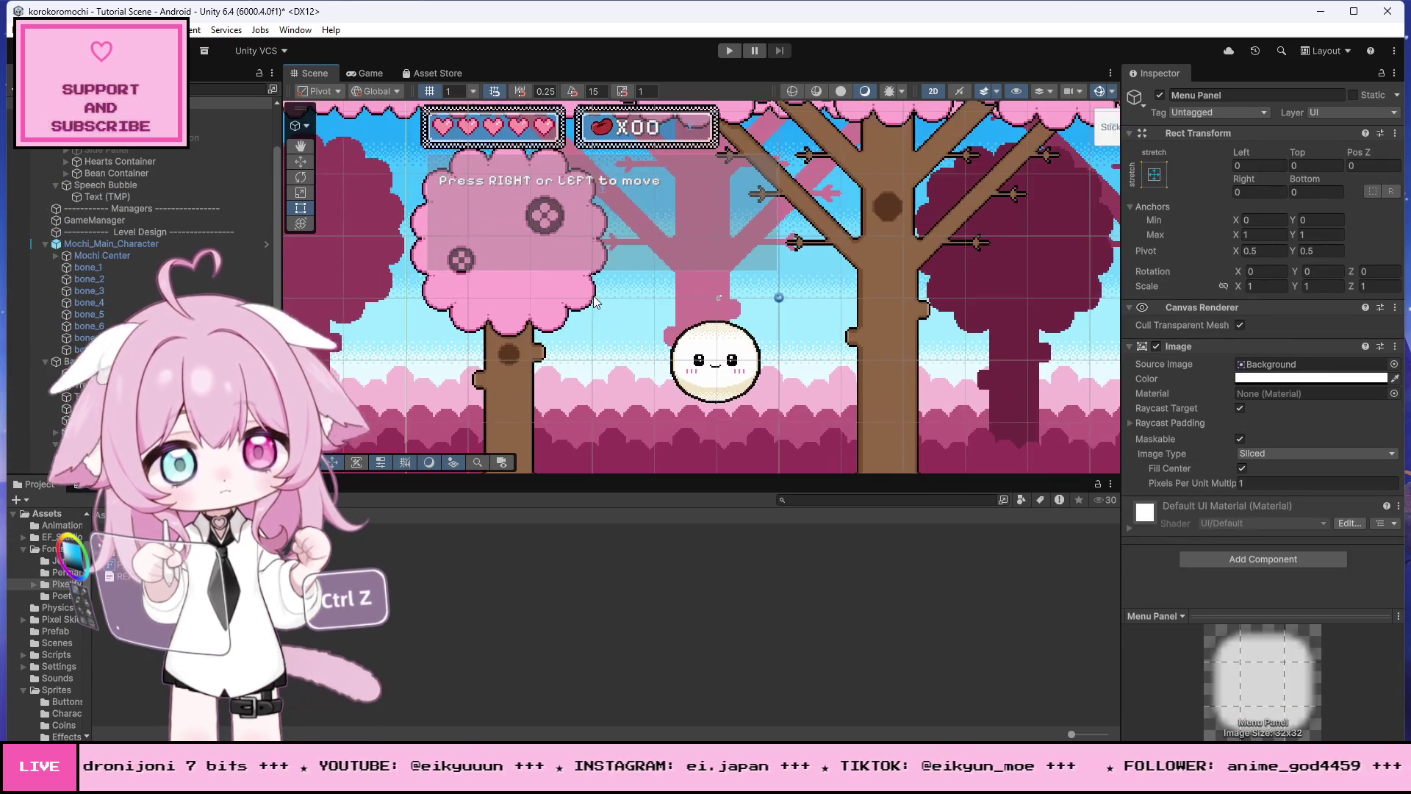
scroll(596, 257, "down", 1)
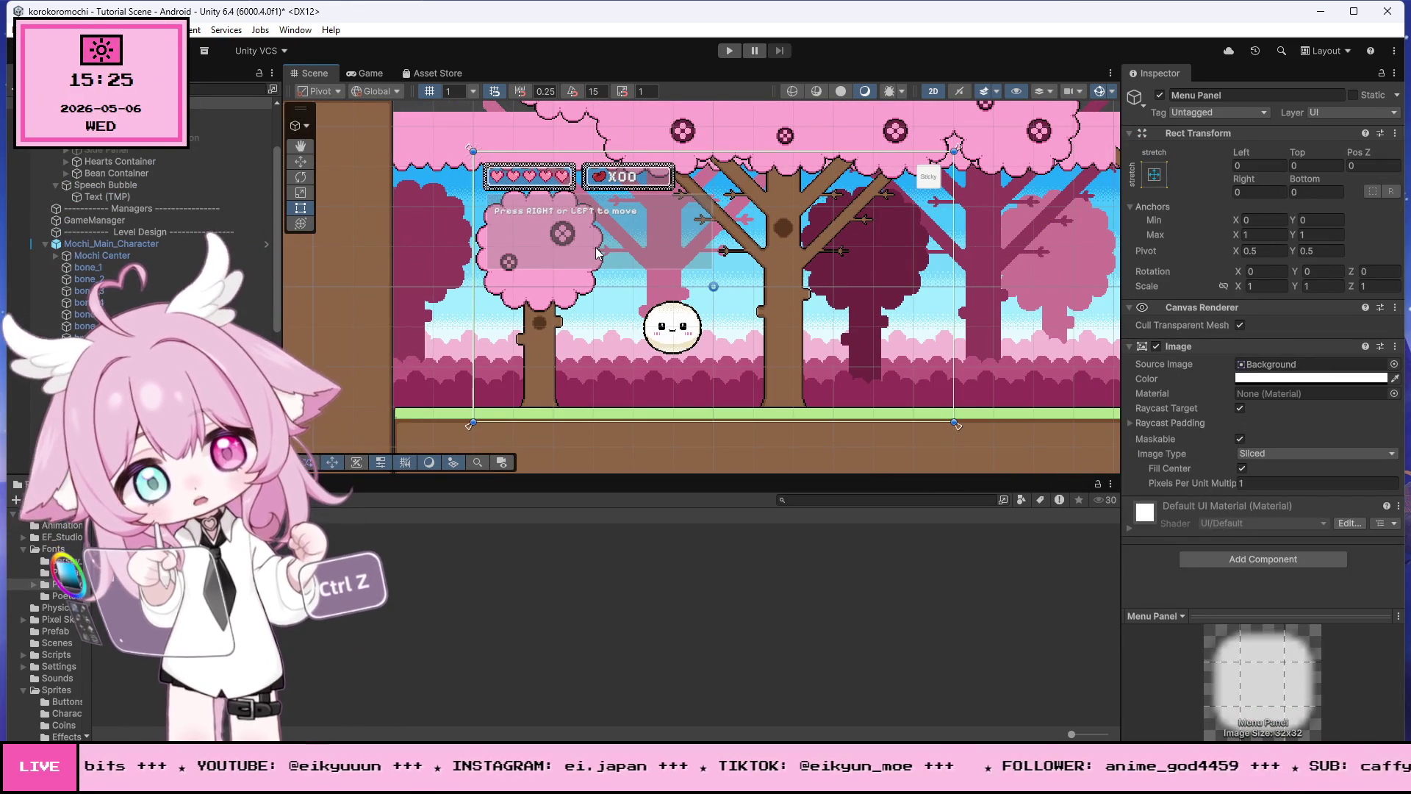
scroll(851, 352, "up", 3)
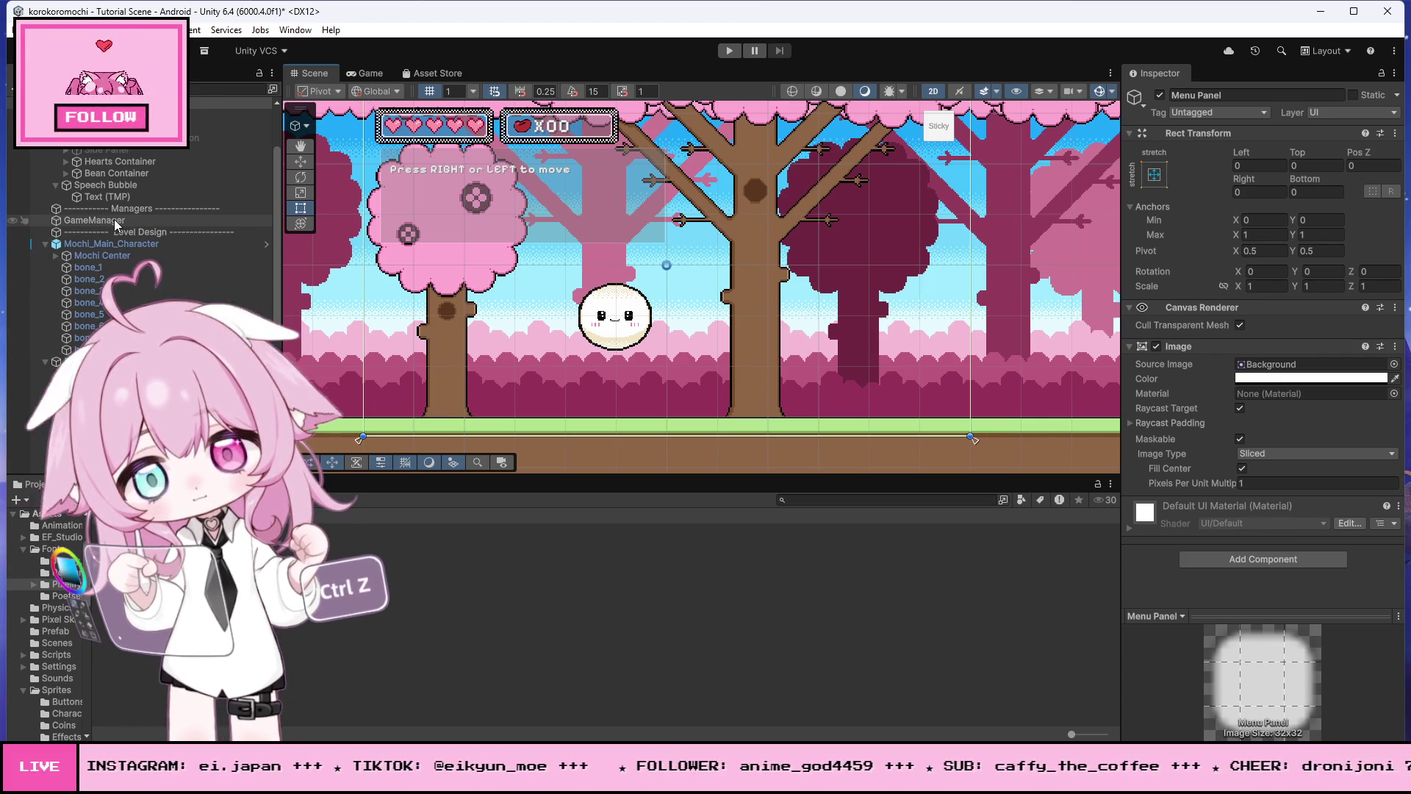
scroll(113, 220, "down", 5)
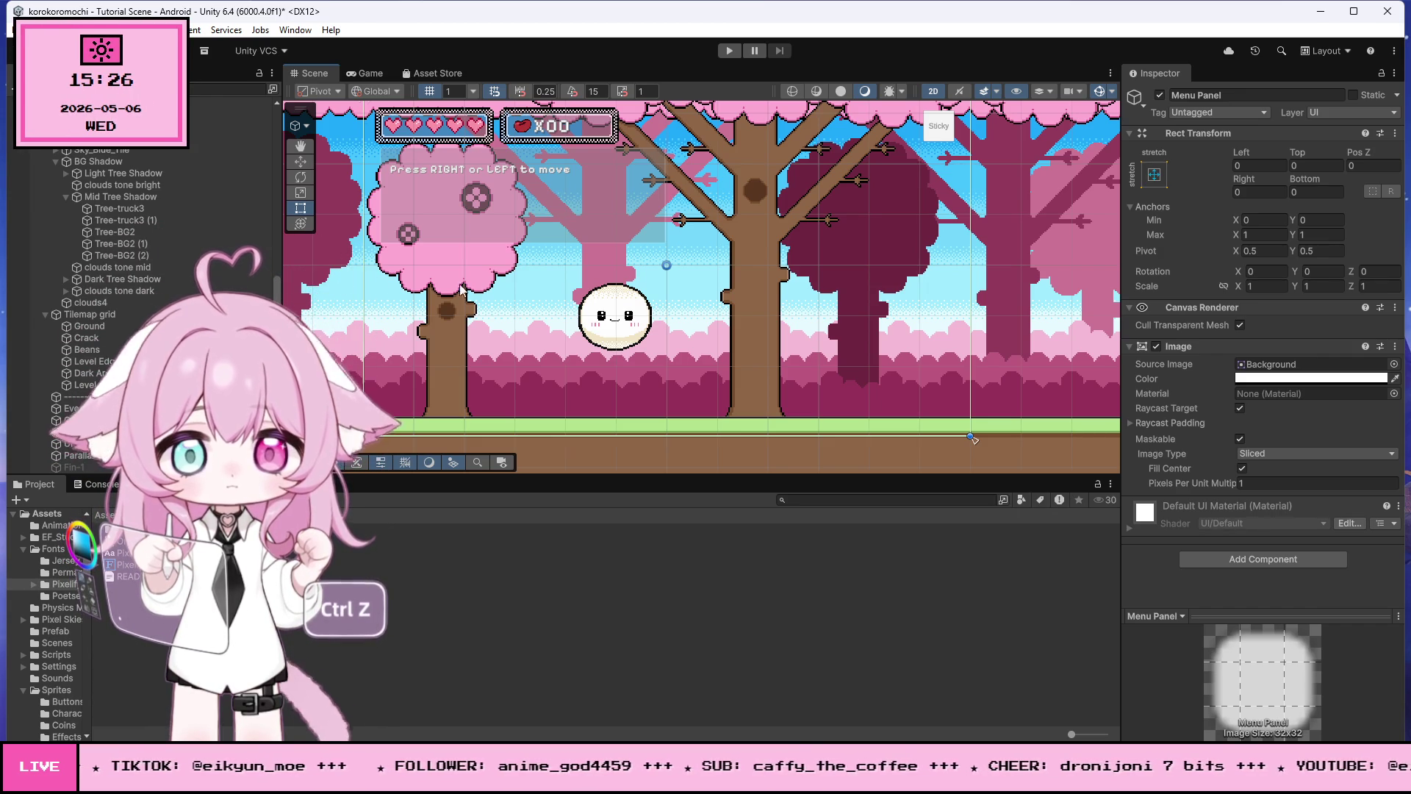
scroll(139, 309, "down", 10)
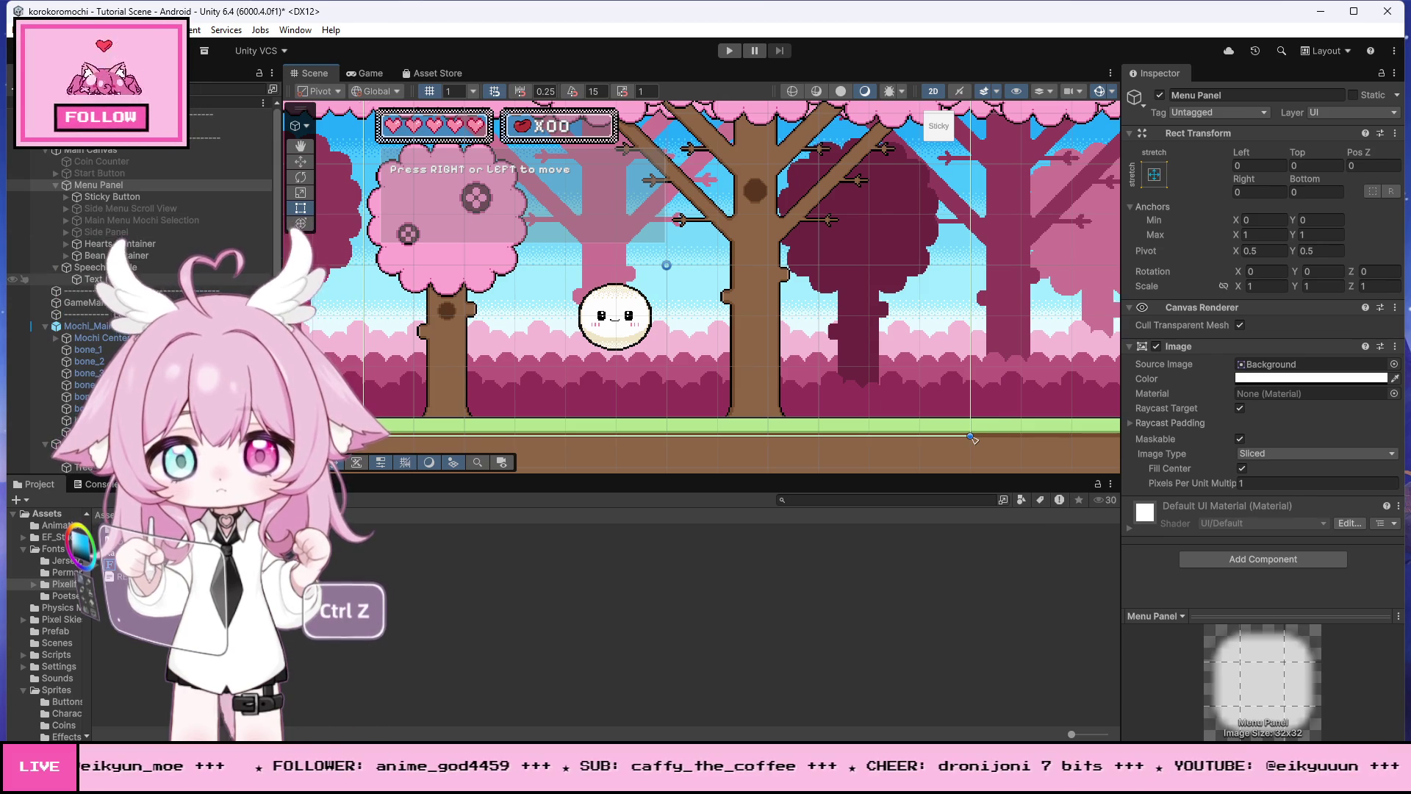
Step: Rename the Speech Bubble's Text (TMP) child to 'Speech Text', then reselect Speech Bubble
left_click(523, 187)
left_click(1230, 94)
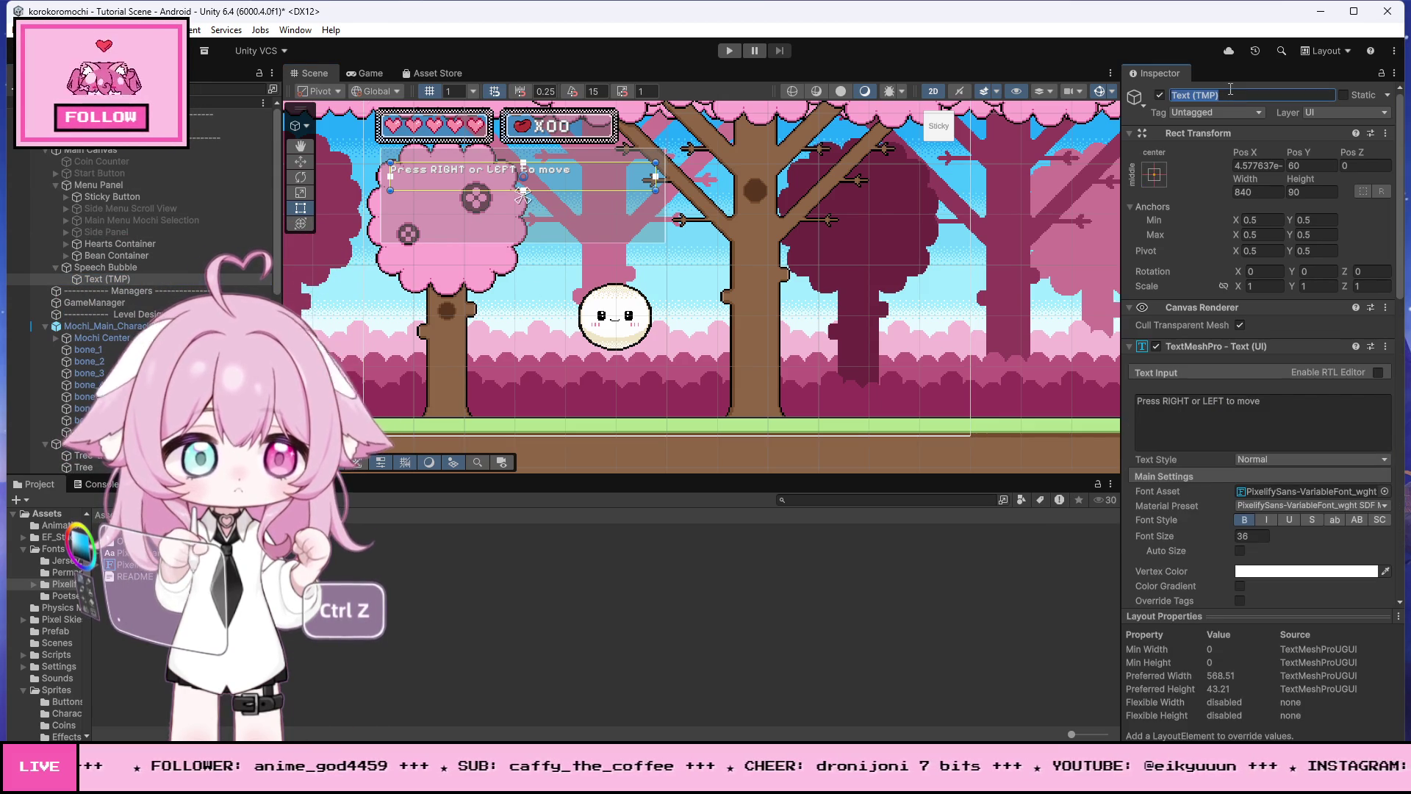
type("Speec")
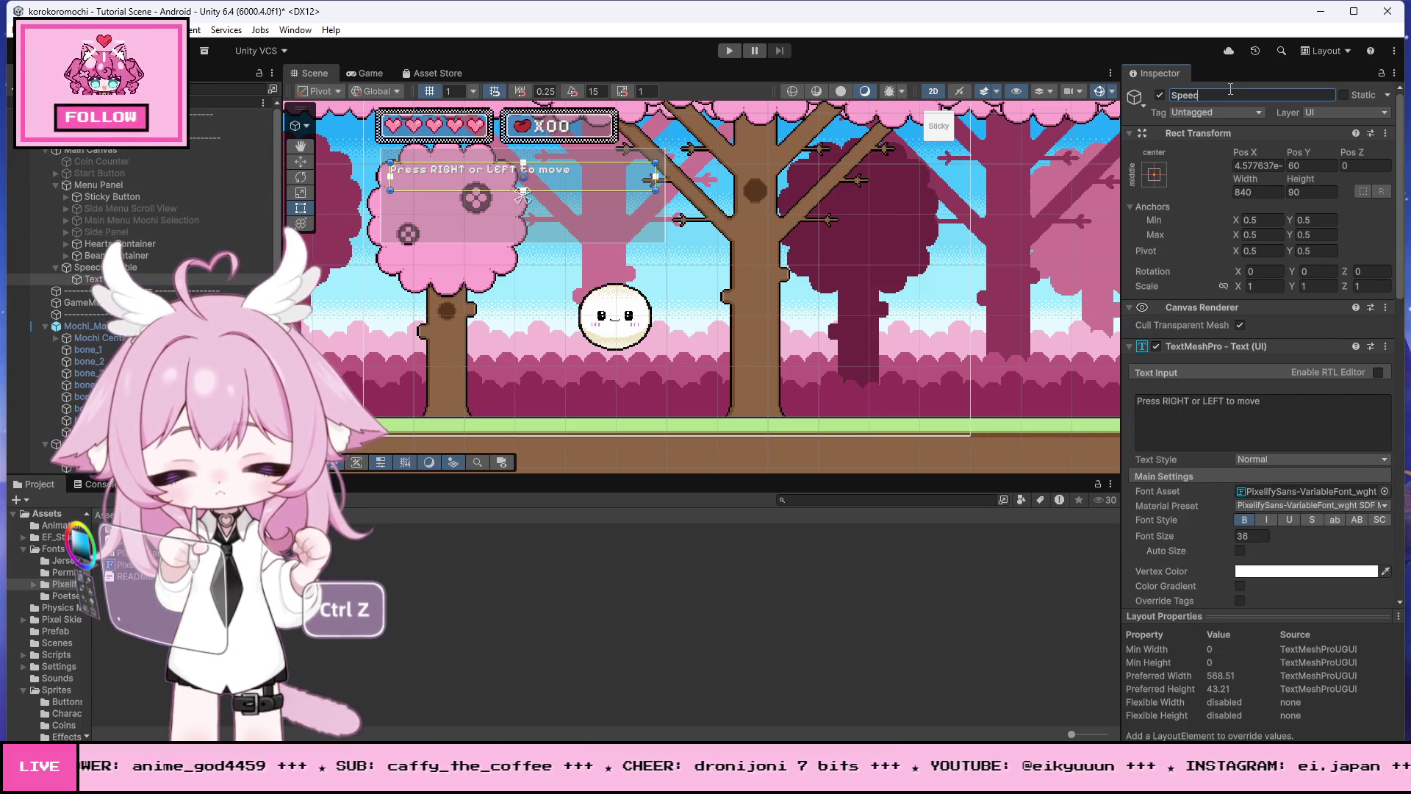
type("h Text")
key("Return")
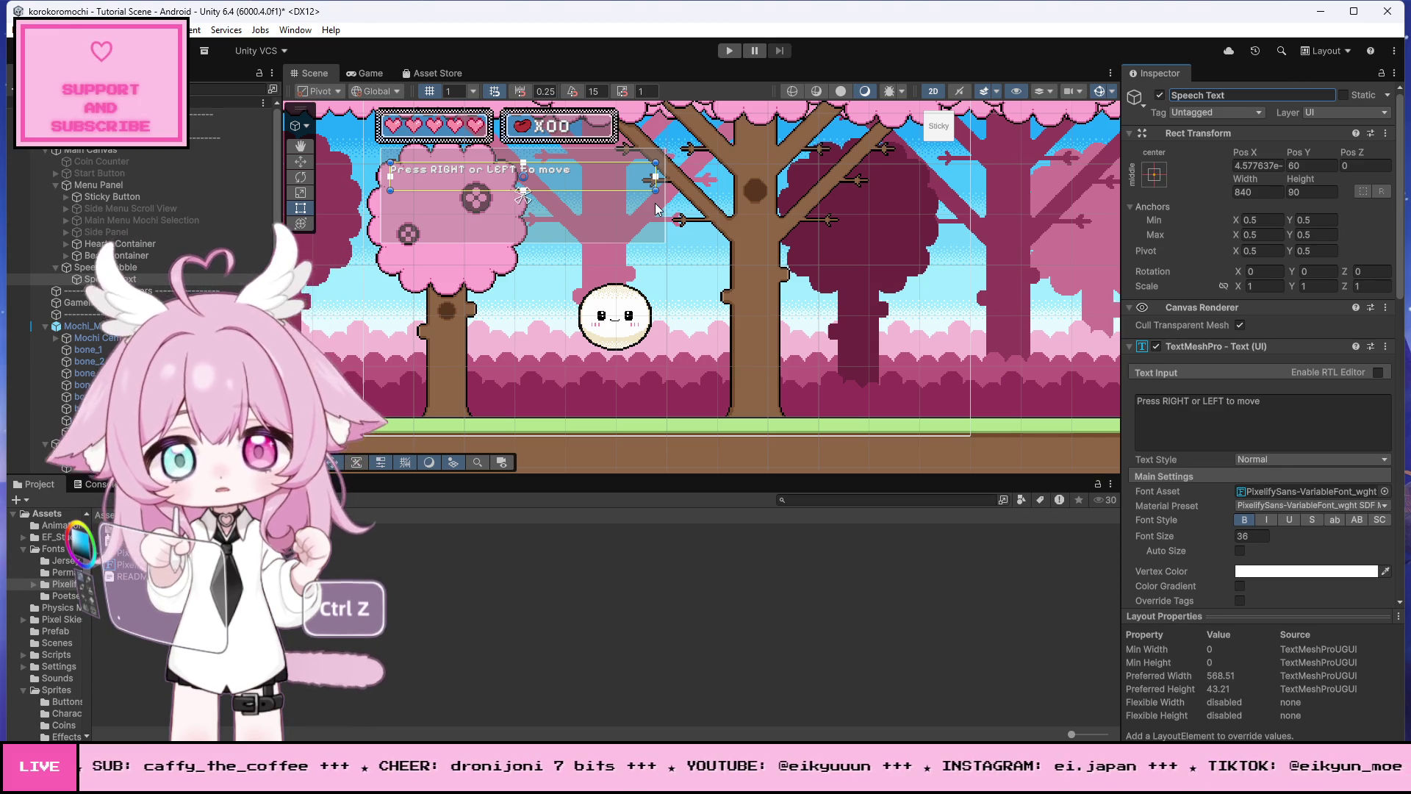
left_click(478, 230)
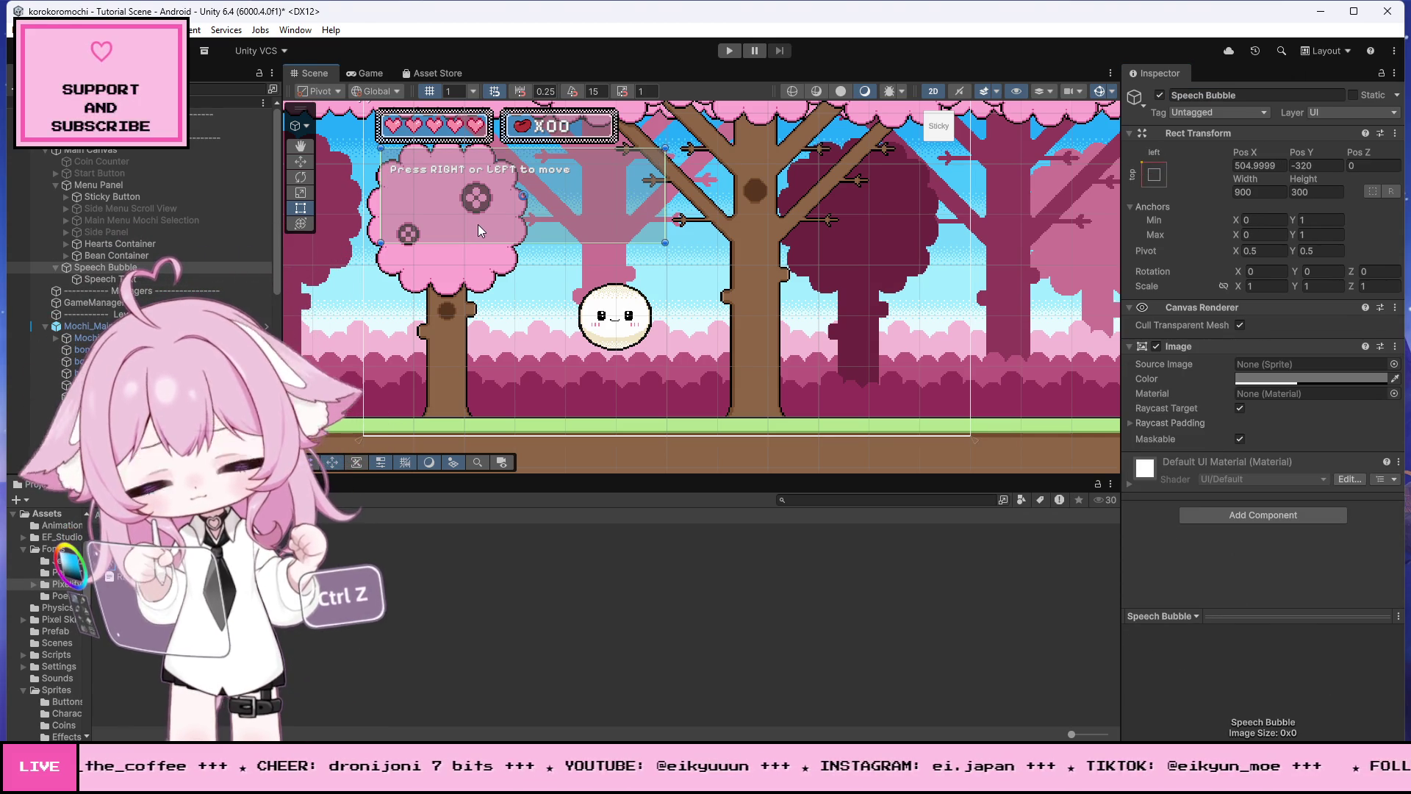
left_click(136, 268)
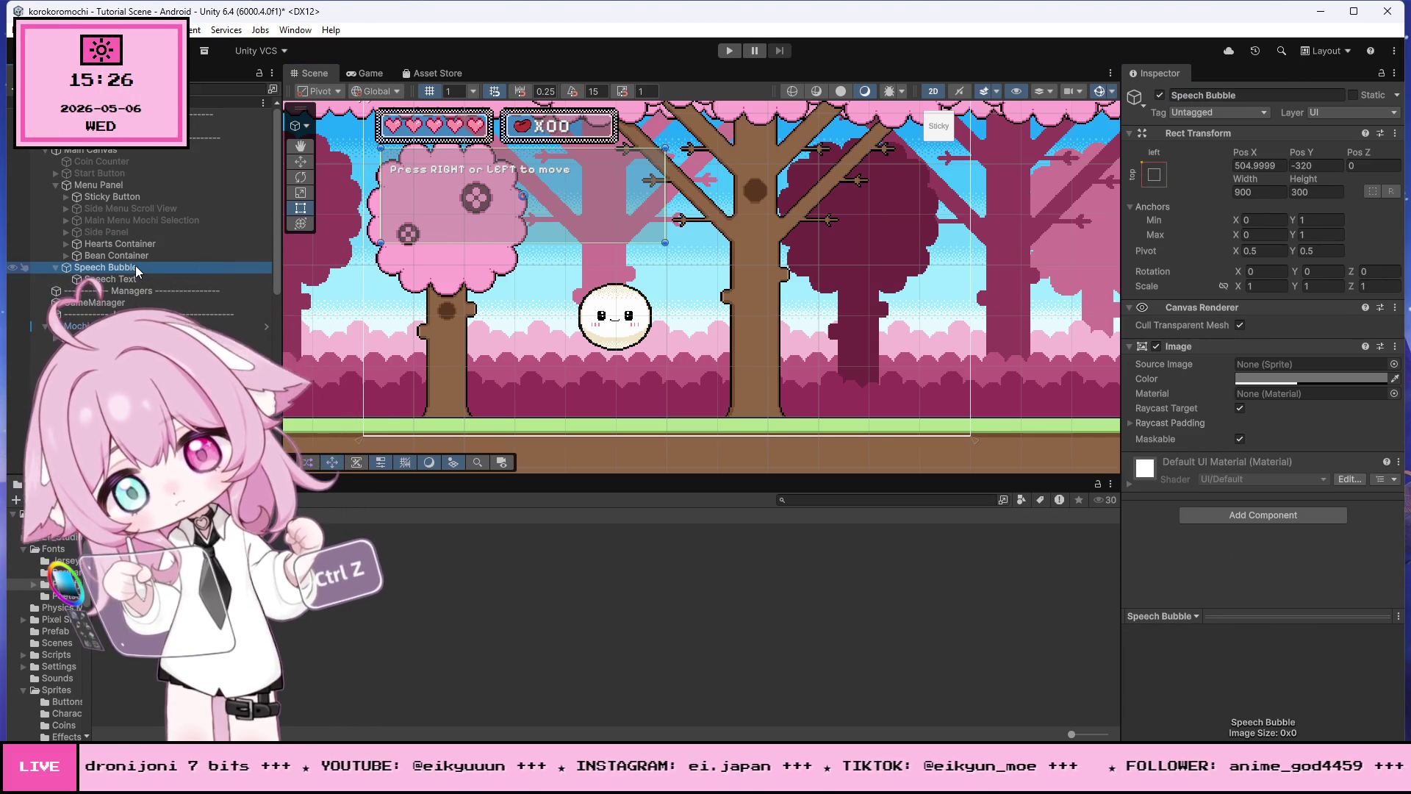
scroll(441, 326, "down", 1)
Step: Collapse the character's bone list and the Background group in the Hierarchy
scroll(440, 325, "down", 3)
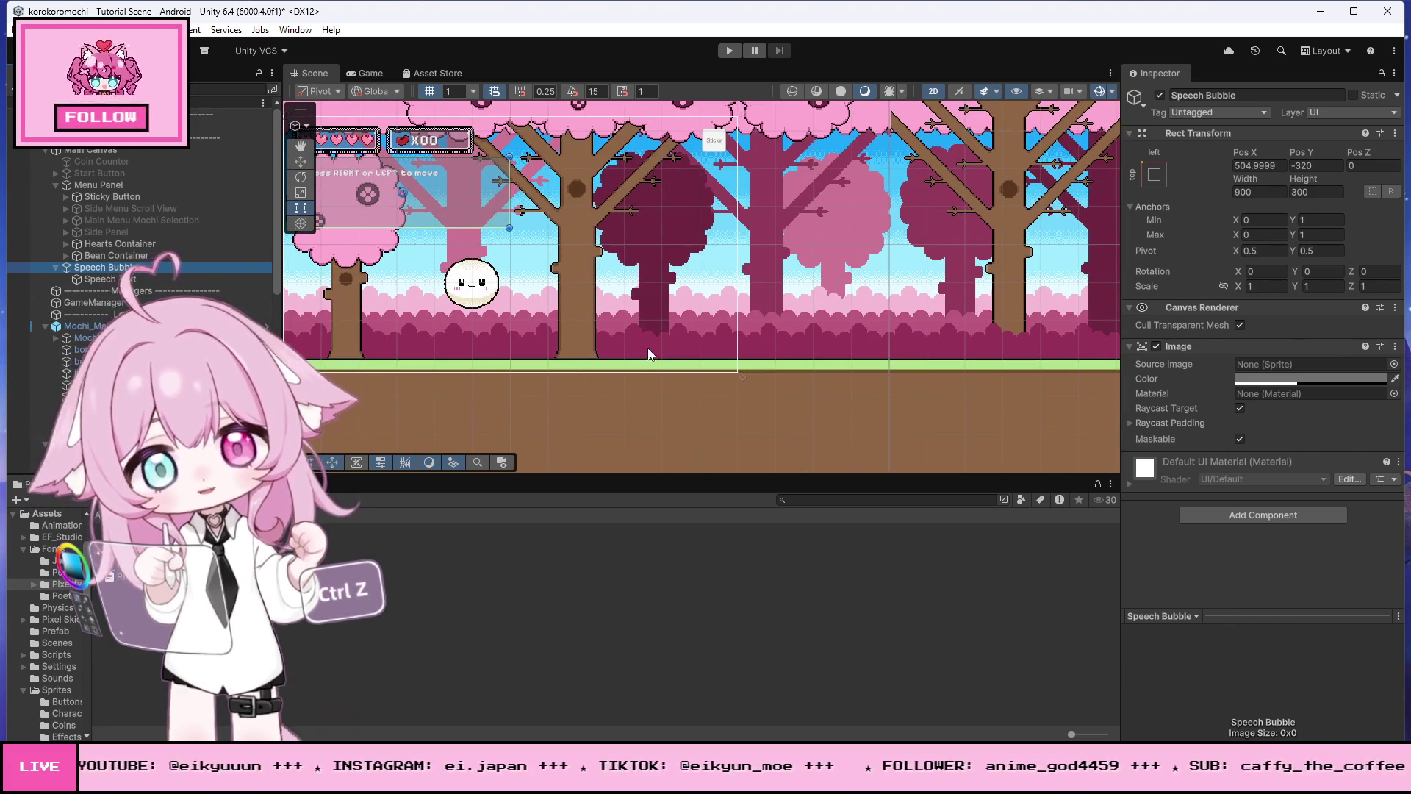
scroll(147, 258, "down", 6)
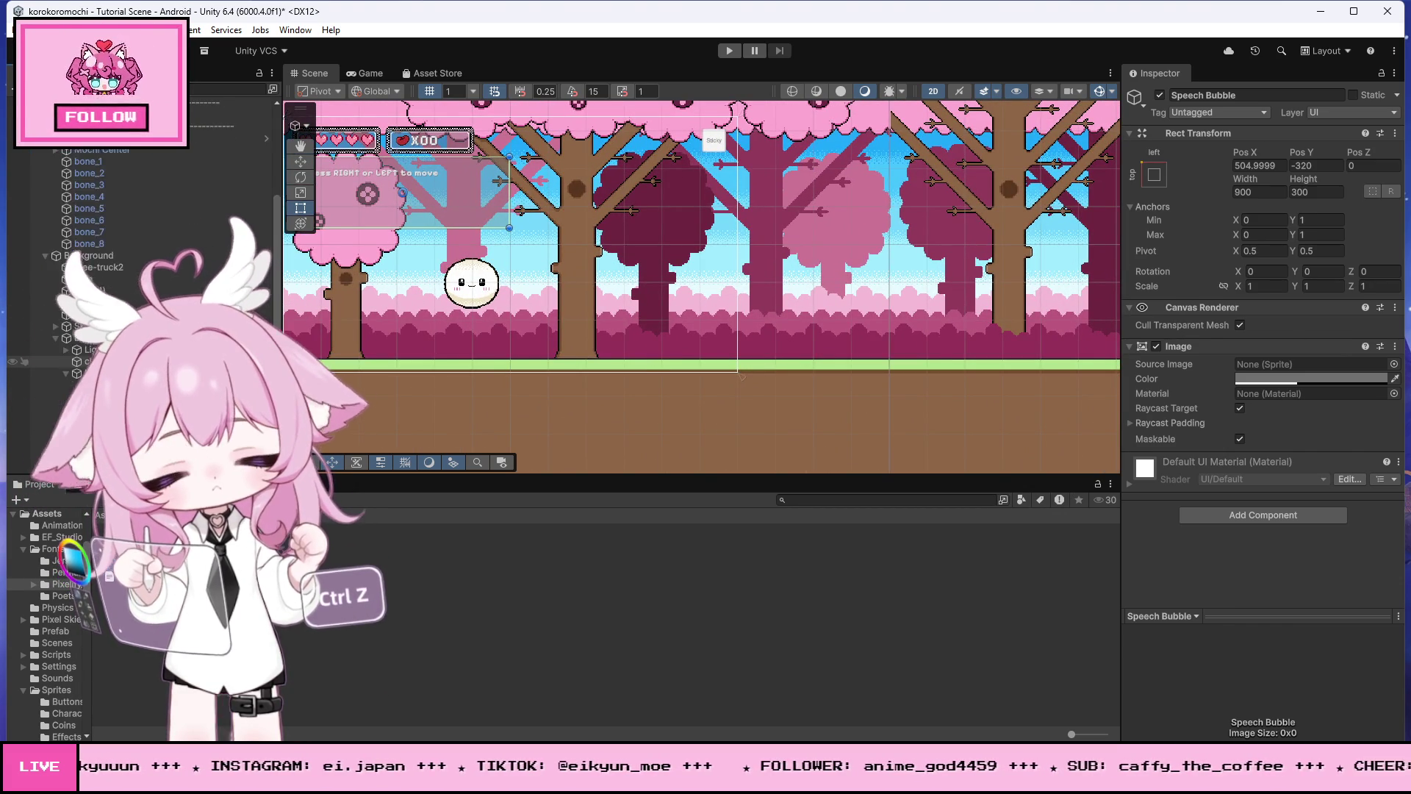
scroll(45, 153, "up", 5)
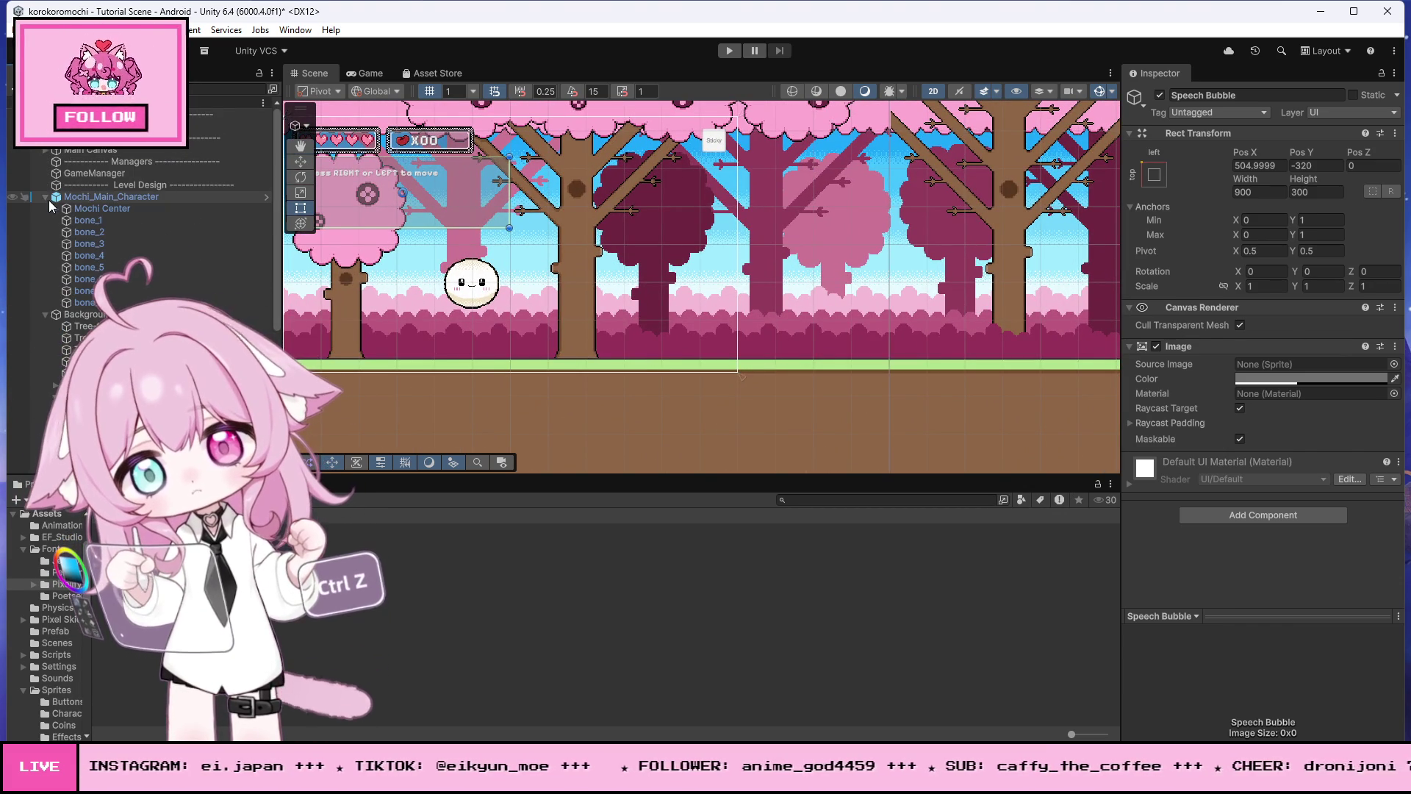
left_click(44, 197)
left_click(44, 209)
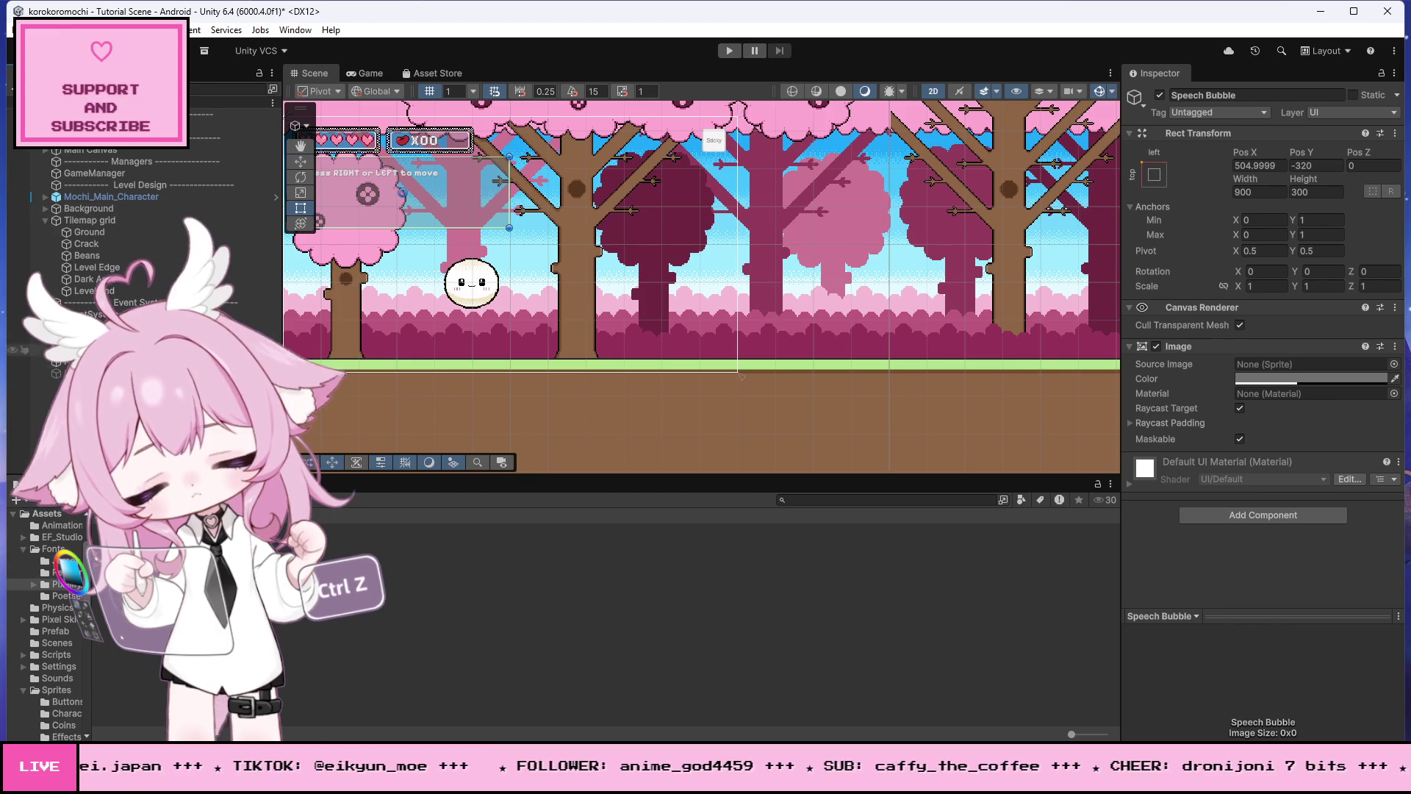
left_click(44, 374)
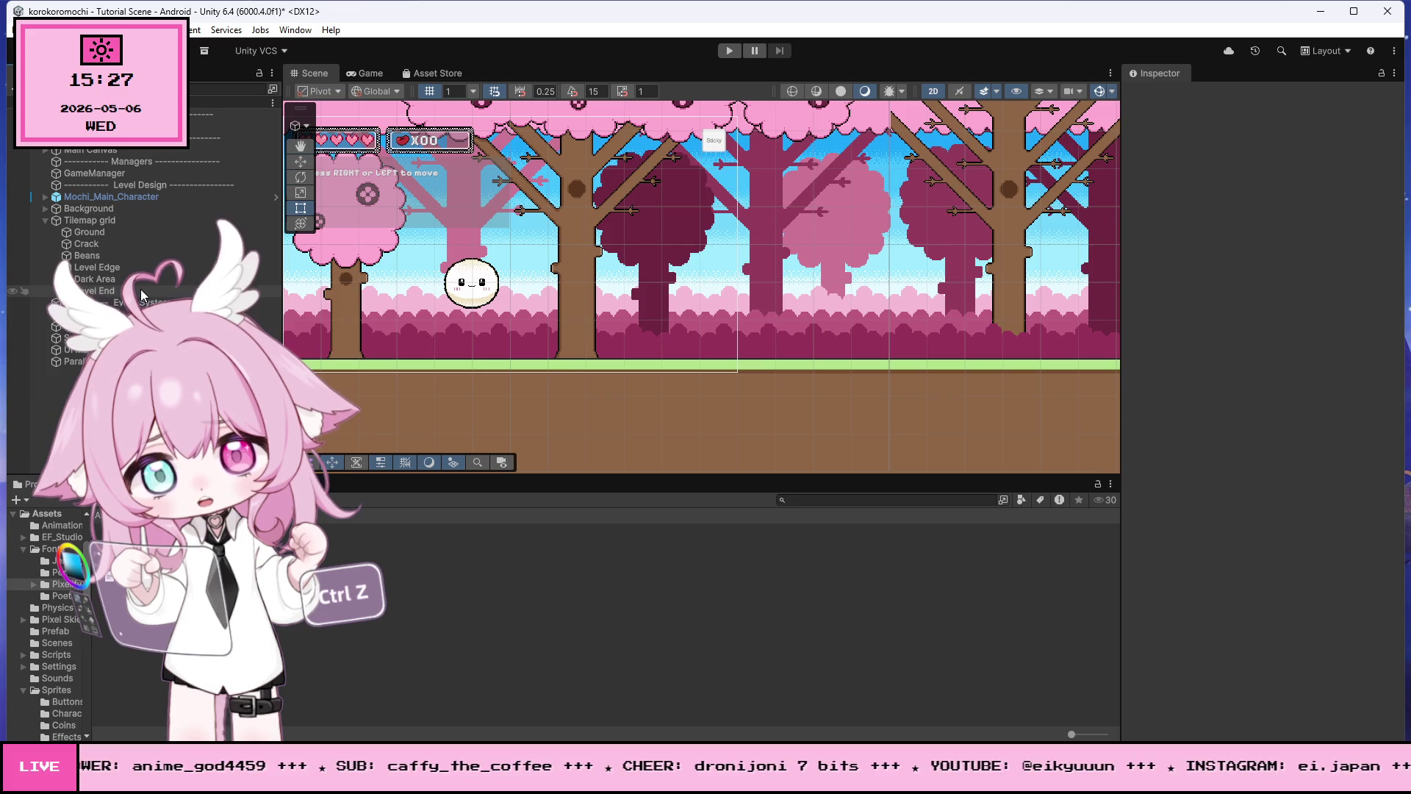
Step: Move Sound Manager, UI Manager and Parallax Manager under the Managers divider beside GameManager
left_click_drag(81, 338, 107, 168)
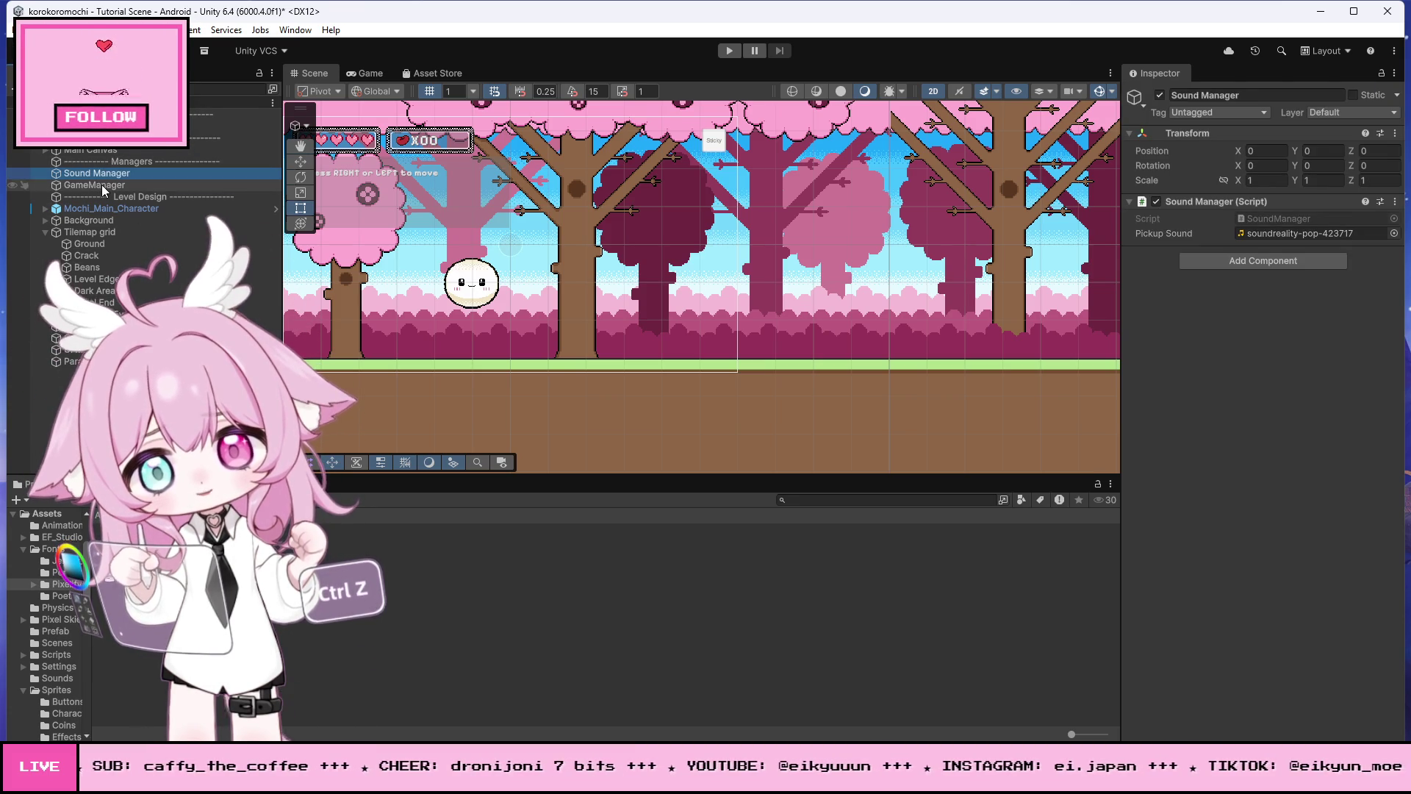
left_click(102, 186)
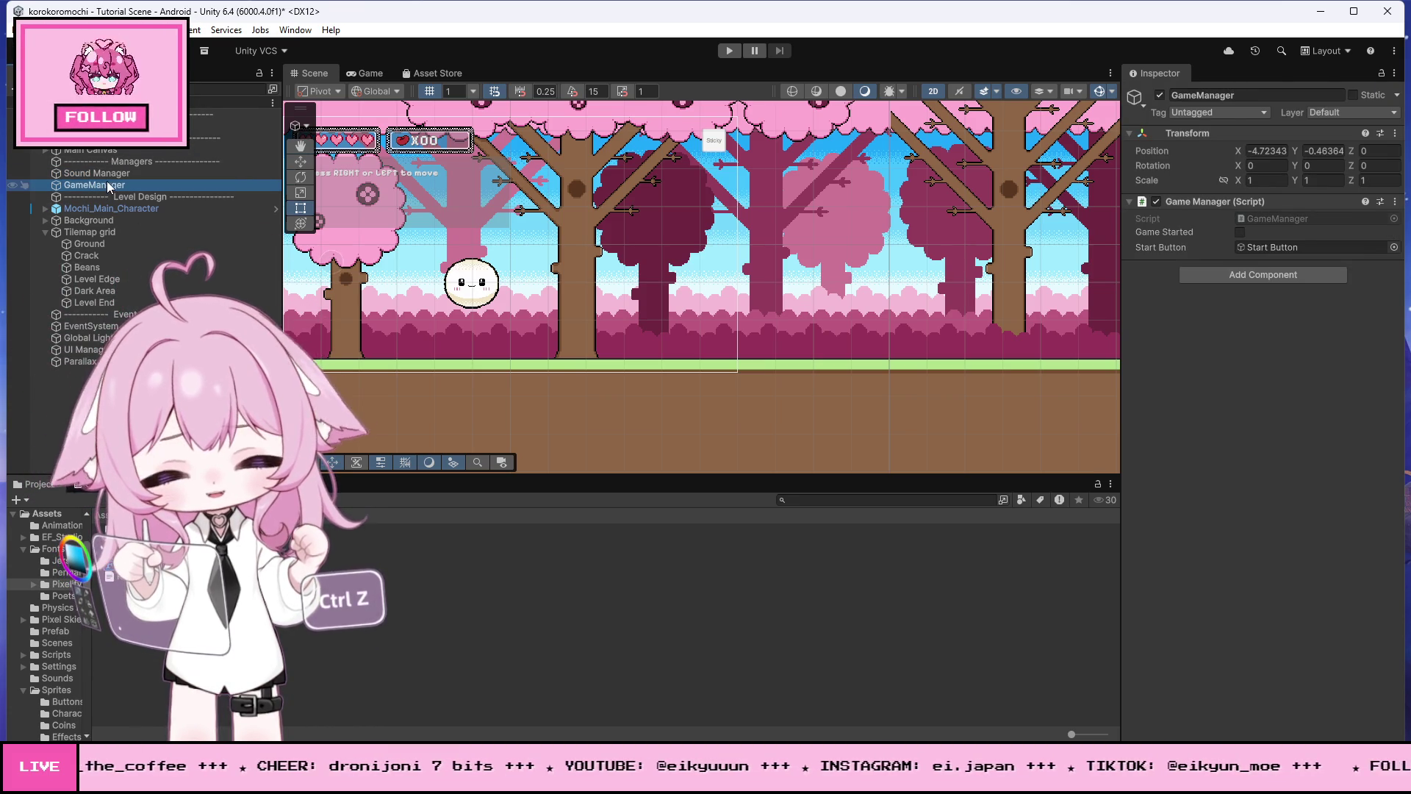
left_click(112, 176)
left_click_drag(81, 350, 119, 187)
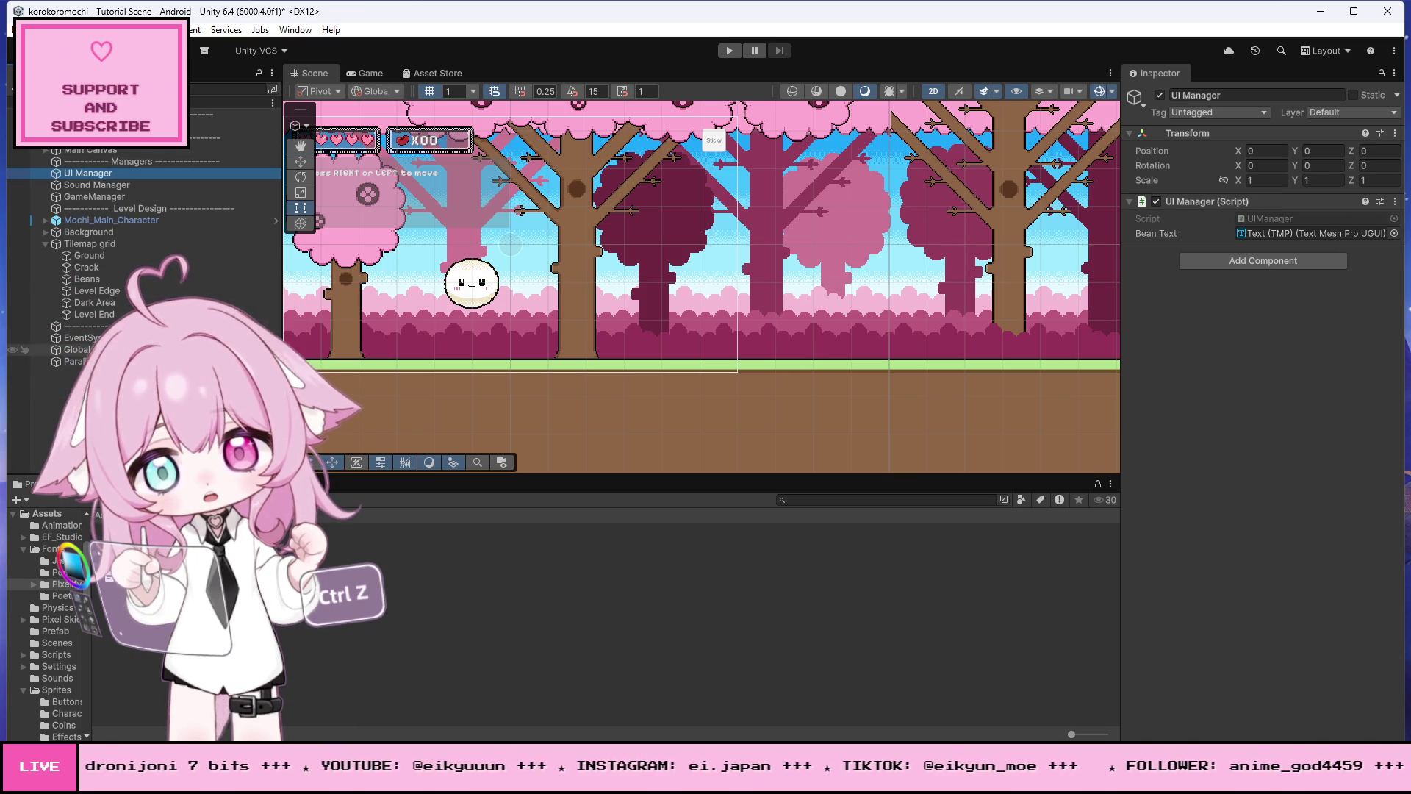
key("ctrl+z")
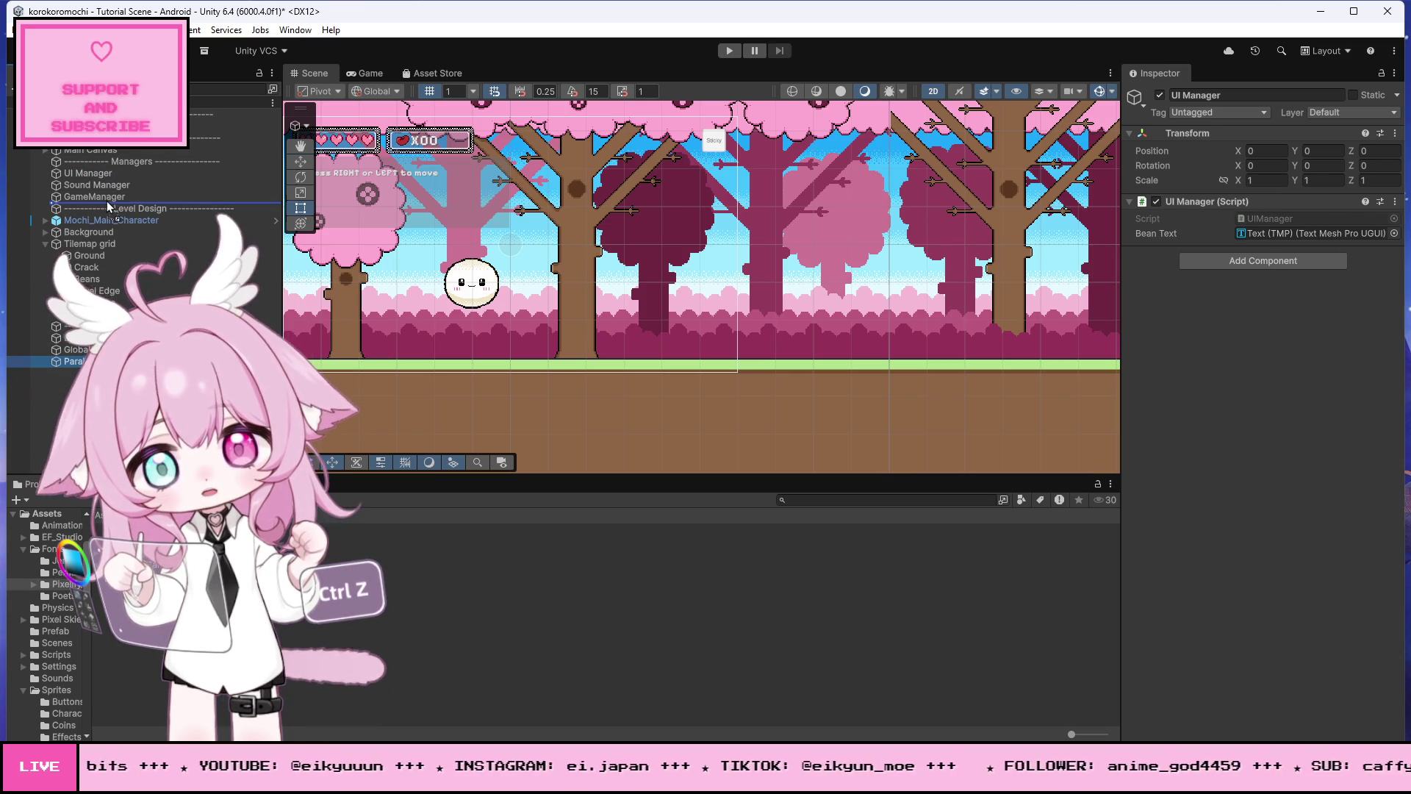
key("ctrl+z")
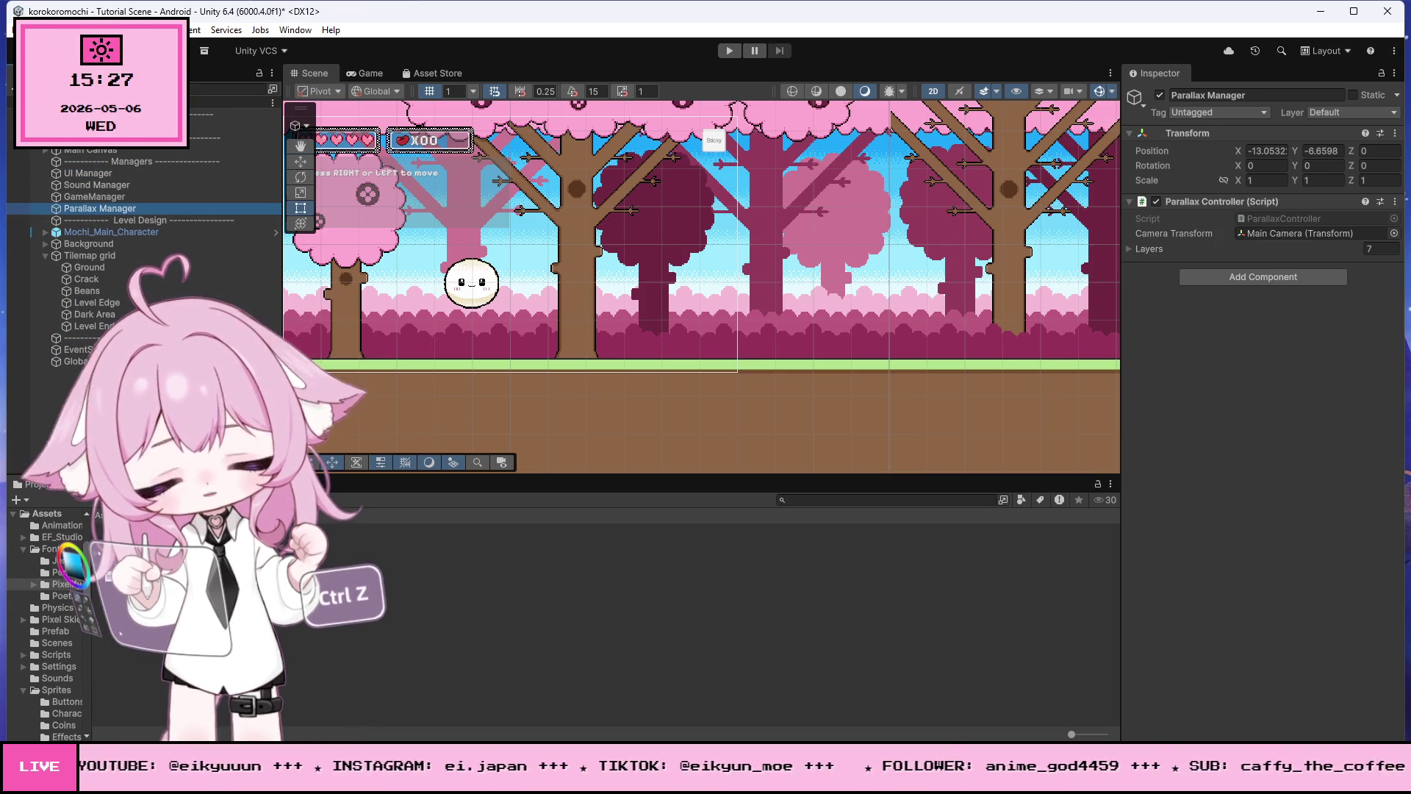
key("ctrl+z")
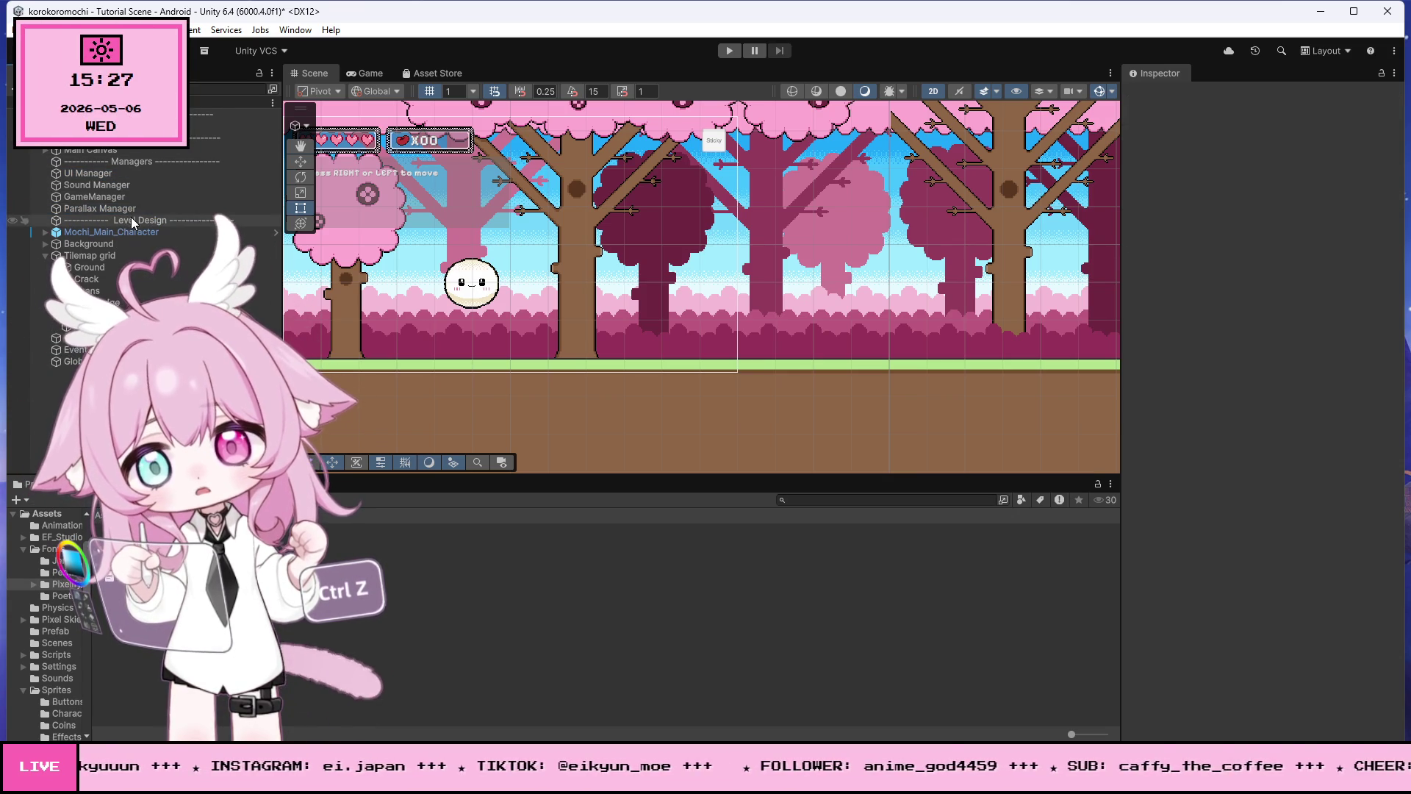
right_click(100, 310)
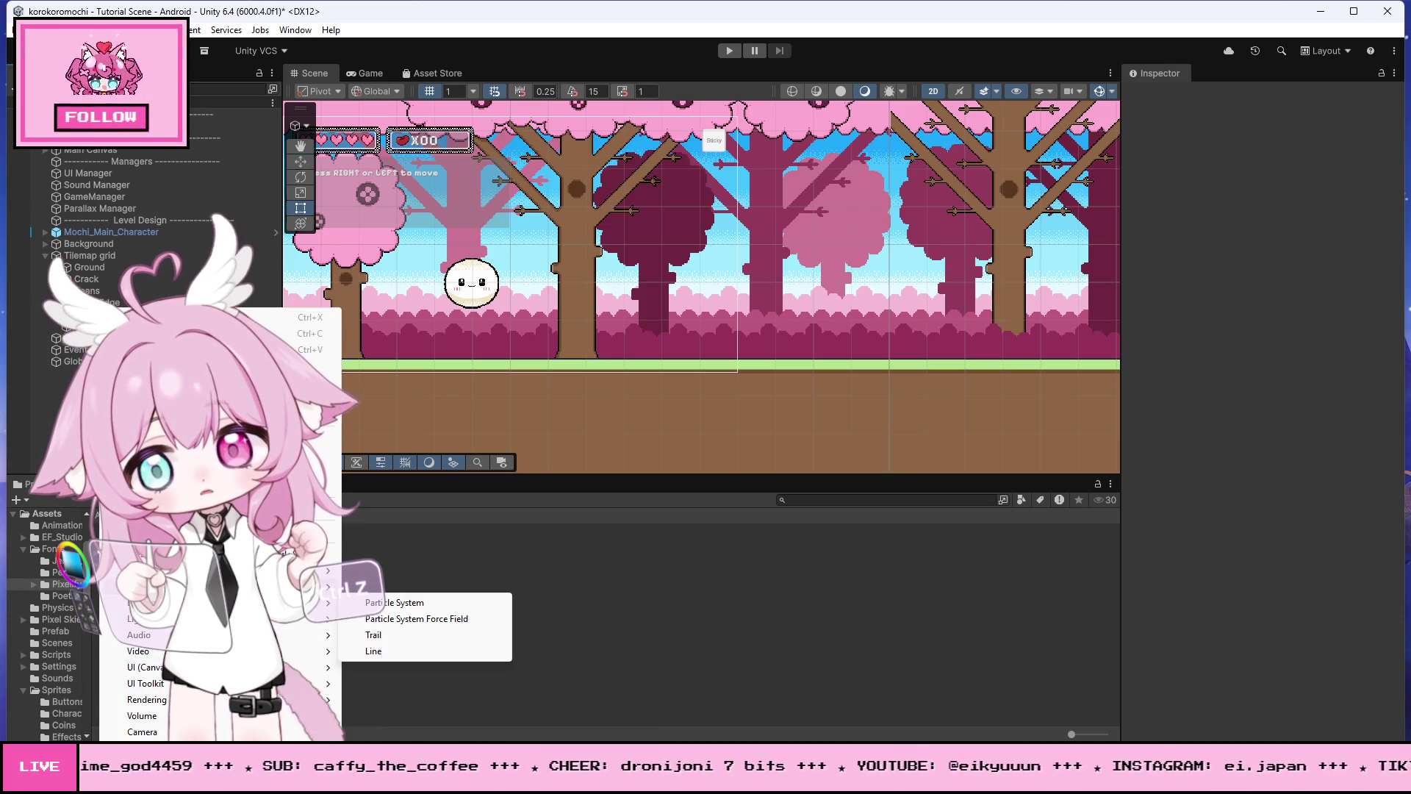
Step: Create a 2D Square sprite beside the mochi and set its colour to red (FF0000)
mouse_move(309, 570)
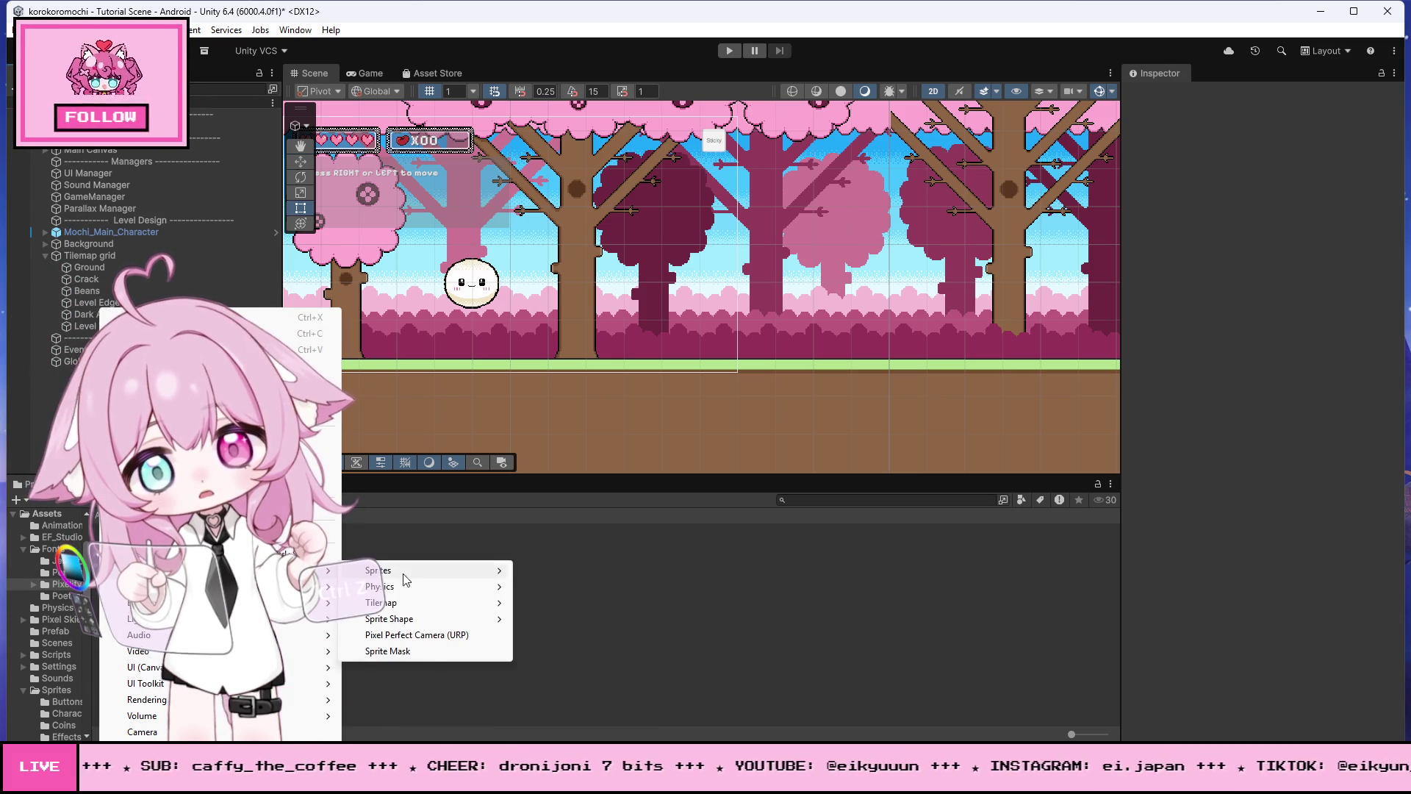
mouse_move(453, 571)
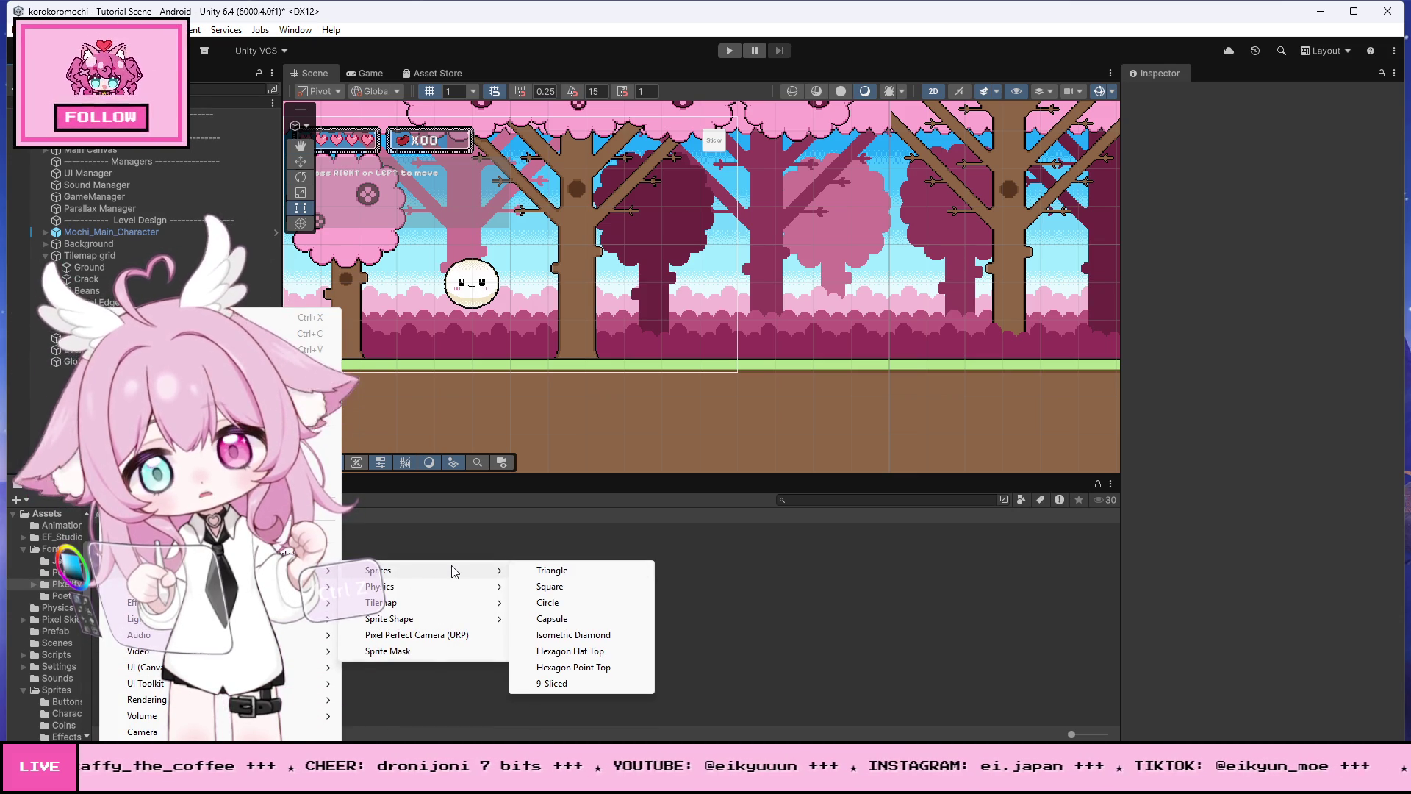
left_click(569, 586)
scroll(736, 328, "up", 3)
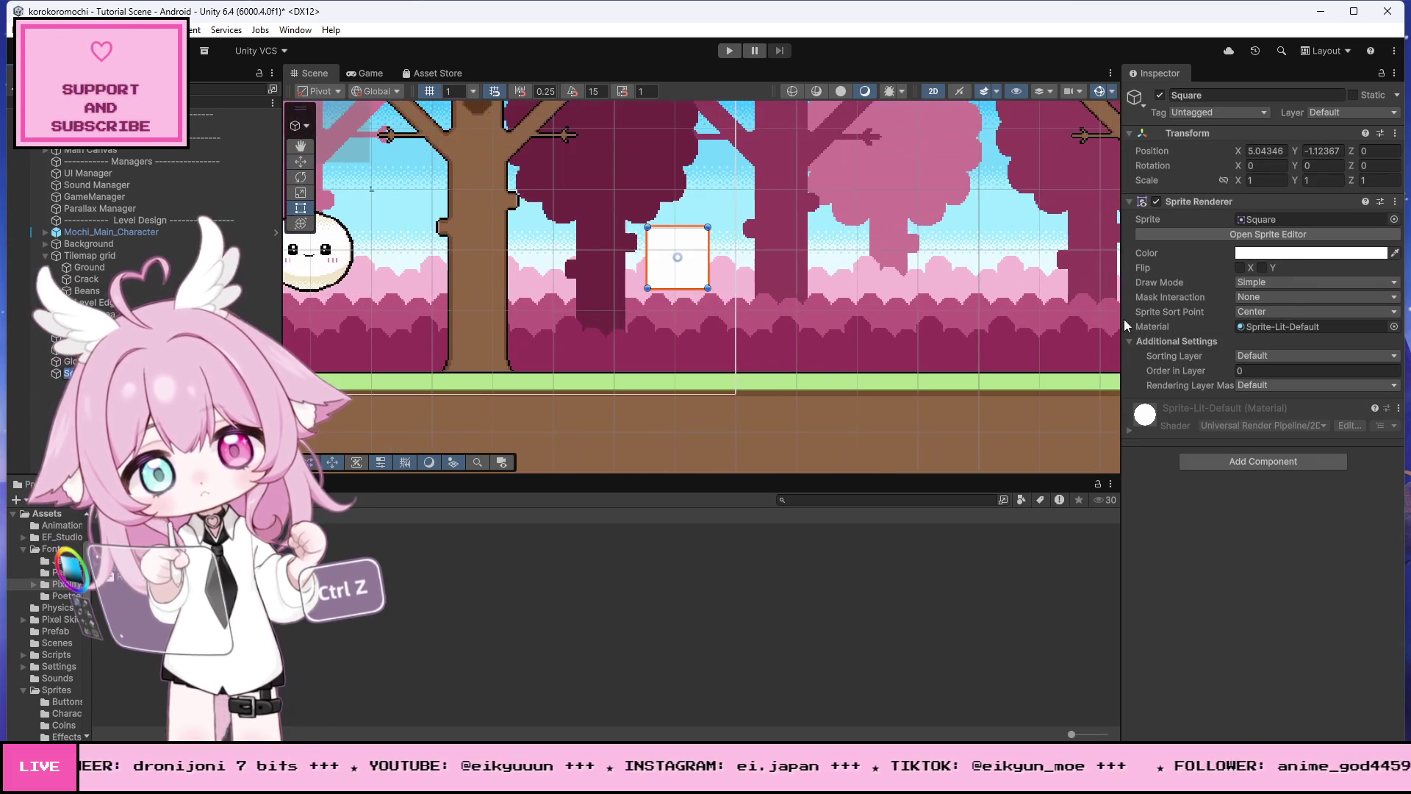
left_click(1299, 253)
left_click_drag(1320, 367, 1372, 342)
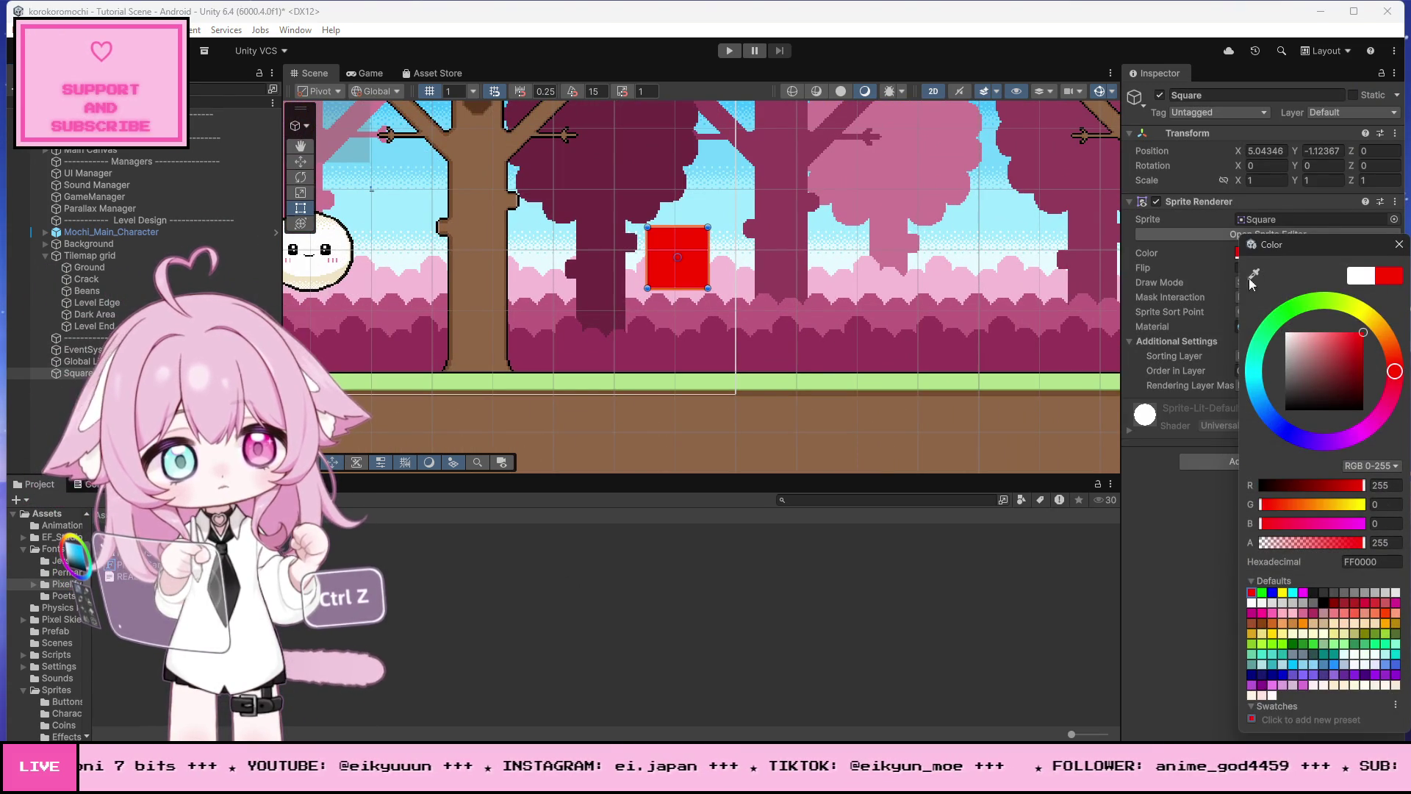
Step: Lower the red square's alpha to about 119 and move it down to Y -2
left_click(1180, 244)
left_click(1263, 249)
mouse_move(1300, 537)
left_mouse_down()
mouse_move(1286, 536)
mouse_move(1308, 535)
left_mouse_up()
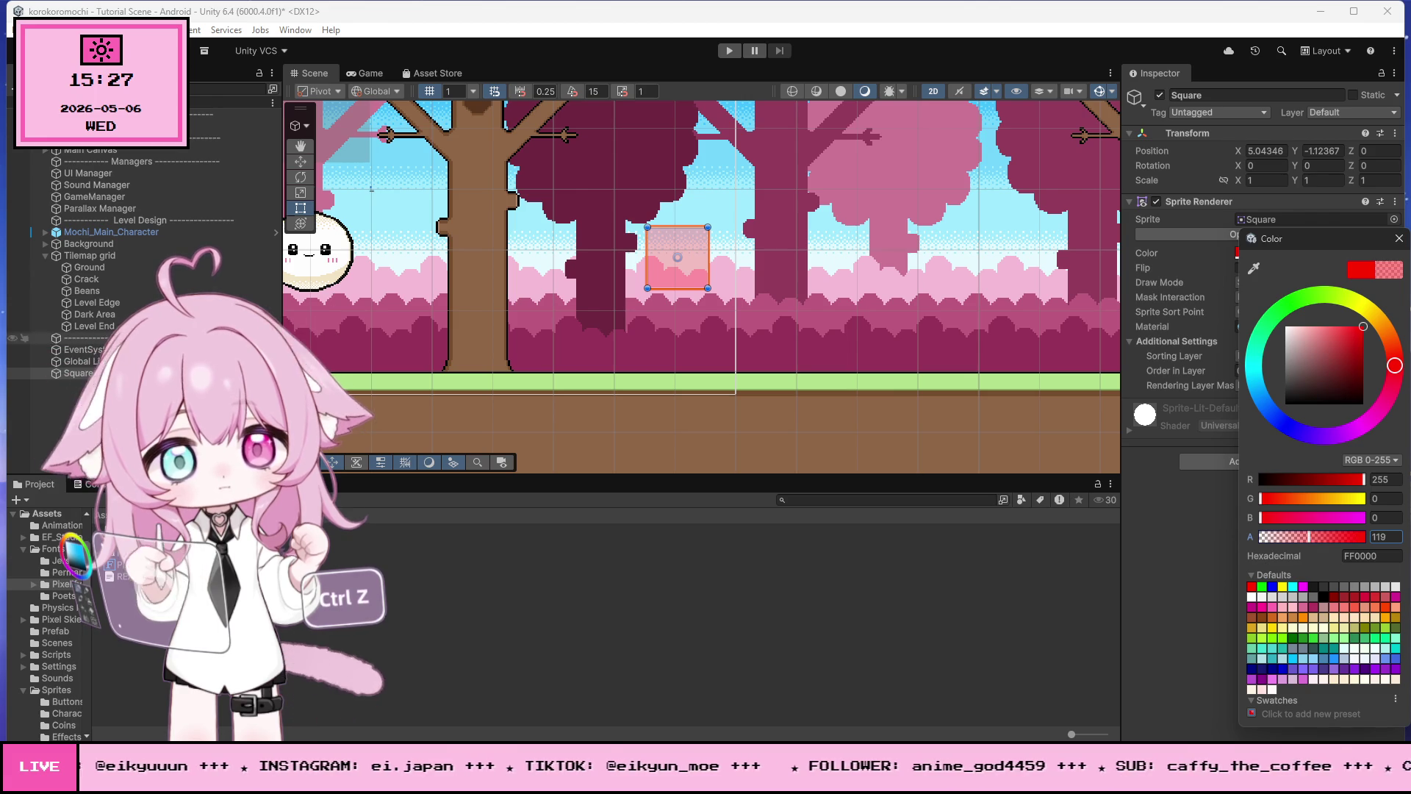
left_click(300, 161)
mouse_move(677, 197)
left_mouse_down()
mouse_move(689, 285)
mouse_move(710, 273)
left_mouse_up()
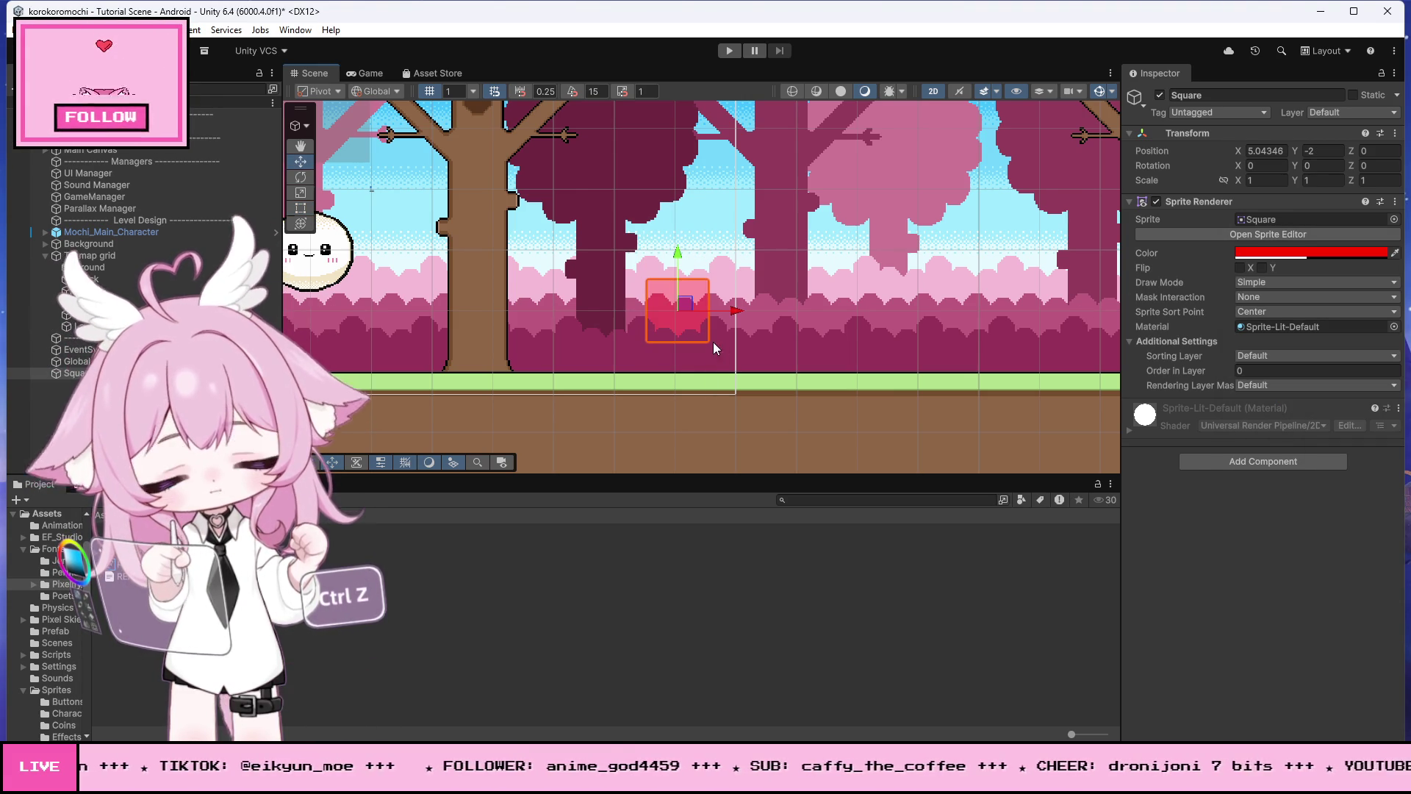
Step: Stretch the square's bottom edge down to the ground and its top edge upward
scroll(704, 329, "up", 1)
scroll(706, 334, "up", 1)
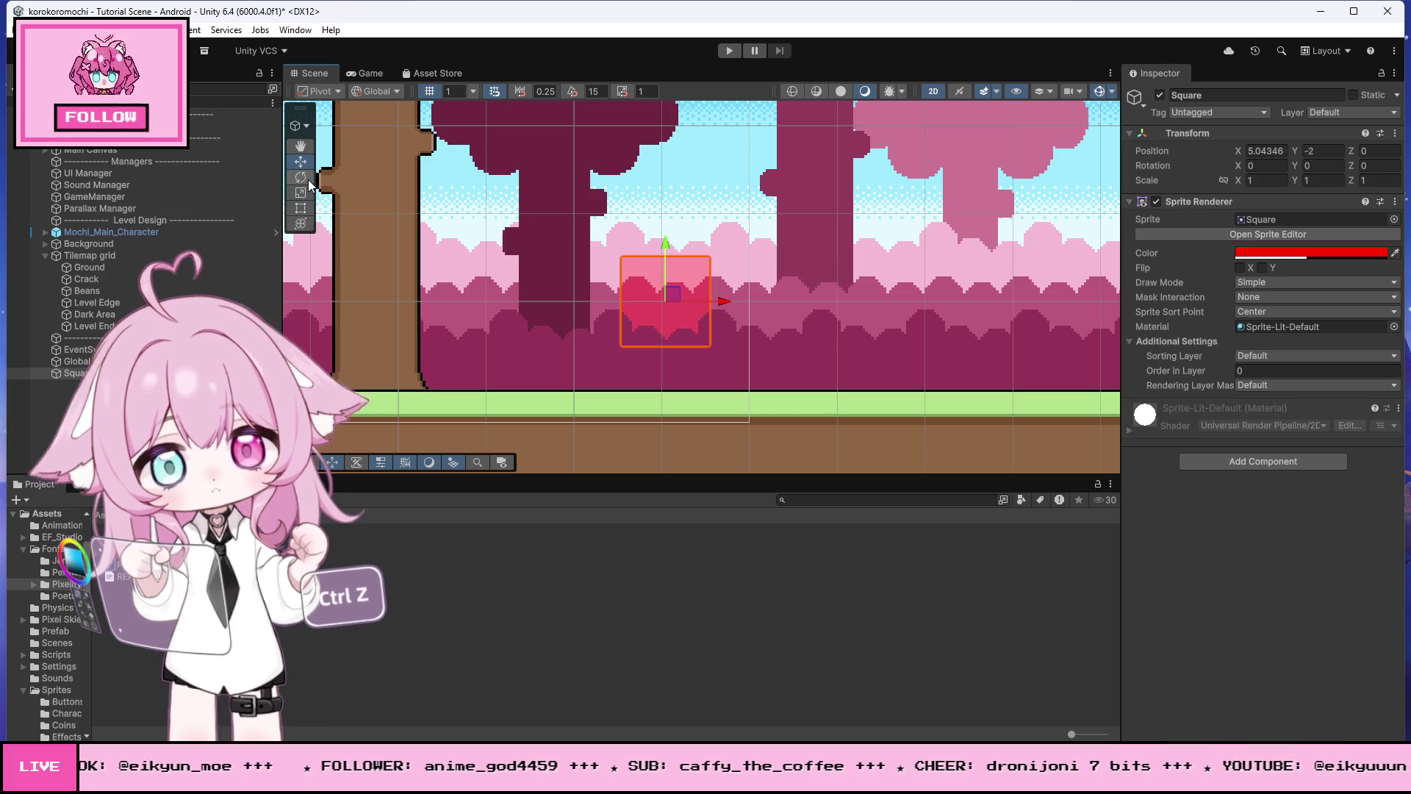
left_click(302, 207)
left_click_drag(680, 345, 679, 384)
left_click_drag(668, 257, 667, 192)
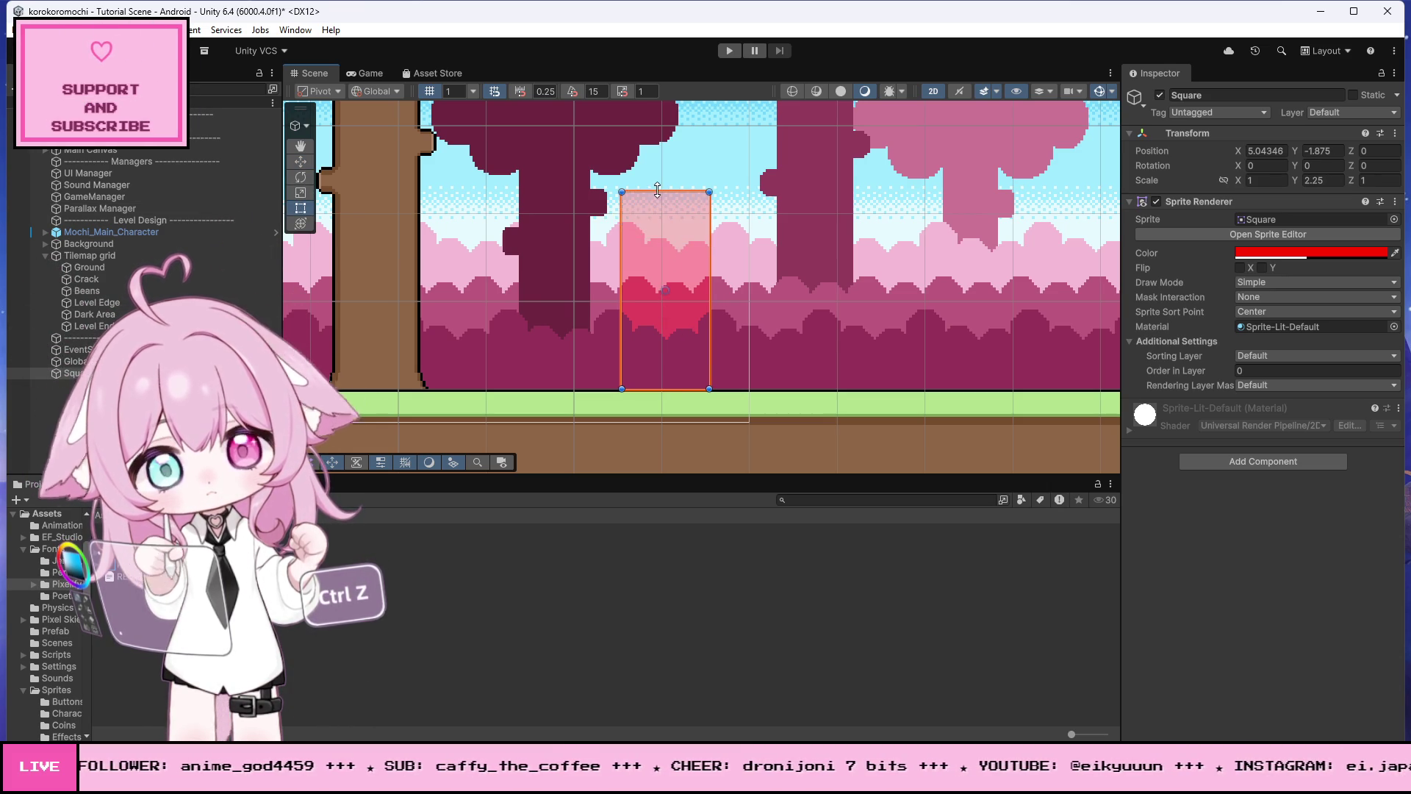
scroll(751, 314, "down", 2)
scroll(751, 314, "down", 1)
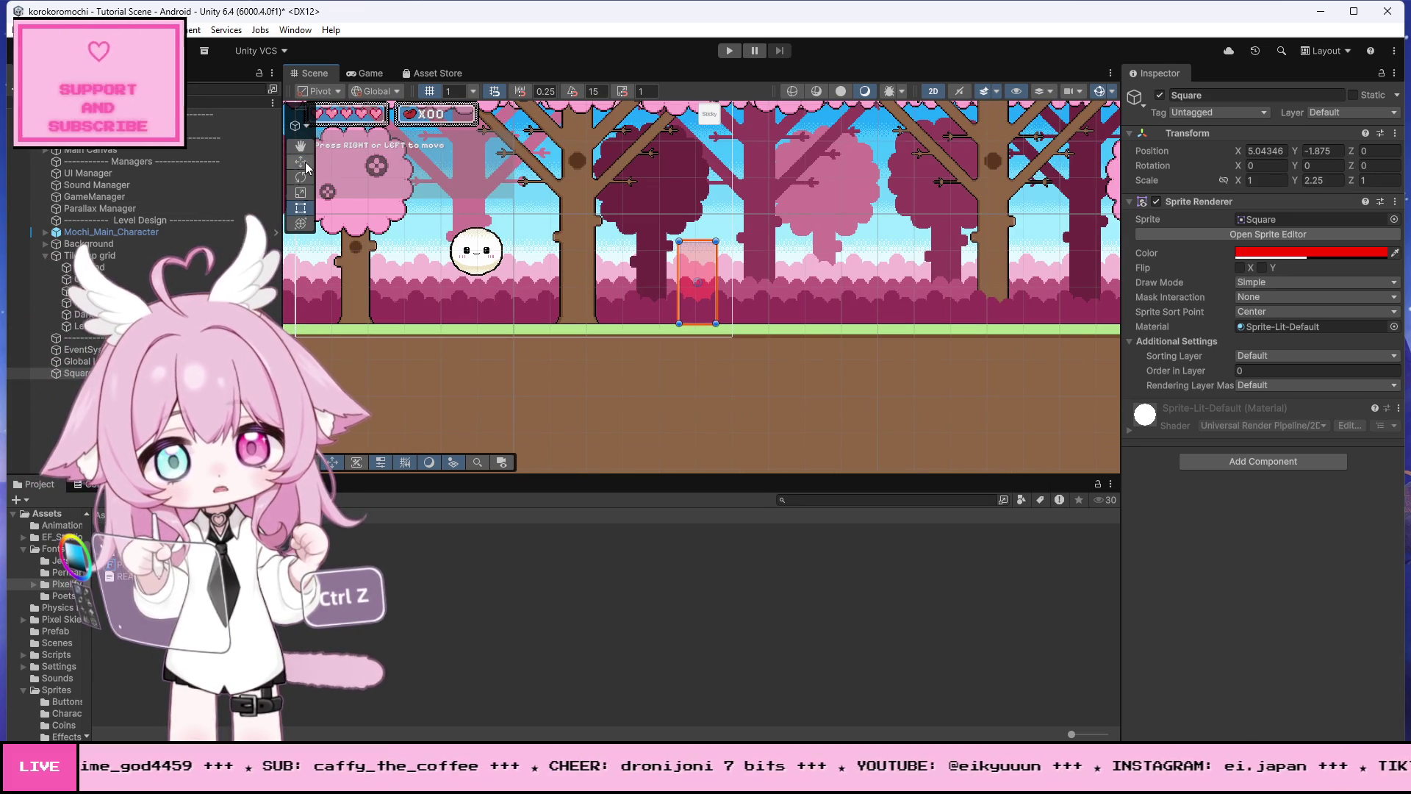
Step: Move the square left to X -1 and flatten it into a wide 4 × 1 strip at Y -2.5
key("w")
left_click_drag(745, 282, 525, 279)
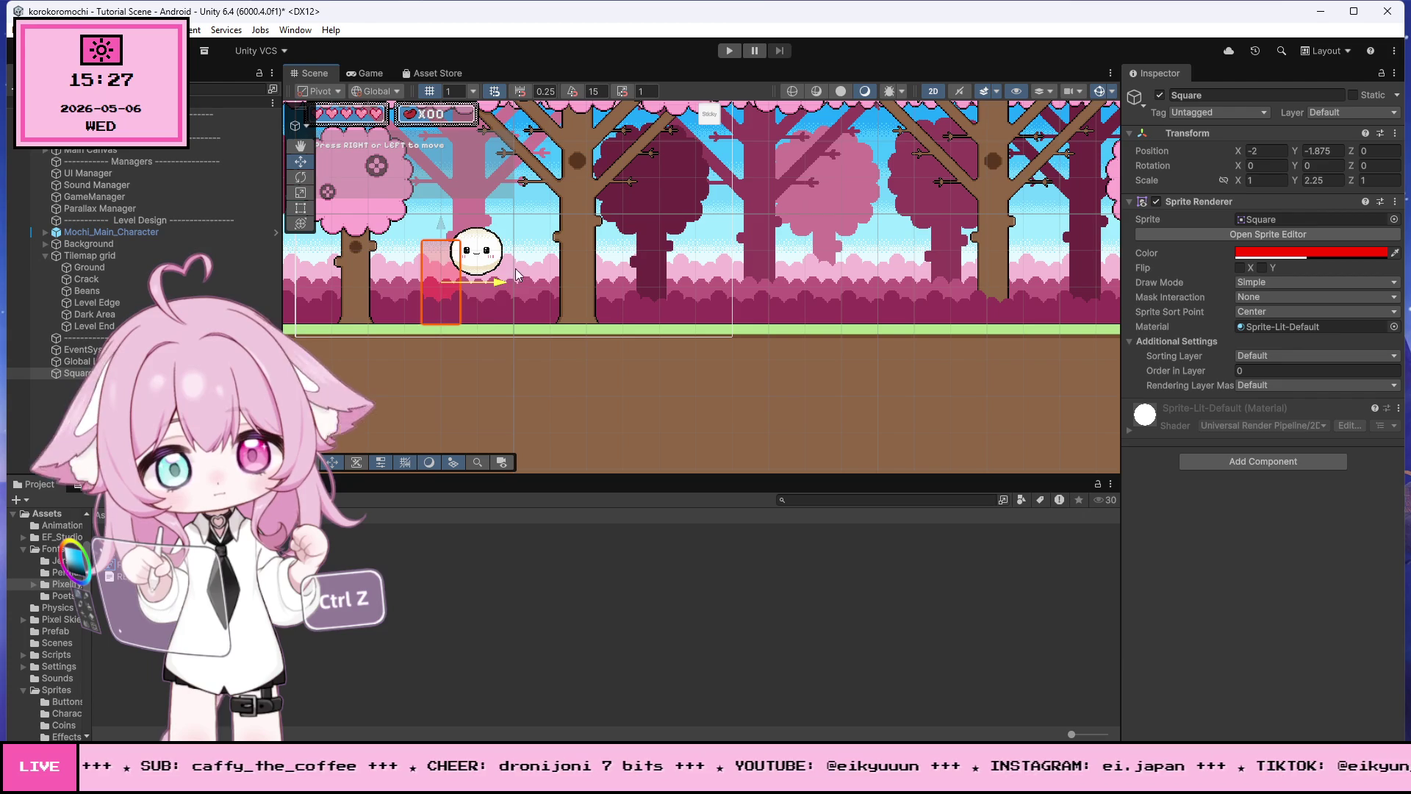
scroll(528, 273, "up", 3)
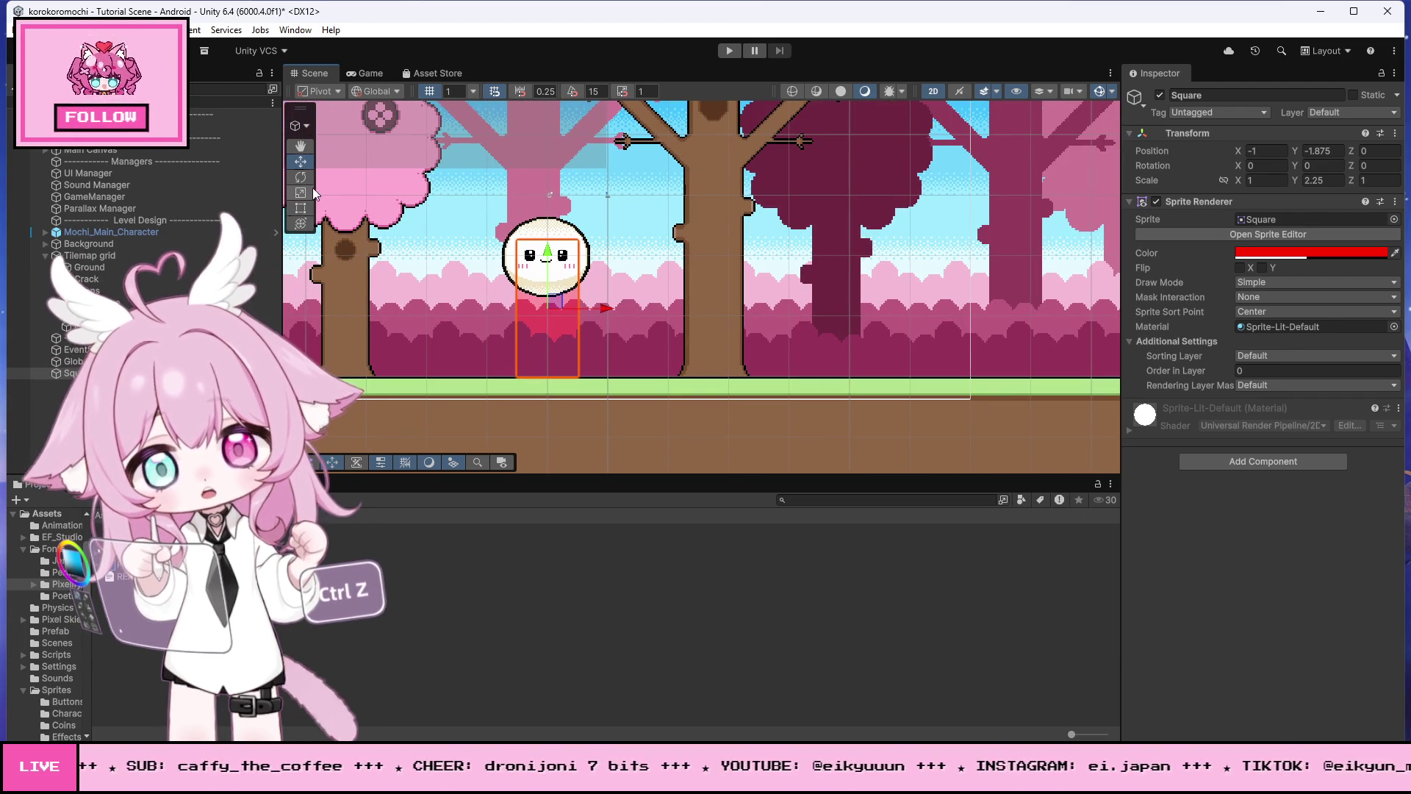
left_click(300, 208)
scroll(546, 247, "up", 1)
mouse_move(573, 238)
left_mouse_down()
mouse_move(573, 344)
mouse_move(572, 324)
mouse_move(688, 344)
left_mouse_up()
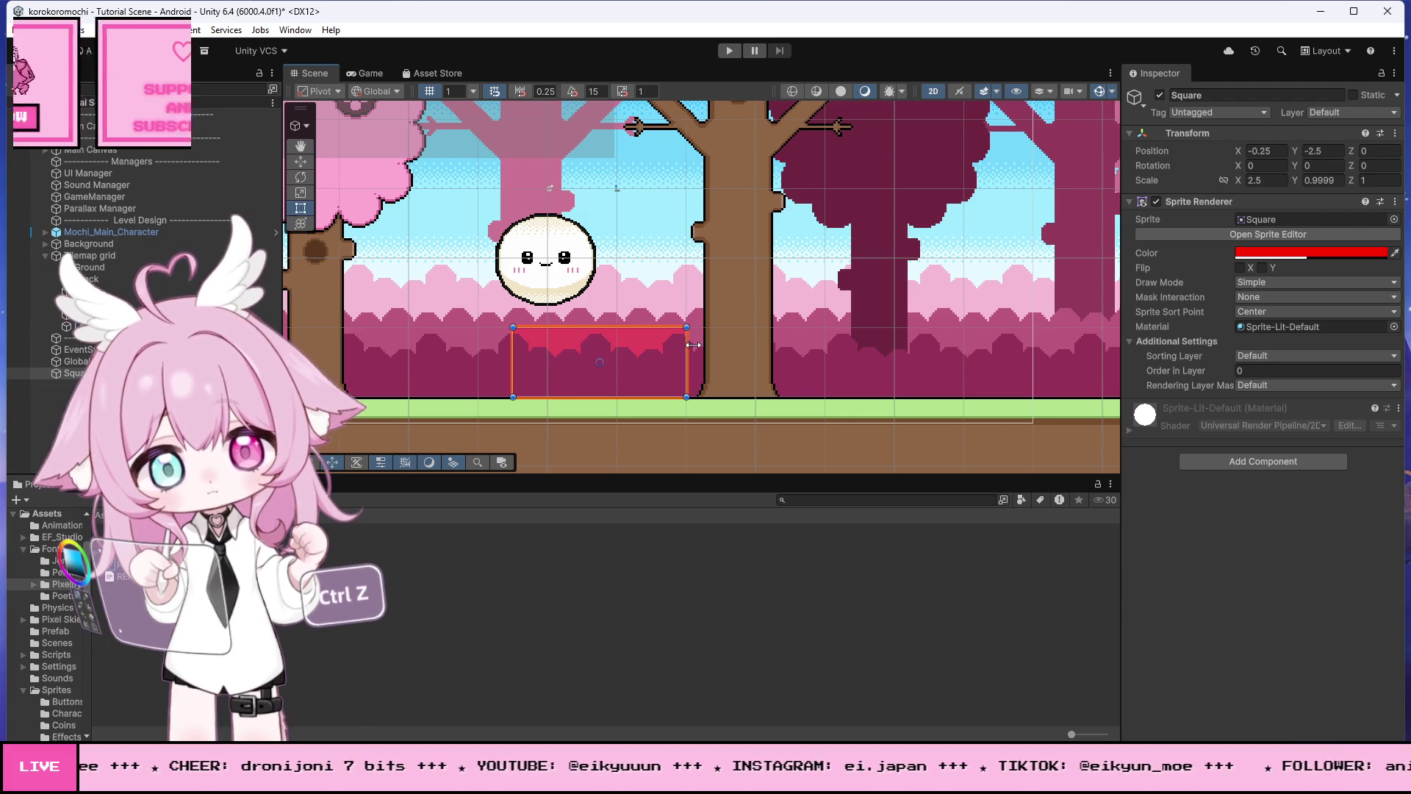
left_click_drag(513, 340, 418, 340)
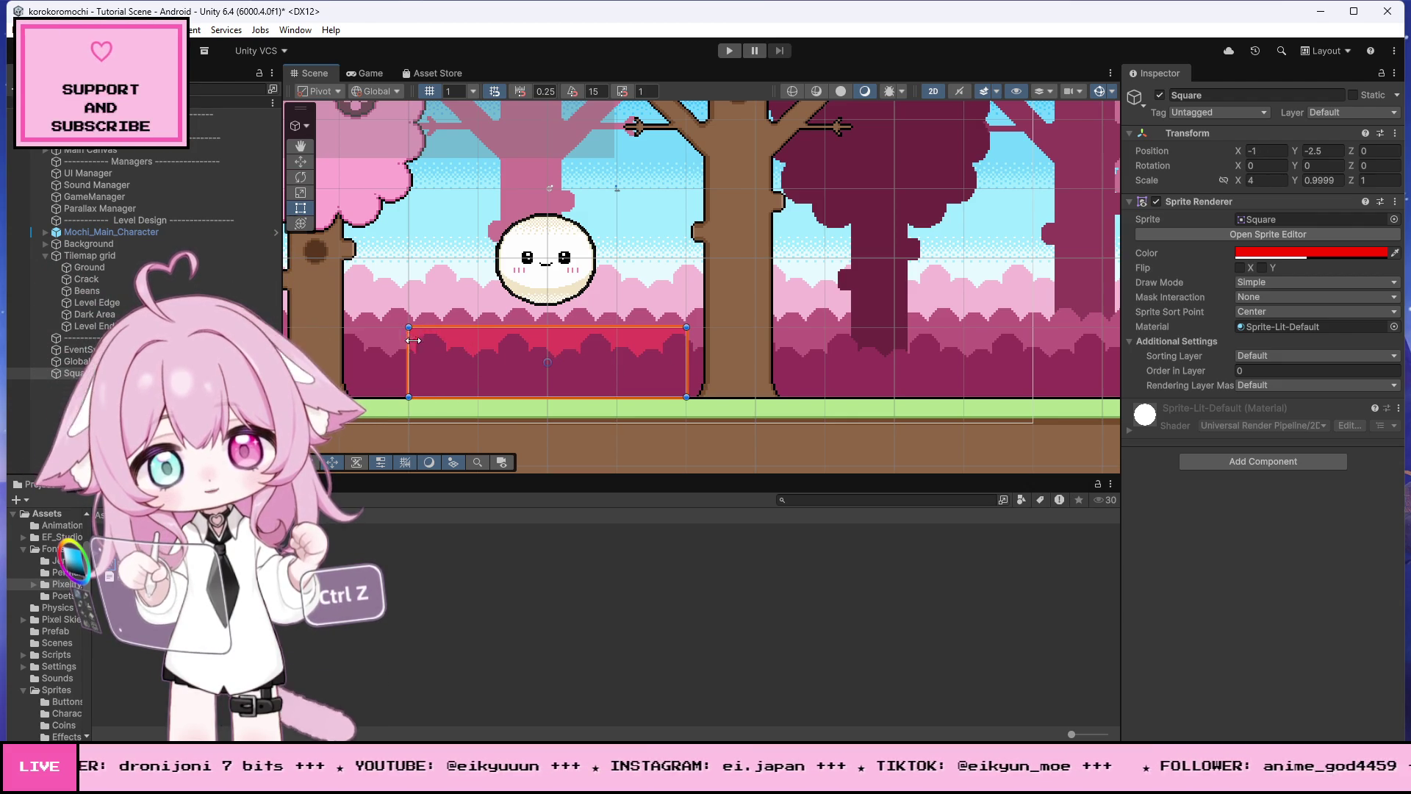
scroll(406, 346, "down", 3)
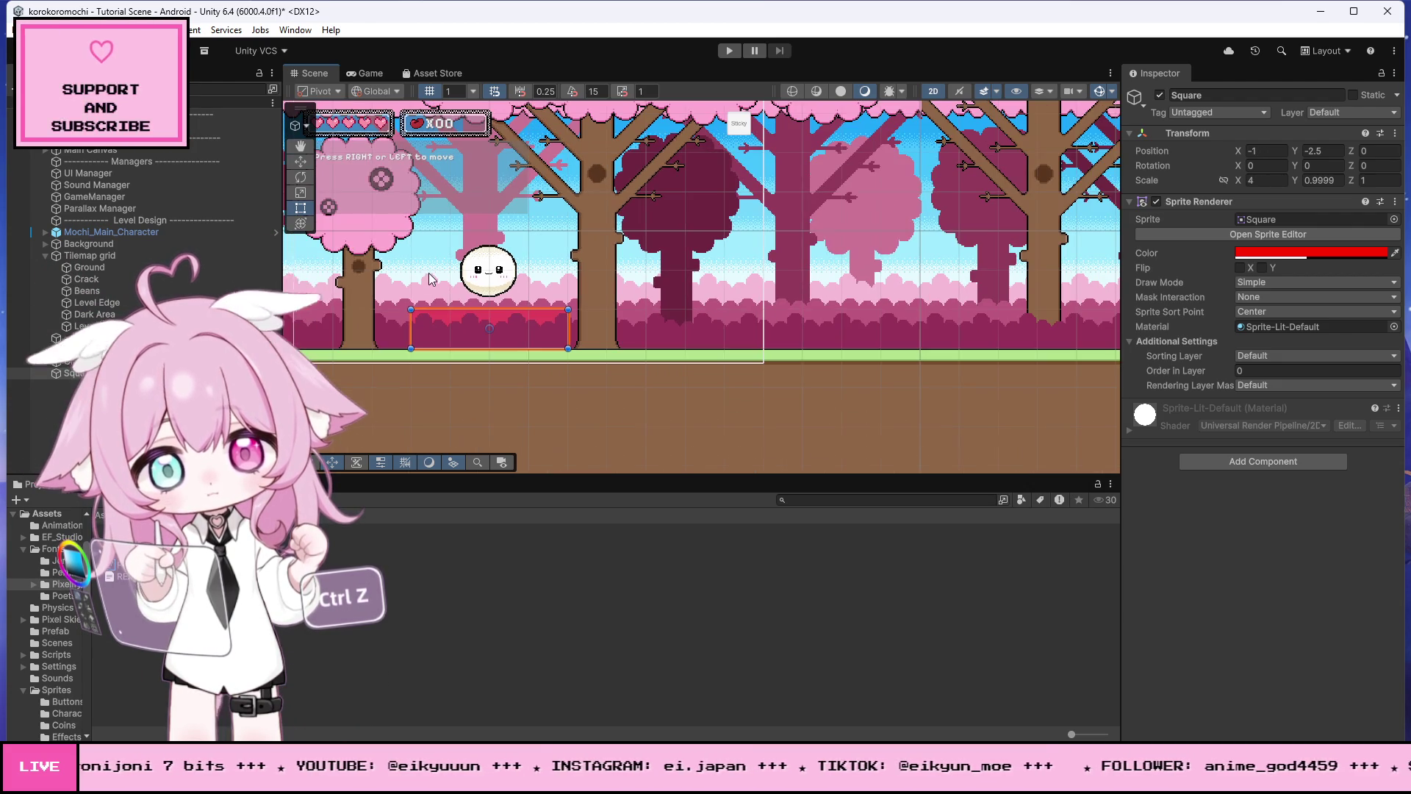
Step: Add a Box Collider 2D to the square and tick Is Trigger
left_click(1267, 459)
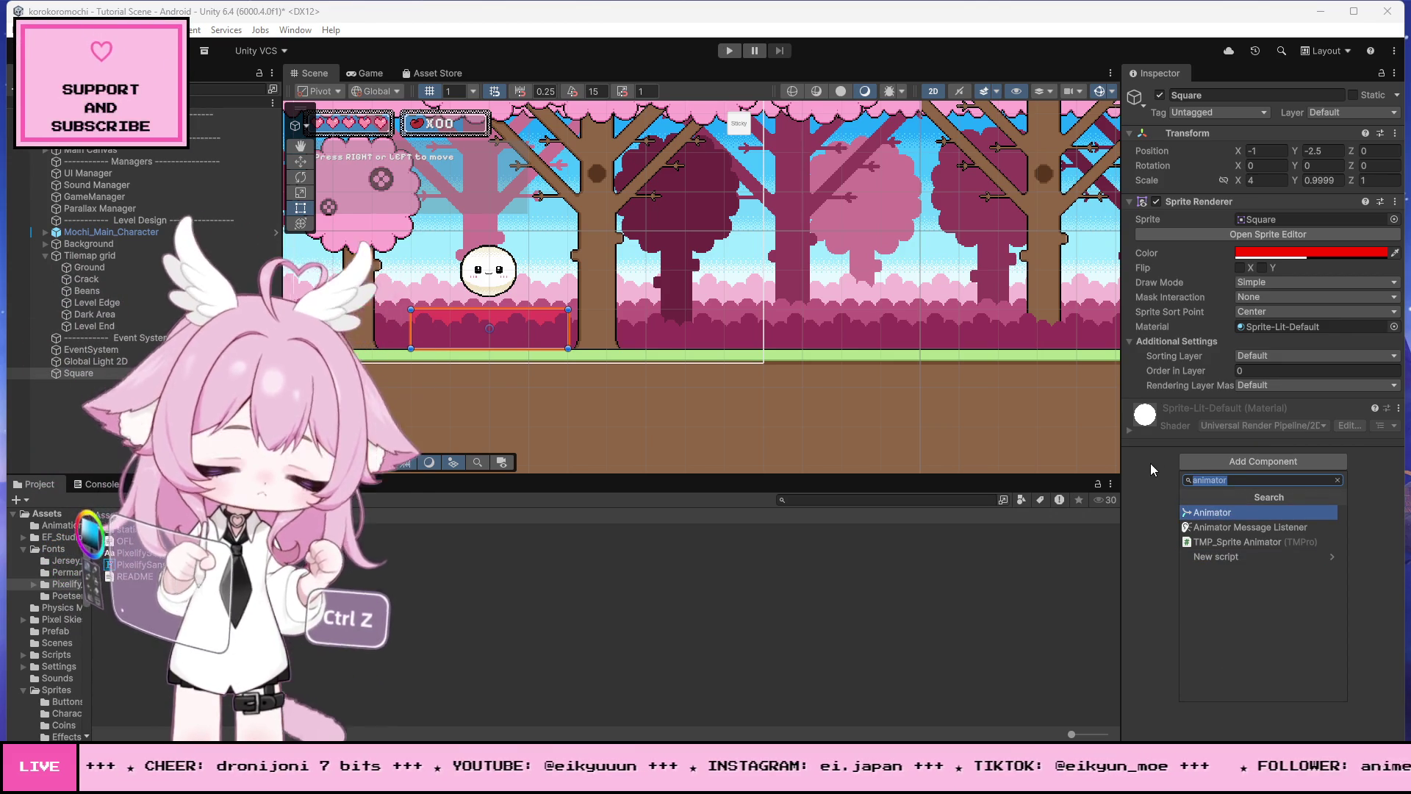
type("col")
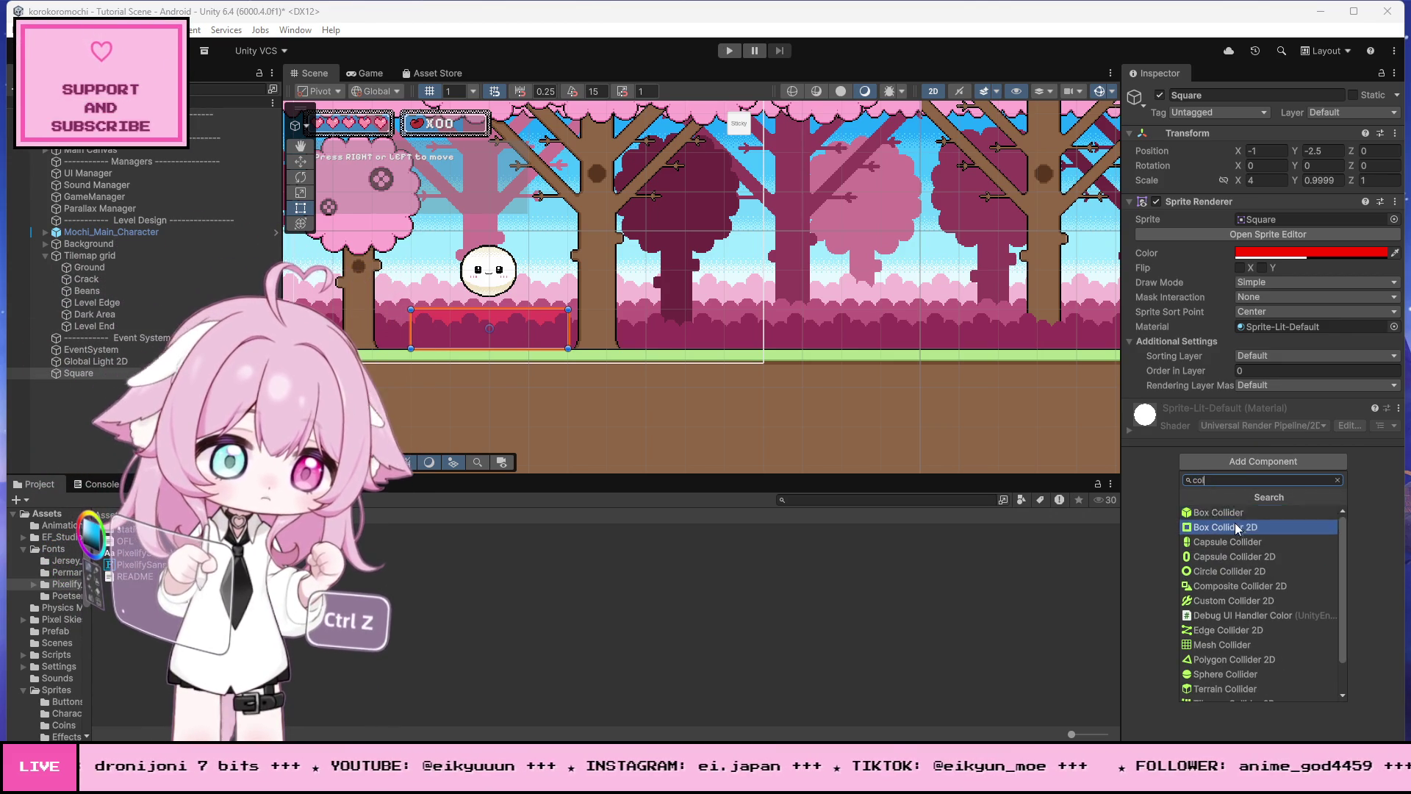
left_click(1239, 526)
scroll(397, 323, "up", 5)
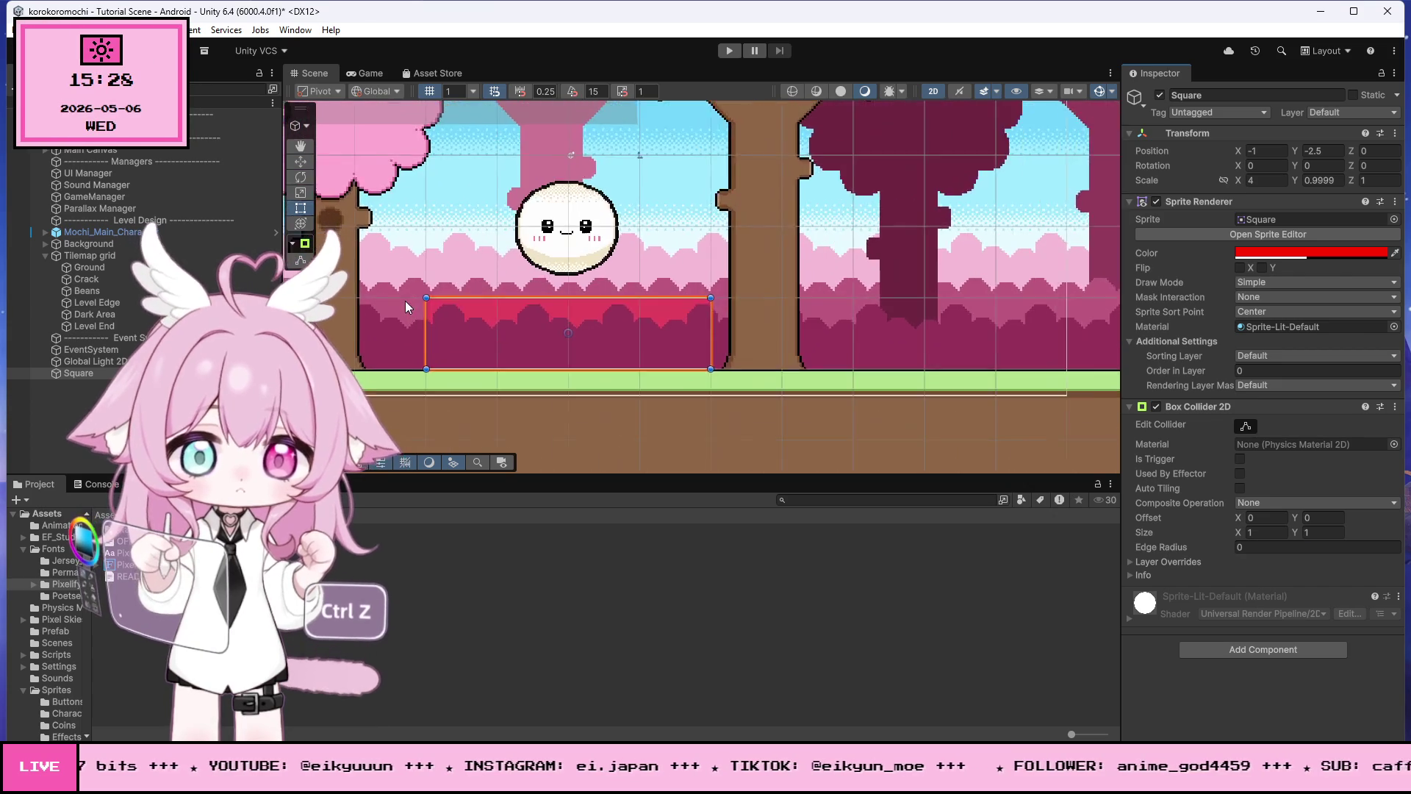
left_click(1240, 459)
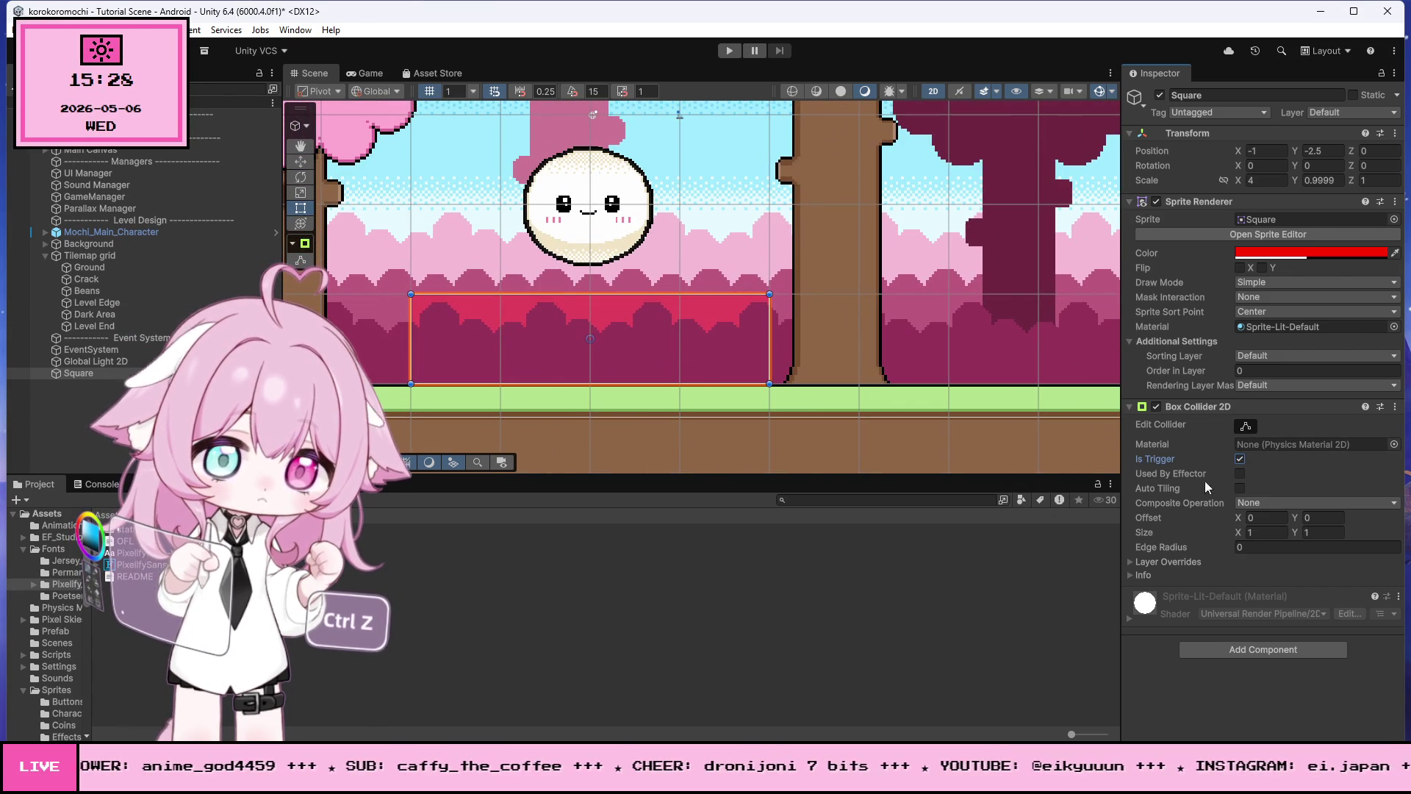
Step: Rename the square object to 'Tutorial'
left_click(1230, 95)
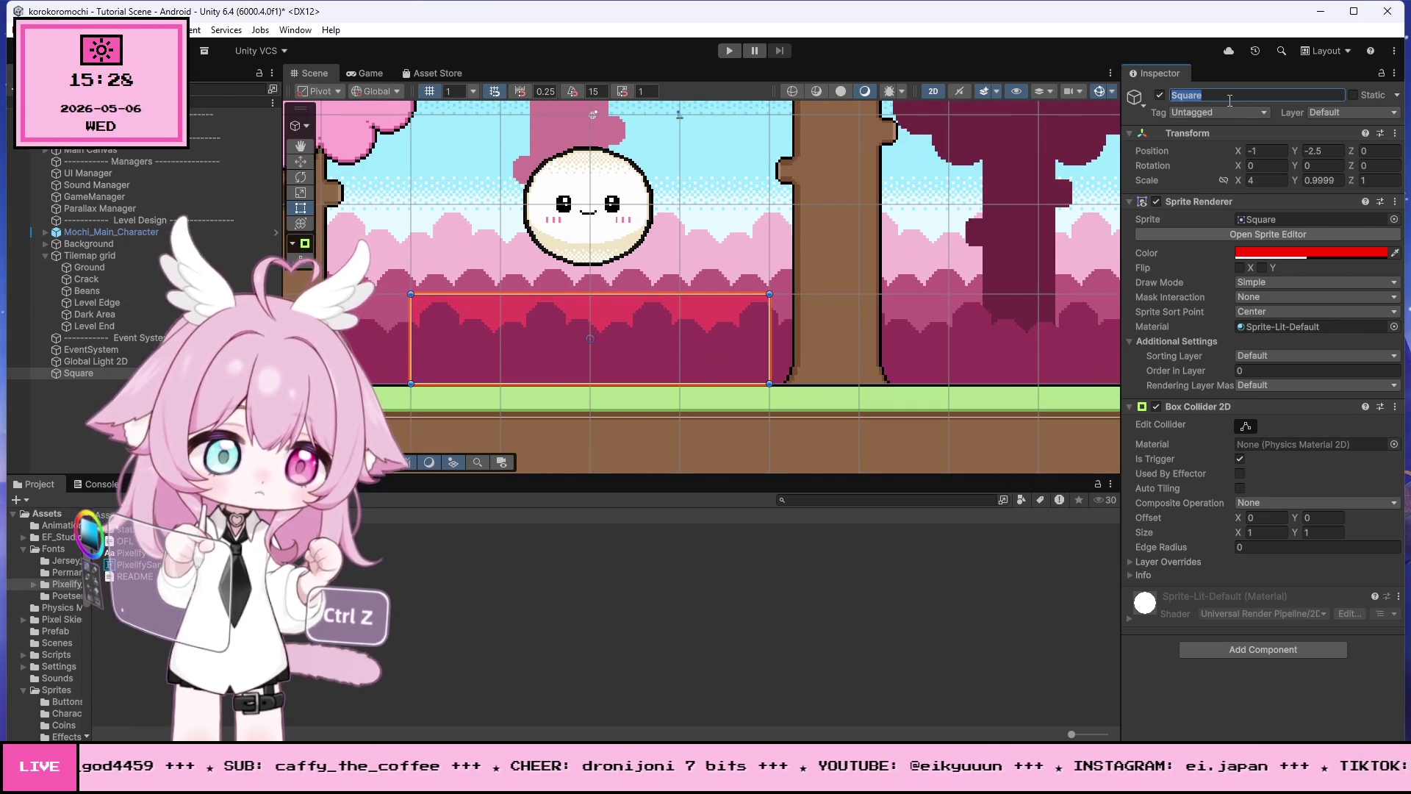
type("Tutorial")
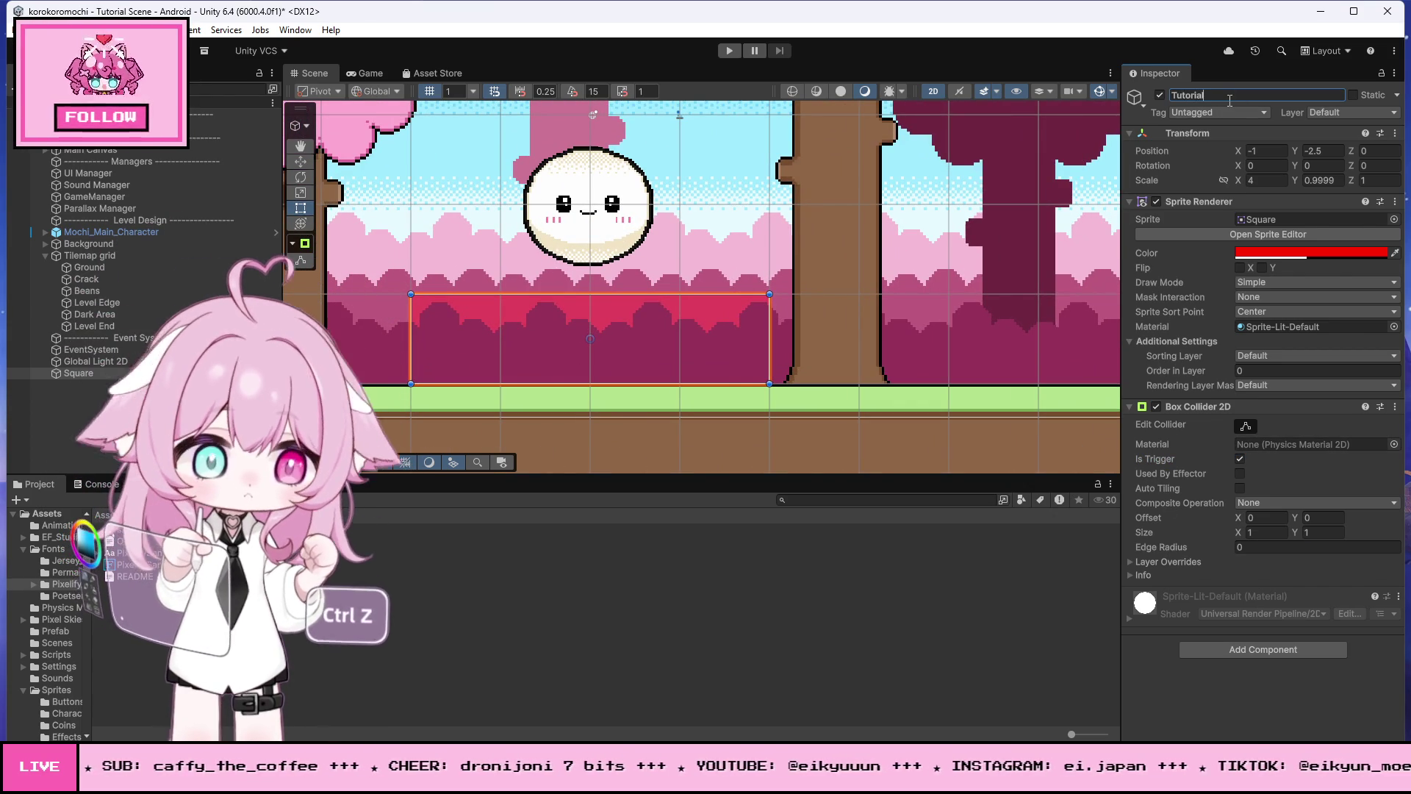
key("Return")
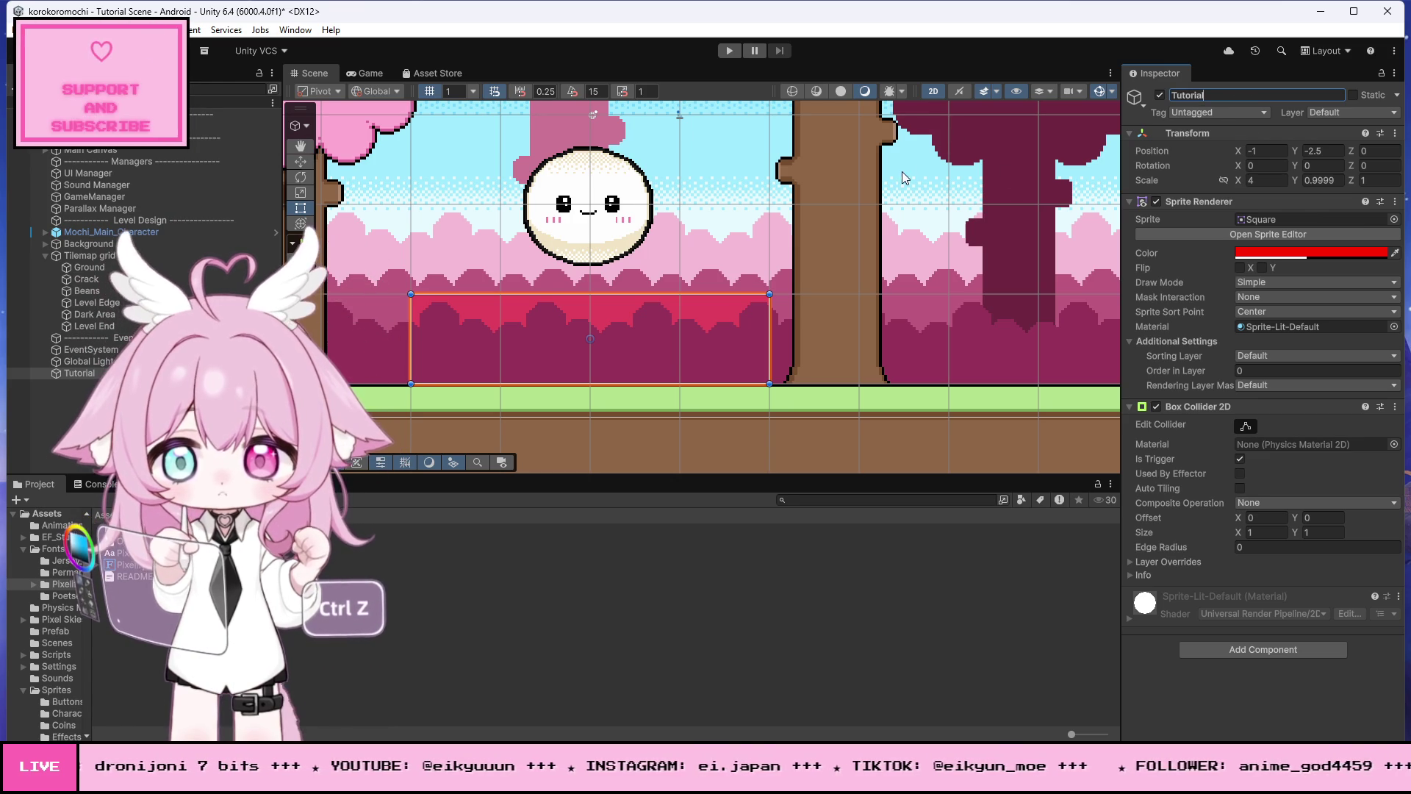
scroll(836, 231, "down", 1)
scroll(693, 245, "down", 3)
left_click(590, 379)
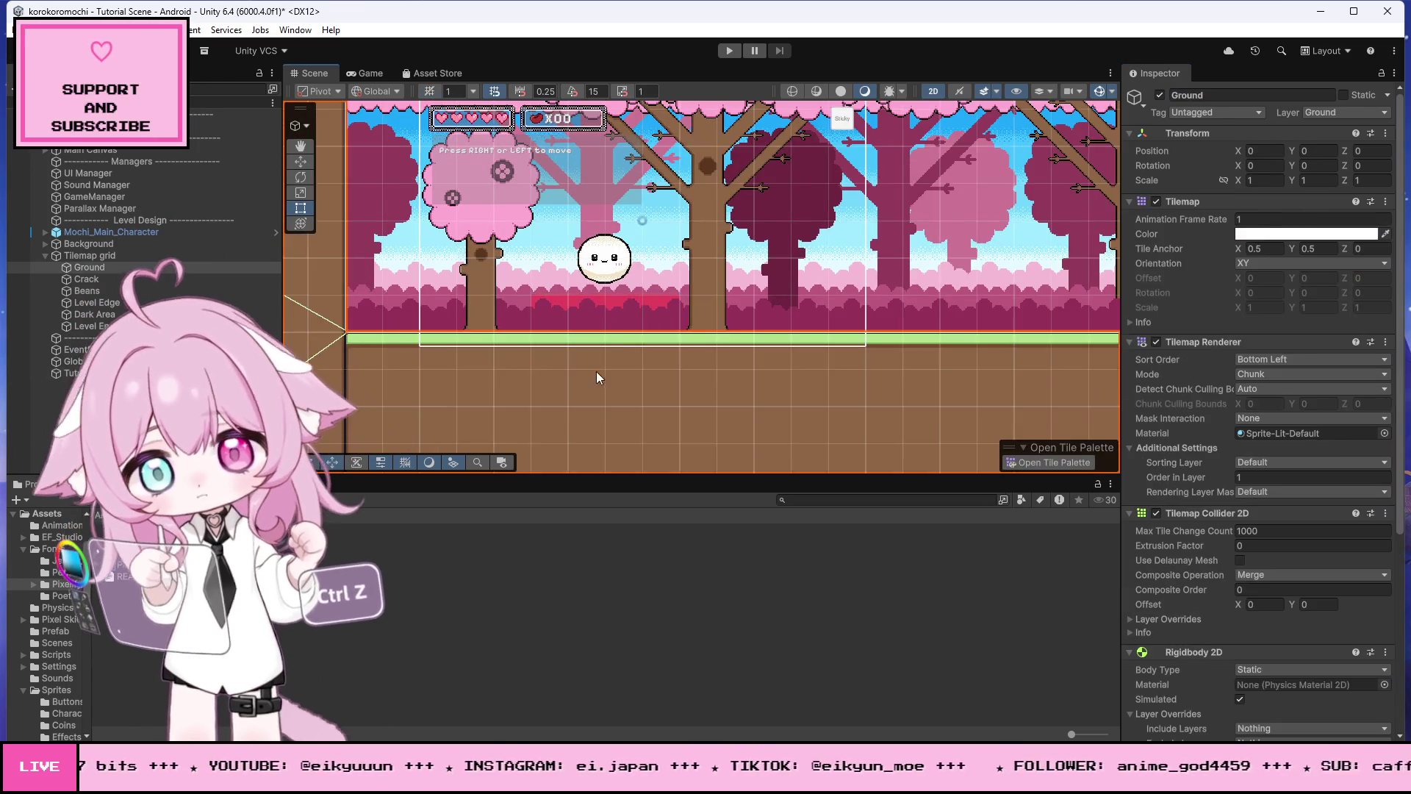
Step: Change the Tutorial strip's colour to translucent blue-violet (1800FF)
scroll(645, 324, "up", 1)
left_click(646, 307)
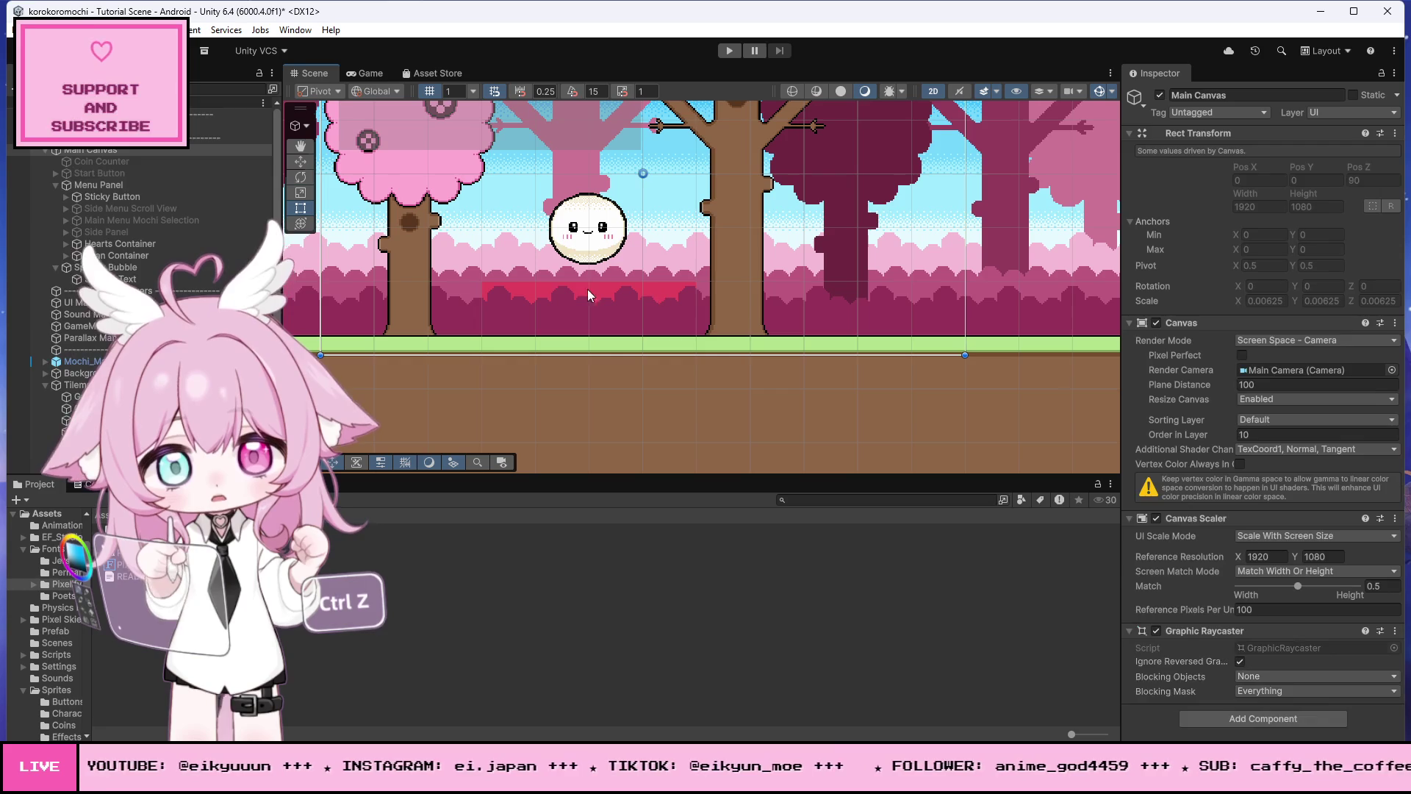
left_click(570, 292)
left_click(1294, 253)
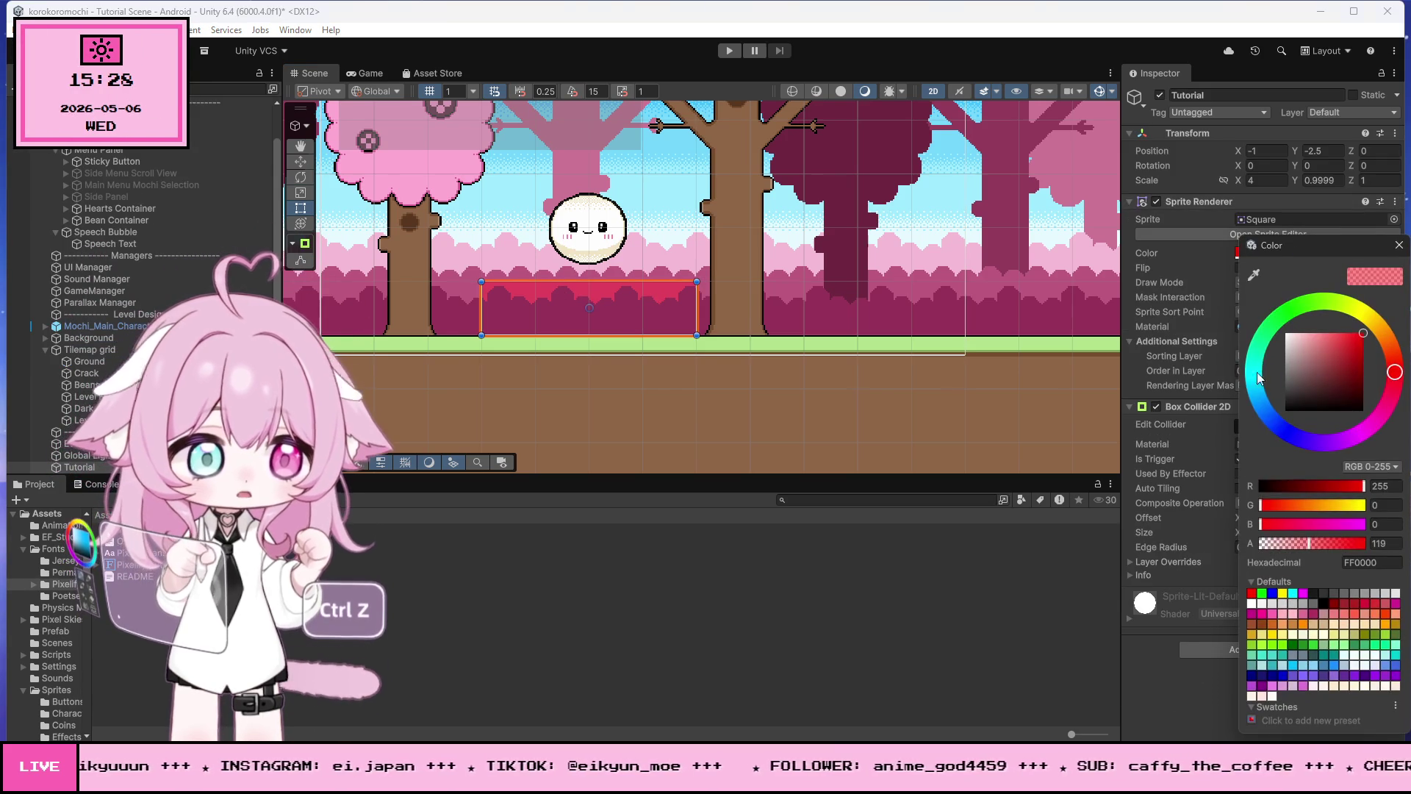
left_click(1298, 435)
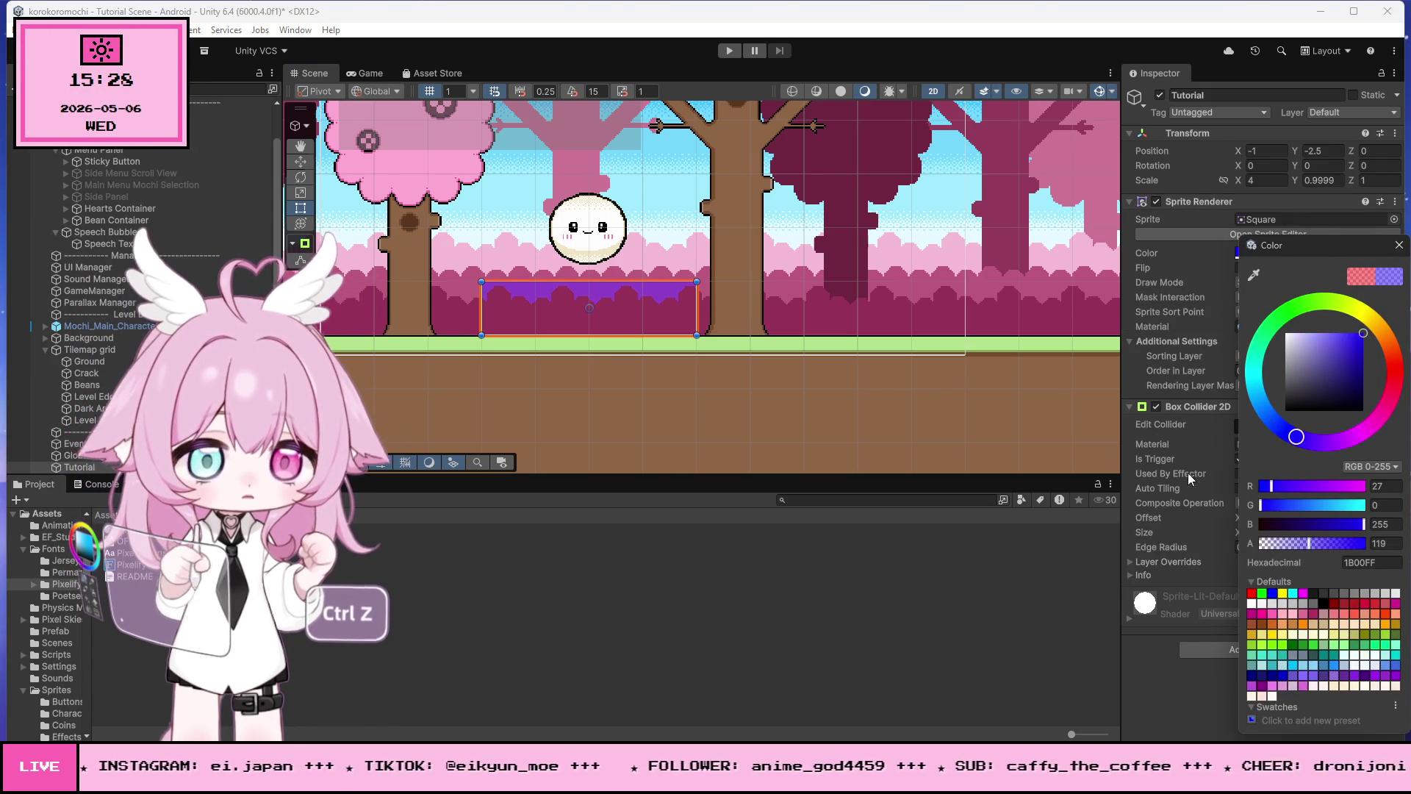
left_click(1153, 691)
Step: Edit the Tutorial strip's Order in Layer value
left_click(1271, 372)
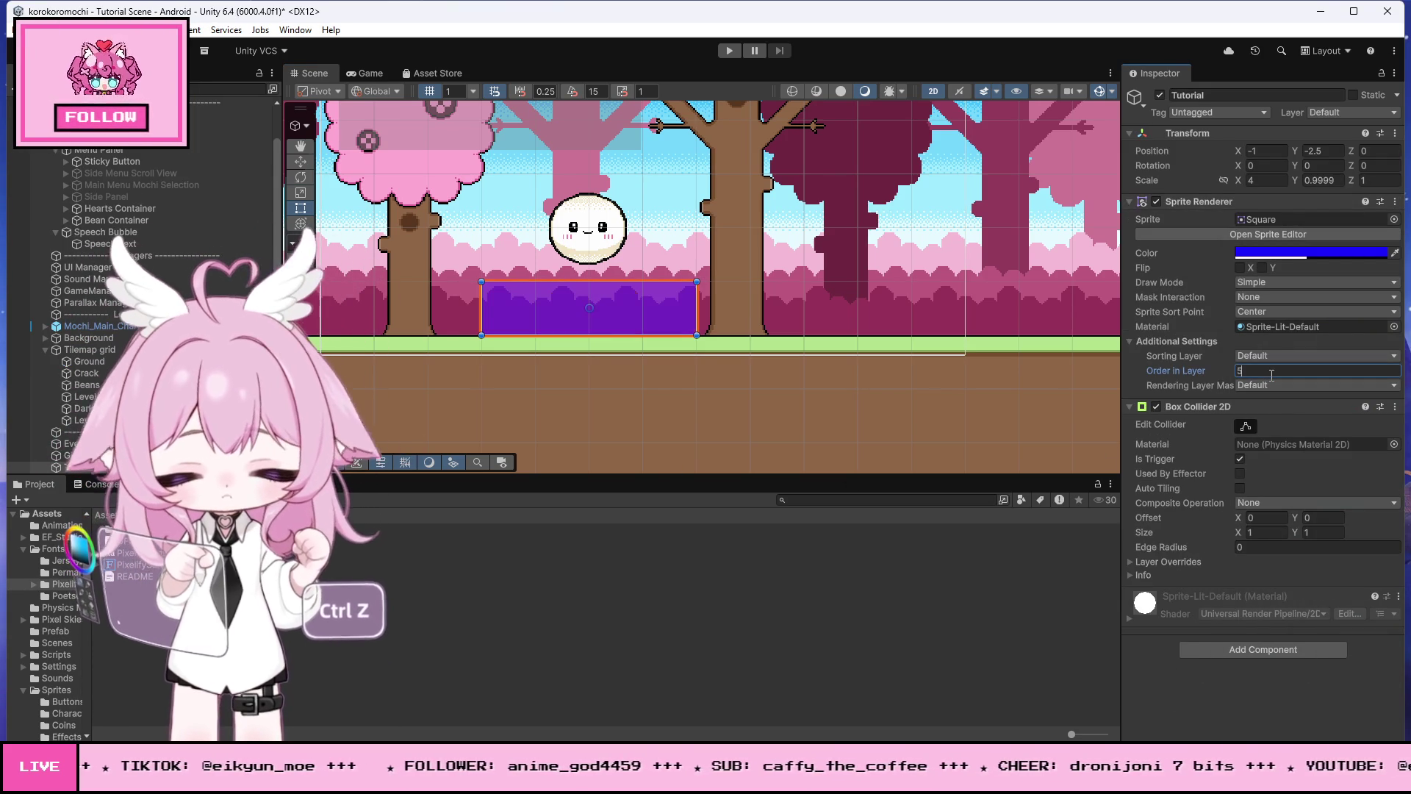
left_click(657, 420)
scroll(638, 363, "down", 5)
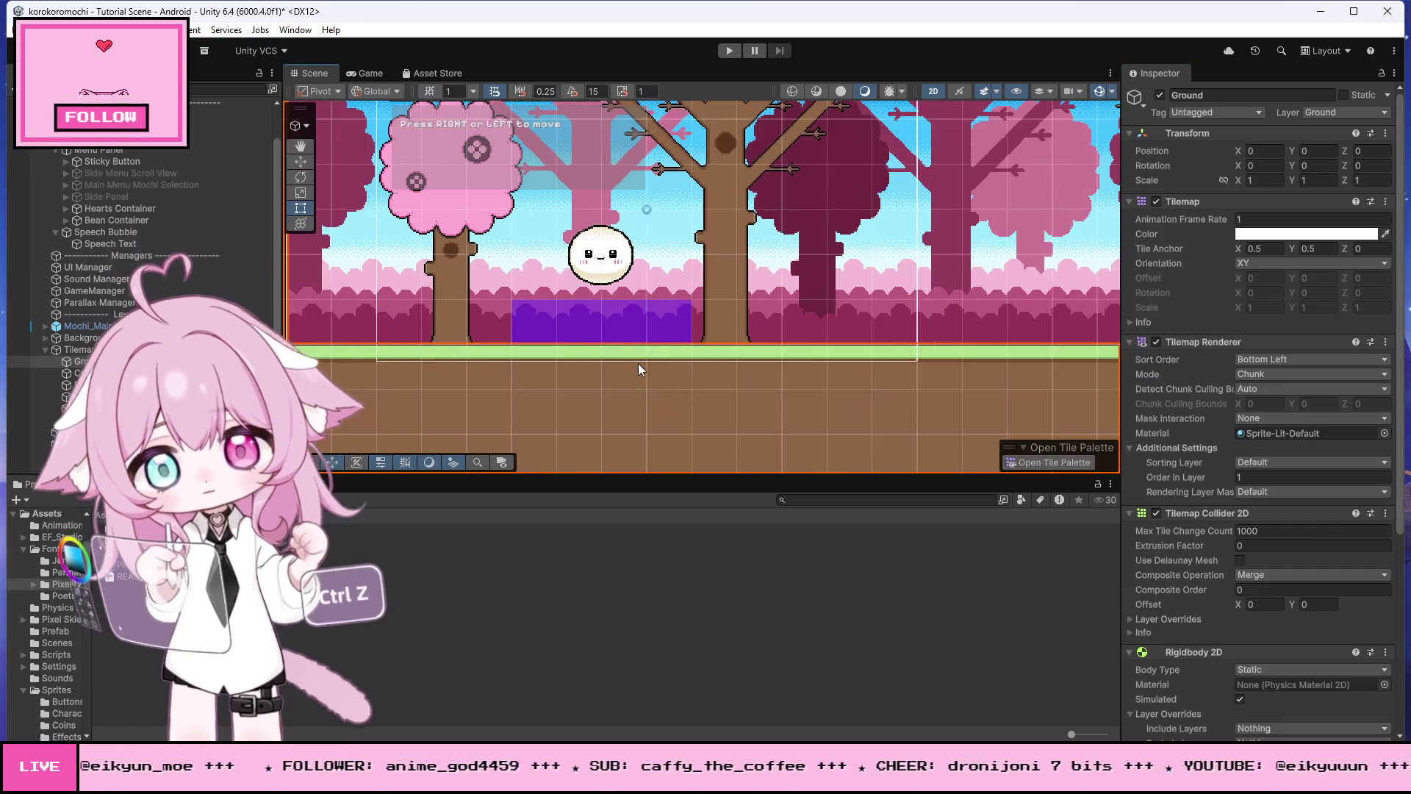
scroll(457, 291, "up", 2)
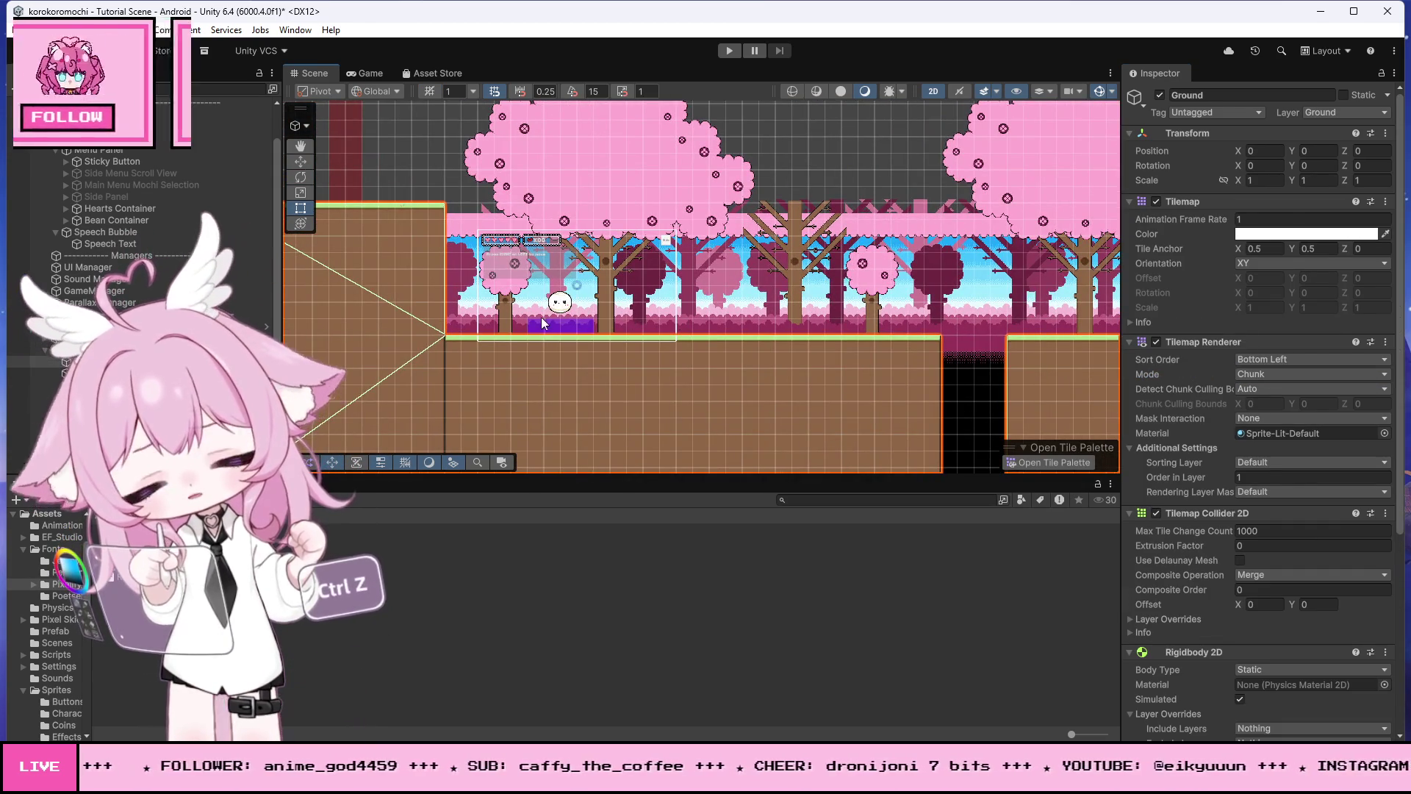
left_click(618, 328)
left_click(588, 328)
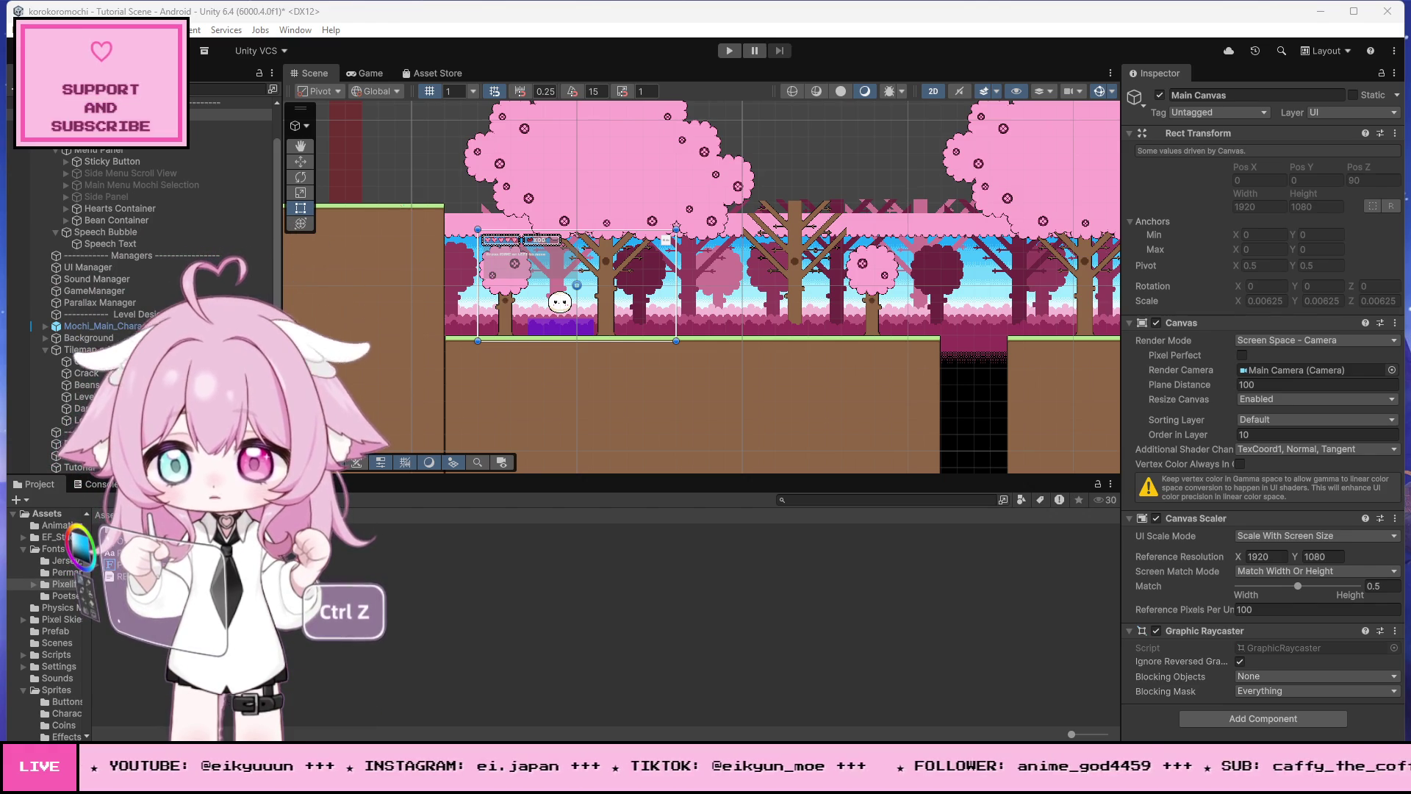
Step: Browse the Project window from the Assets root into the Scripts folder
scroll(559, 331, "up", 10)
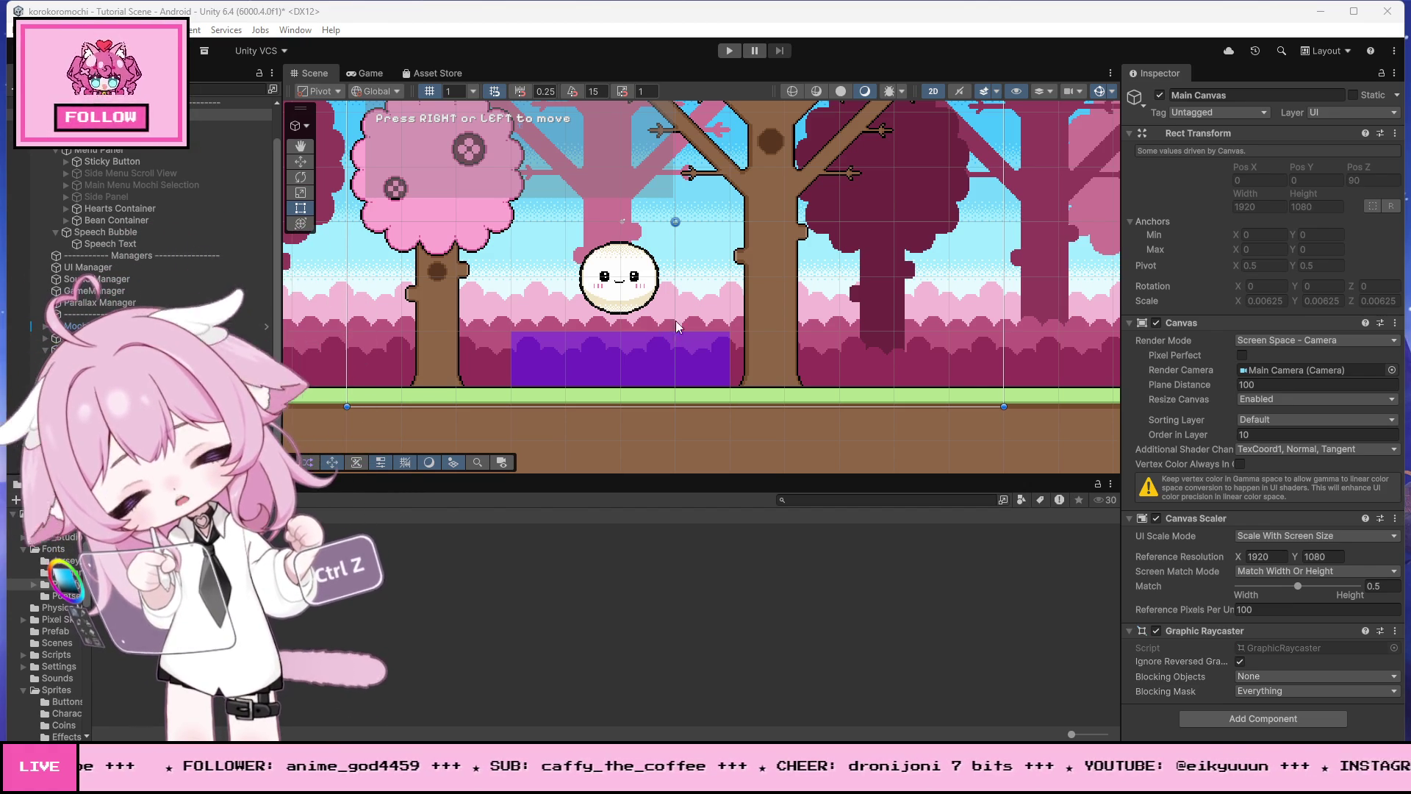
scroll(624, 310, "up", 5)
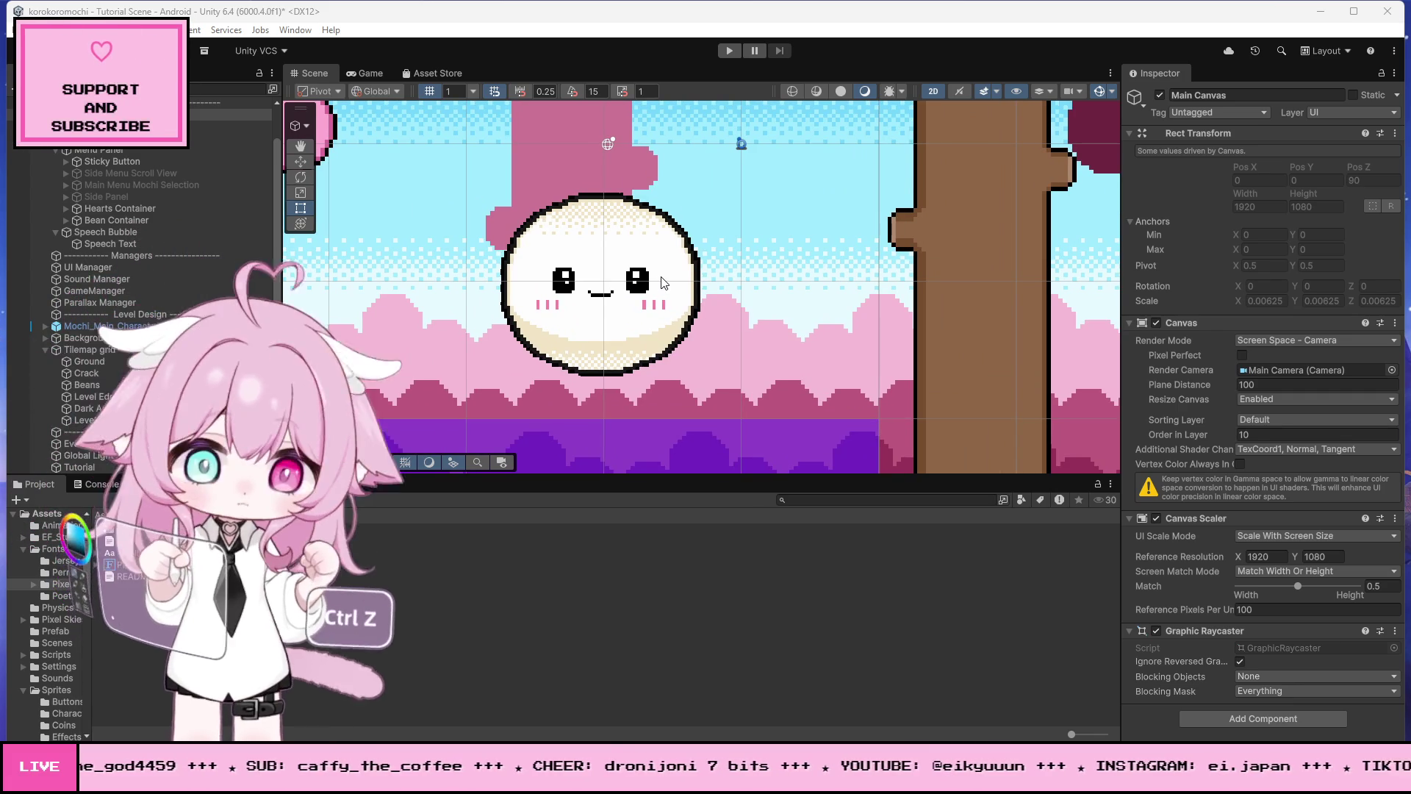
scroll(675, 263, "down", 5)
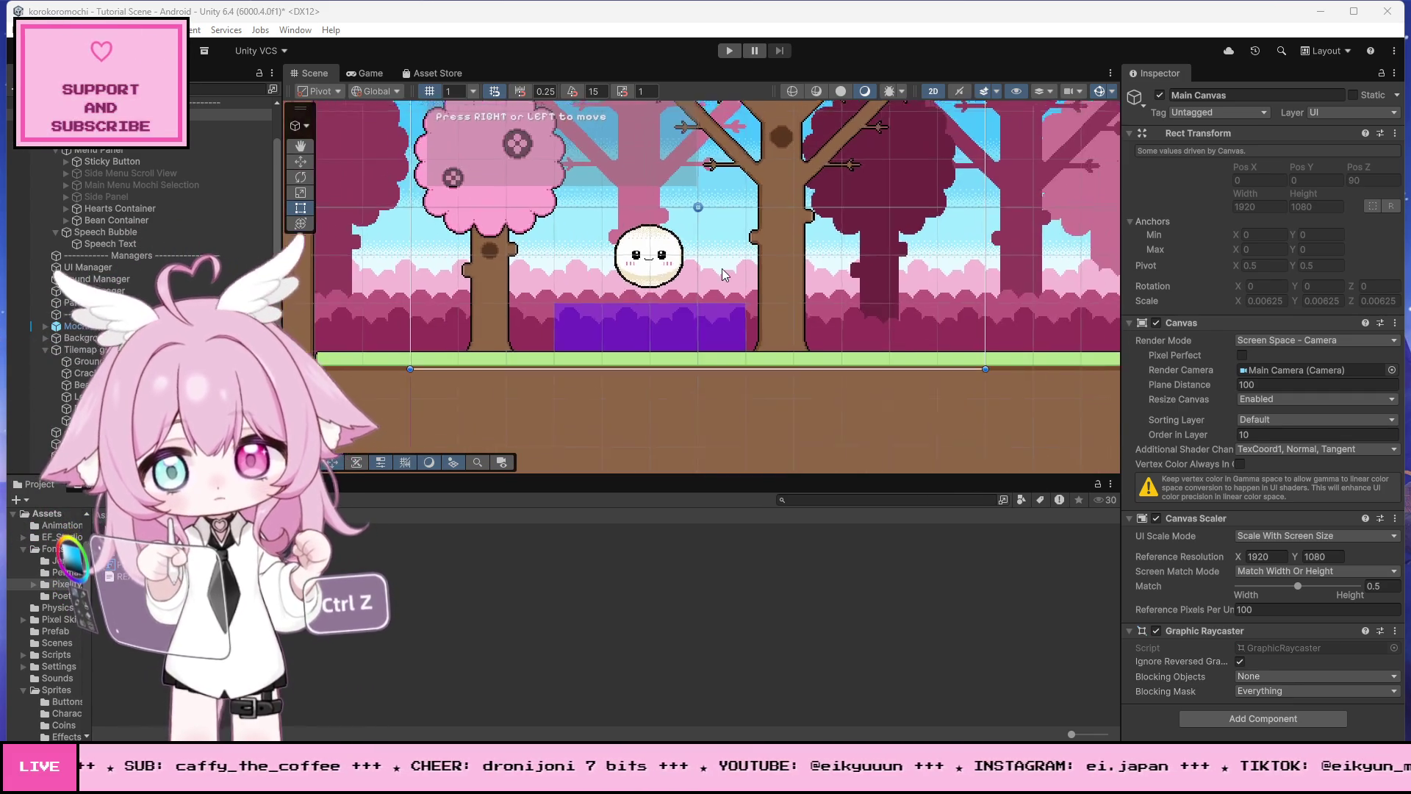
scroll(723, 271, "up", 1)
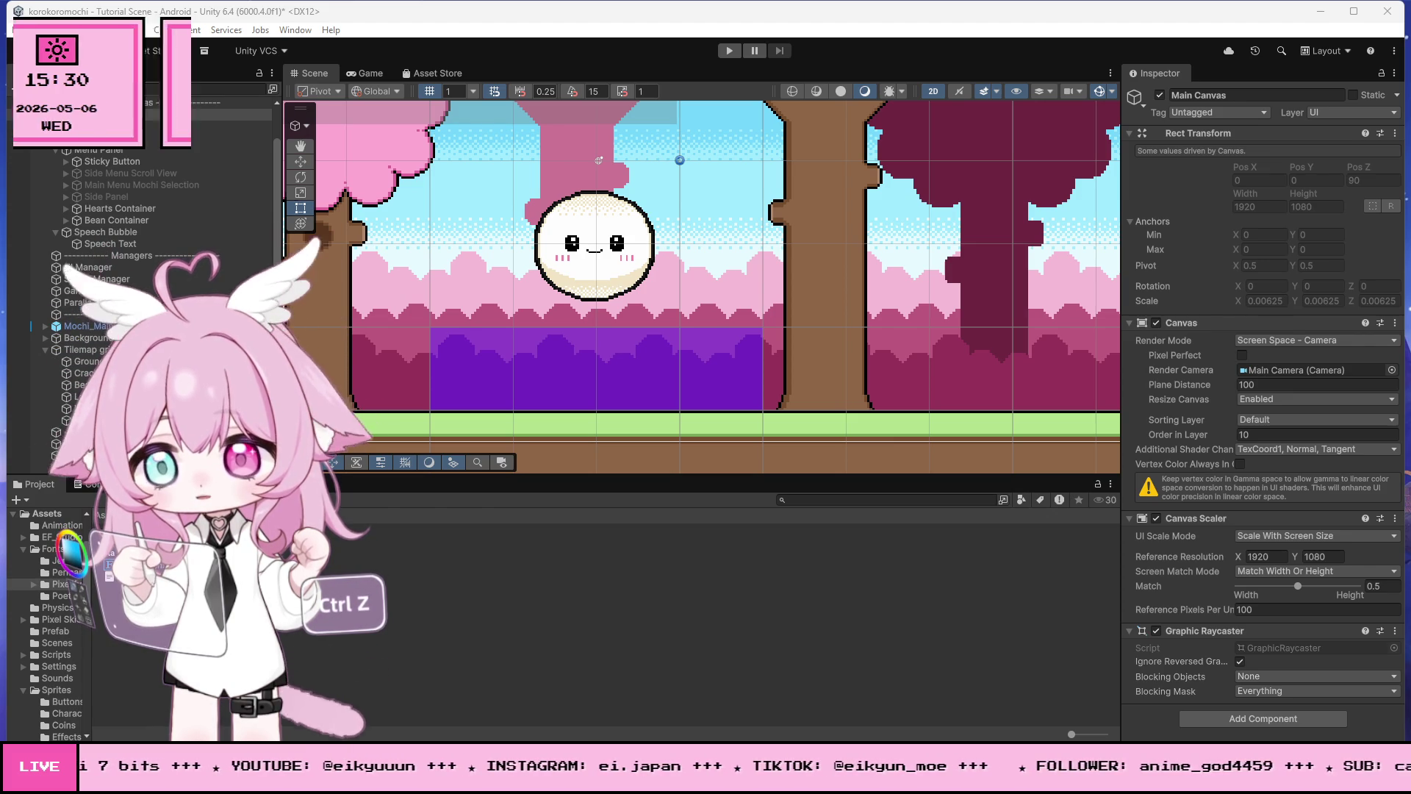
left_click(81, 513)
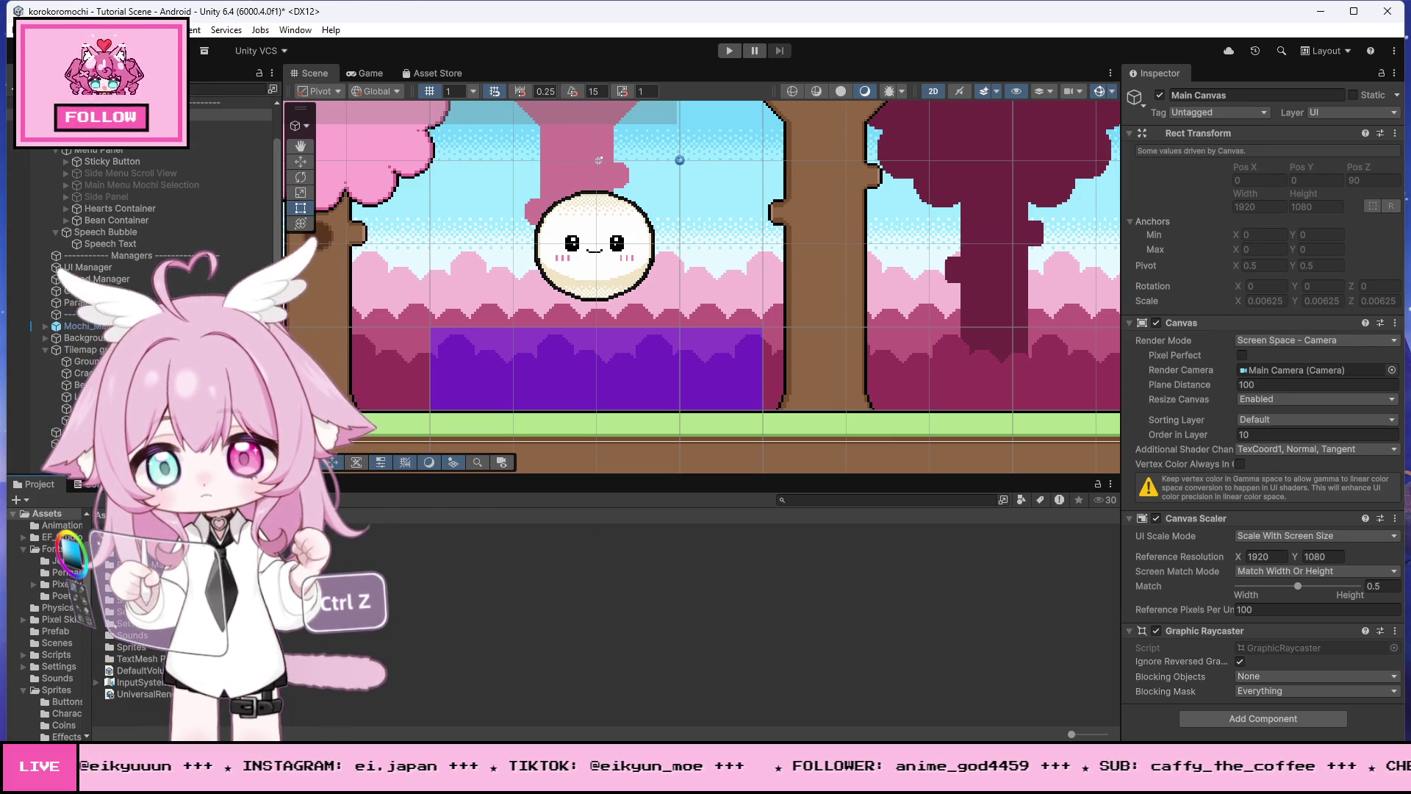
left_click(55, 654)
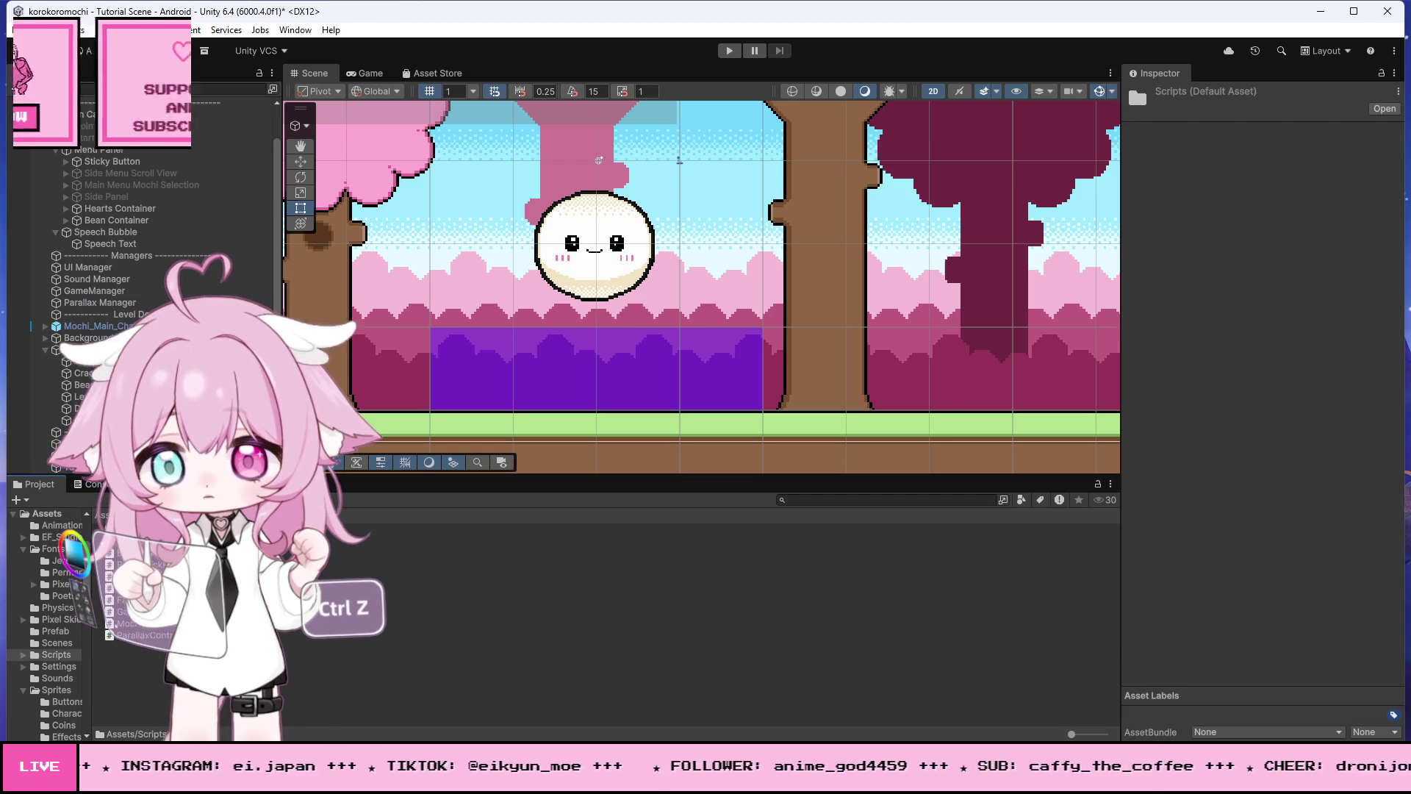
left_click(139, 659)
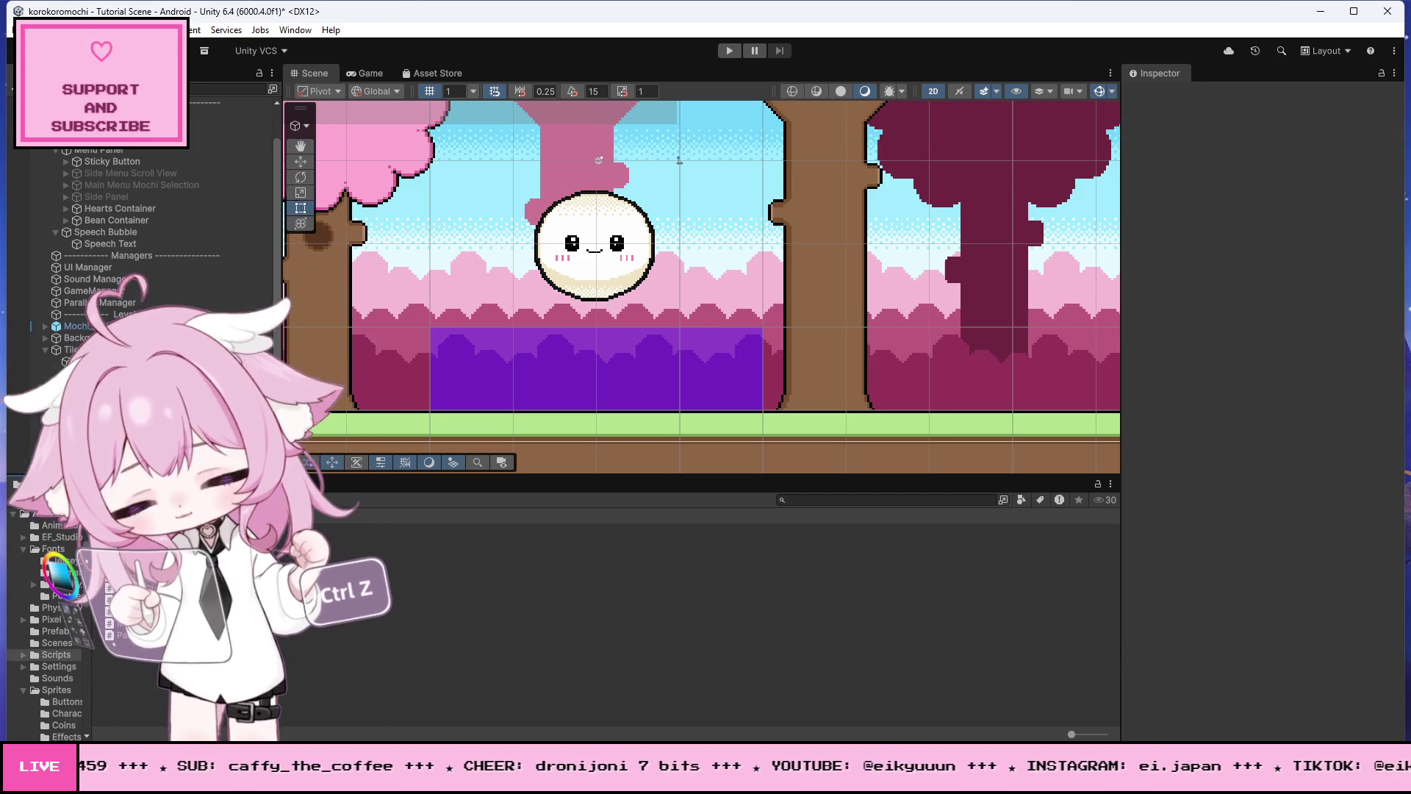
left_click(158, 524)
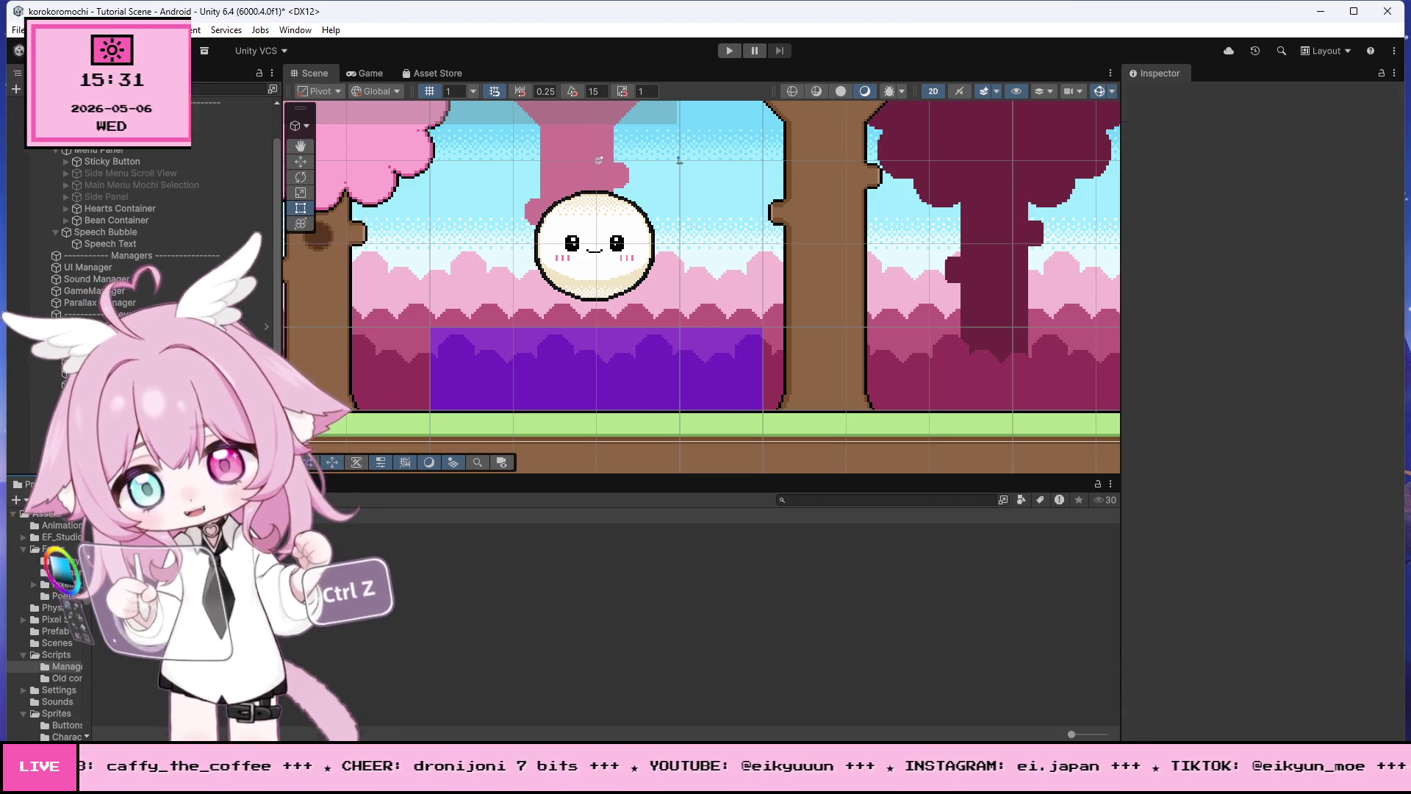
right_click(158, 524)
mouse_move(353, 182)
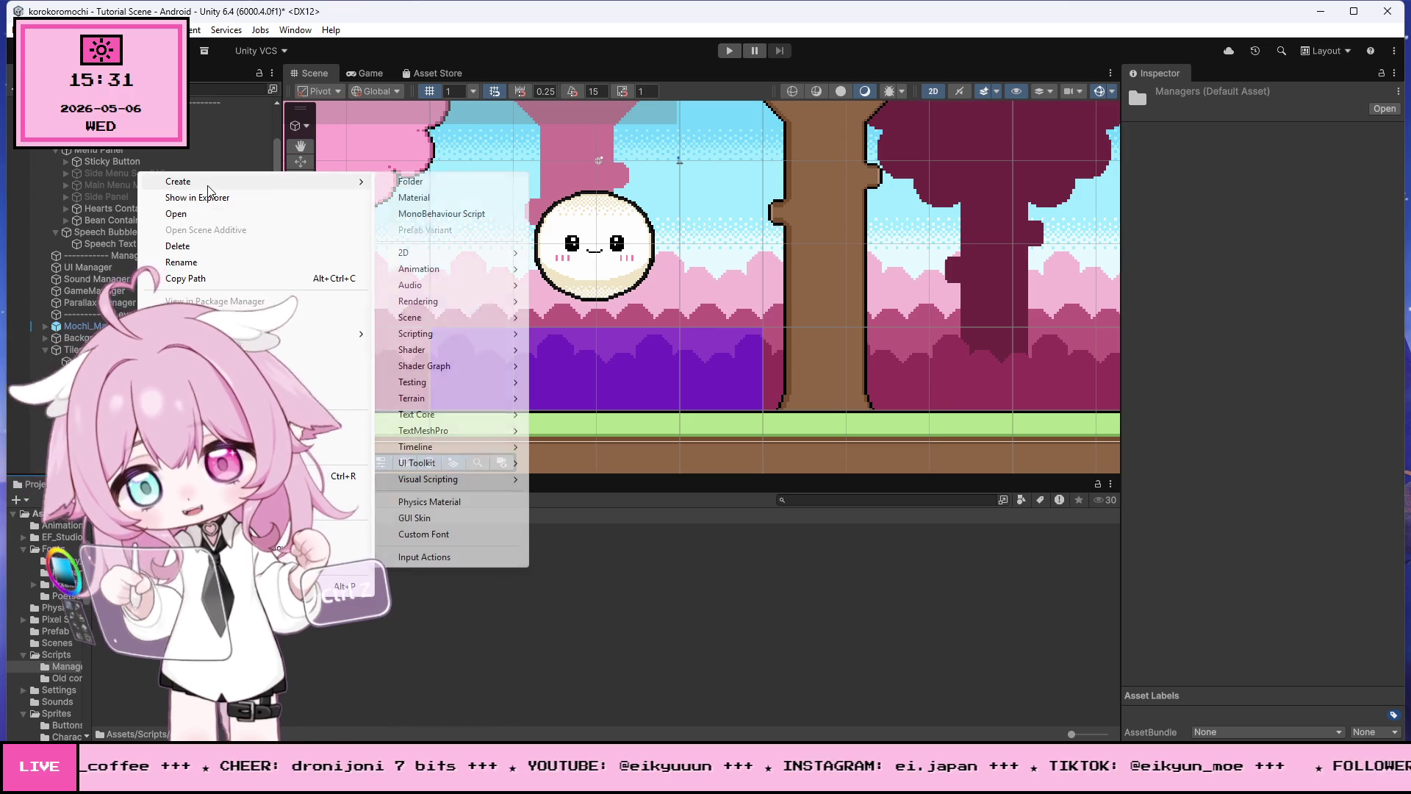
key("Escape")
key("ctrl+z")
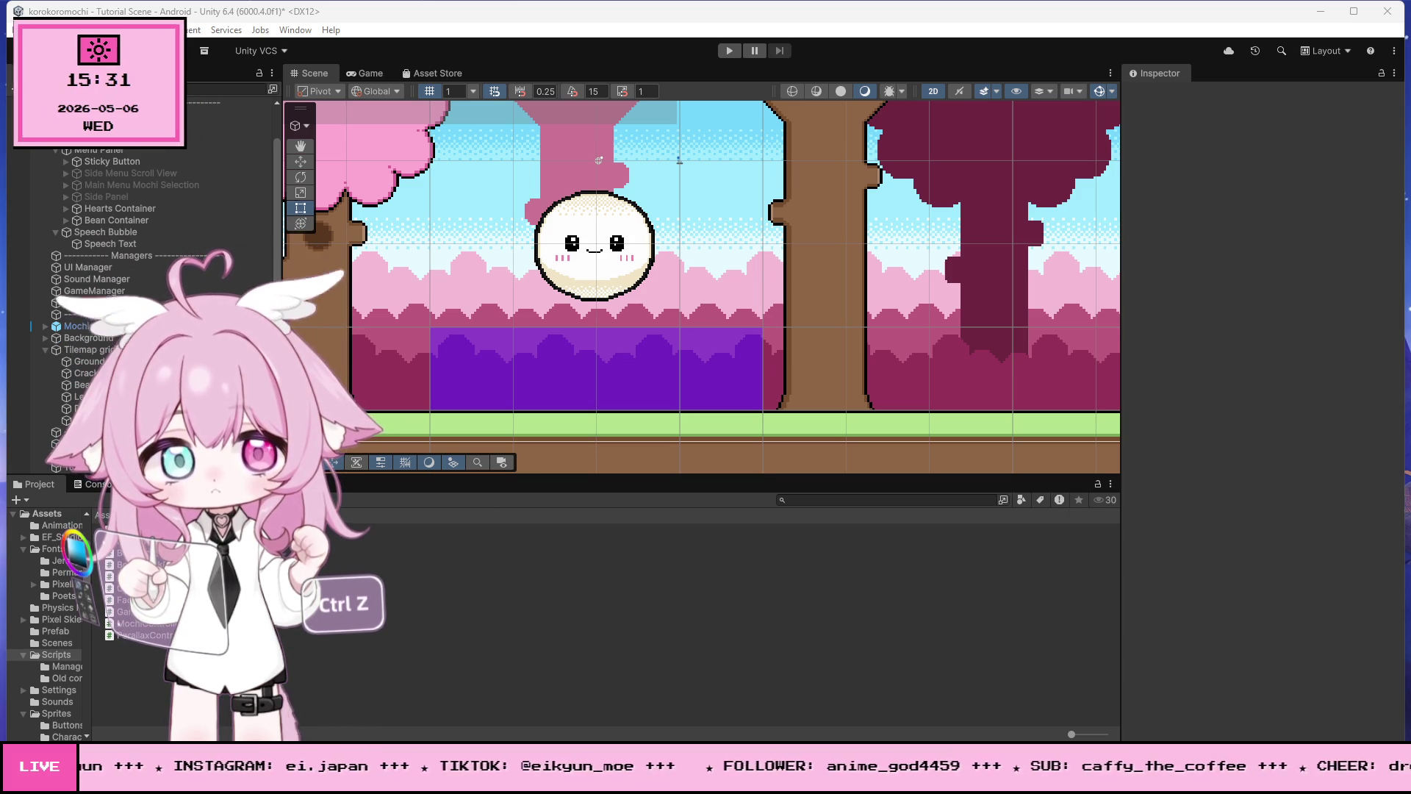
Step: Duplicate the Tutorial 1 trigger zone and move the copy farther right along the level
scroll(433, 333, "down", 5)
left_click(457, 362)
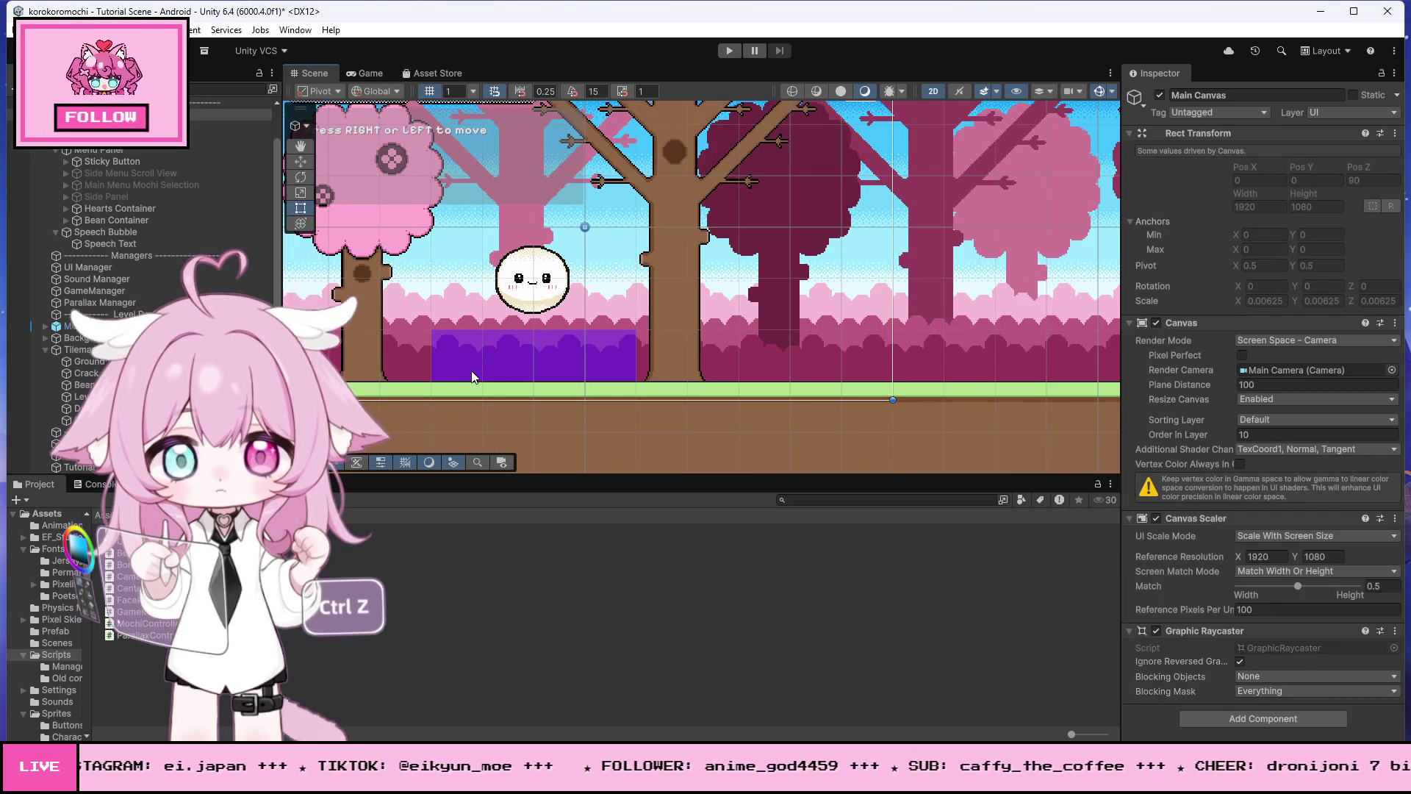
left_click(470, 360)
scroll(402, 278, "down", 4)
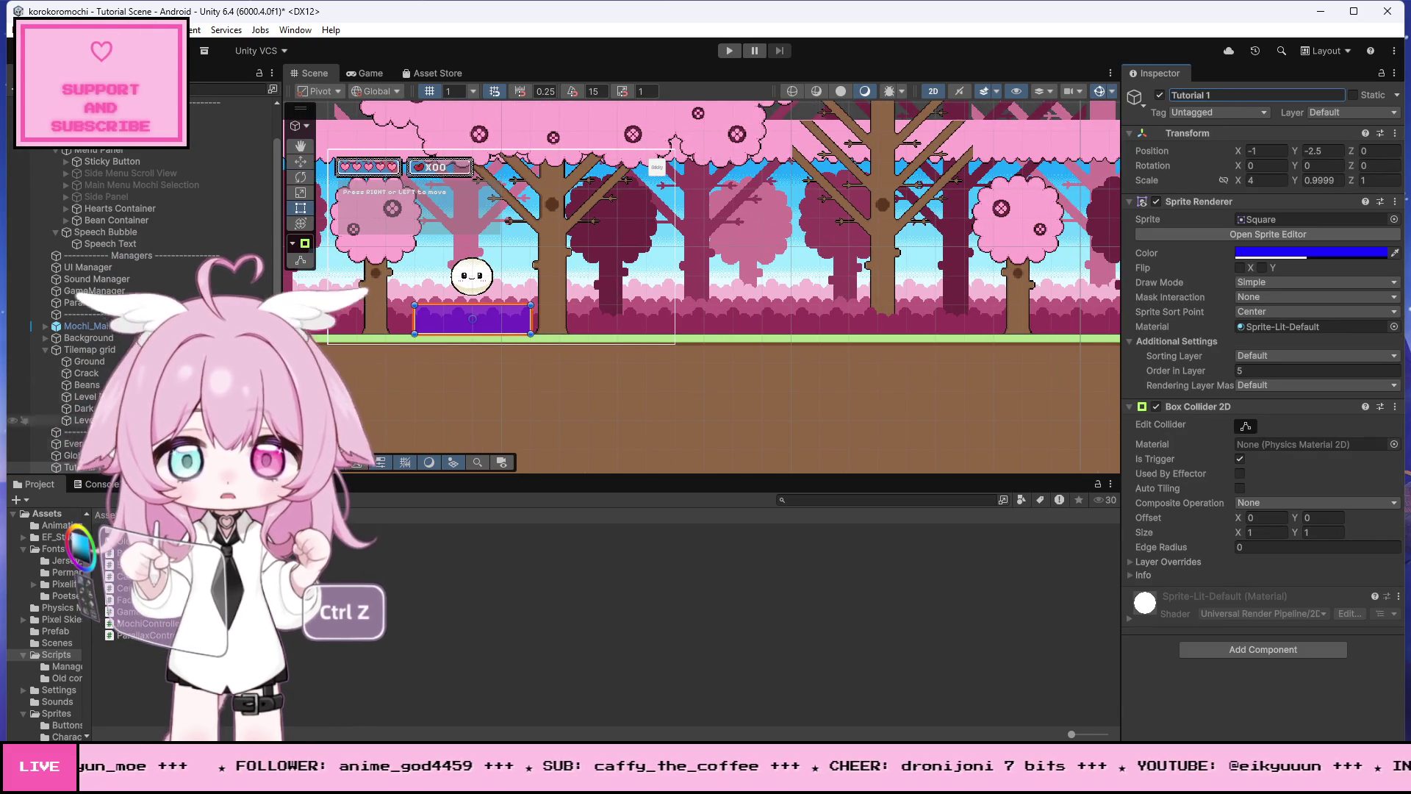
key("ctrl+d")
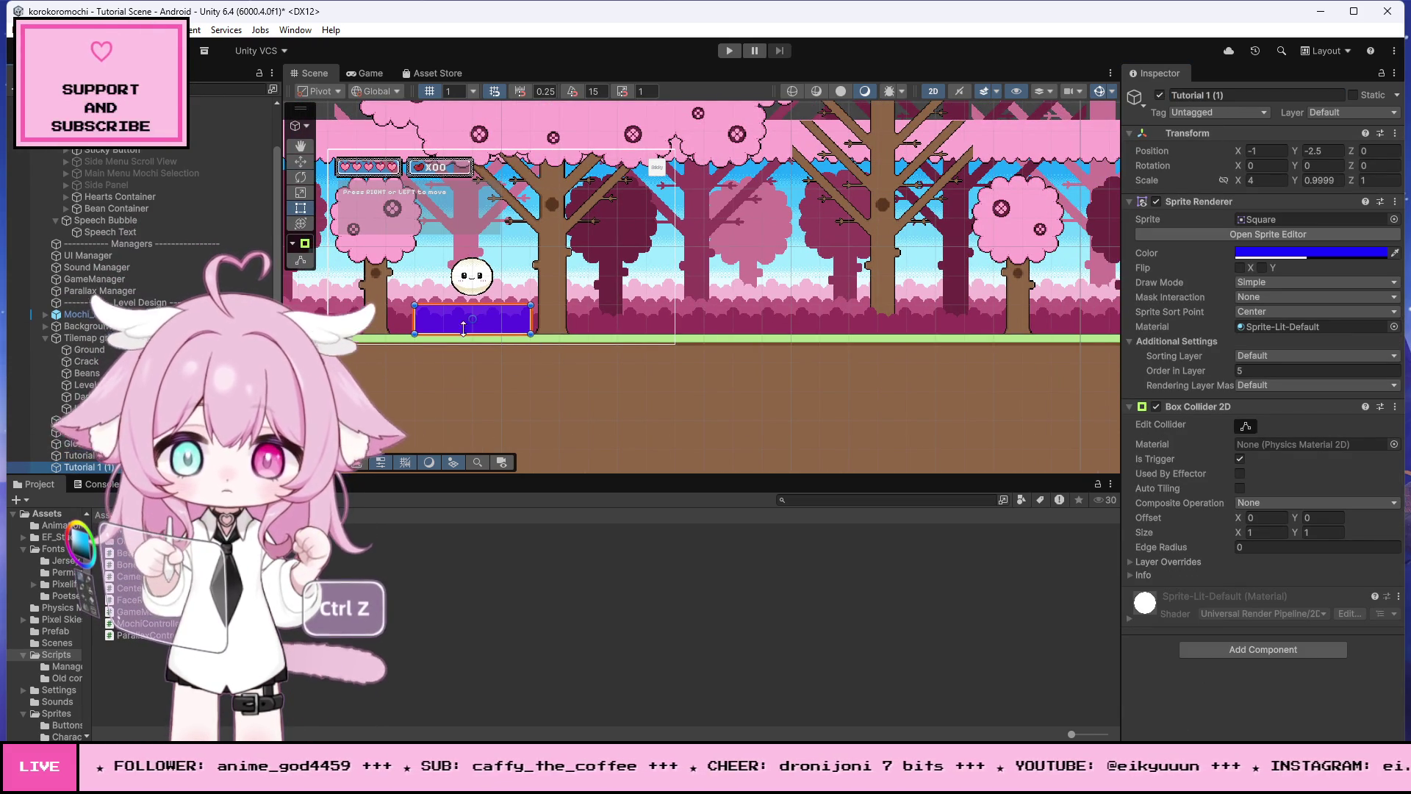
scroll(403, 292, "down", 3)
left_click_drag(499, 319, 576, 319)
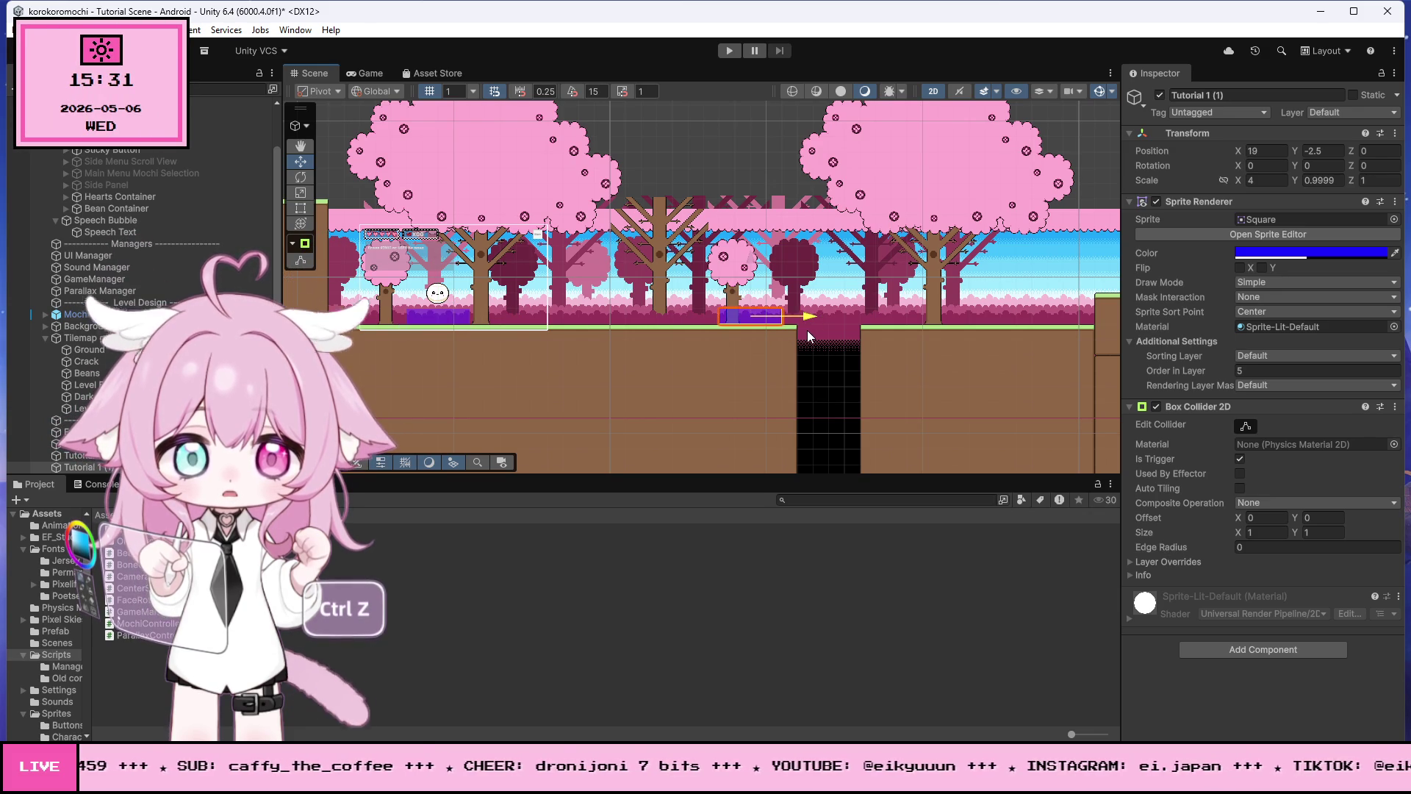
Step: Narrow the copied zone from both its right and left sides
scroll(829, 290, "up", 3)
scroll(826, 299, "up", 1)
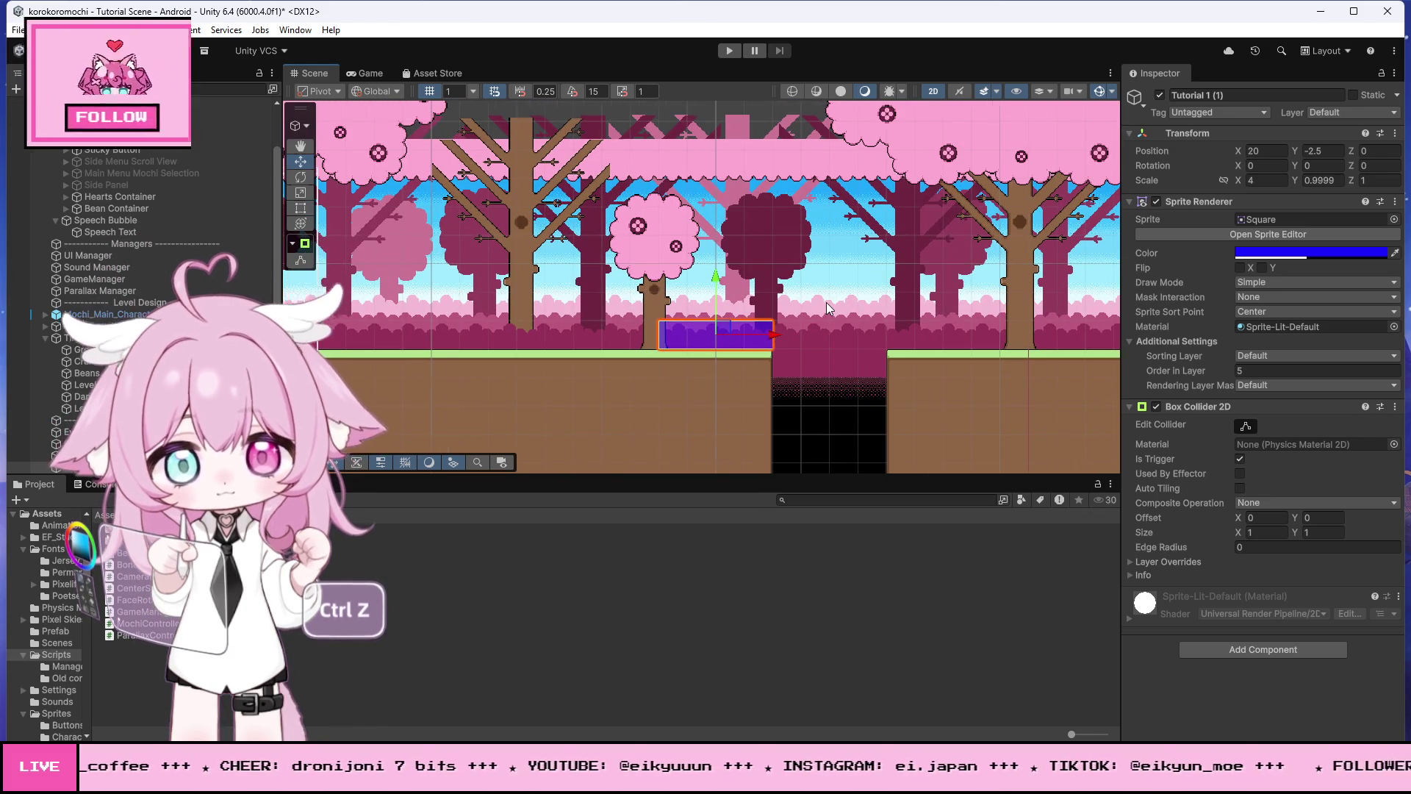
scroll(826, 302, "down", 2)
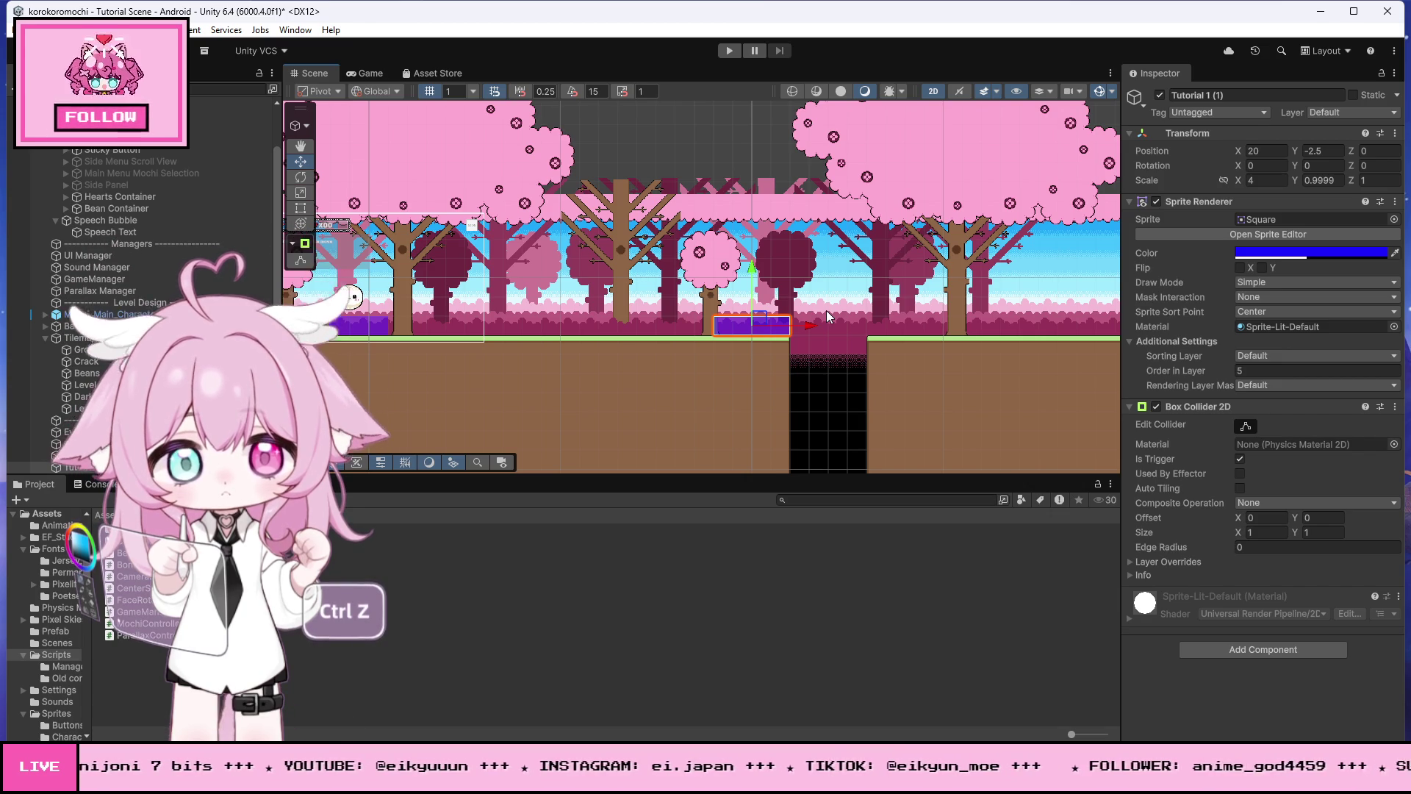
scroll(826, 316, "up", 3)
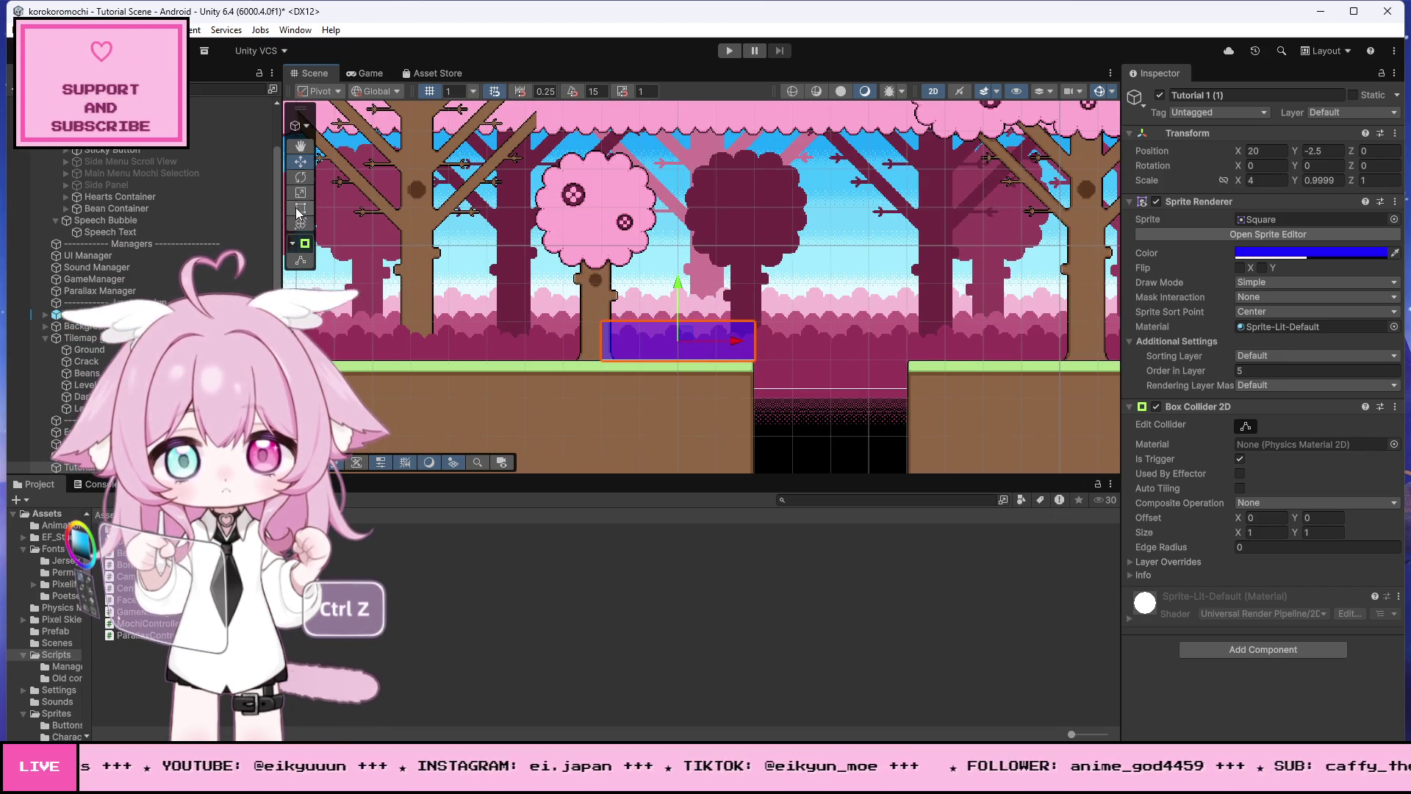
left_click_drag(756, 335, 716, 335)
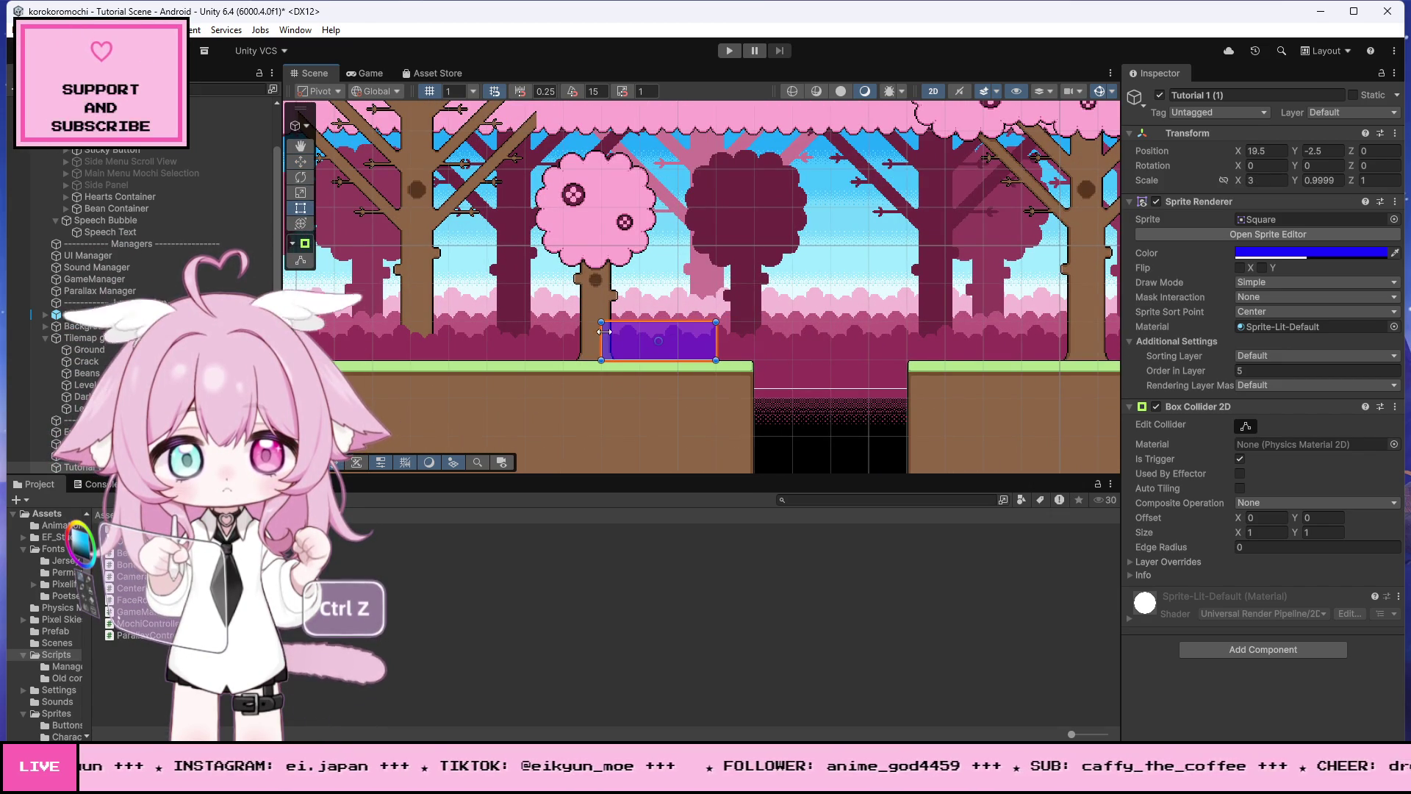
left_click_drag(612, 338, 641, 338)
scroll(679, 326, "down", 2)
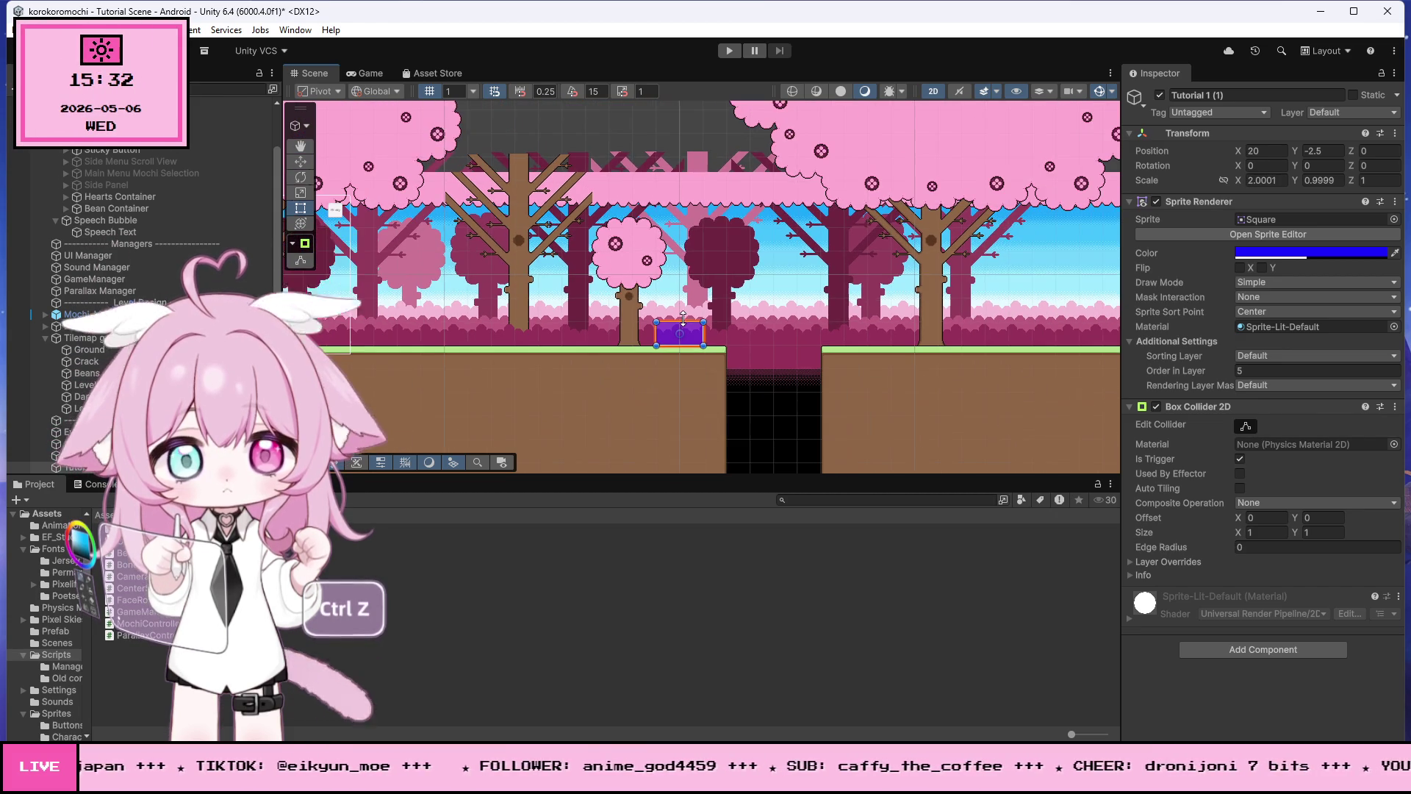
Step: Rename the copy to 'Tutorial 2' and duplicate it again
left_click(1224, 94)
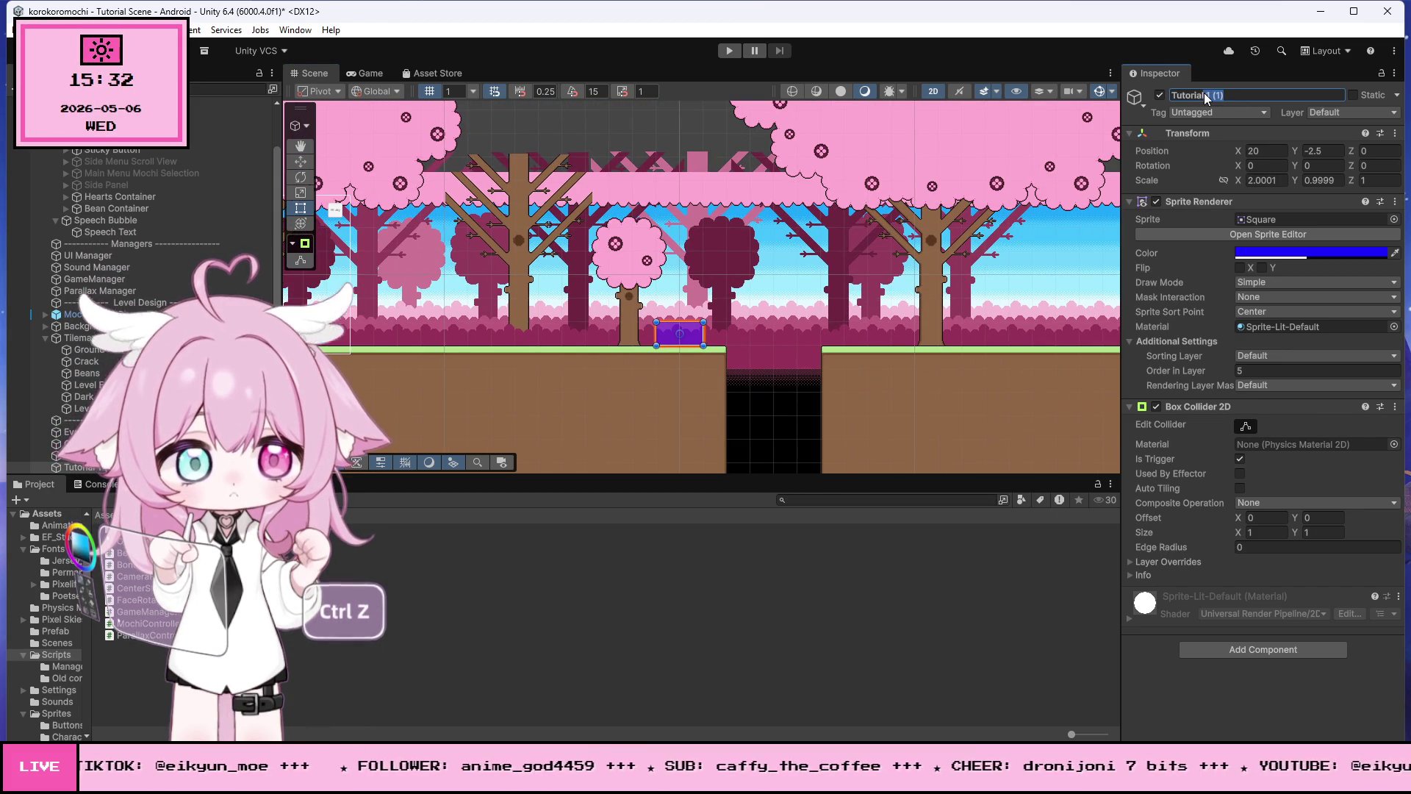
type("2")
key("Return")
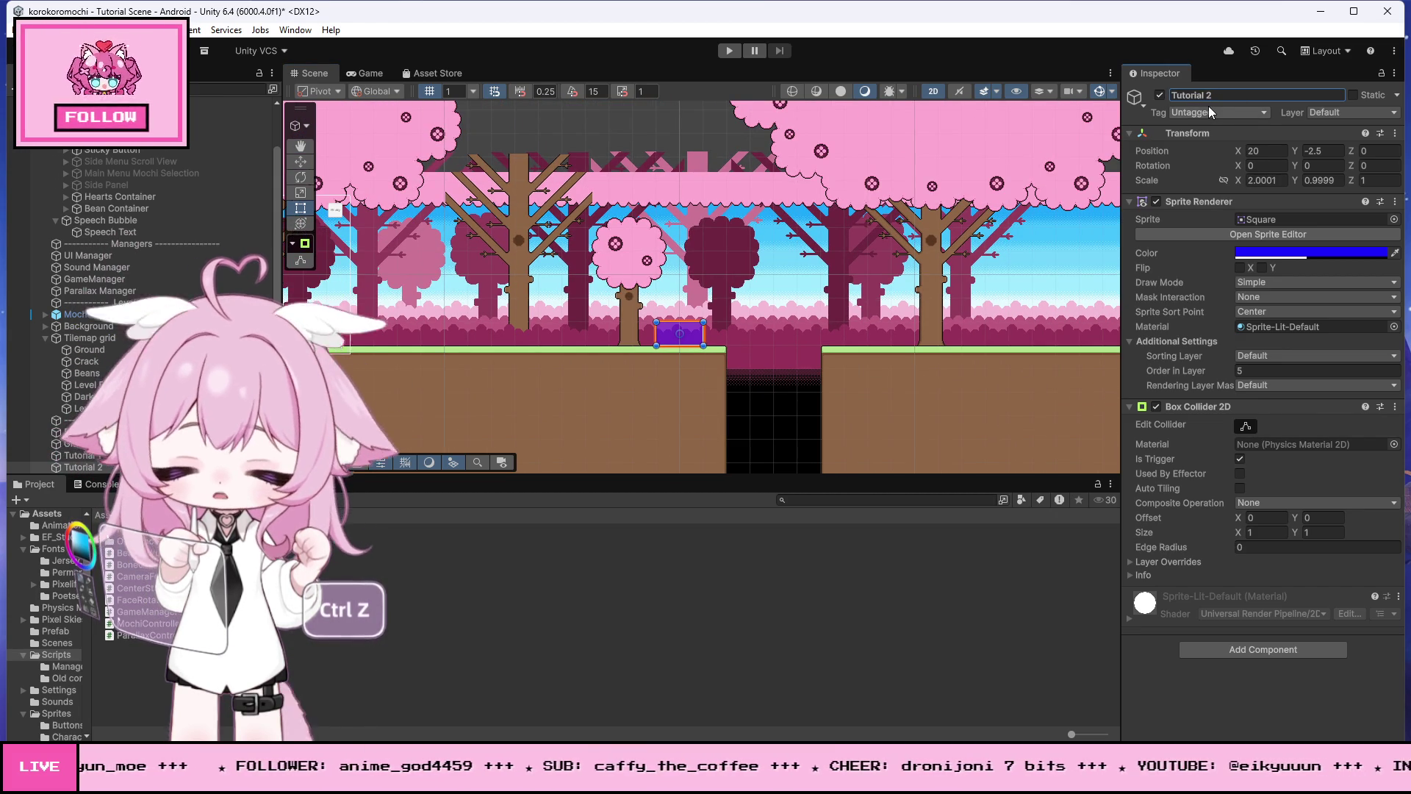
scroll(690, 256, "down", 3)
scroll(636, 280, "down", 2)
scroll(651, 284, "up", 2)
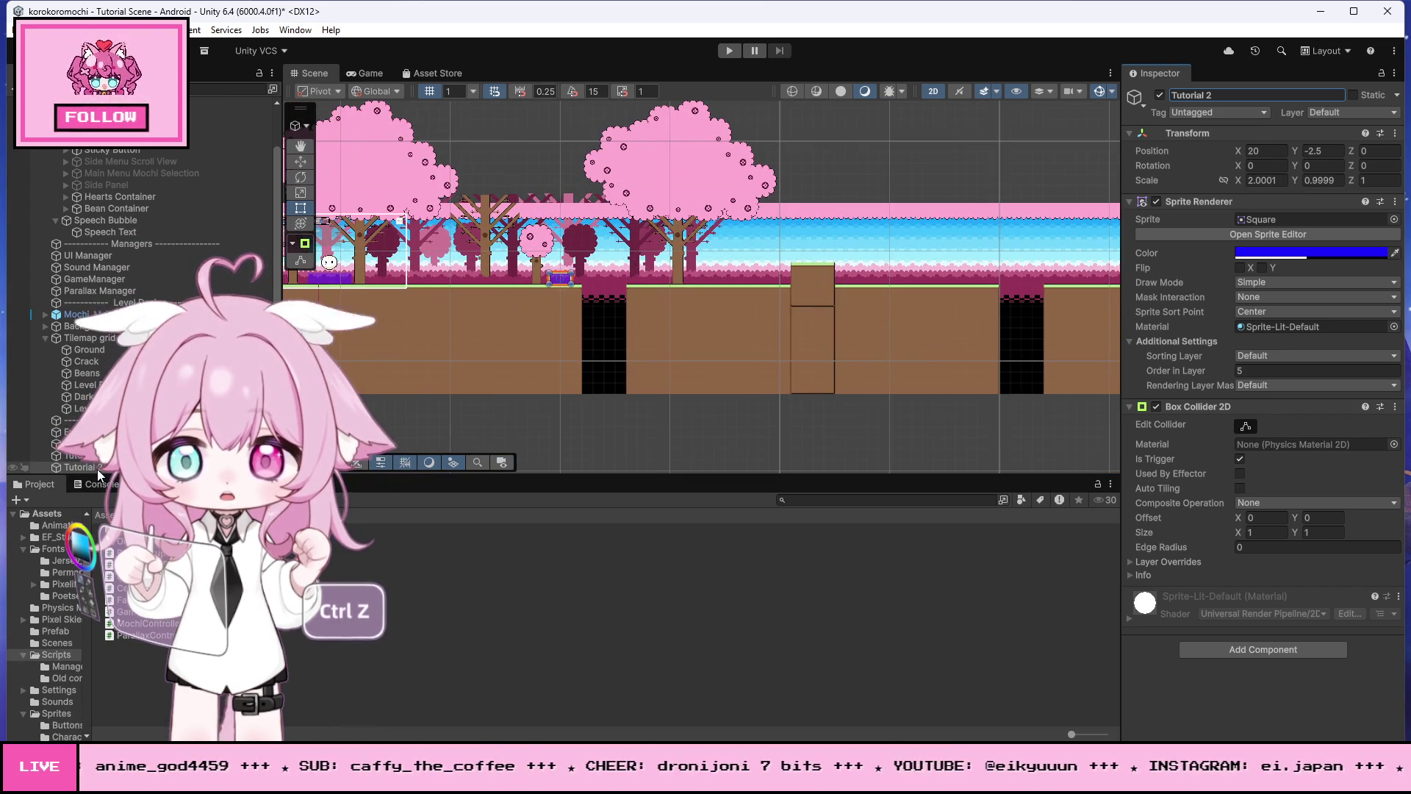
scroll(579, 284, "down", 3)
scroll(587, 283, "up", 2)
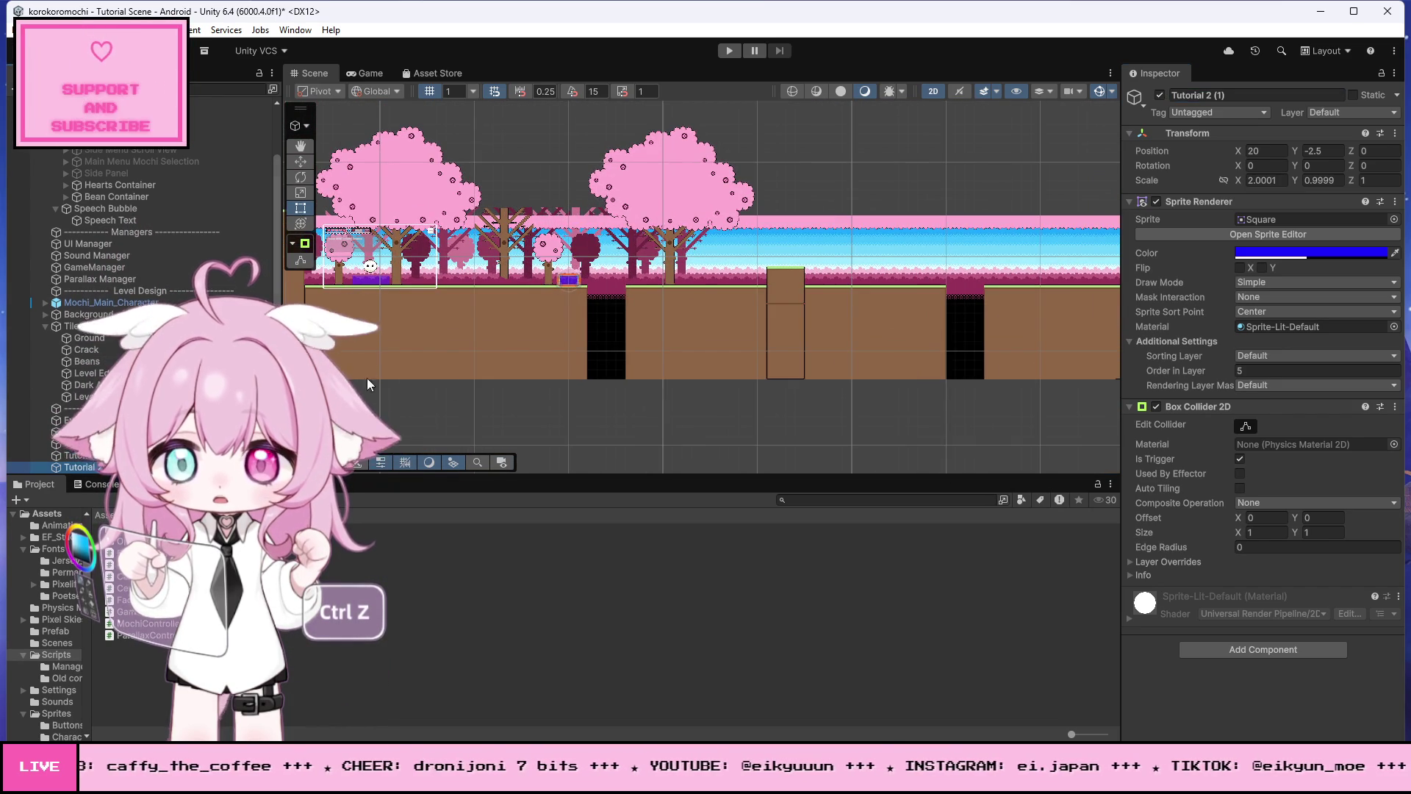
key("ctrl+d")
scroll(463, 298, "down", 1)
Step: Slide the duplicate right to X 77 at the wall's foot and rename it 'Tutorial 3'
left_click(300, 161)
left_click_drag(550, 284, 1025, 307)
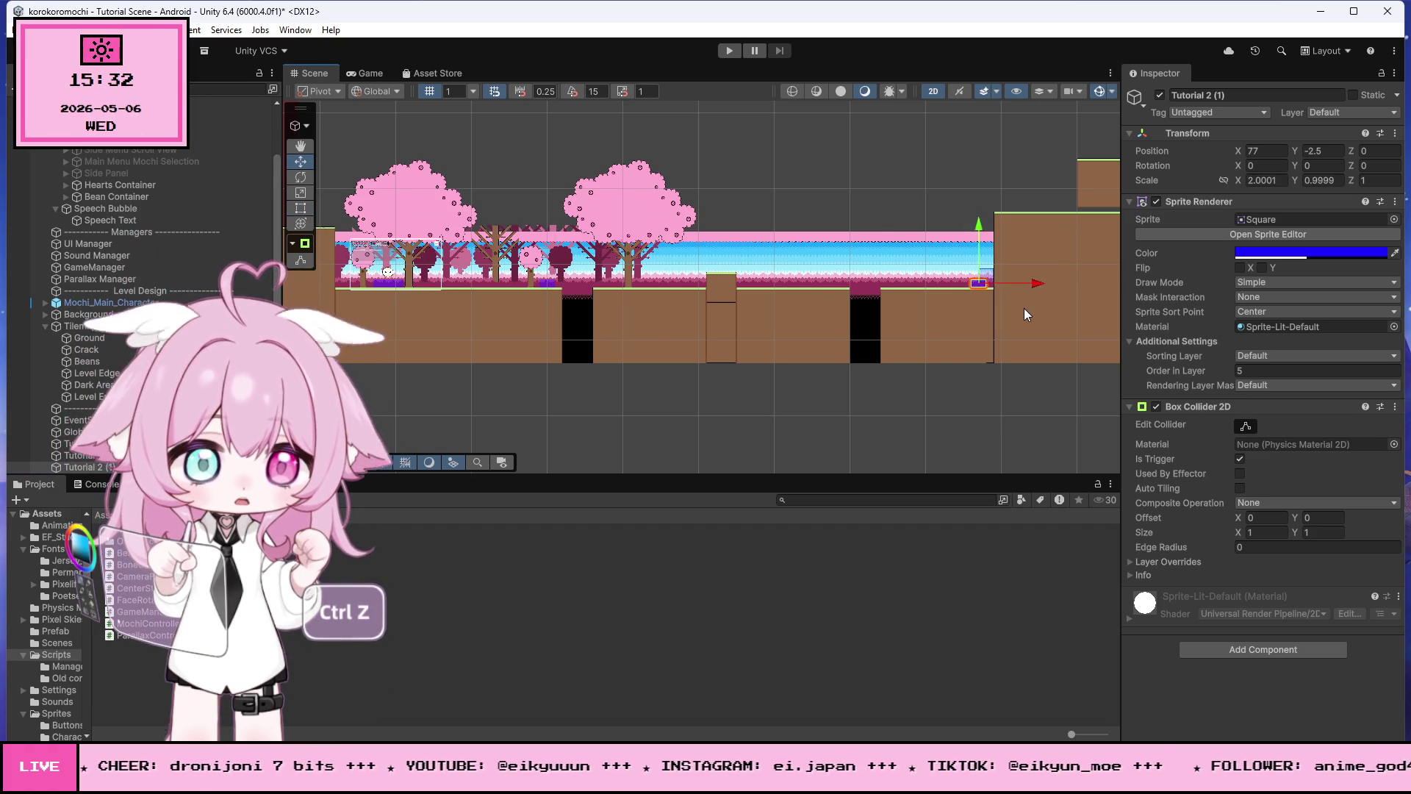
scroll(1025, 307, "up", 3)
scroll(1026, 280, "up", 5)
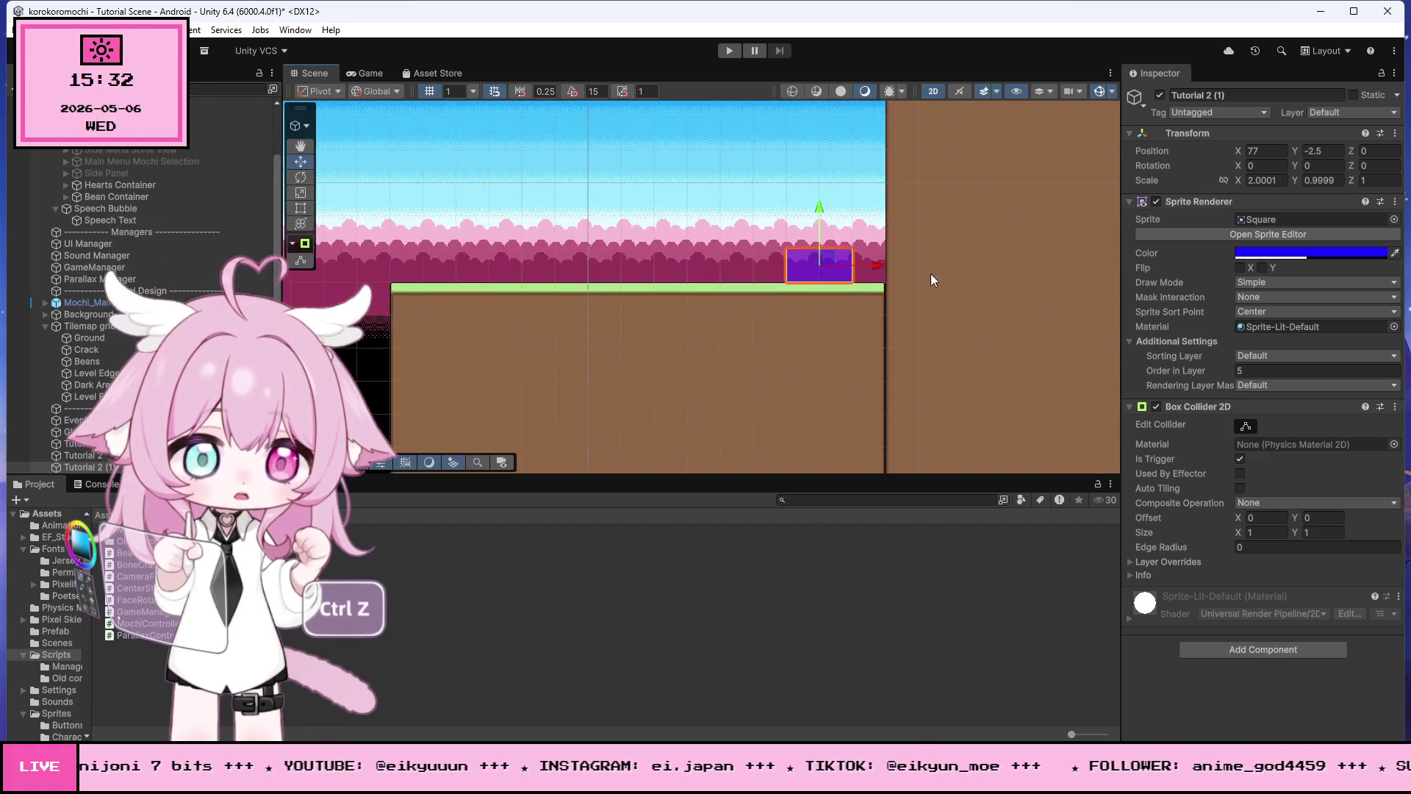
scroll(660, 301, "down", 5)
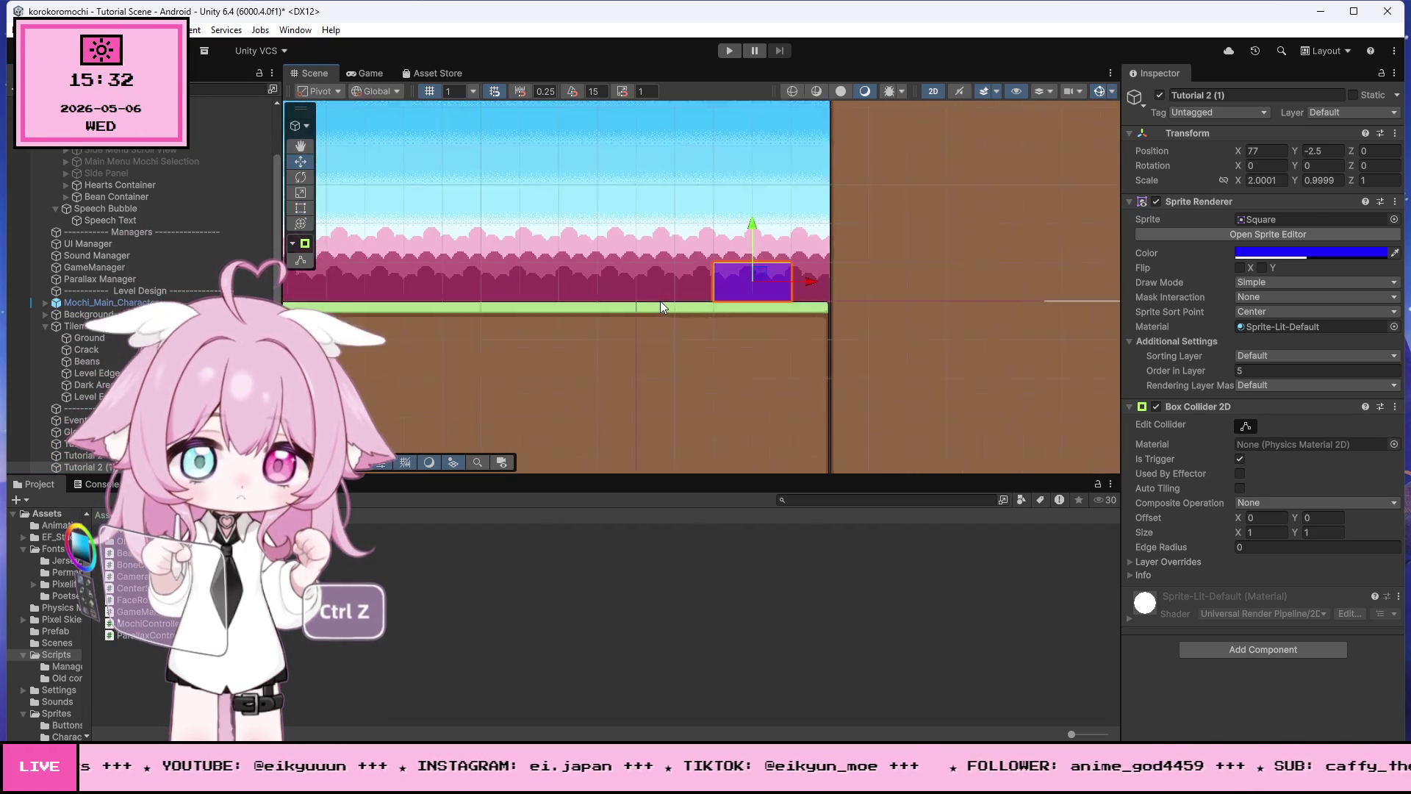
scroll(671, 307, "up", 3)
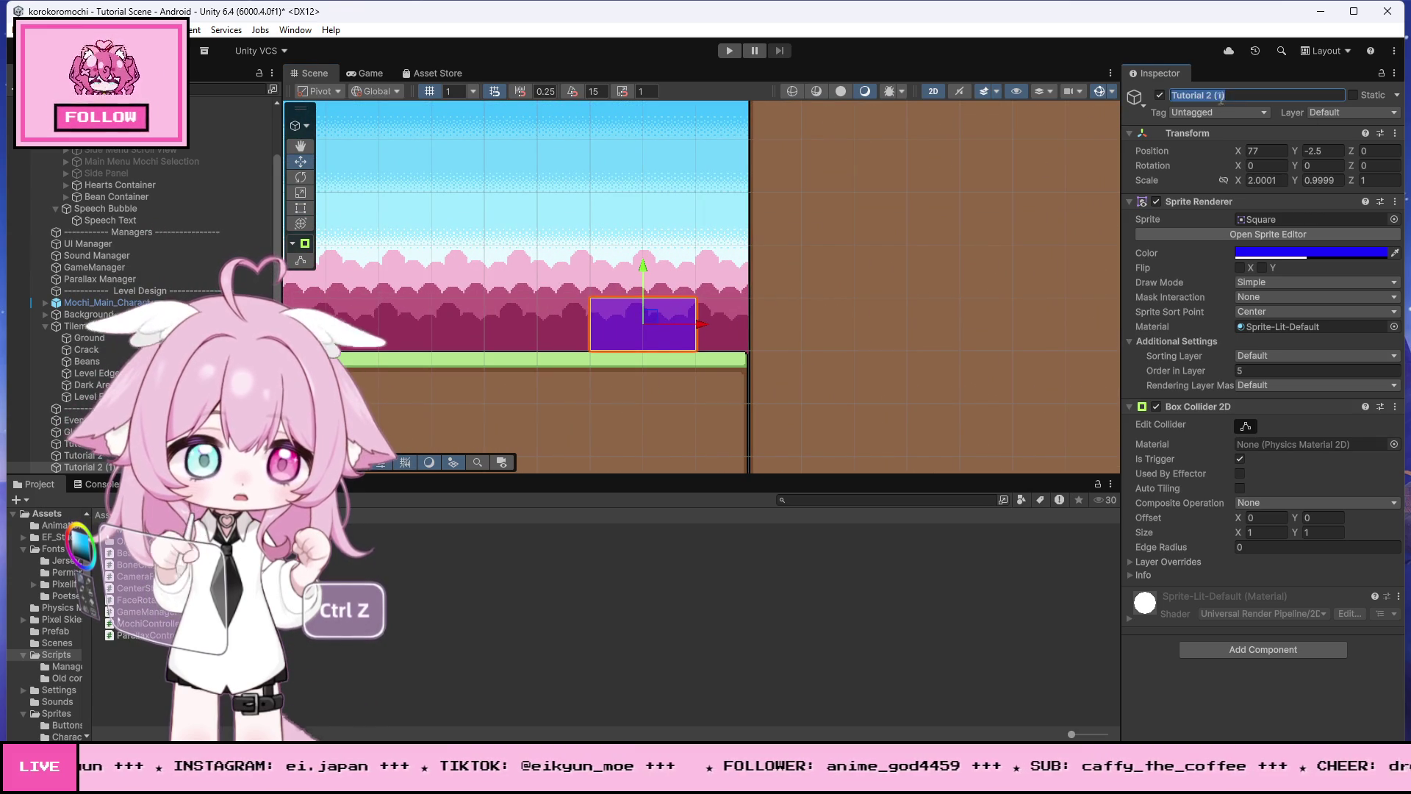
type("3")
key("Return")
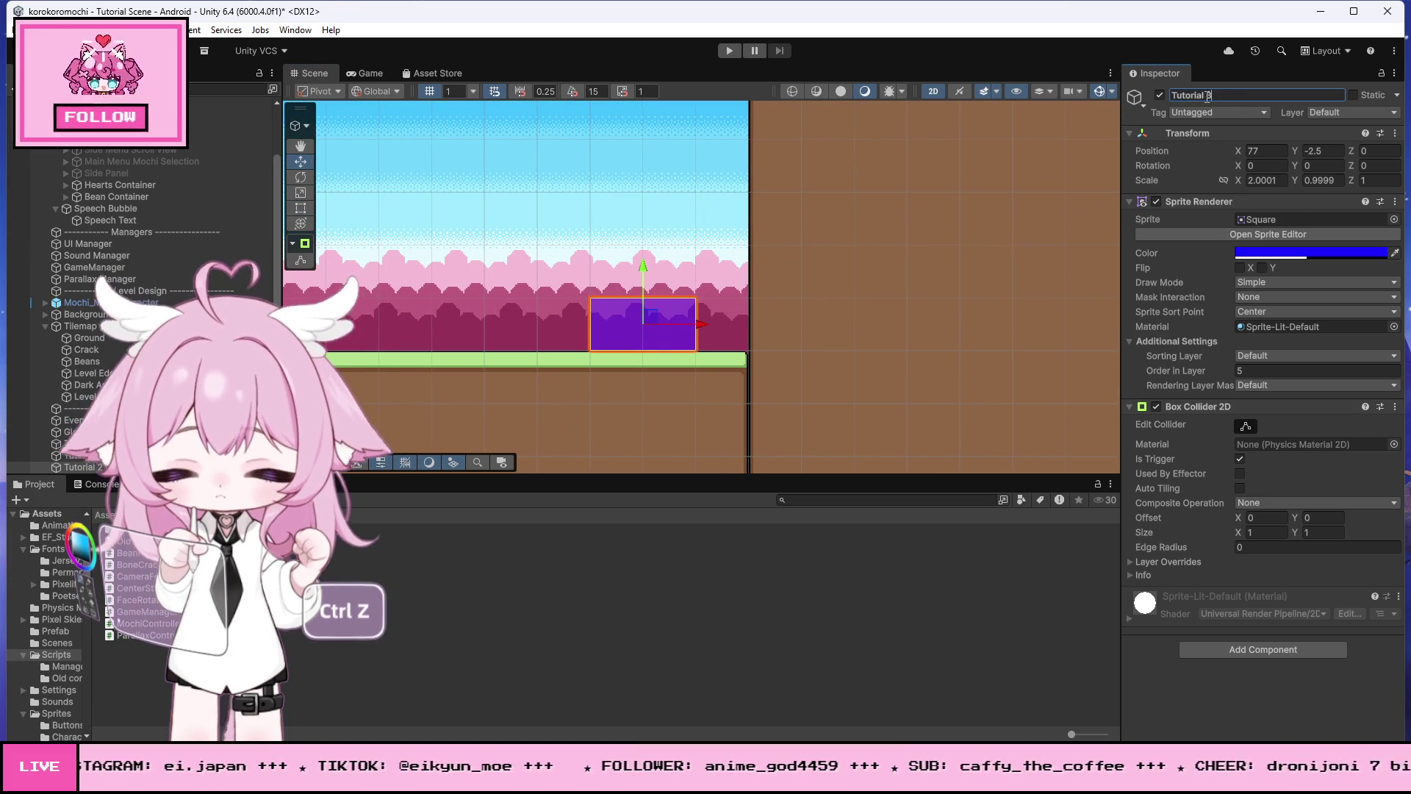
scroll(426, 349, "down", 5)
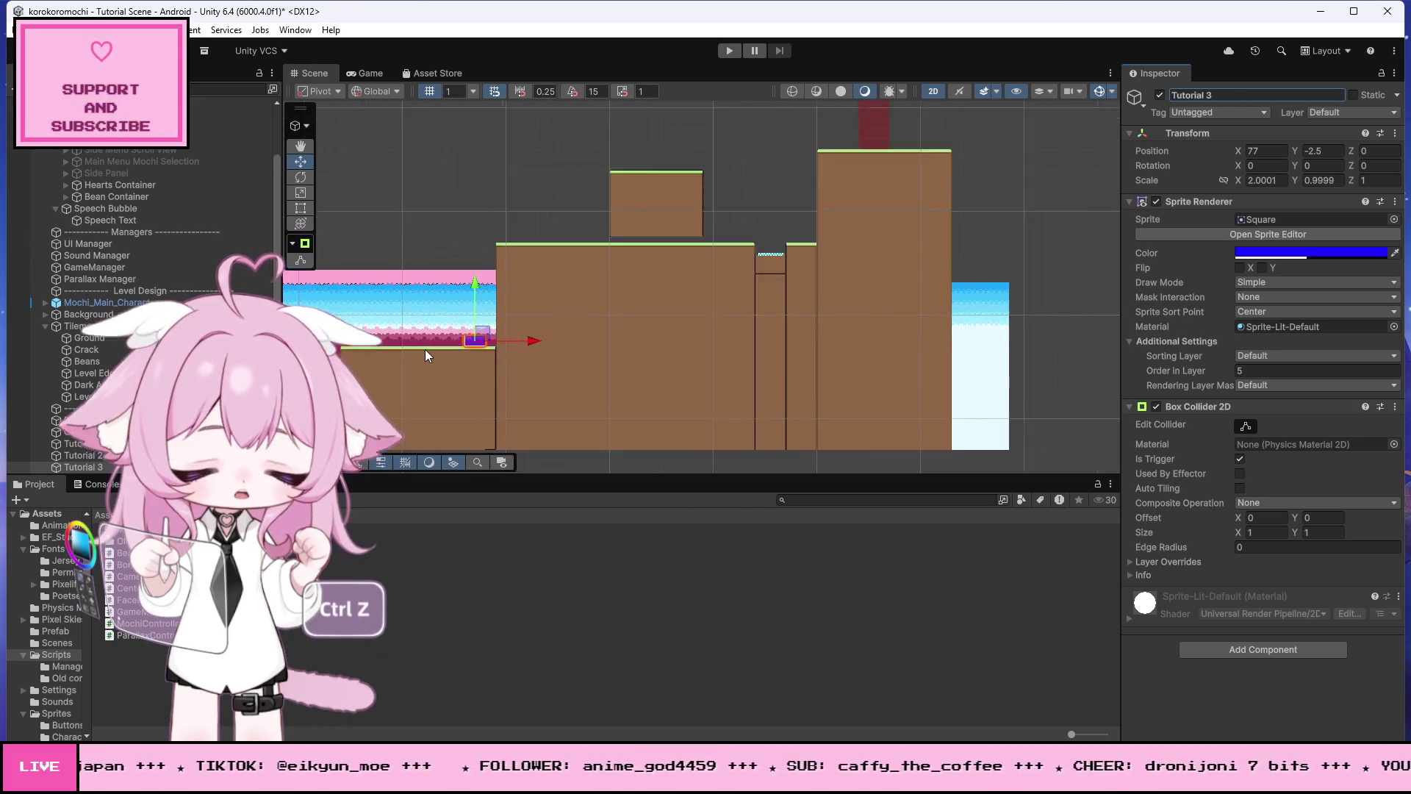
Step: Raise Tutorial 3 onto higher ground, then duplicate it and move the copy right onto the ground
scroll(482, 258, "up", 2)
left_click_drag(462, 324, 510, 195)
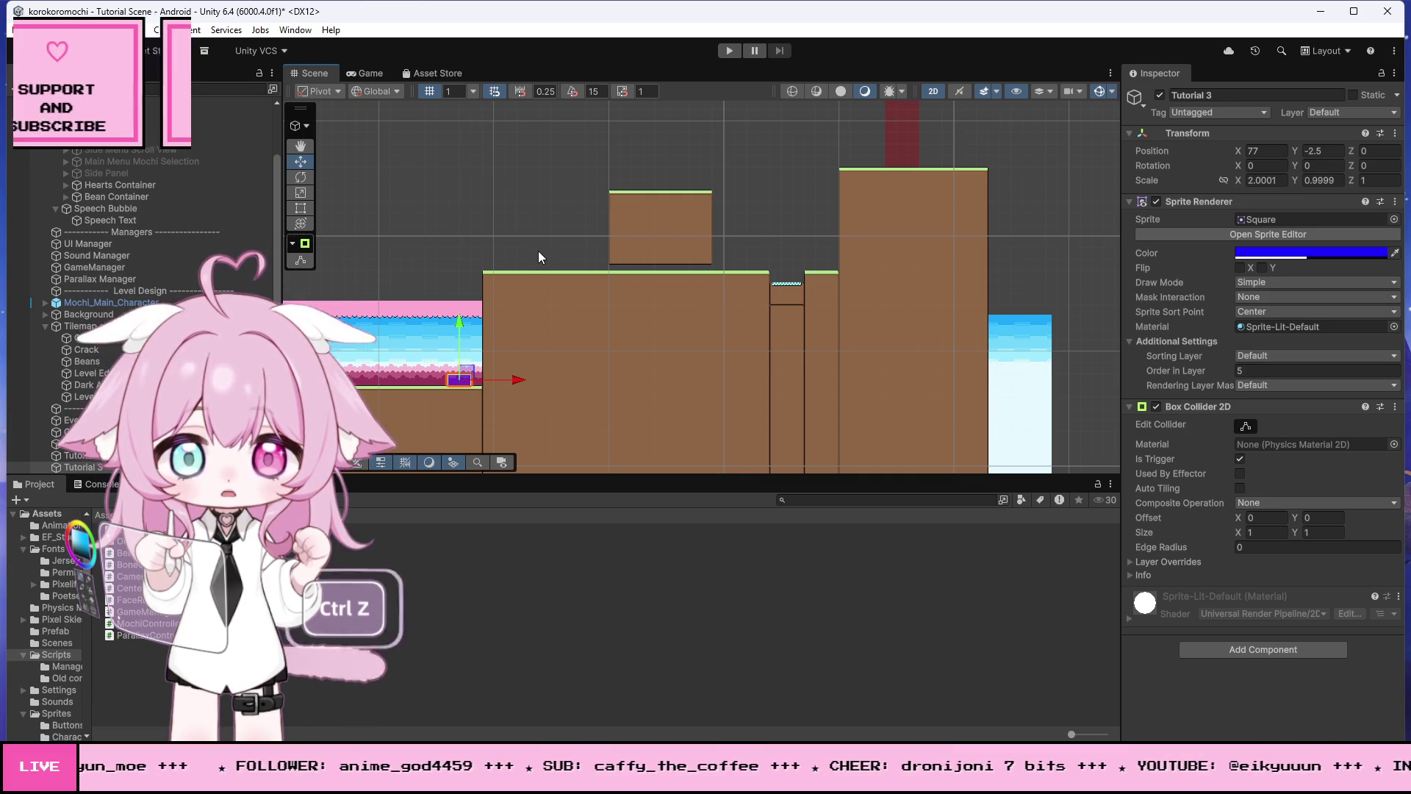
key("ctrl+d")
left_click_drag(511, 379, 585, 395)
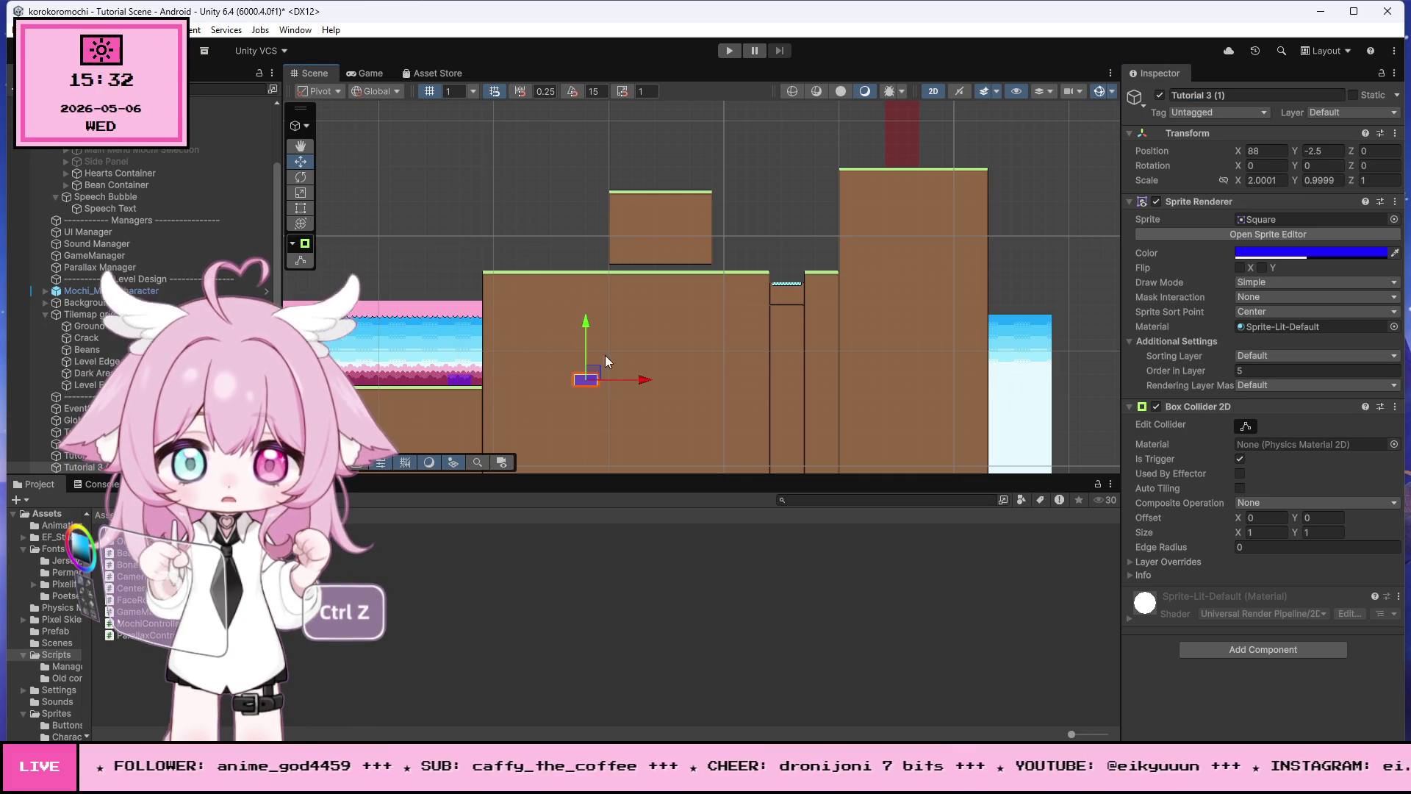
scroll(594, 211, "up", 8)
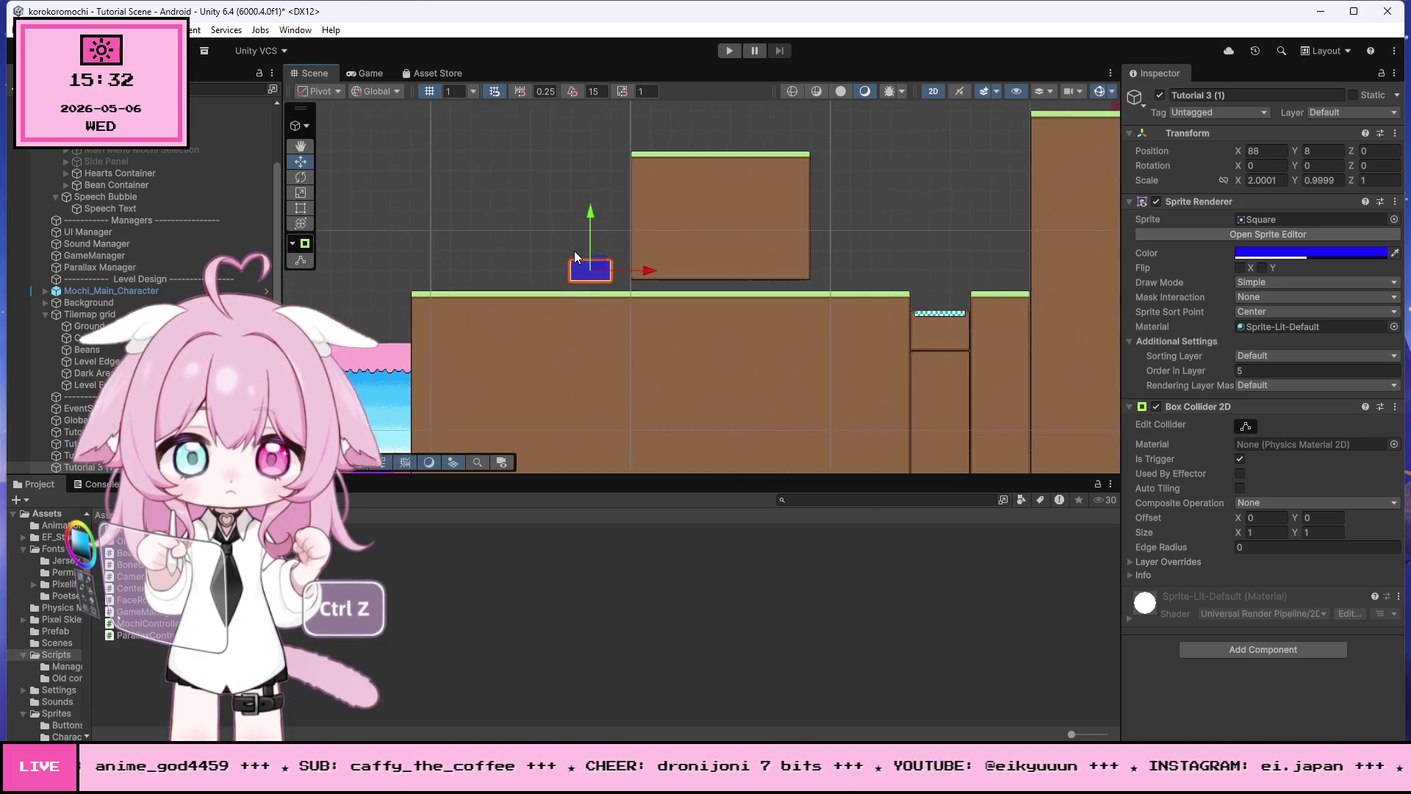
mouse_move(594, 237)
left_mouse_down()
mouse_move(595, 269)
mouse_move(597, 253)
left_mouse_up()
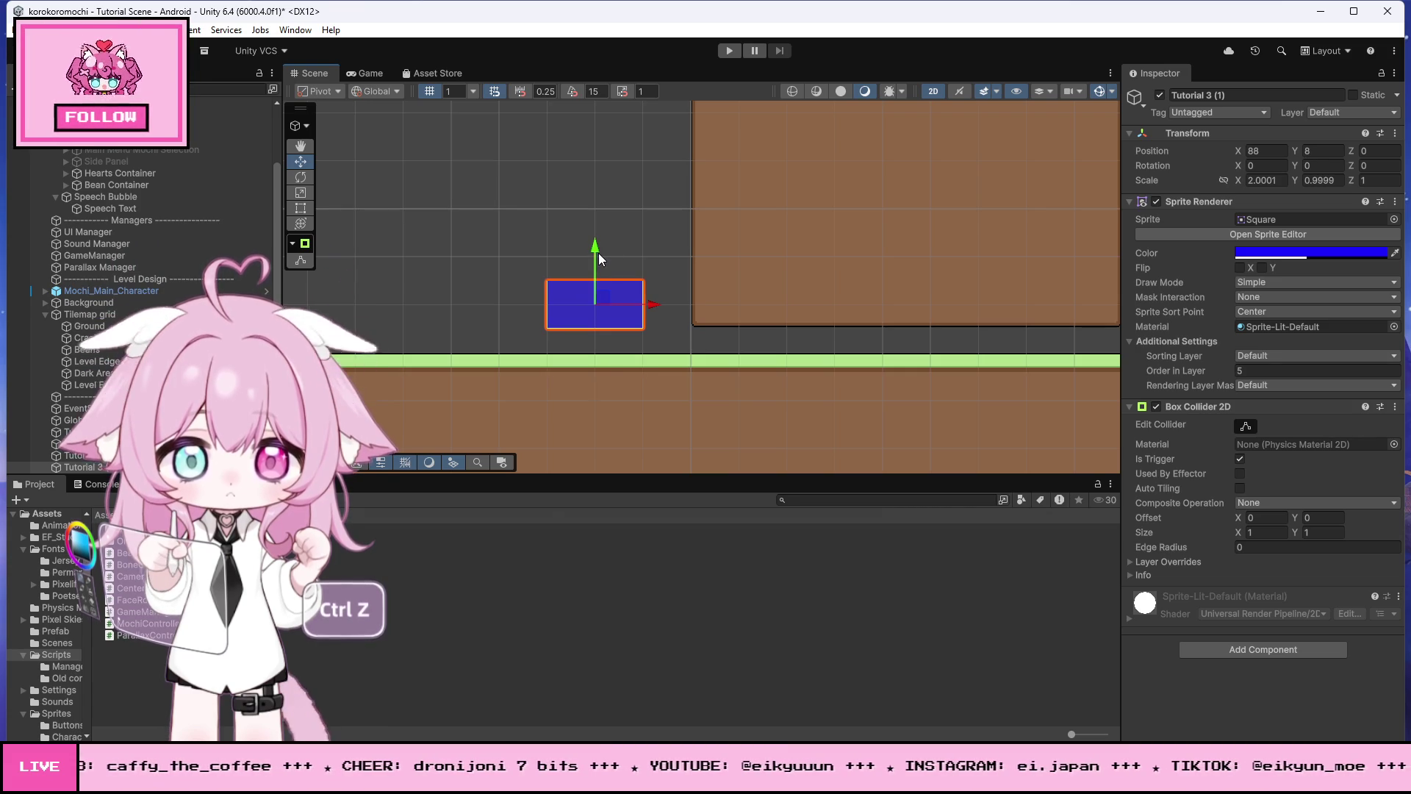
Step: Set the snapping step to 0.1 and nudge the blue box onto the ground line
scroll(662, 264, "down", 6)
scroll(817, 304, "up", 10)
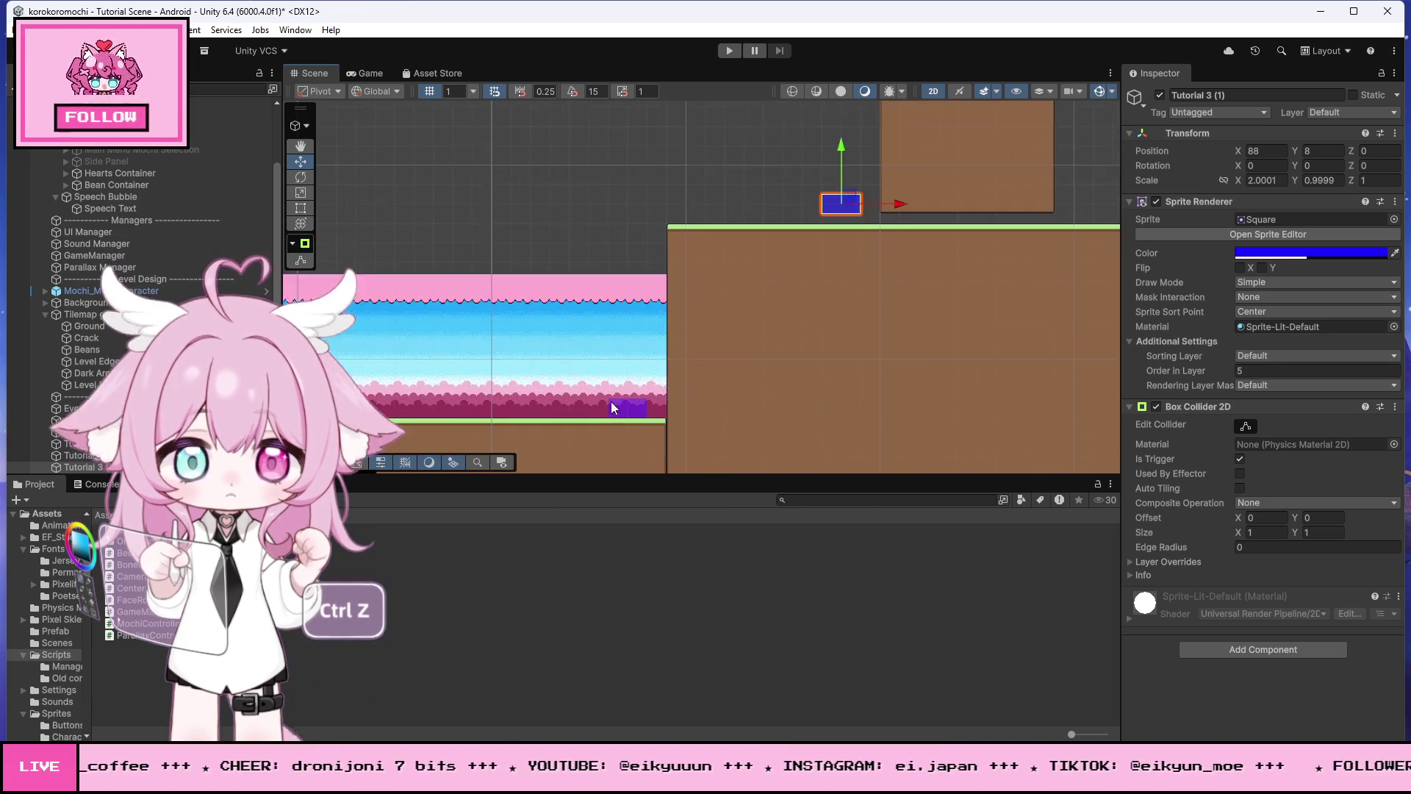
scroll(646, 421, "down", 8)
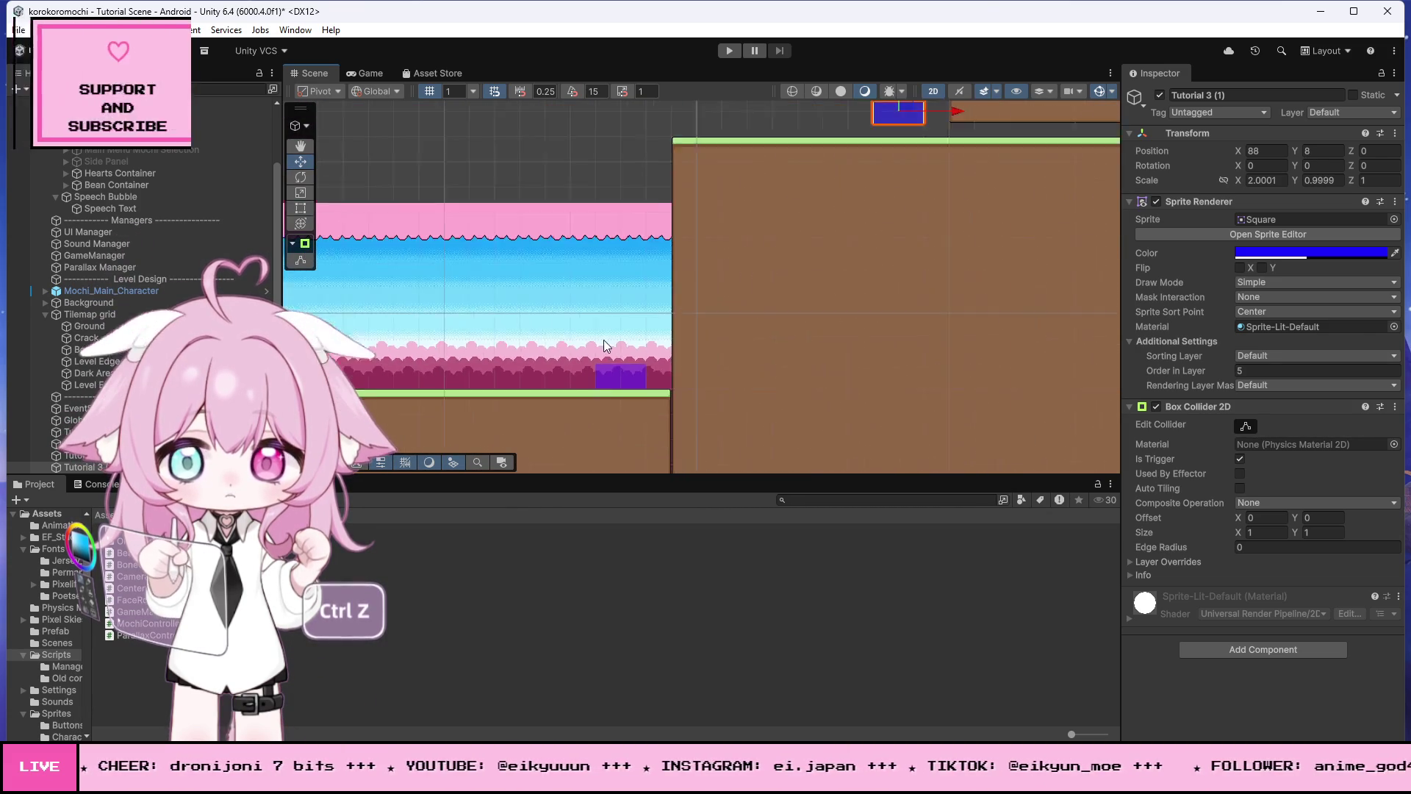
scroll(915, 149, "up", 4)
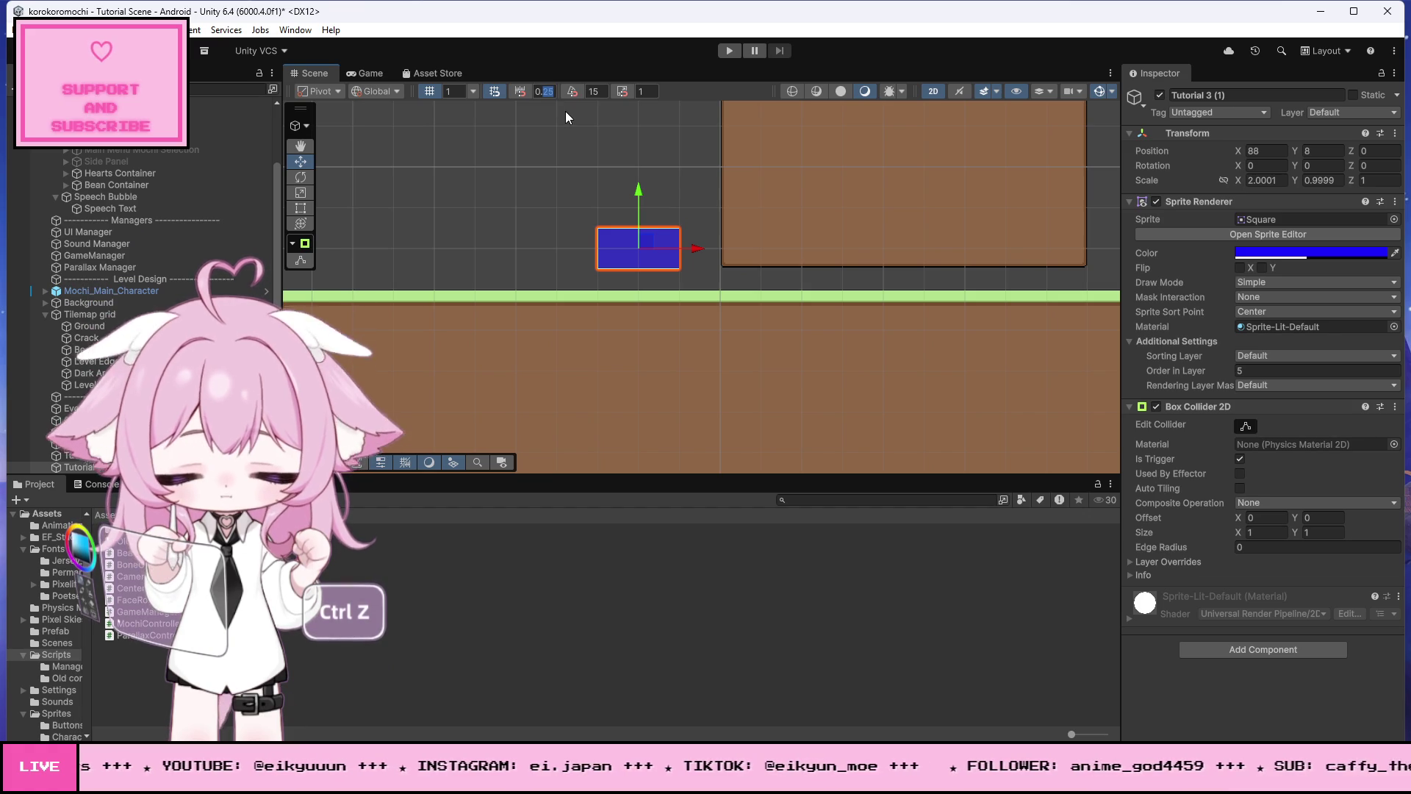
type("0.1")
key("Return")
mouse_move(642, 210)
left_mouse_down()
mouse_move(651, 247)
mouse_move(643, 198)
mouse_move(656, 197)
mouse_move(676, 247)
mouse_move(650, 210)
left_mouse_up()
Step: Lower the box one unit and resize it to 3 × 2 at X 88.5, Y 8
scroll(638, 266, "up", 4)
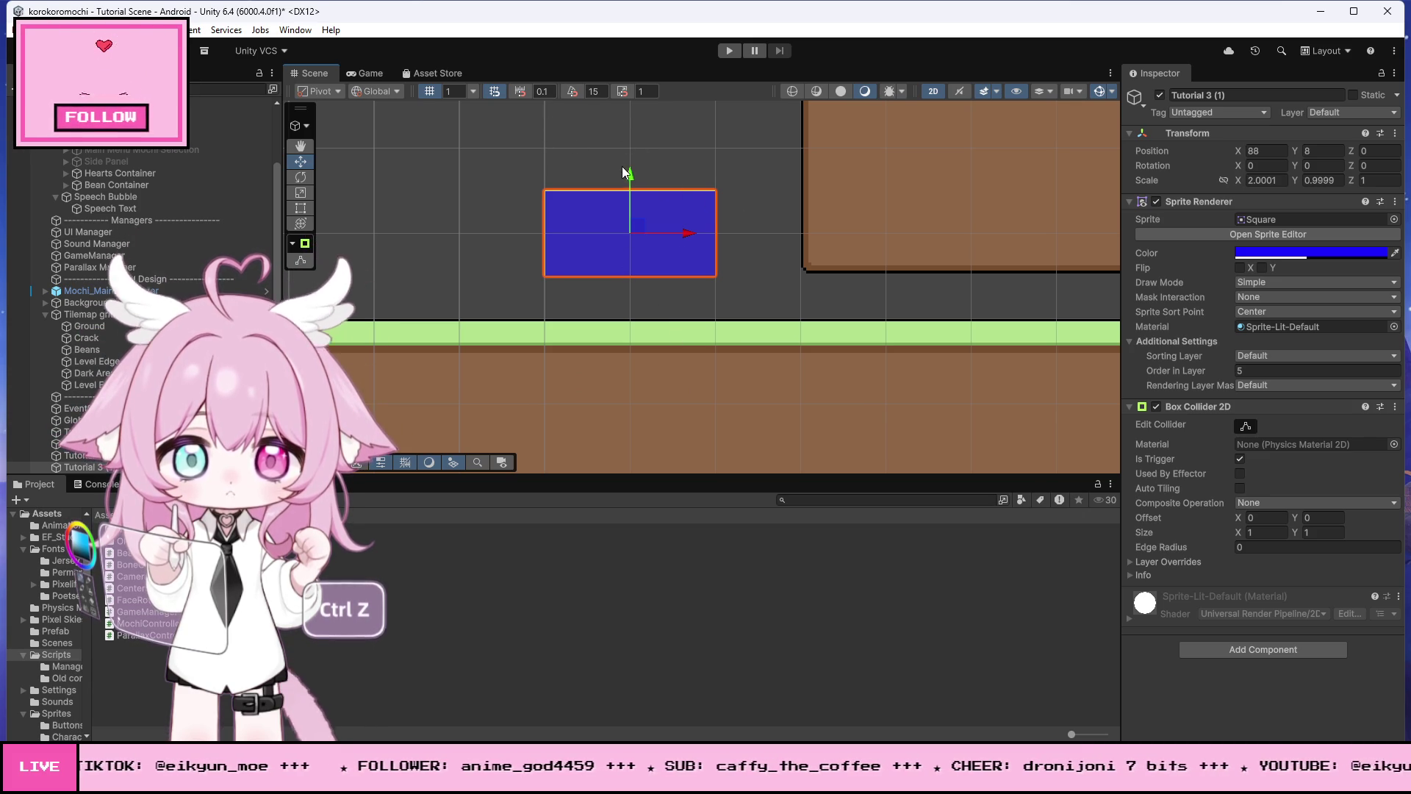
left_click_drag(631, 179, 638, 237)
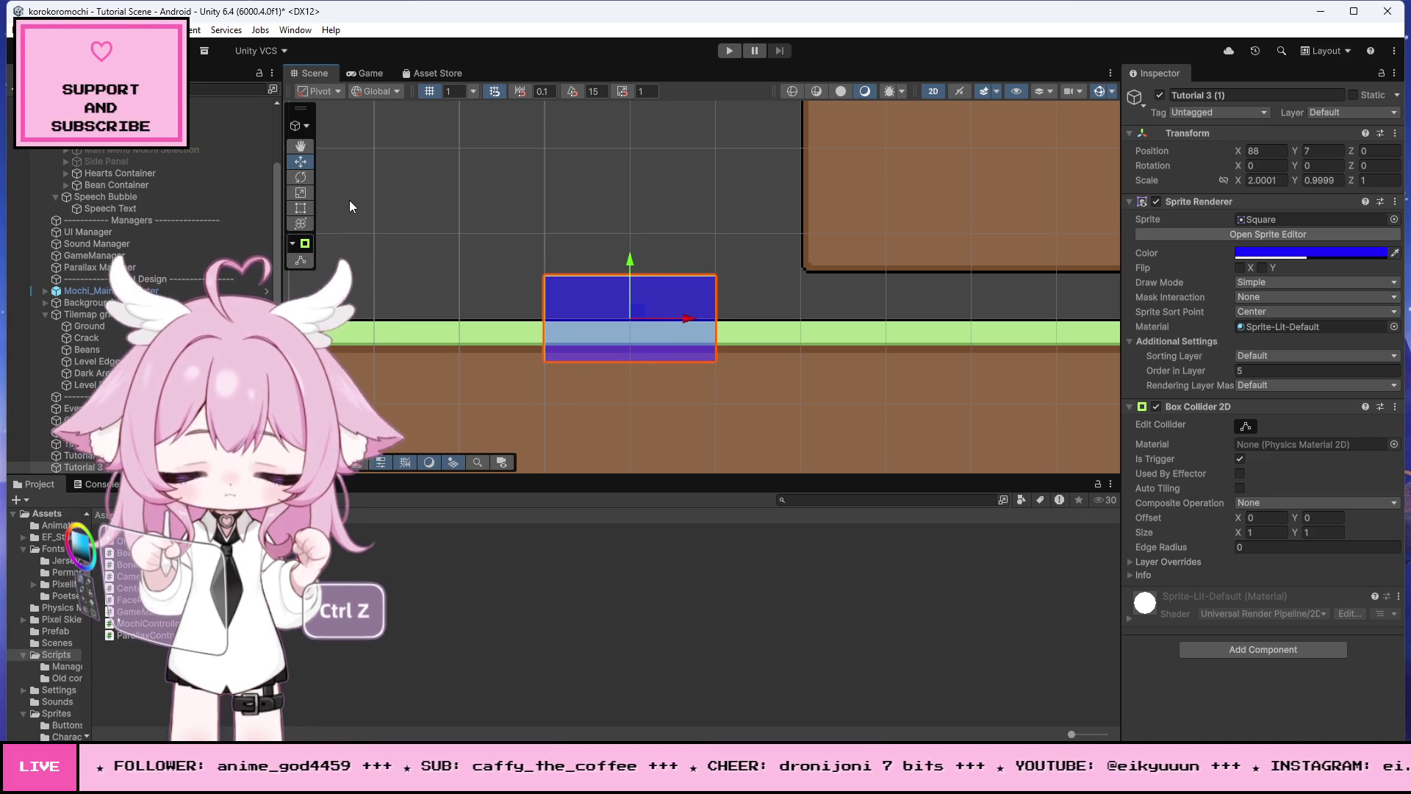
left_click_drag(643, 361, 666, 149)
scroll(782, 290, "down", 5)
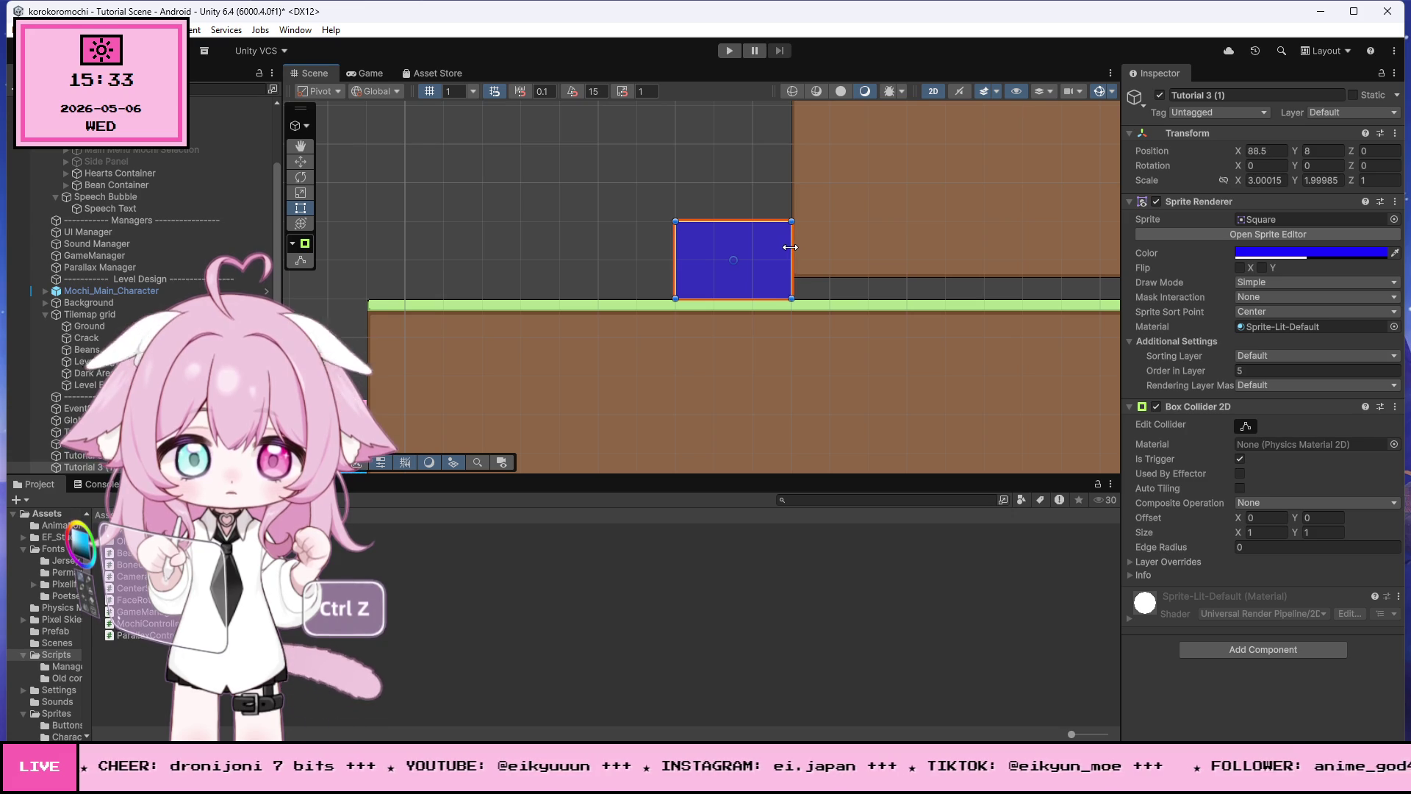
left_click(667, 156)
scroll(816, 248, "down", 6)
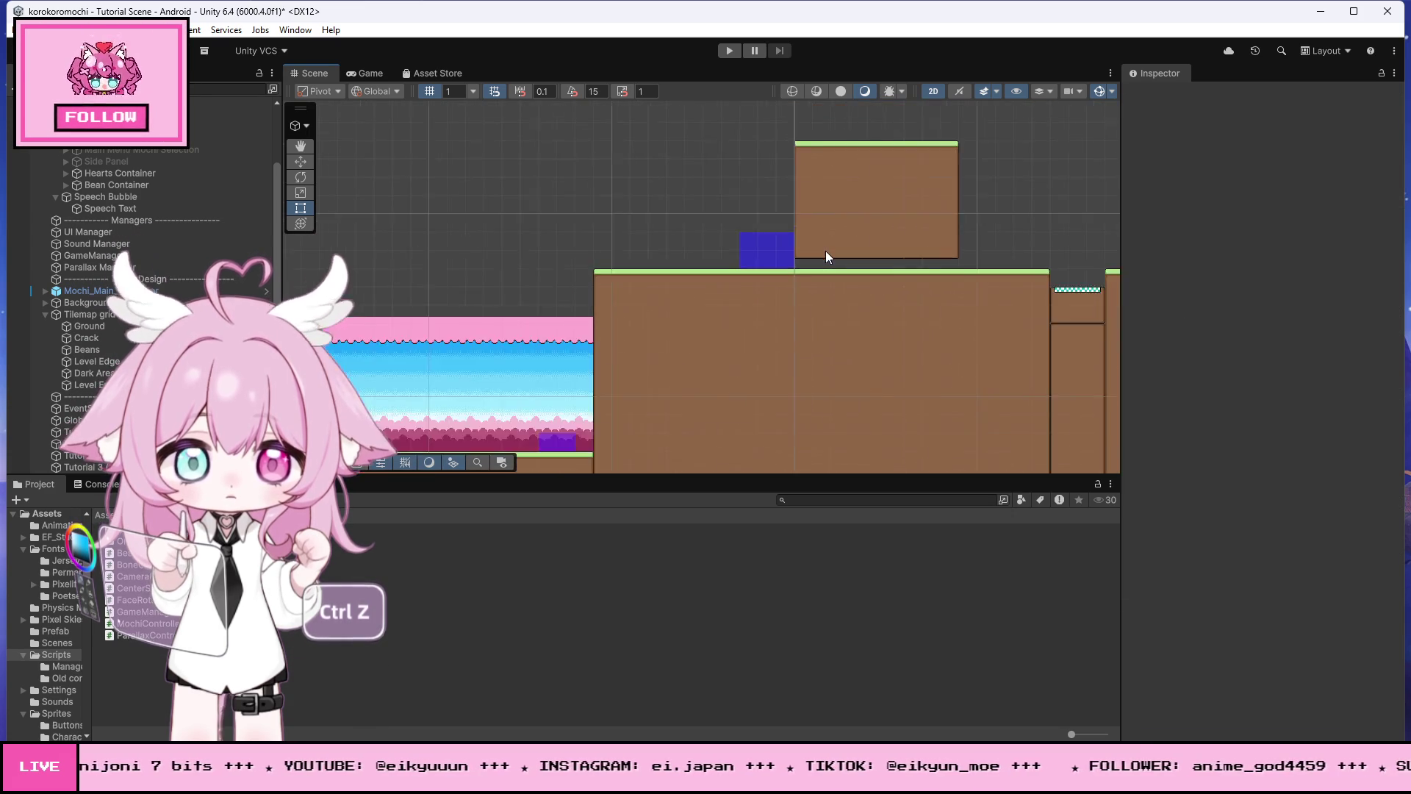
Step: Select the 'Tutorial 3 (1)' zone and rename it 'Tutorial 4'
scroll(816, 250, "down", 2)
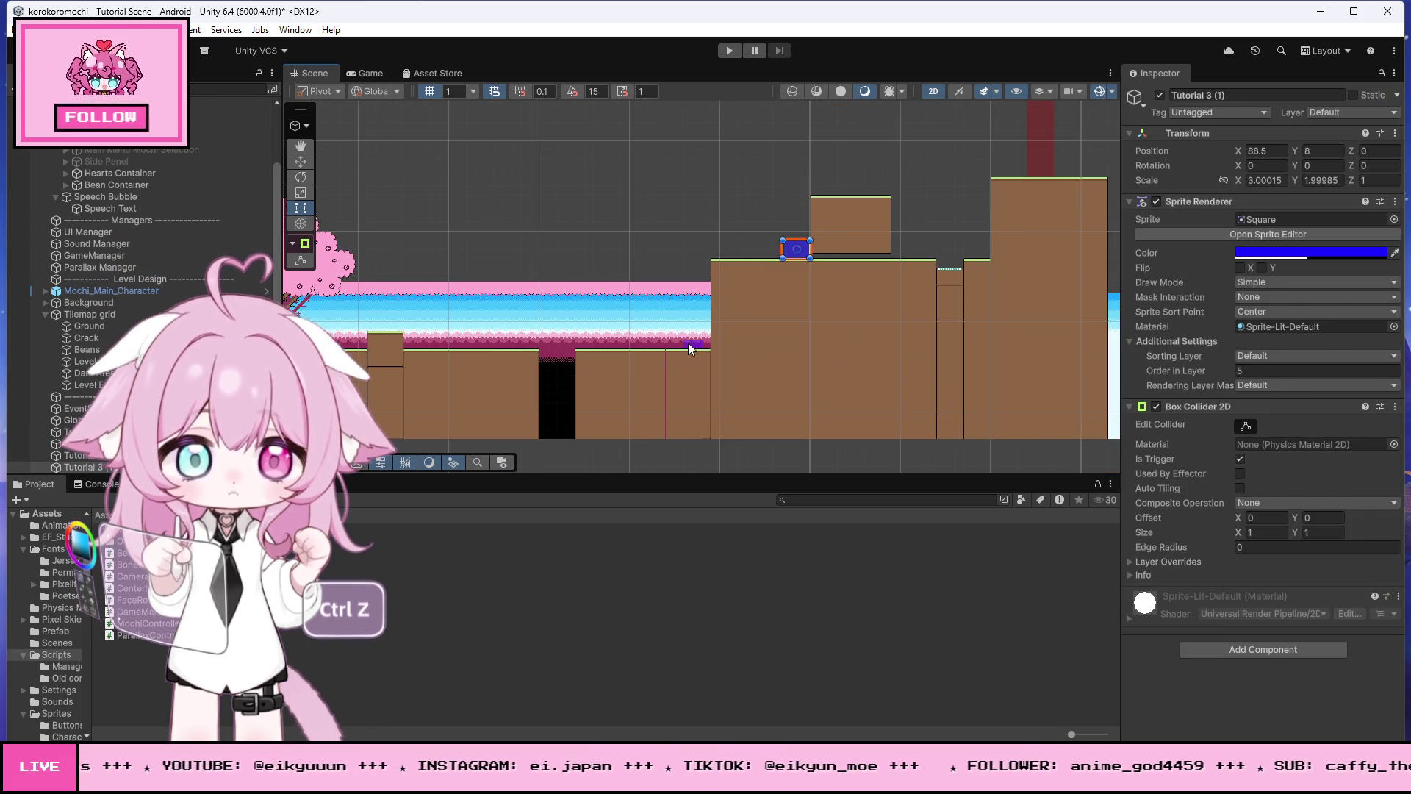
left_click(690, 343)
left_click(799, 253)
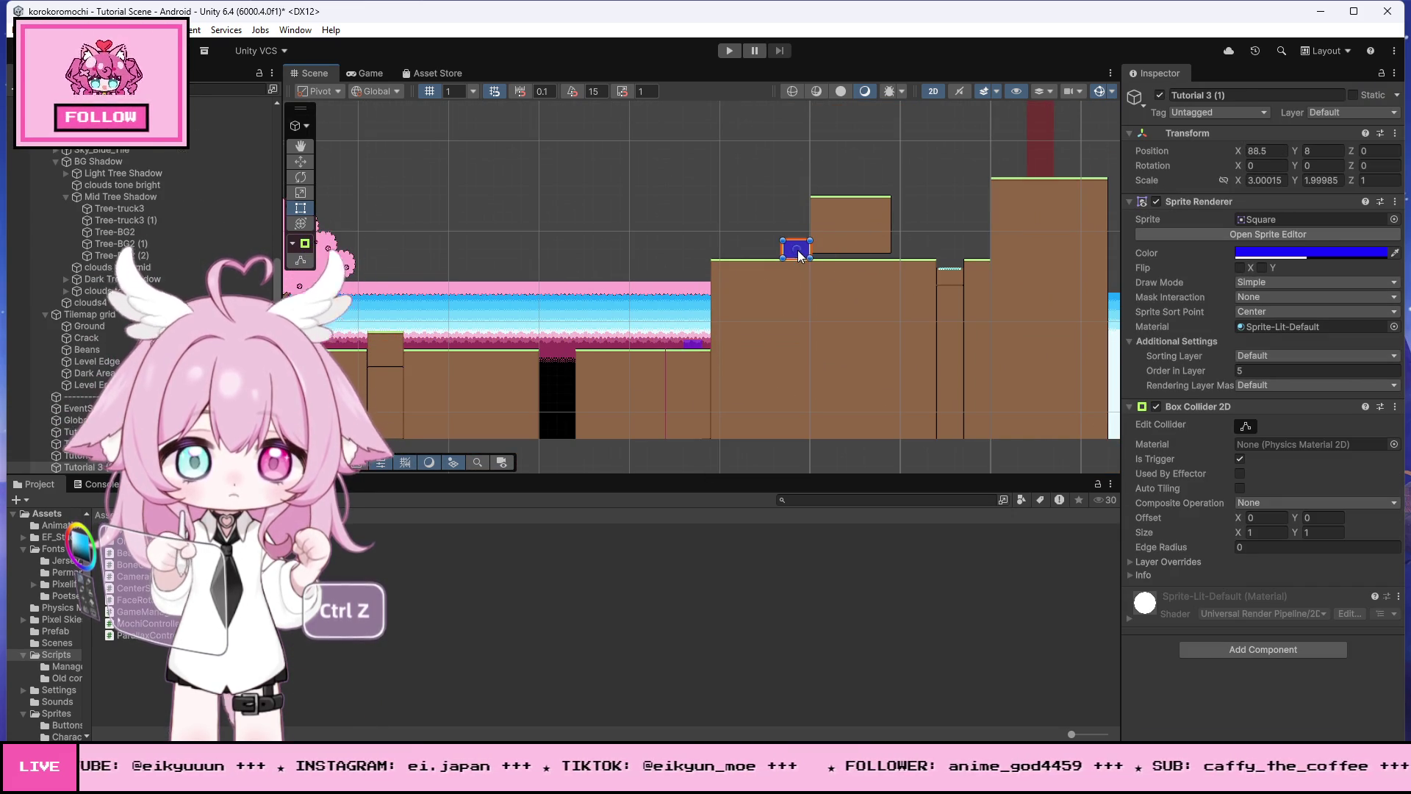
left_click(1230, 95)
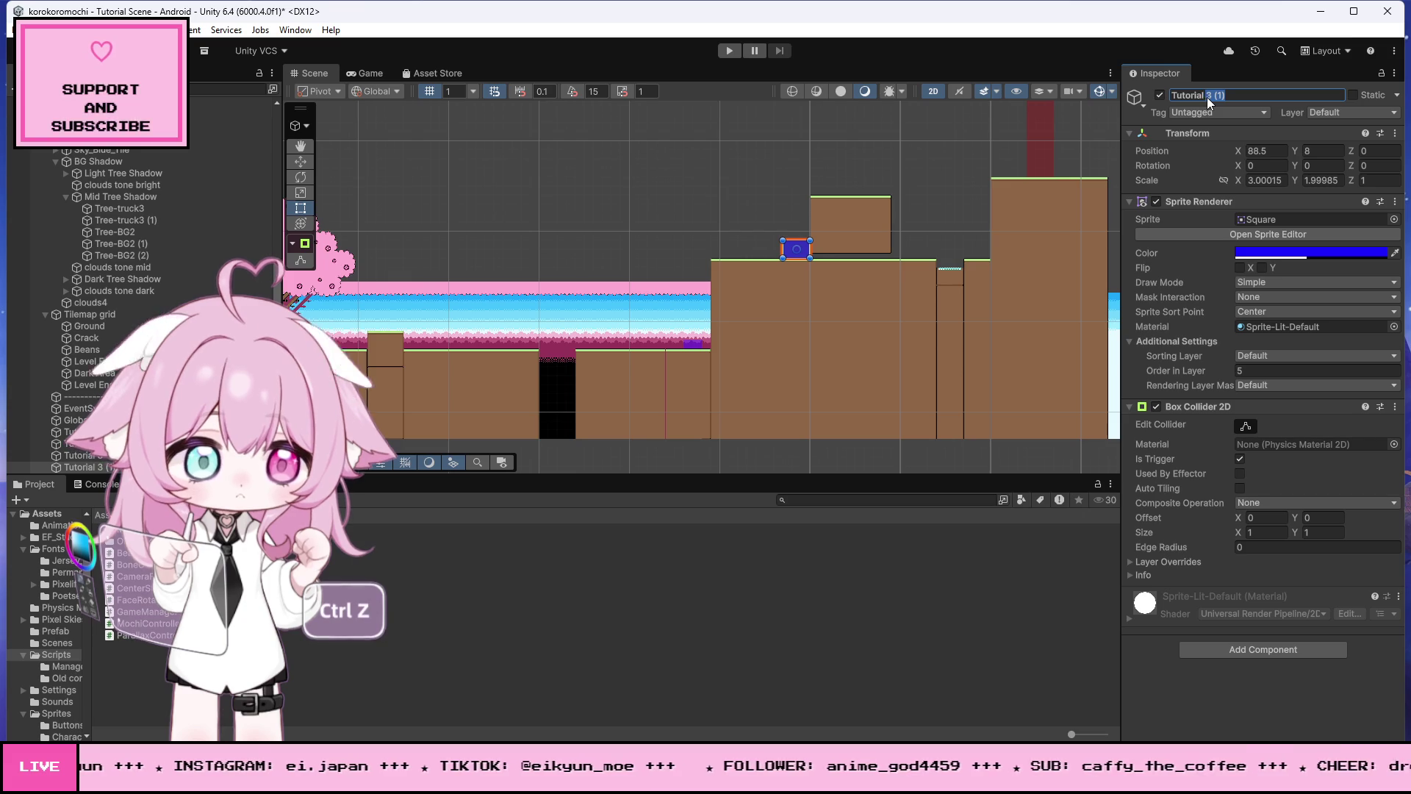
type("4")
left_click(689, 227)
scroll(866, 265, "down", 8)
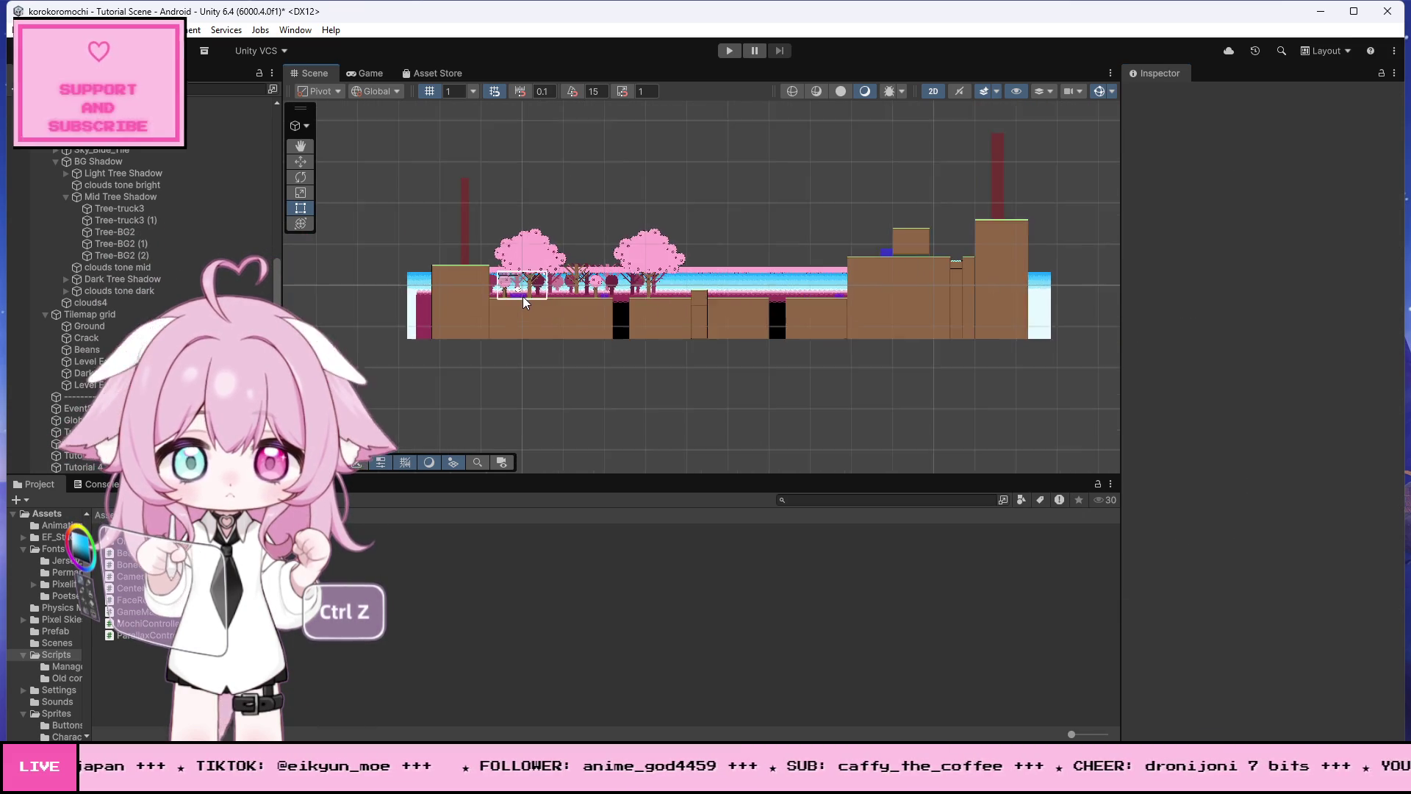
scroll(523, 297, "up", 10)
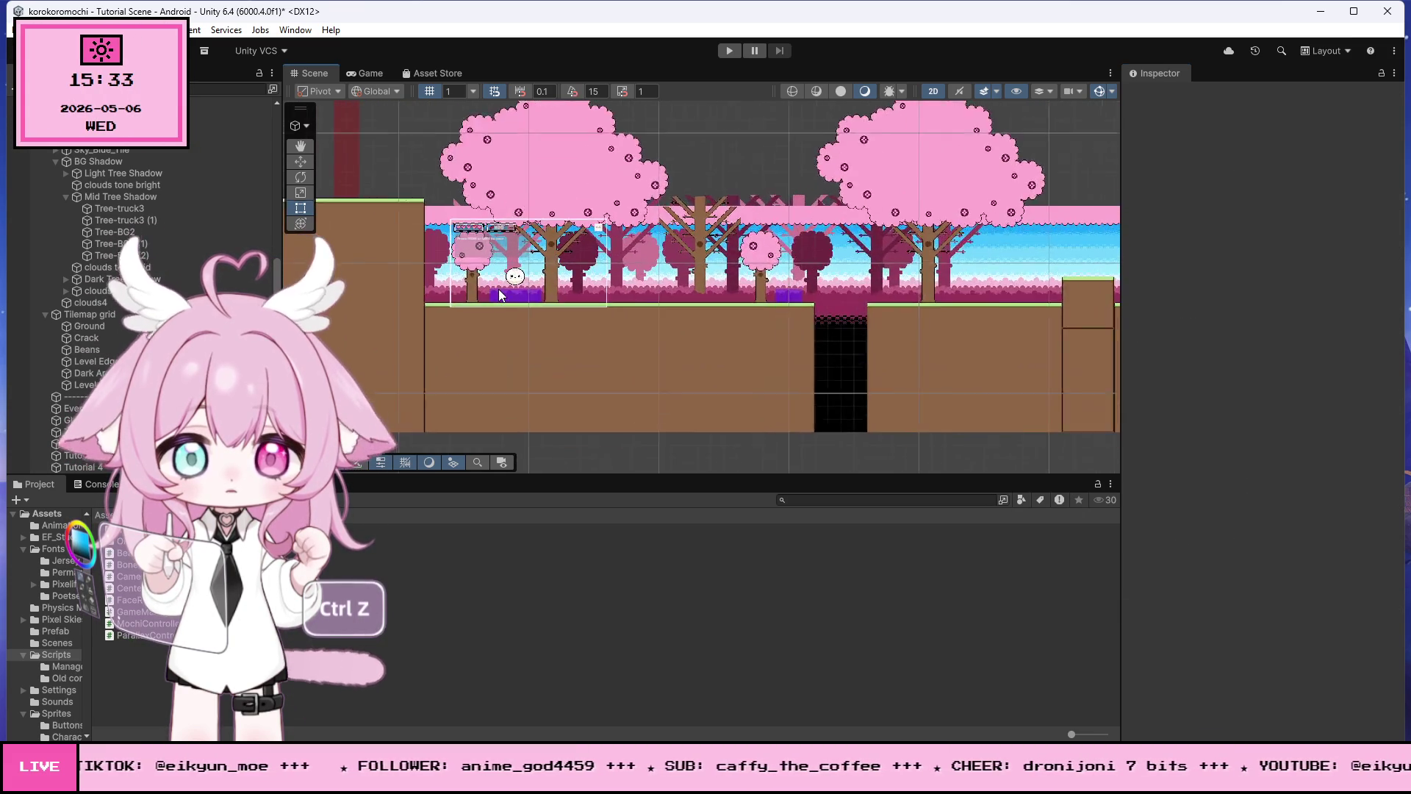
scroll(498, 288, "up", 8)
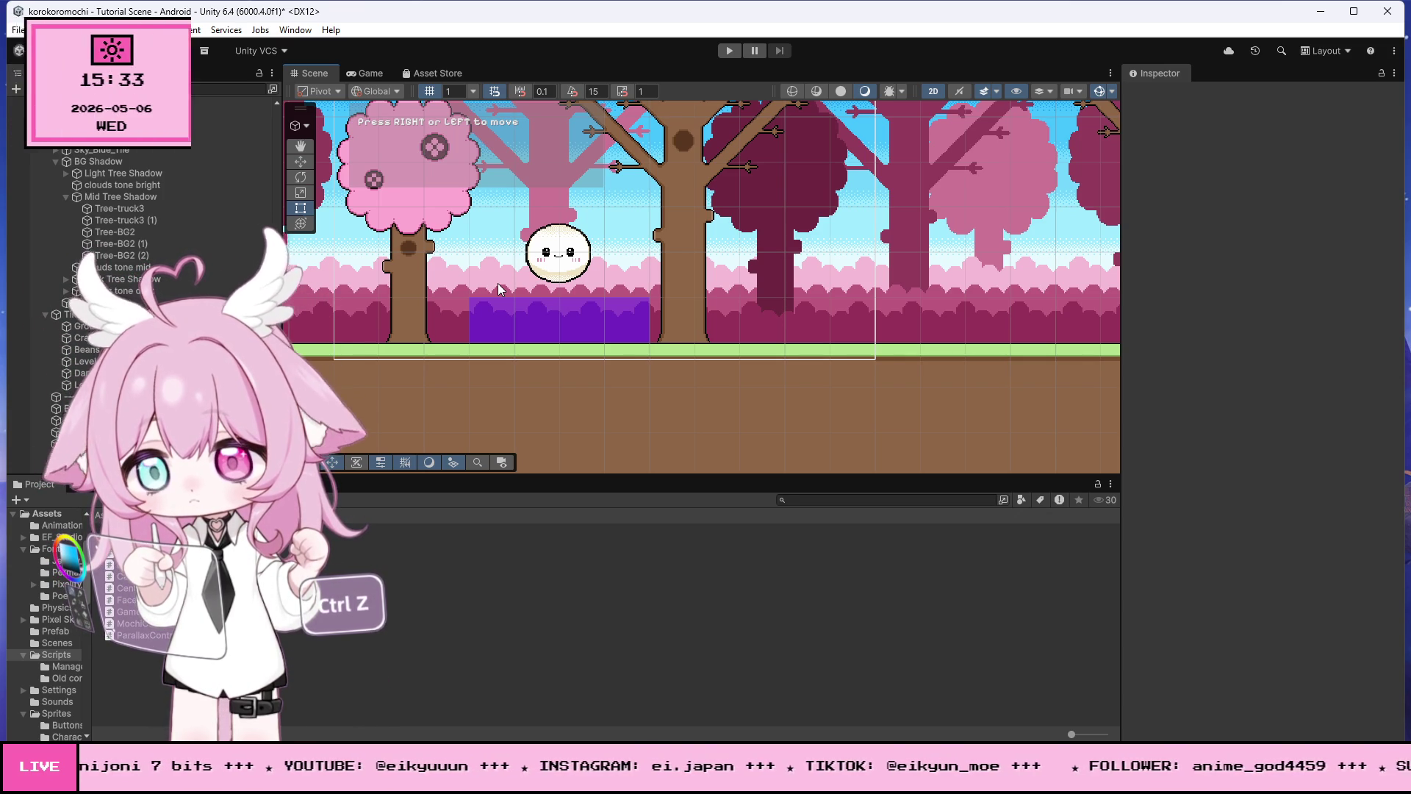
scroll(499, 289, "down", 5)
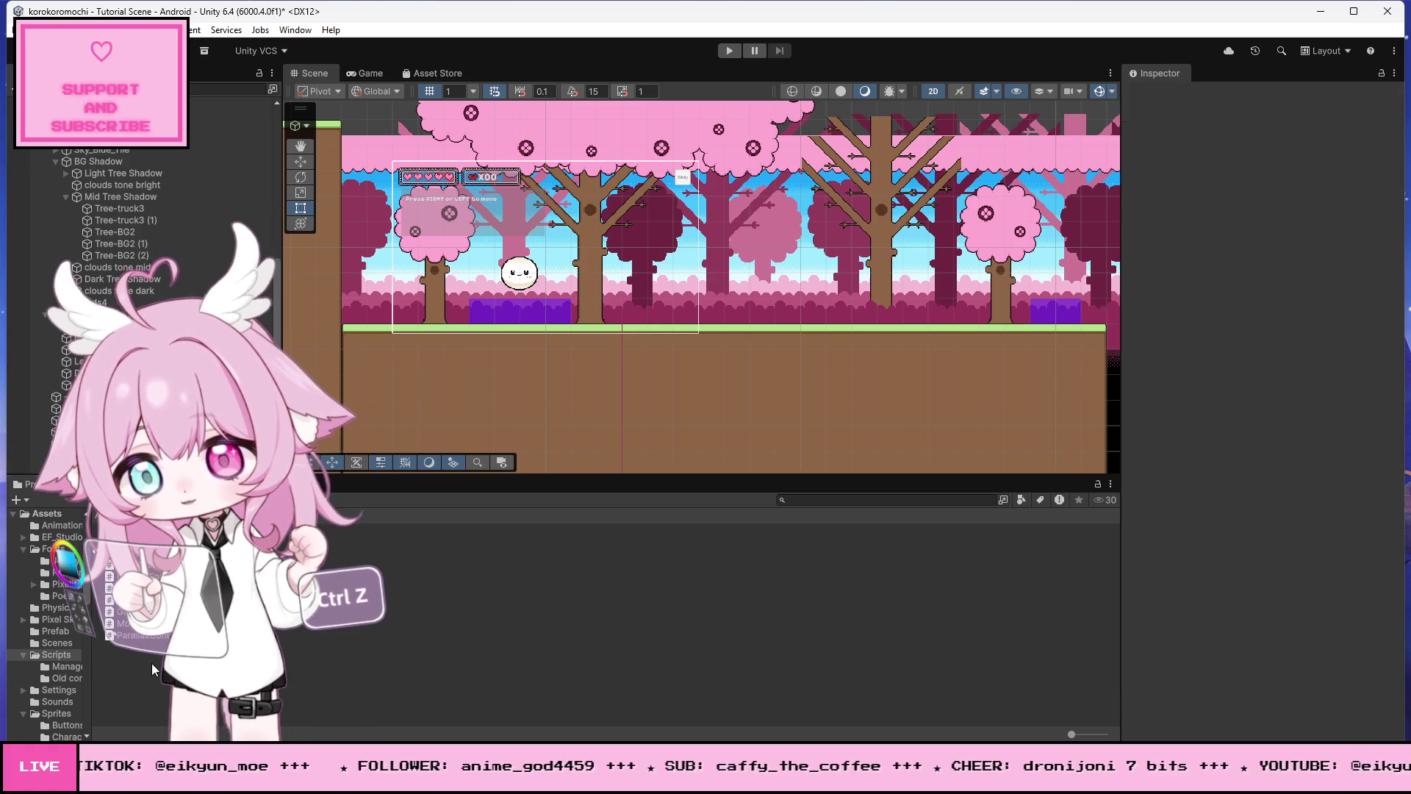
Step: Add a MonoBehaviour script named TutorialTrigger to Scripts and open its default template in Visual Studio
right_click(158, 635)
mouse_move(221, 243)
left_click(452, 280)
type("TutorialTrigger")
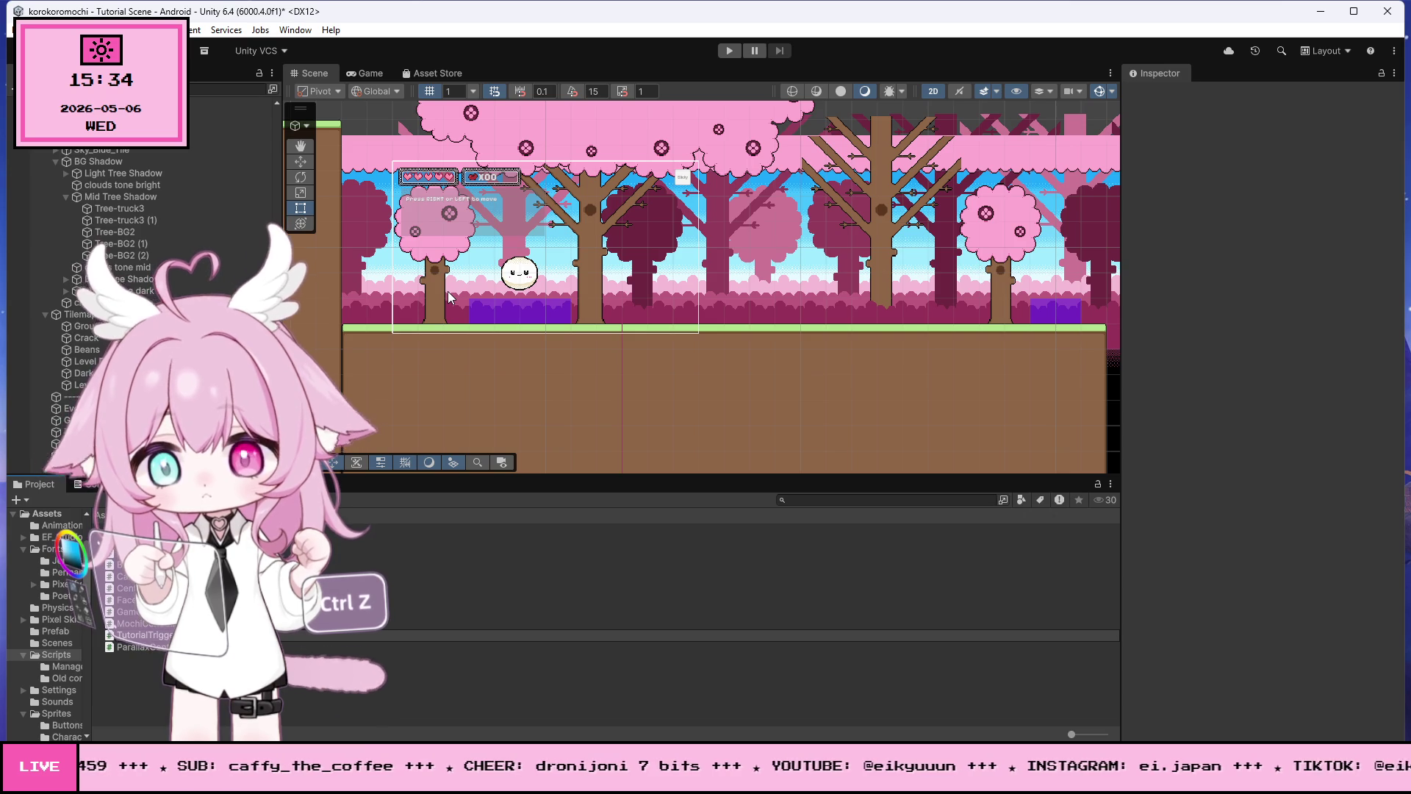
key("Return")
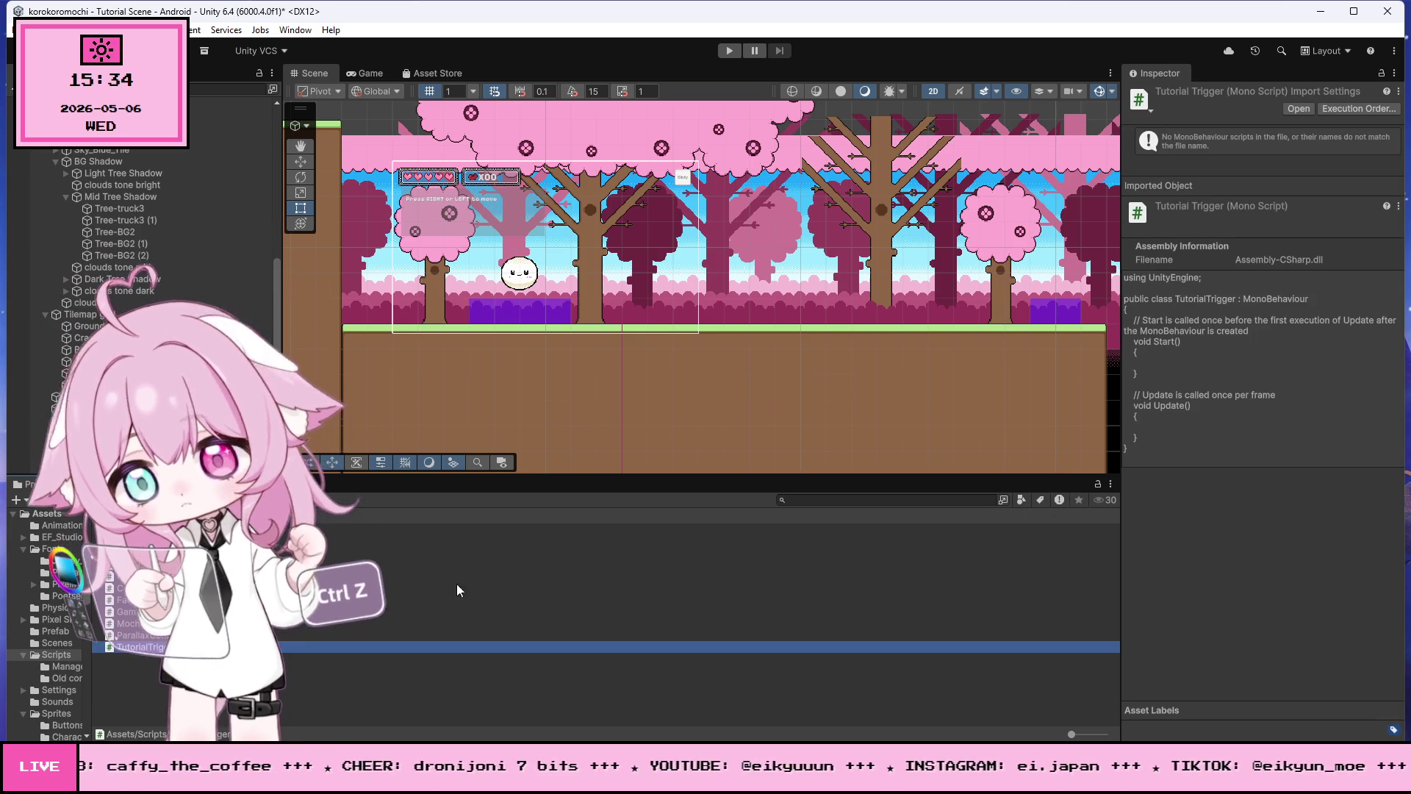
key("Return")
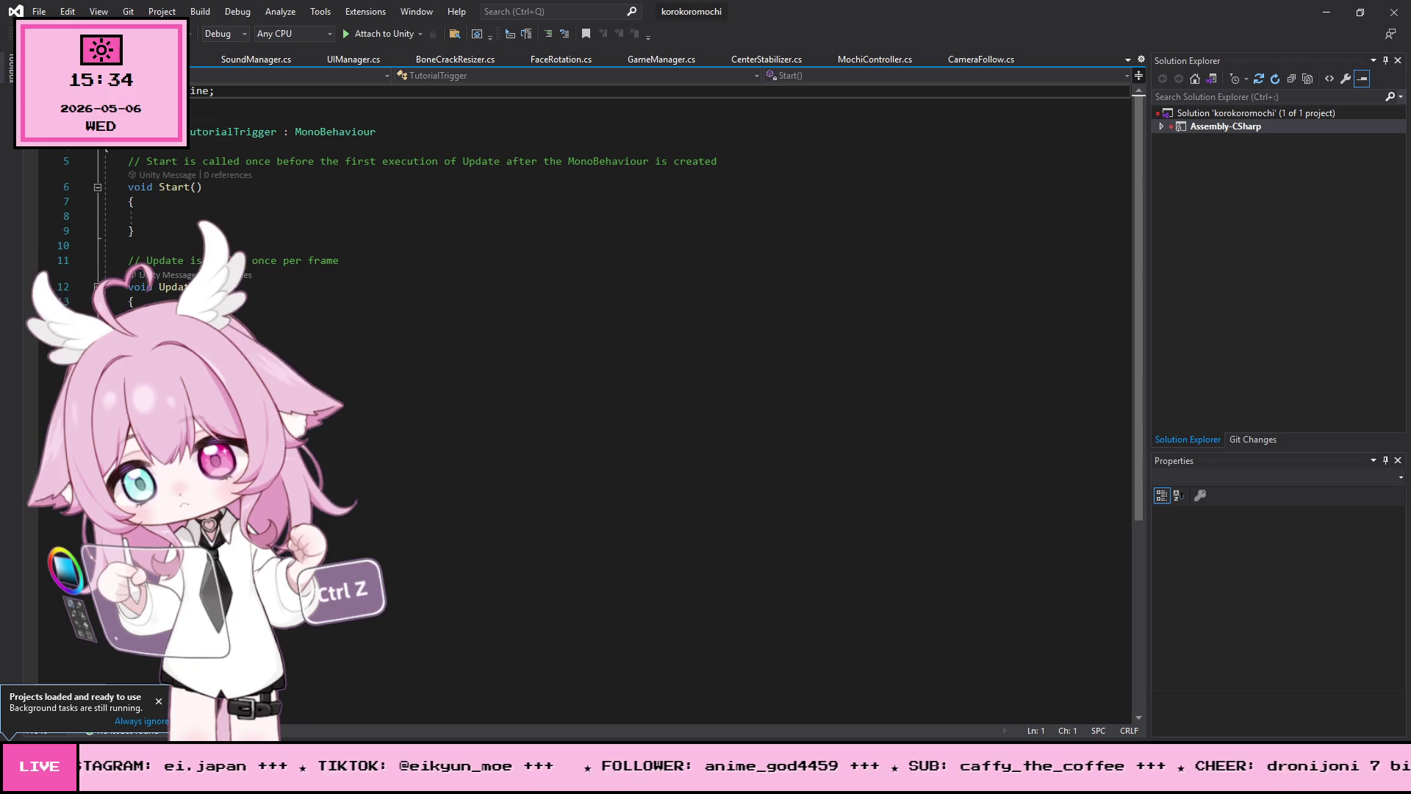
Step: Replace the template with the full 94-line TutorialTrigger code, including the ShowTutorial coroutine
left_click(390, 347)
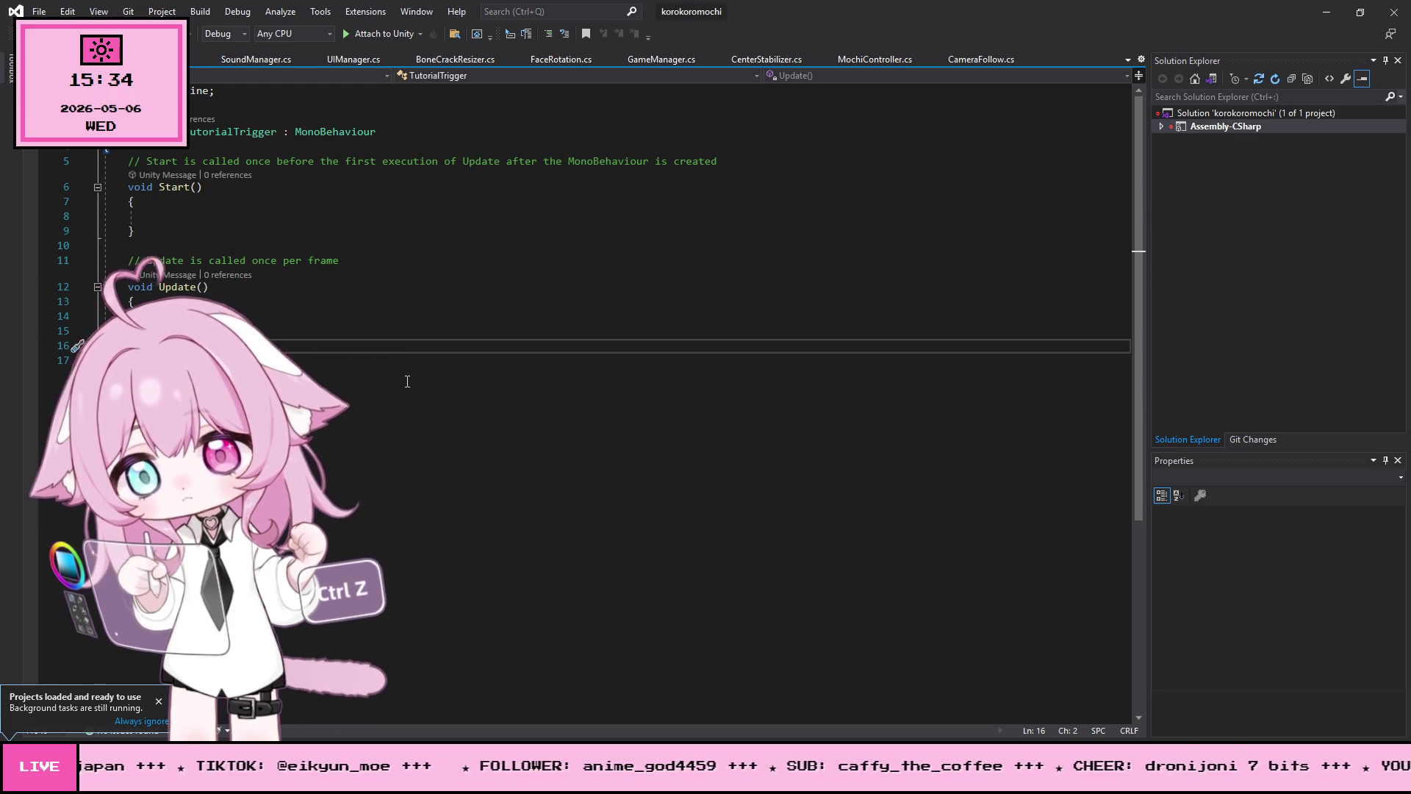
key("ctrl+a")
key("ctrl+v")
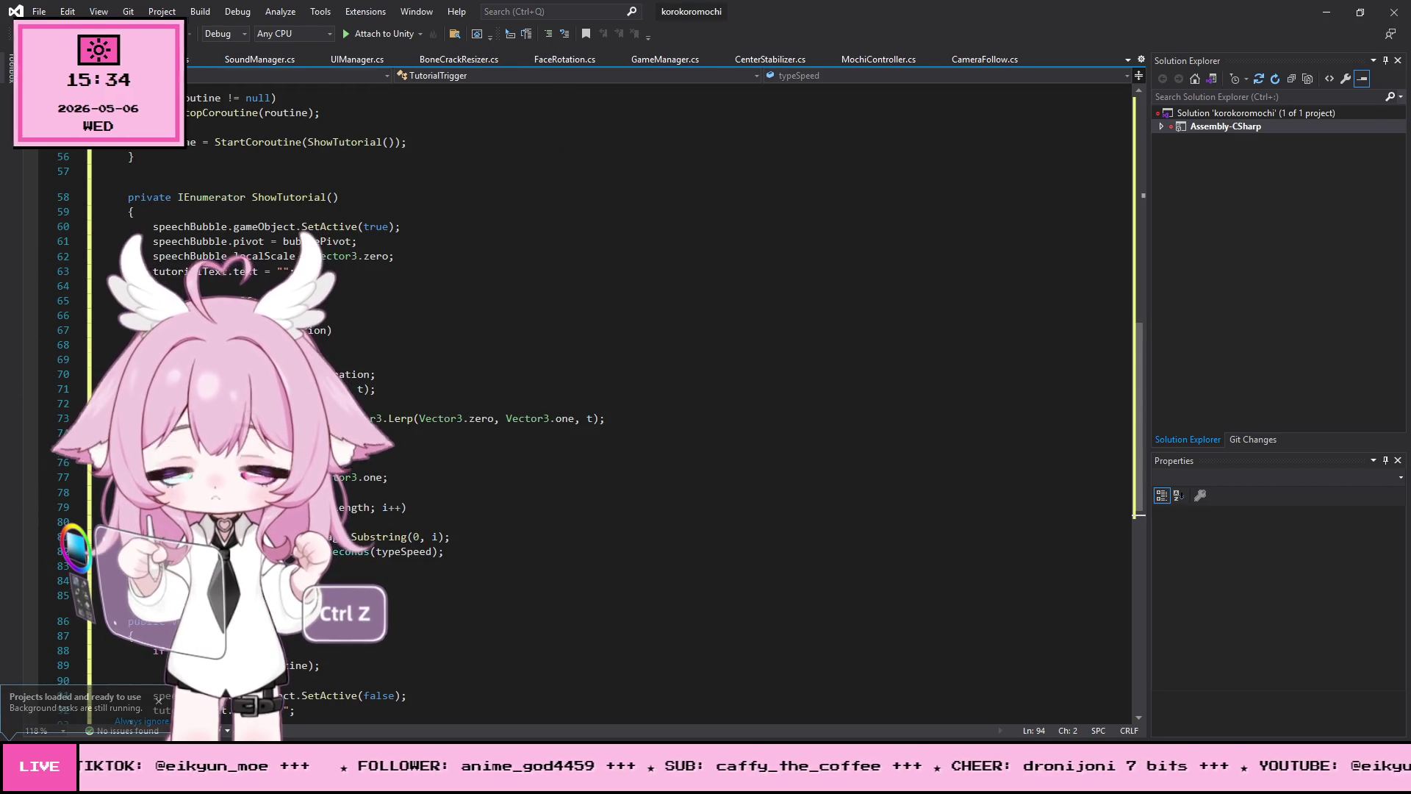
scroll(326, 250, "down", 2, "ctrl")
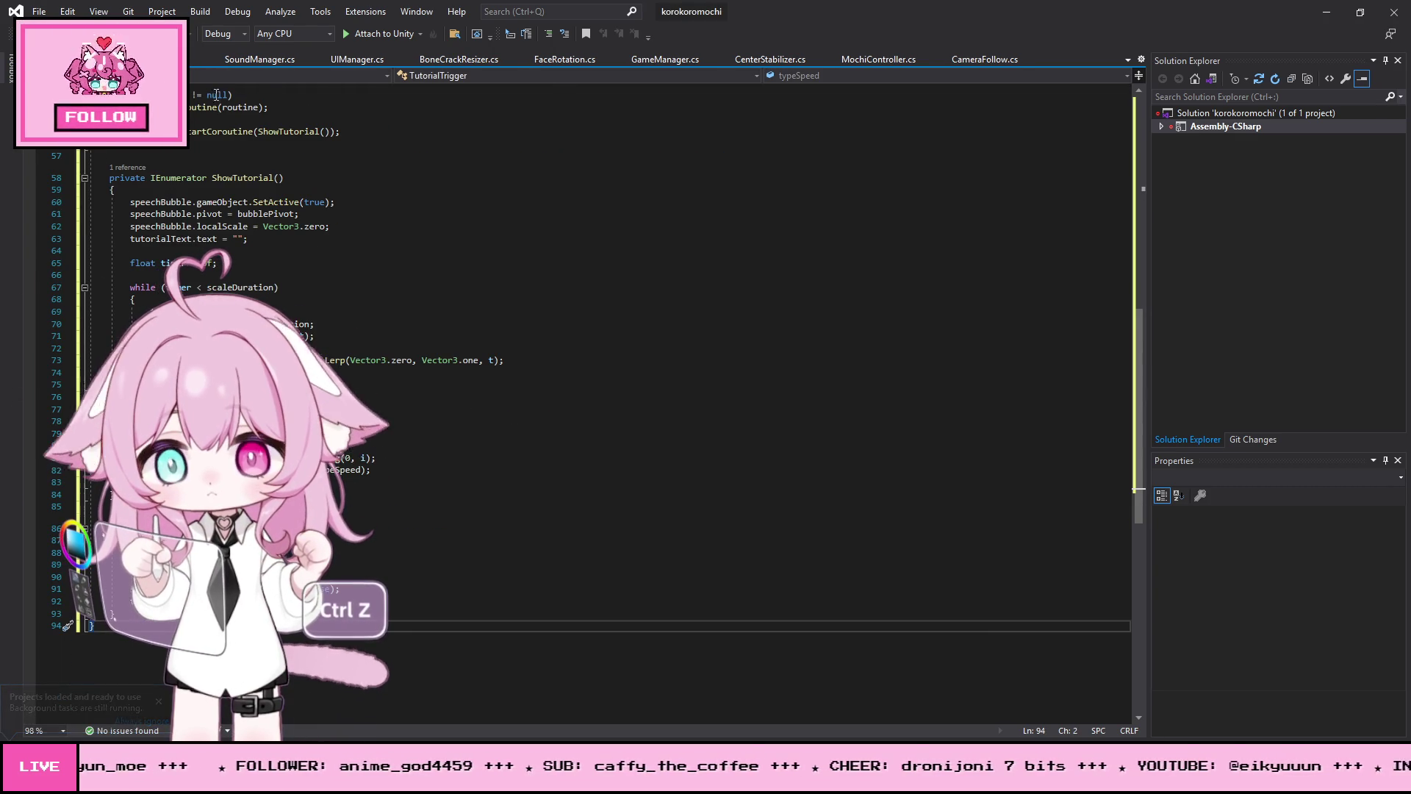
Step: Save all changed files and return from Visual Studio to Unity
left_click(43, 12)
left_click(88, 189)
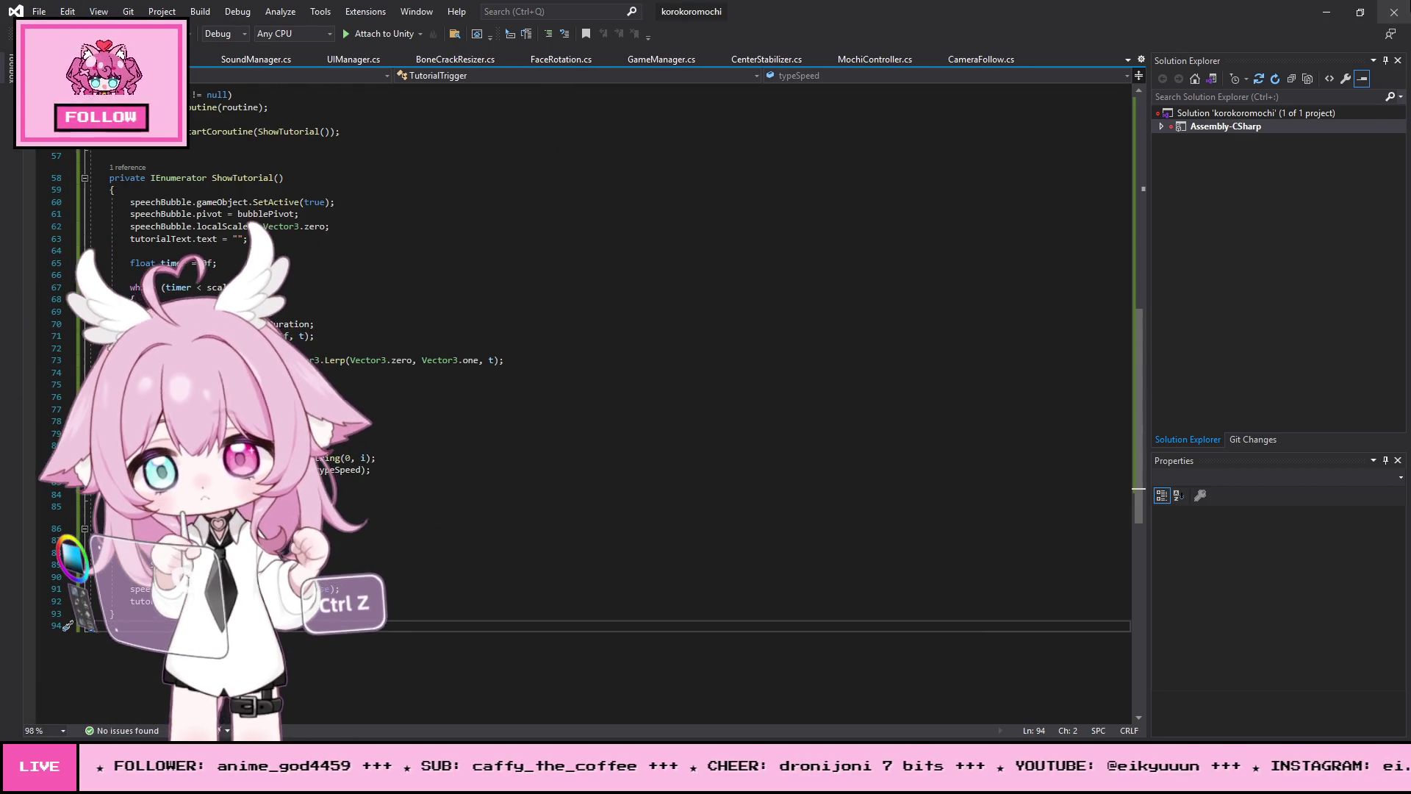
left_click(1320, 21)
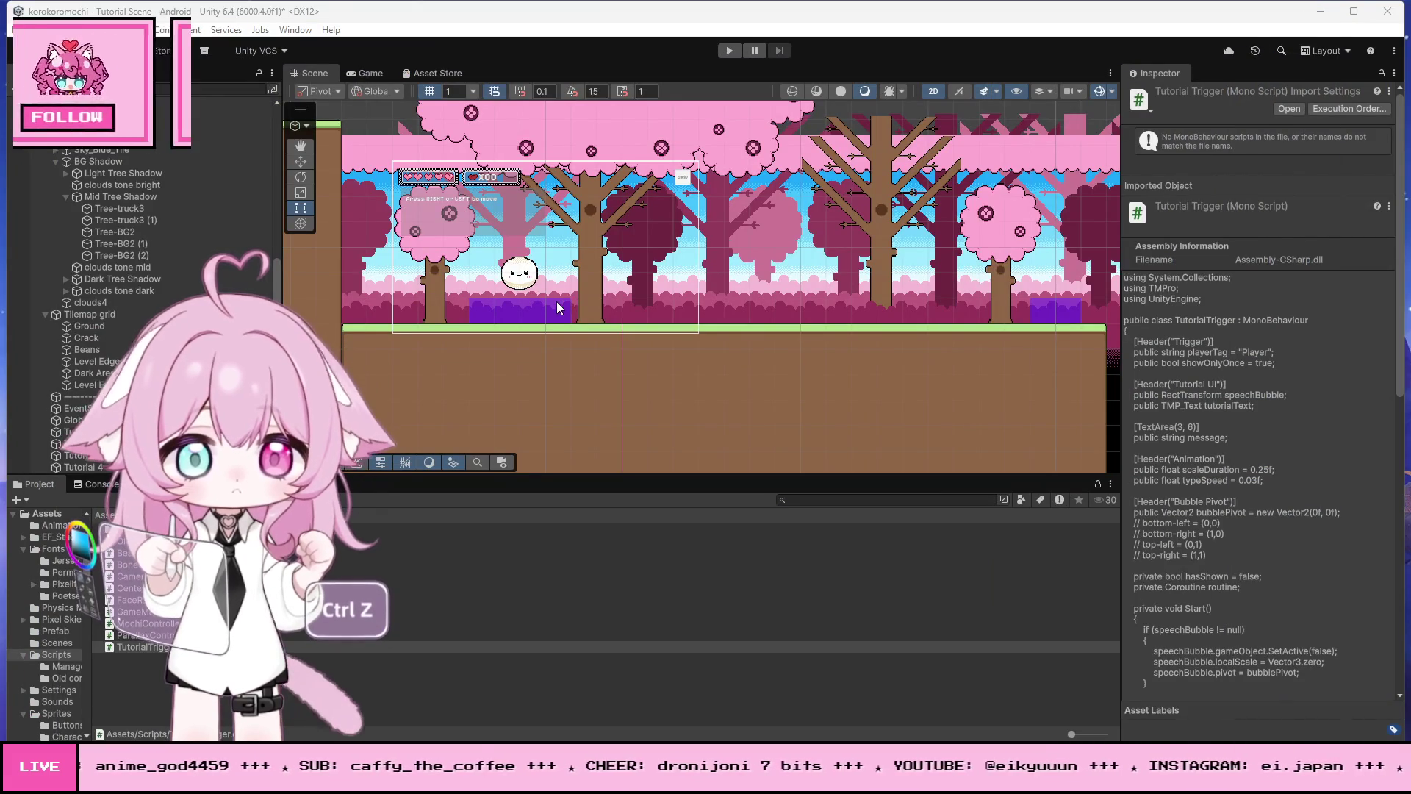
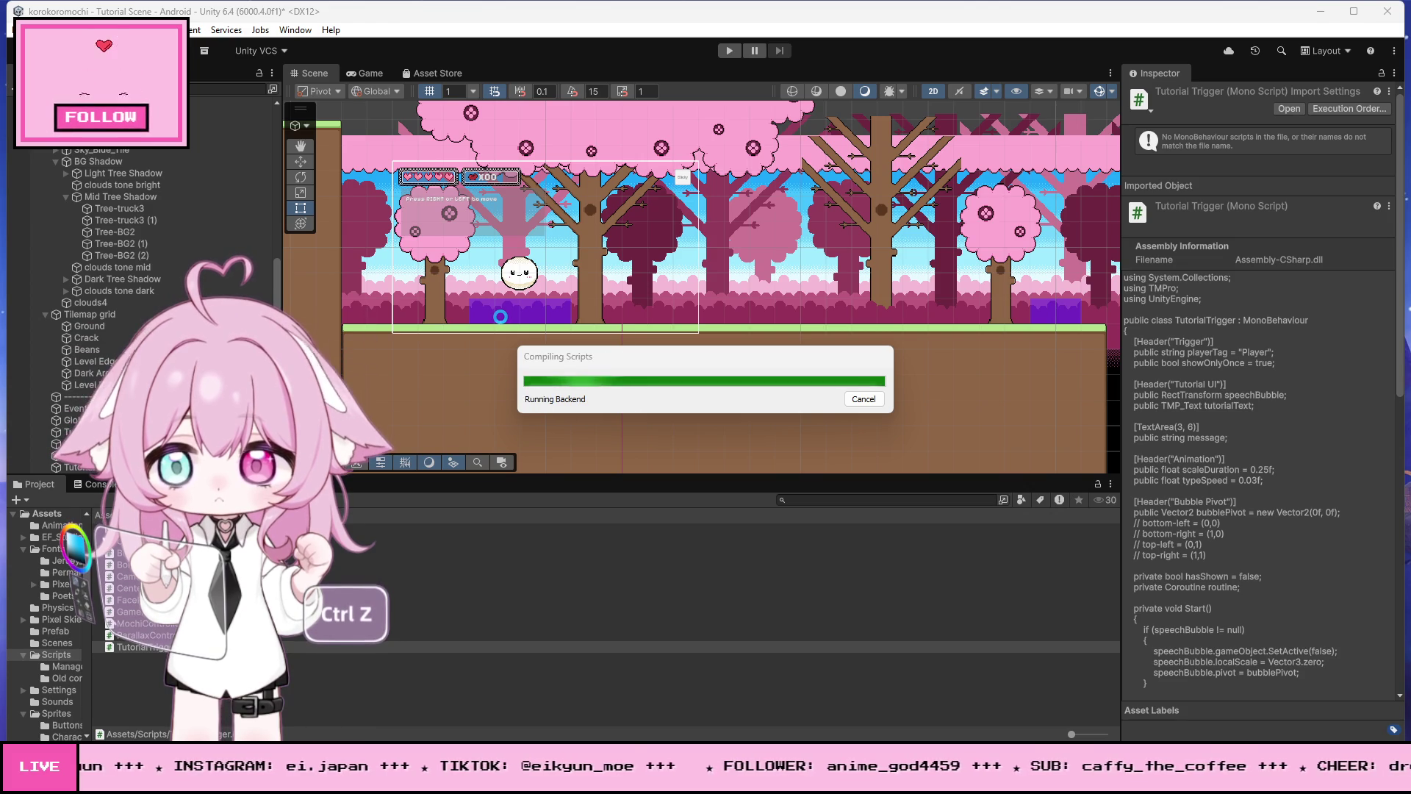
Step: Select only the purple Tutorial 1 box to show its Tutorial Trigger with empty Speech Bubble and Tutorial Text
scroll(534, 324, "up", 2)
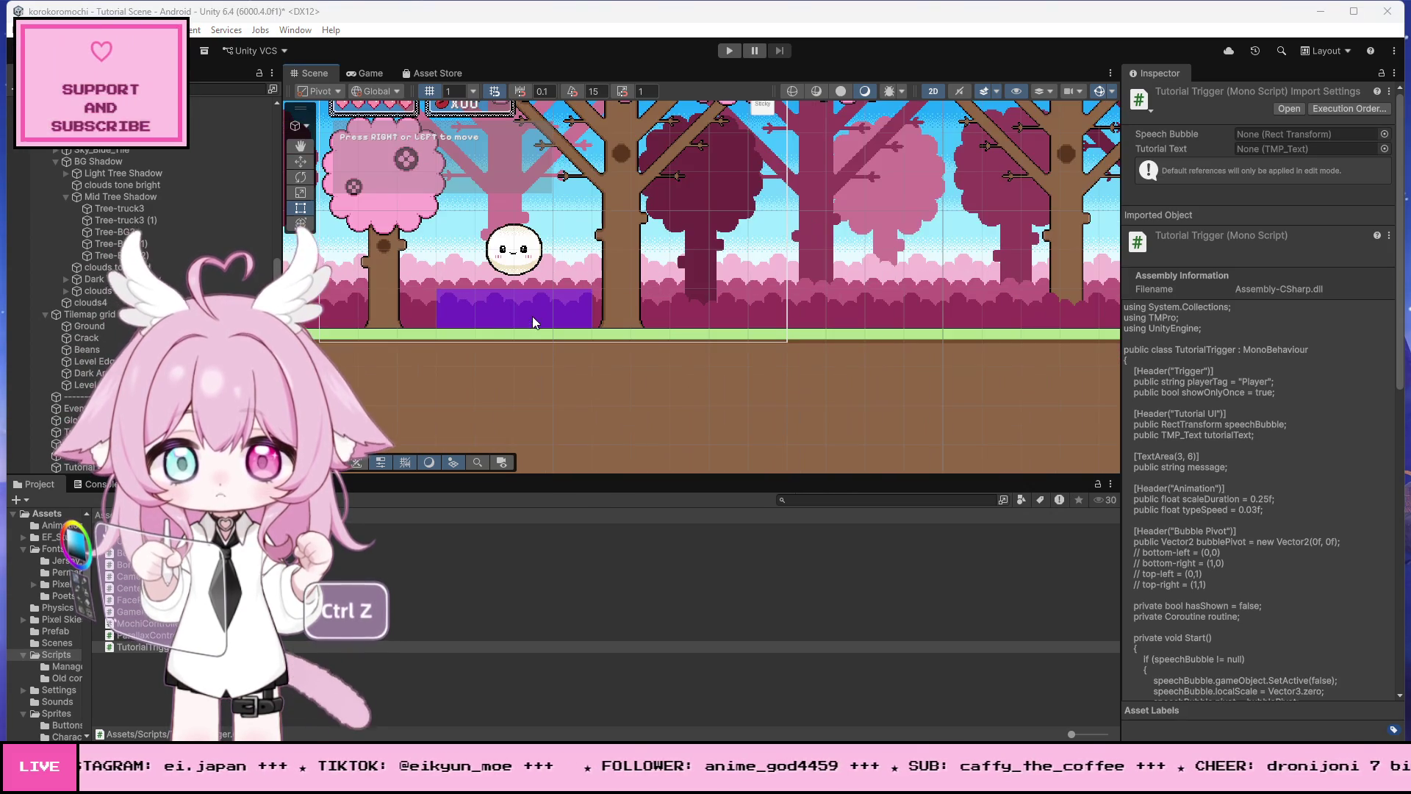
left_click(514, 307)
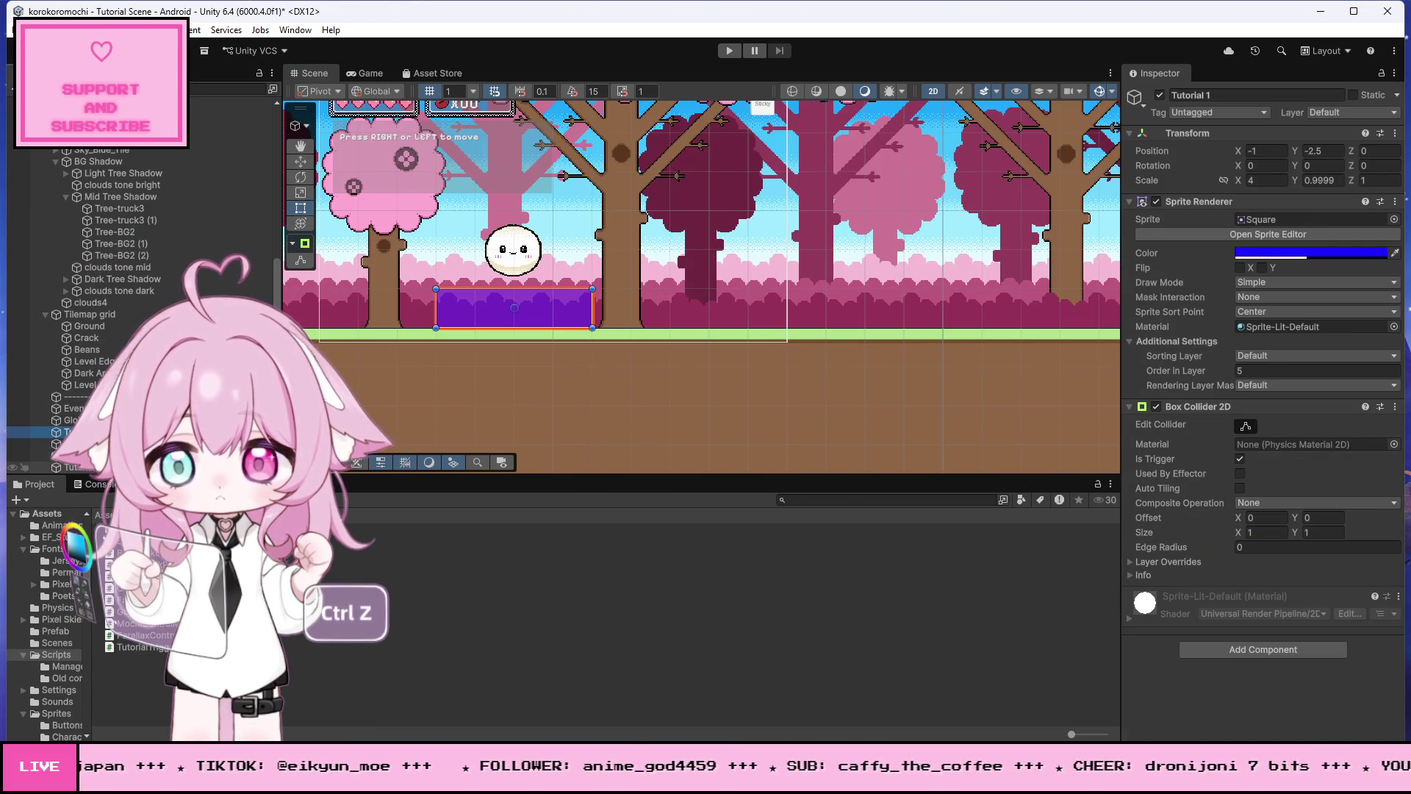
left_click(66, 466, "shift")
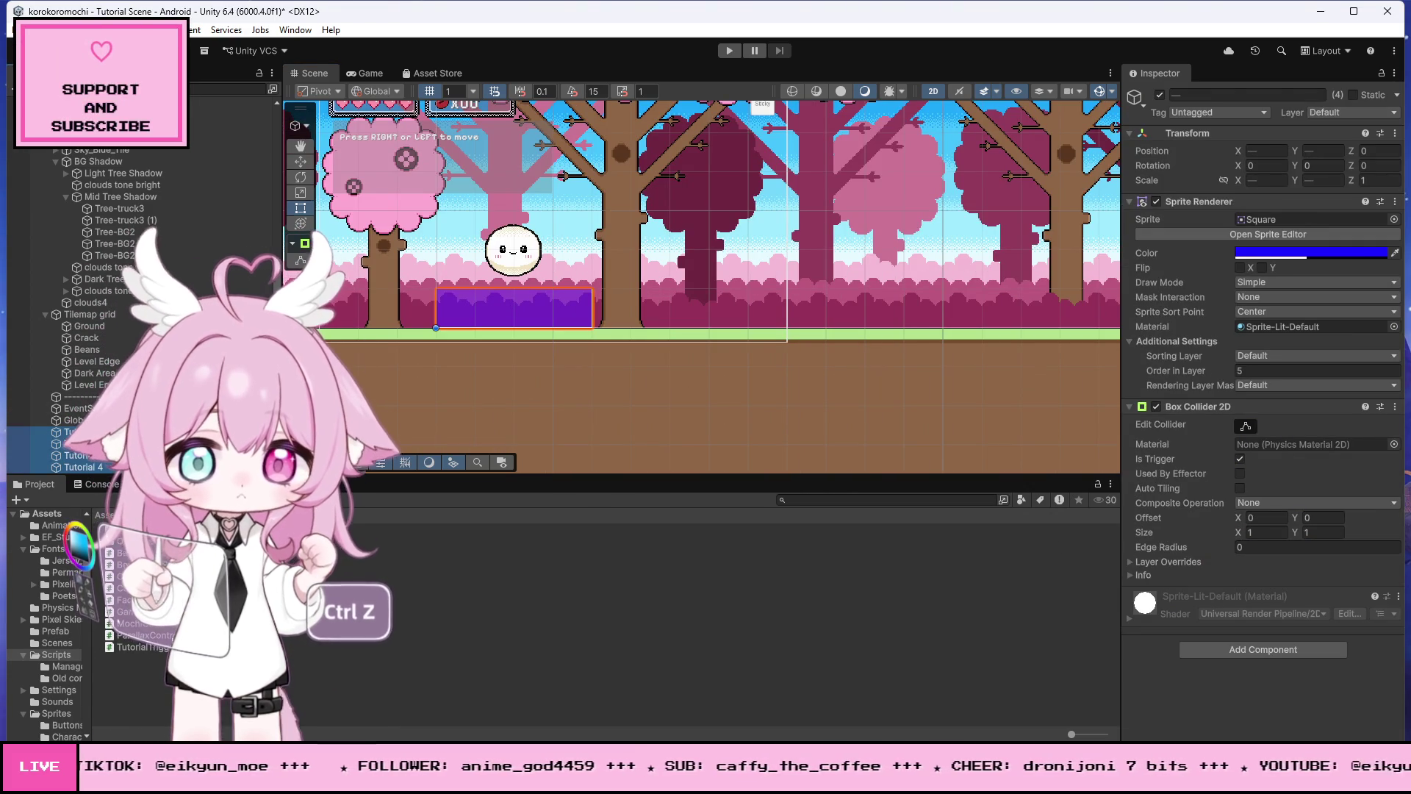
key("ctrl+z")
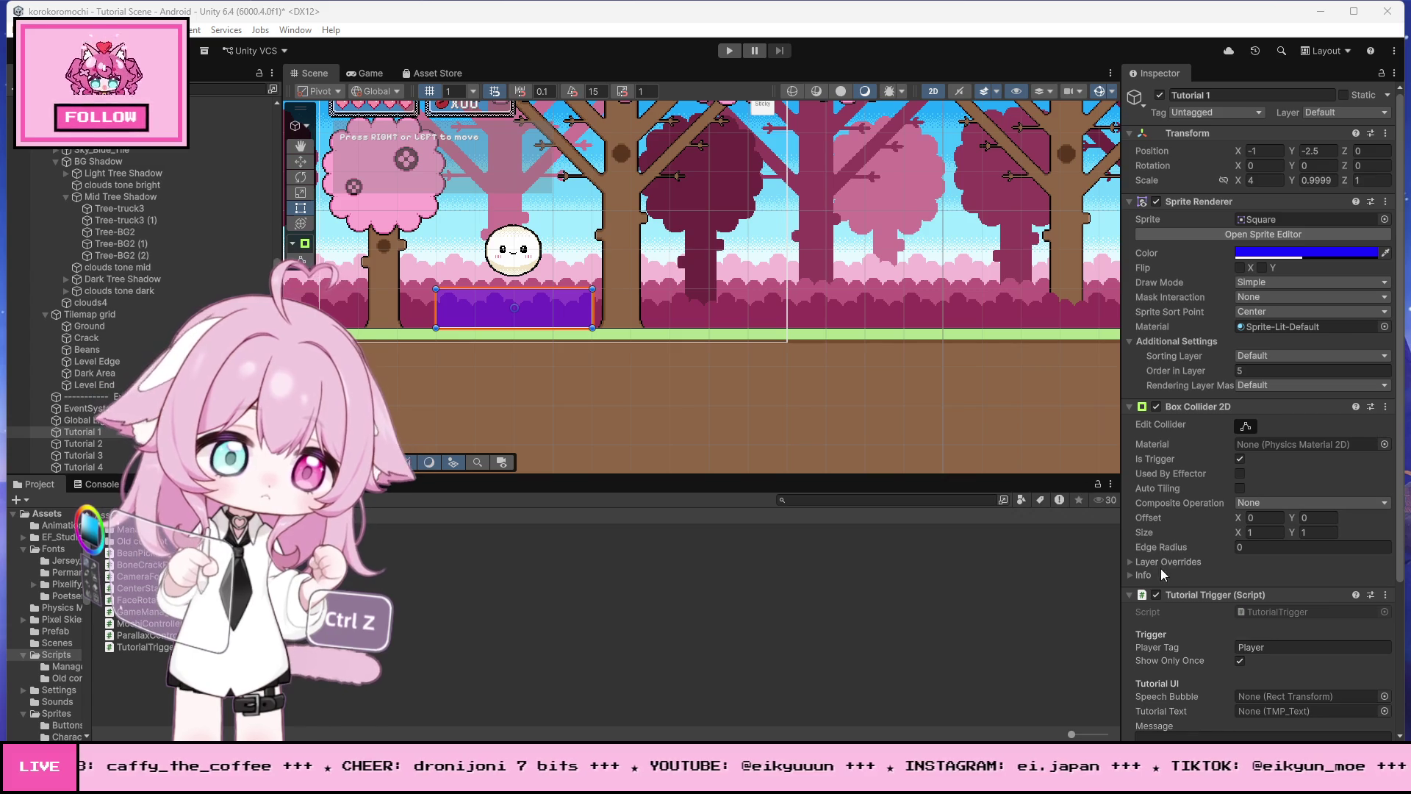
mouse_move(1157, 494)
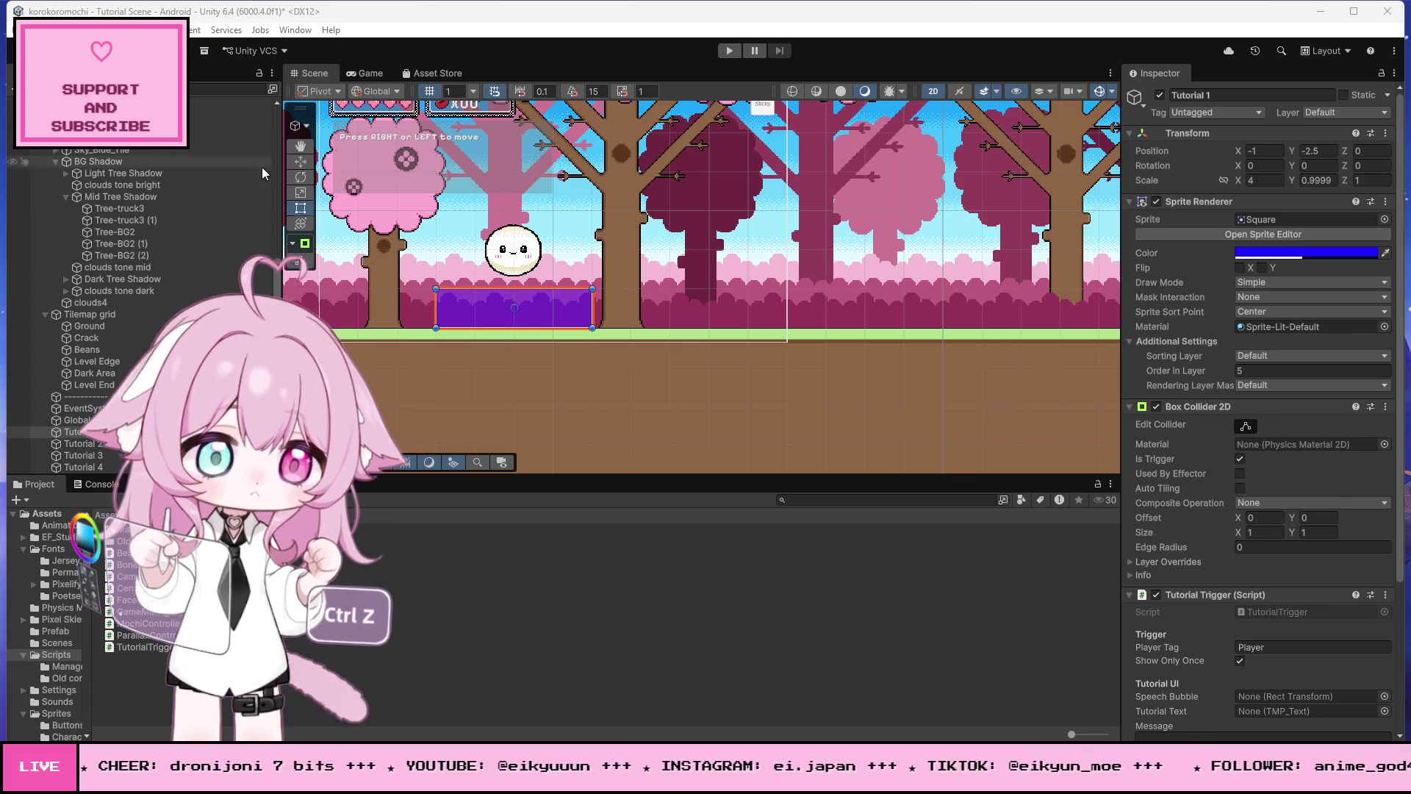
scroll(110, 171, "up", 5)
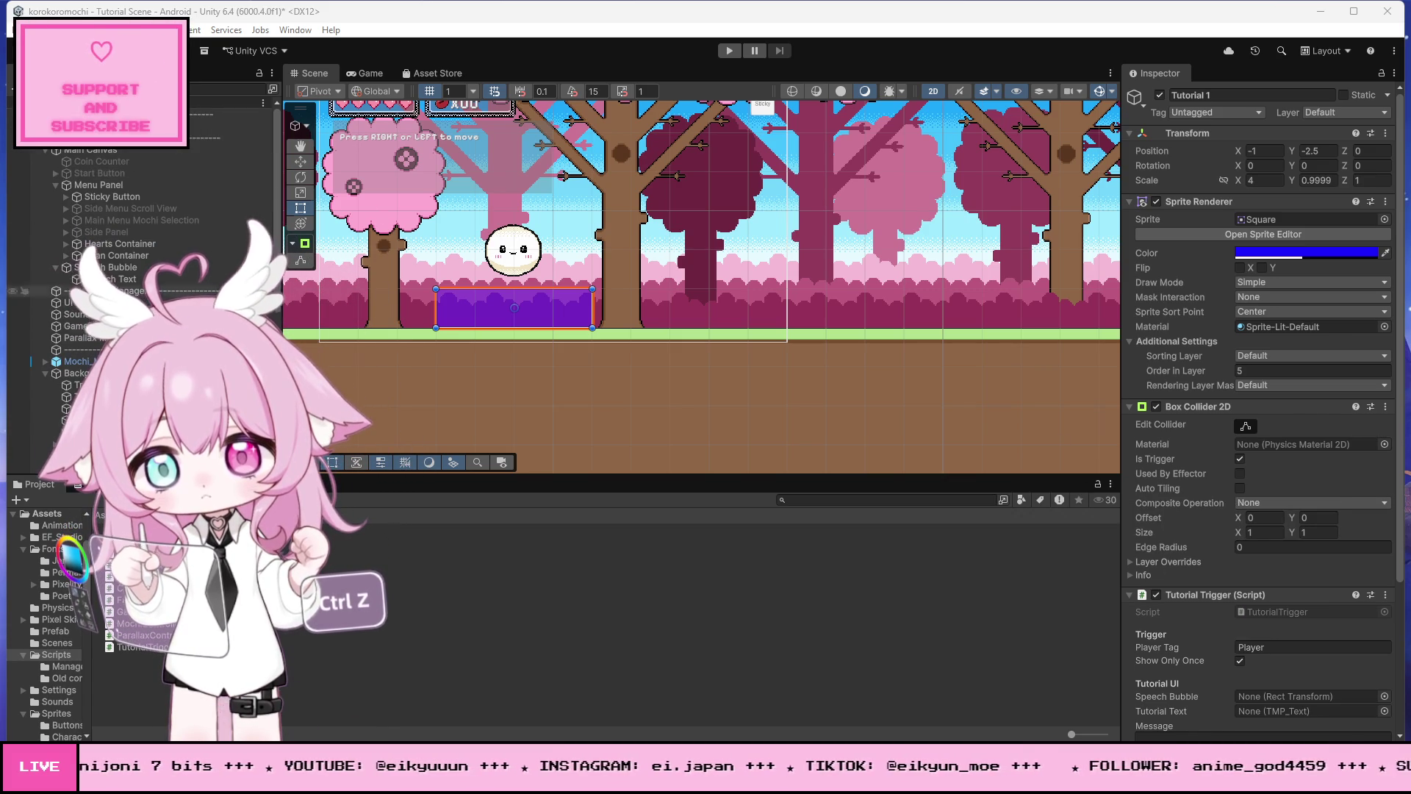
Step: Rename User Layer 7 from Mochi to Player
left_click(95, 361)
left_click(1343, 112)
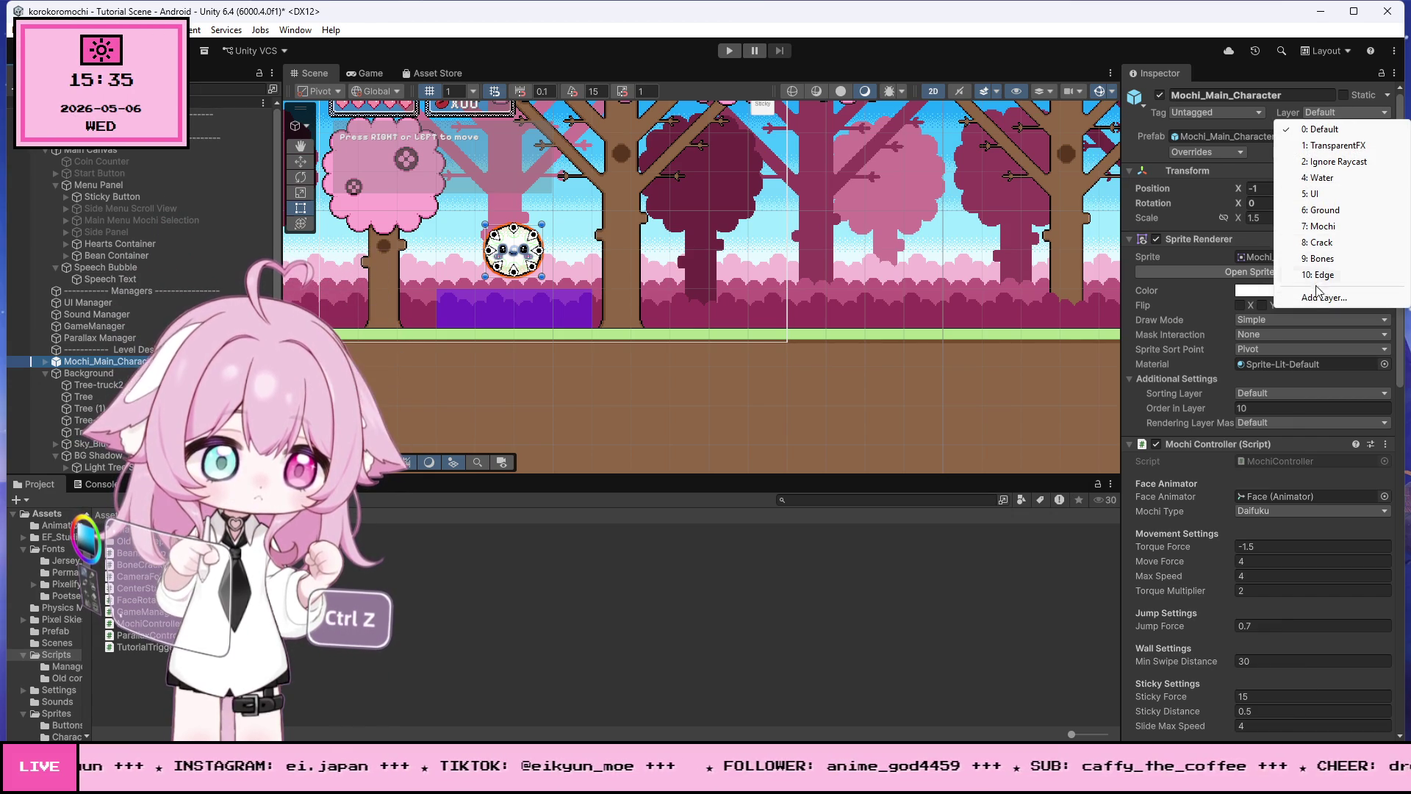
left_click(1287, 278)
left_click(1289, 294)
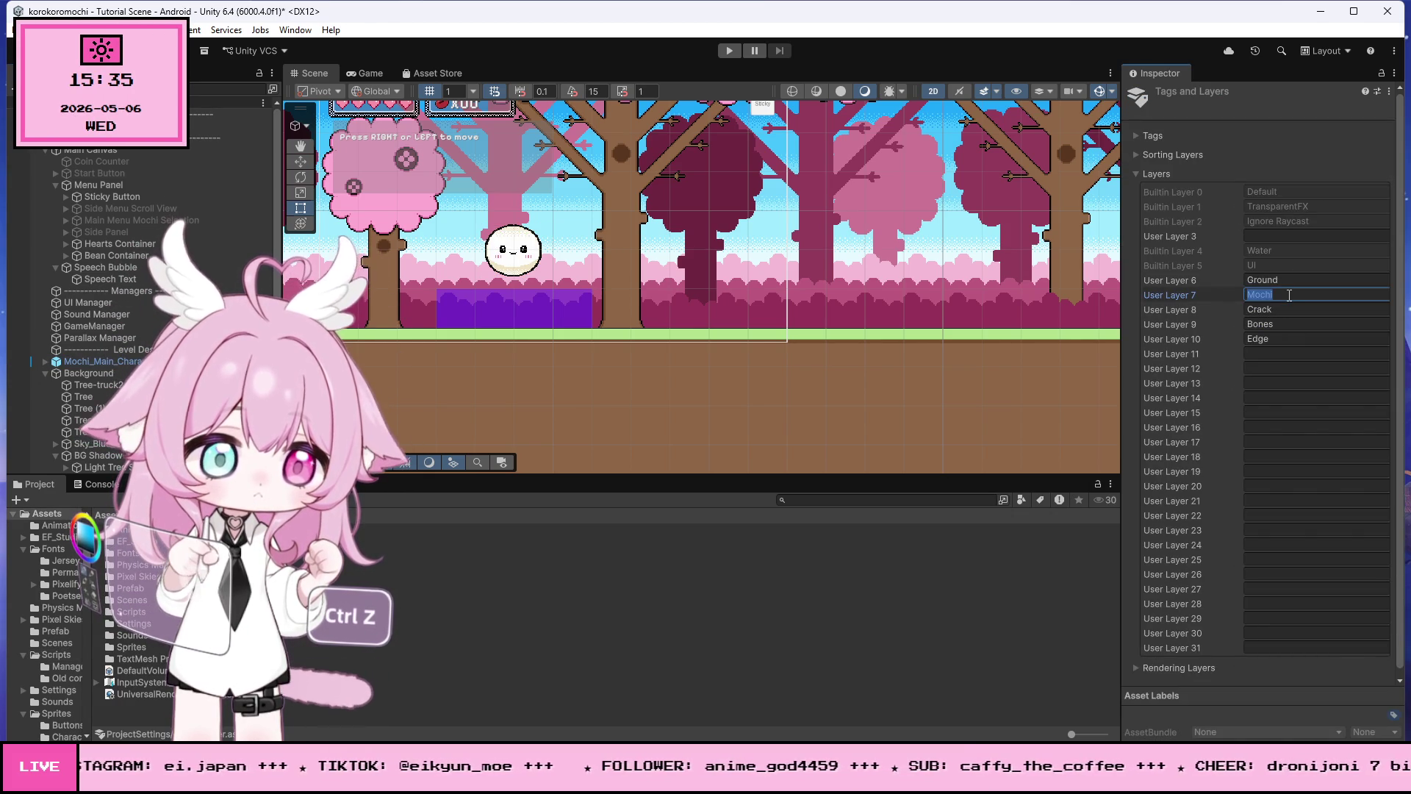
type("Player")
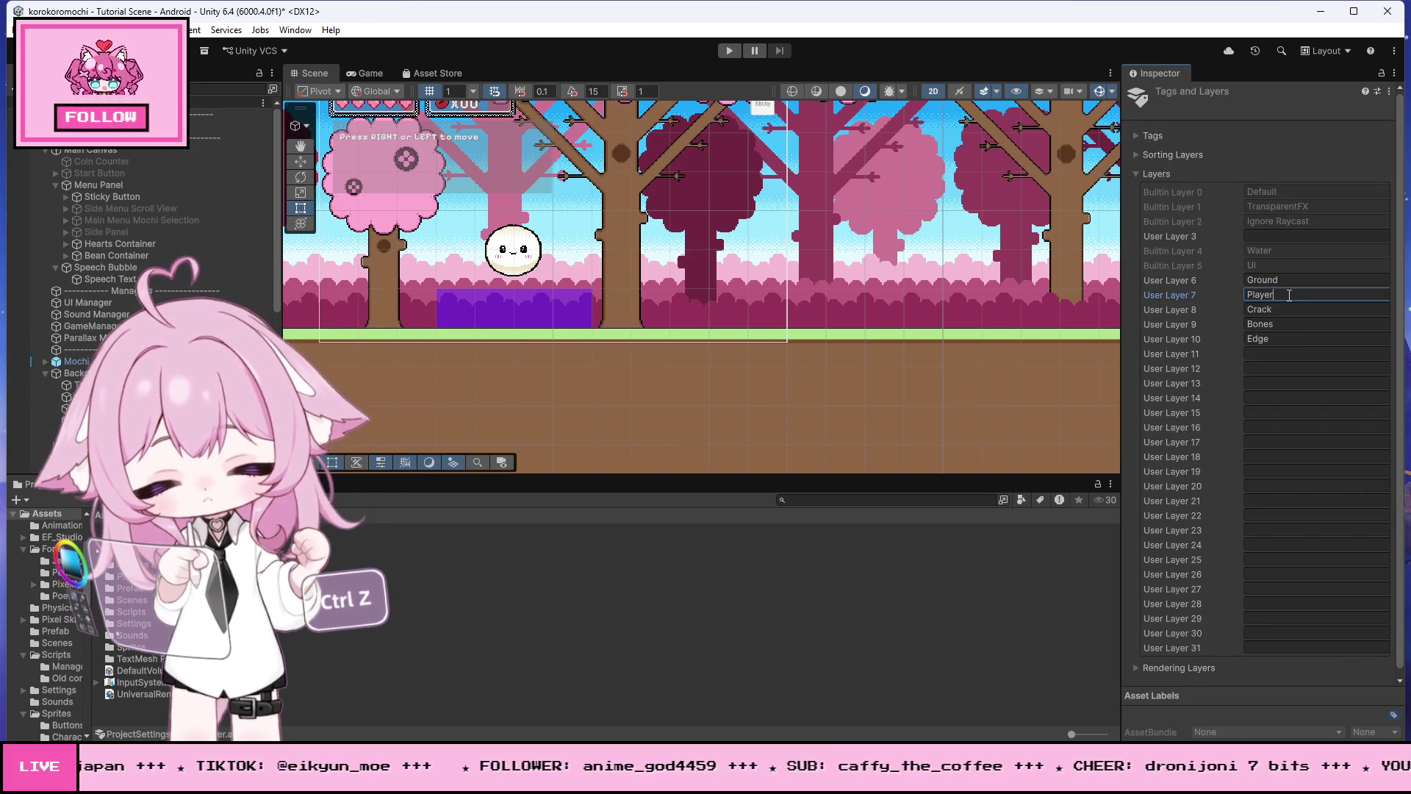
left_click(895, 407)
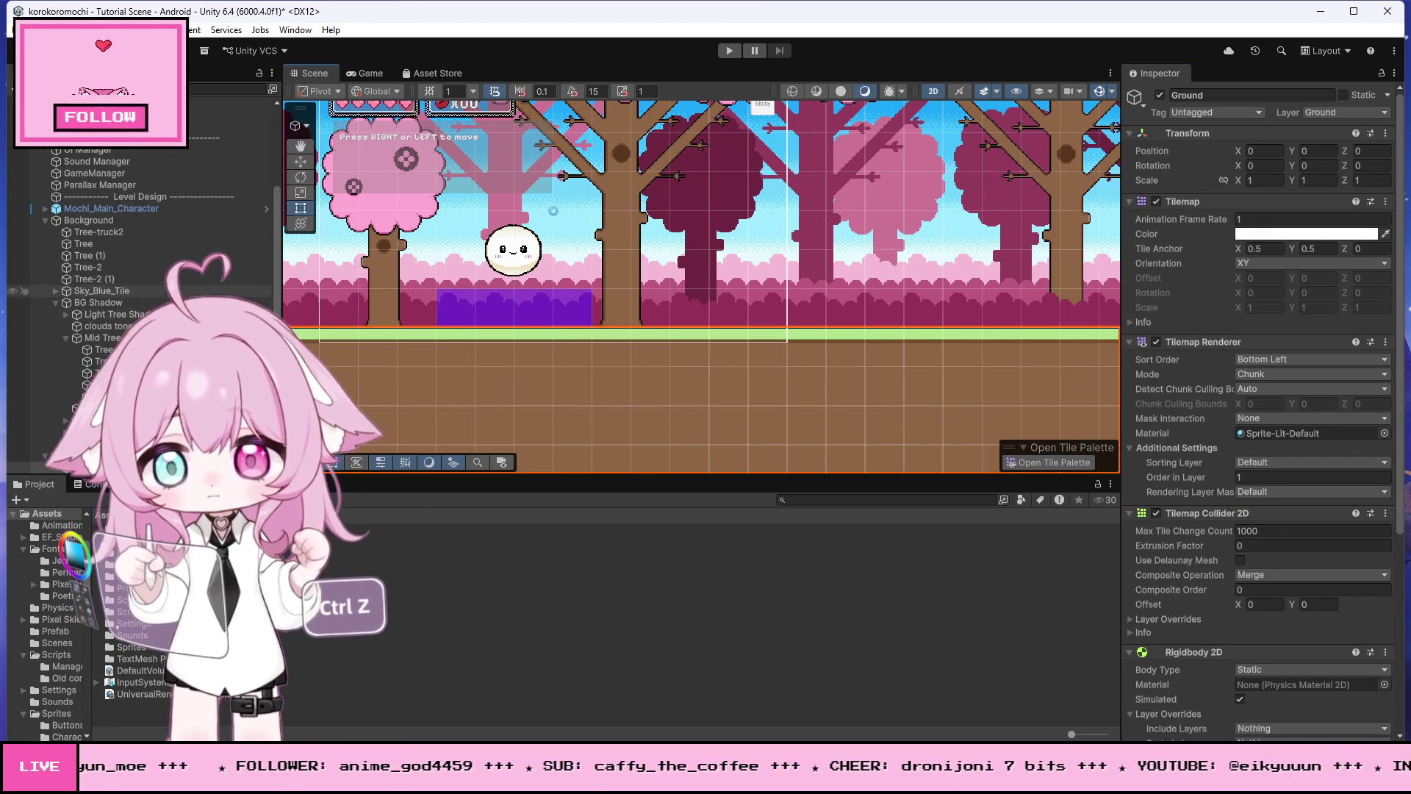
Step: Put Mochi_Main_Character and all its children on the Player layer, then reselect Tutorial 1
scroll(139, 293, "down", 4)
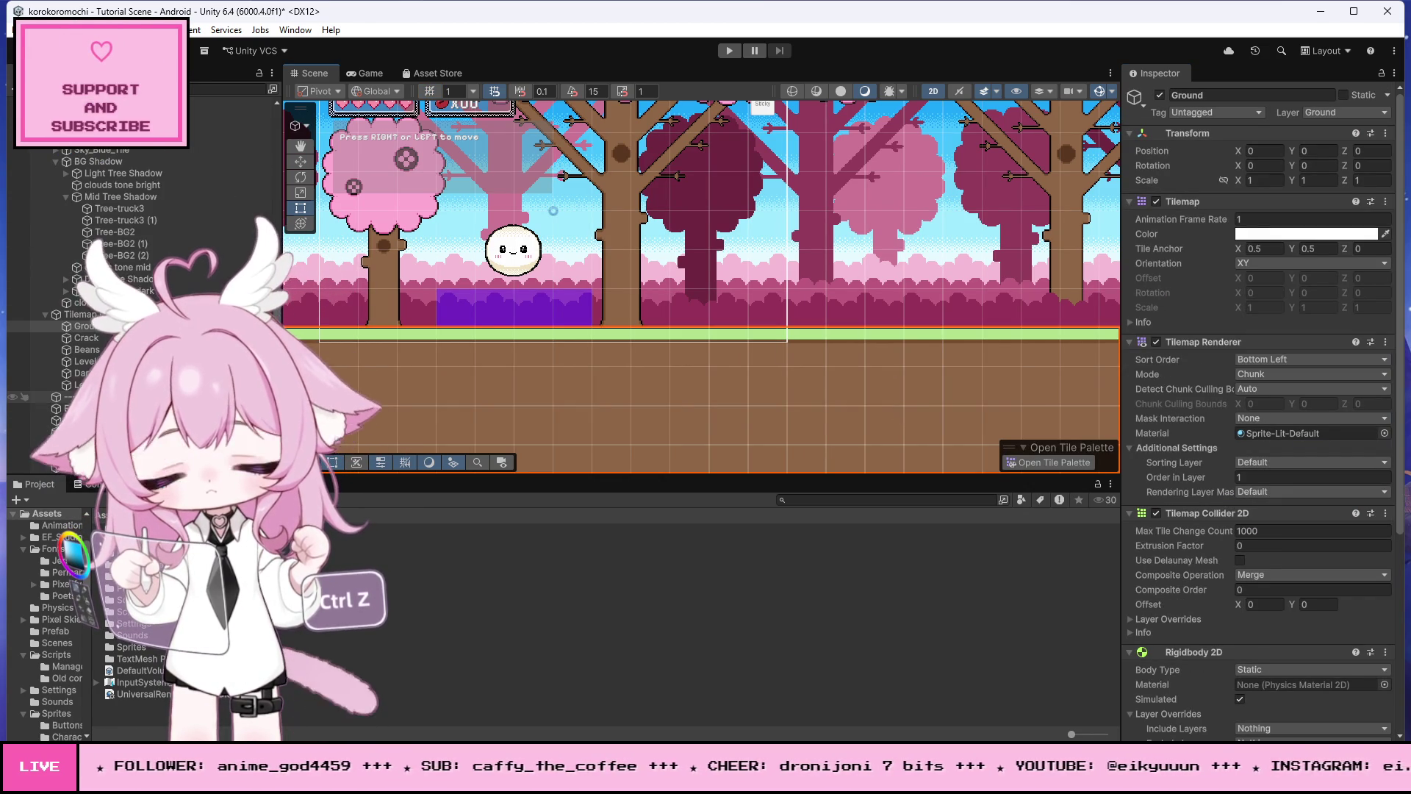
scroll(139, 293, "up", 5)
left_click(122, 244)
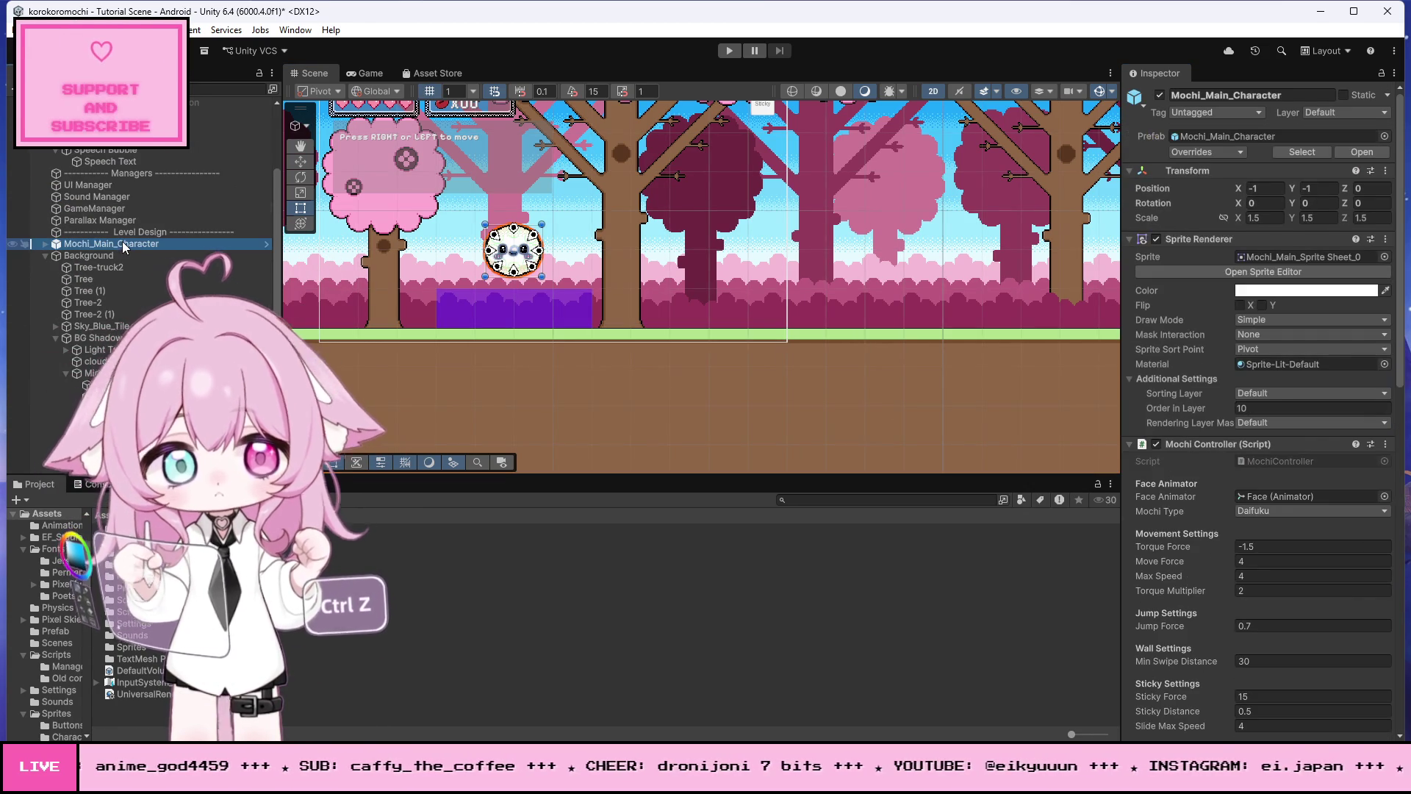
left_click(1342, 112)
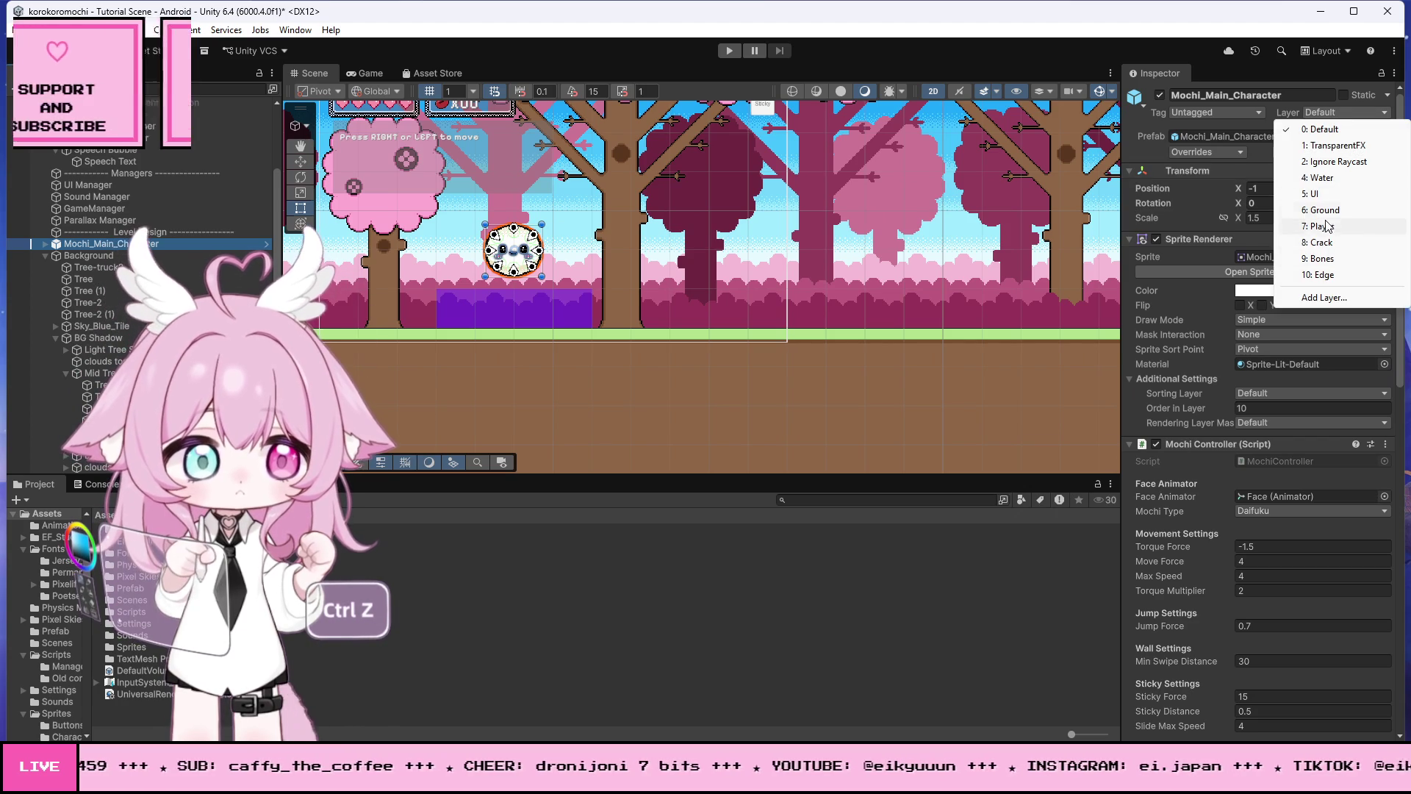
left_click(1311, 237)
left_click(636, 409)
scroll(140, 294, "down", 5)
left_click(110, 431)
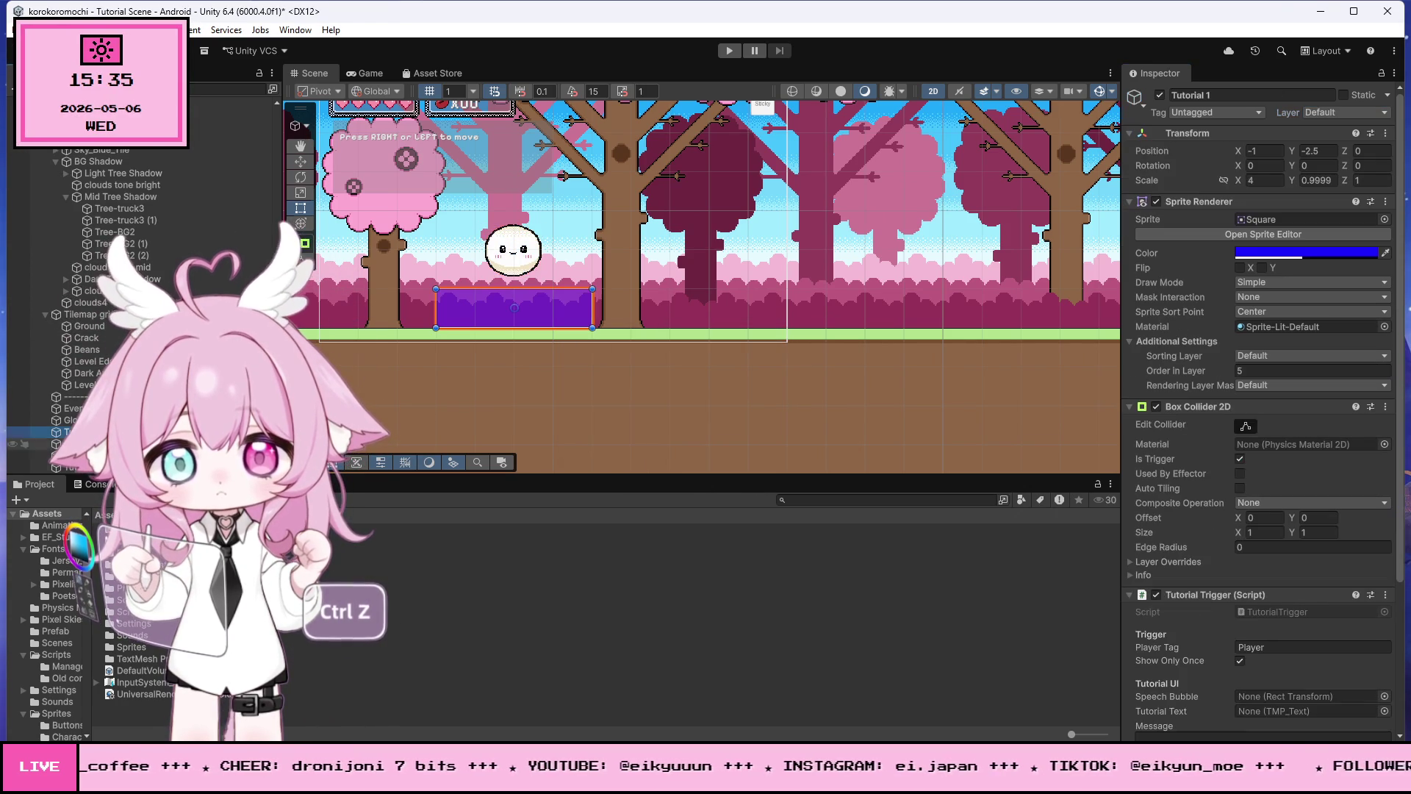
Step: Assign Speech Bubble and Speech Text to Tutorial 1's Speech Bubble and Tutorial Text fields
scroll(1192, 390, "down", 5)
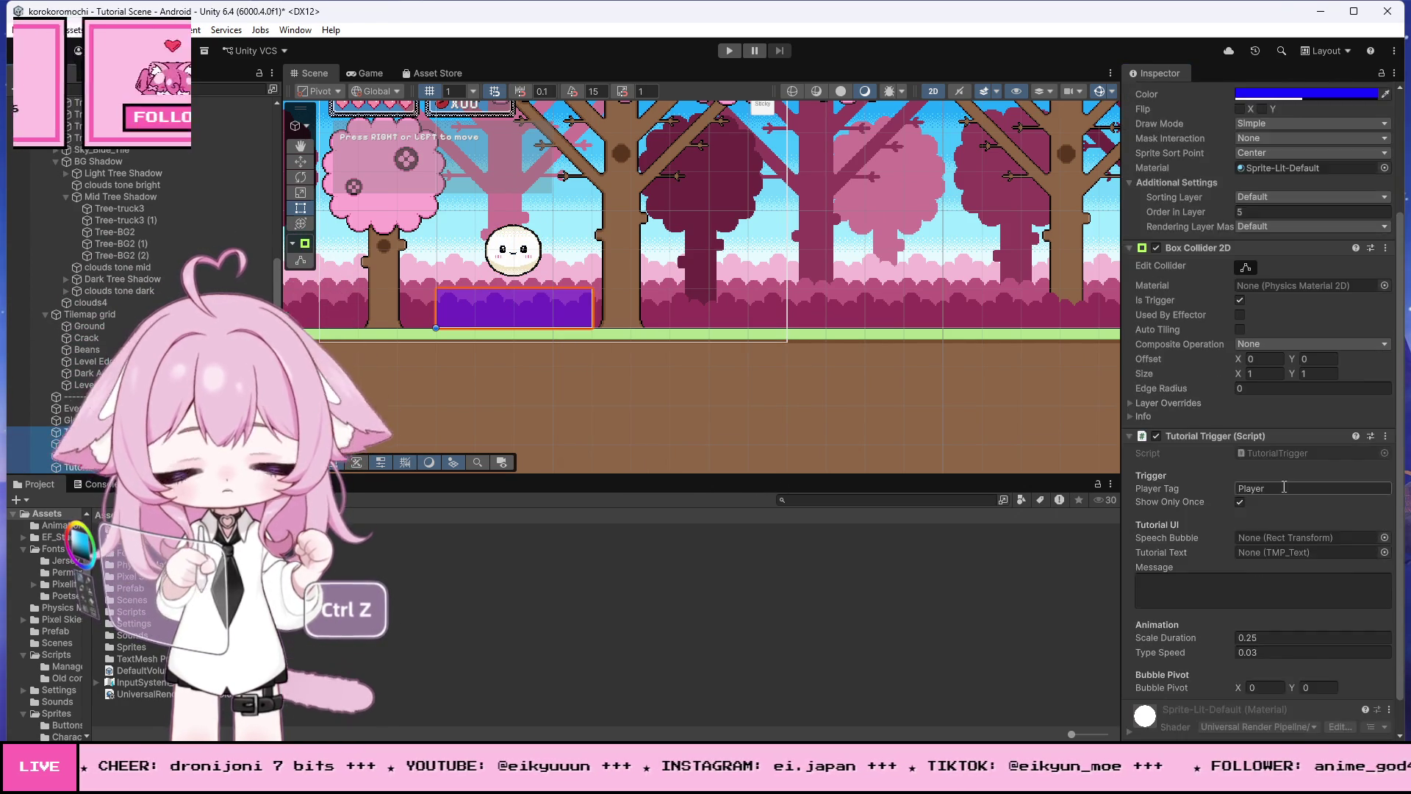
scroll(160, 205, "up", 8)
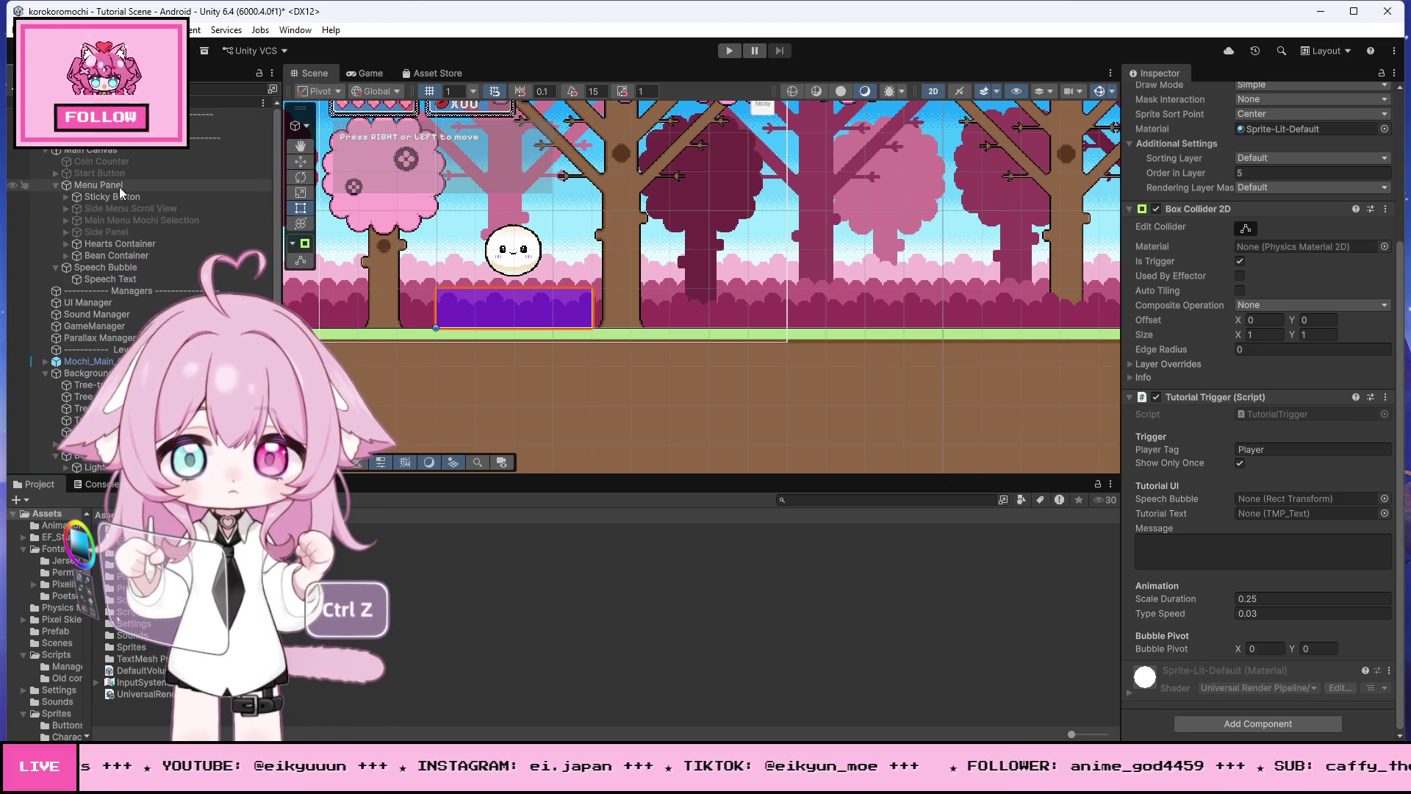
mouse_move(104, 267)
left_mouse_down()
mouse_move(356, 315)
mouse_move(1234, 574)
mouse_move(1298, 500)
left_mouse_up()
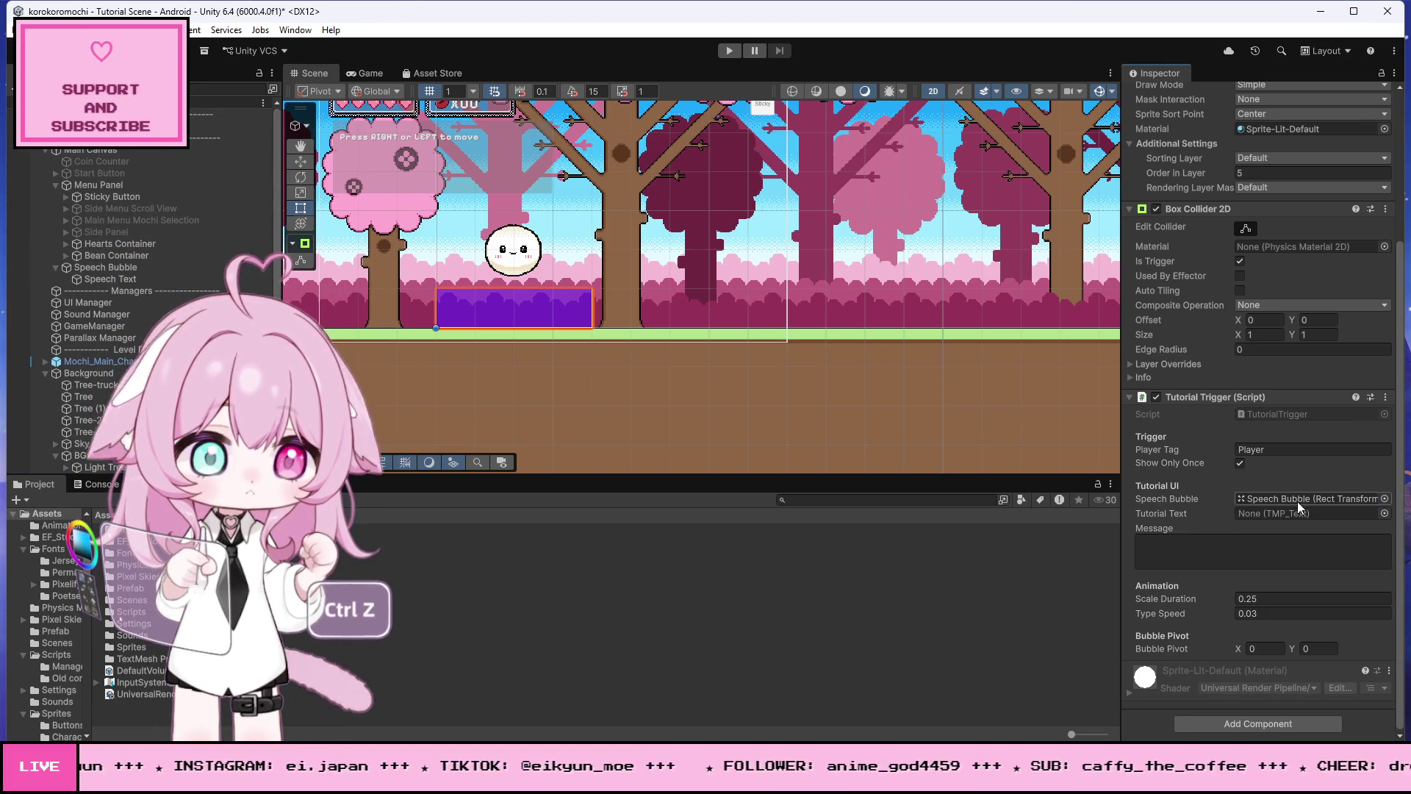
left_click_drag(103, 280, 1260, 514)
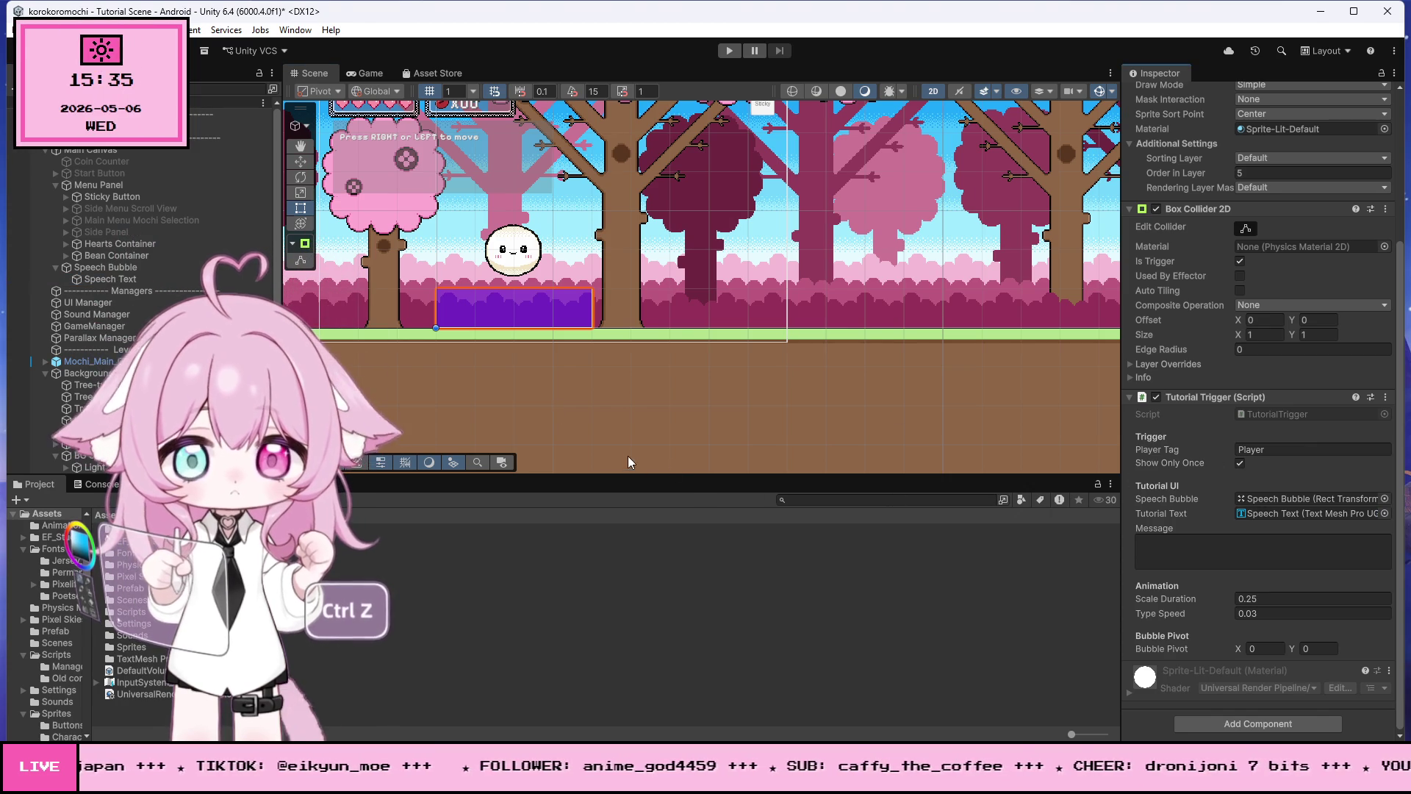
Step: Write Tutorial 1's message as 'Press RIGHT or LEFT to move around.'
left_click(1219, 544)
type("Press ")
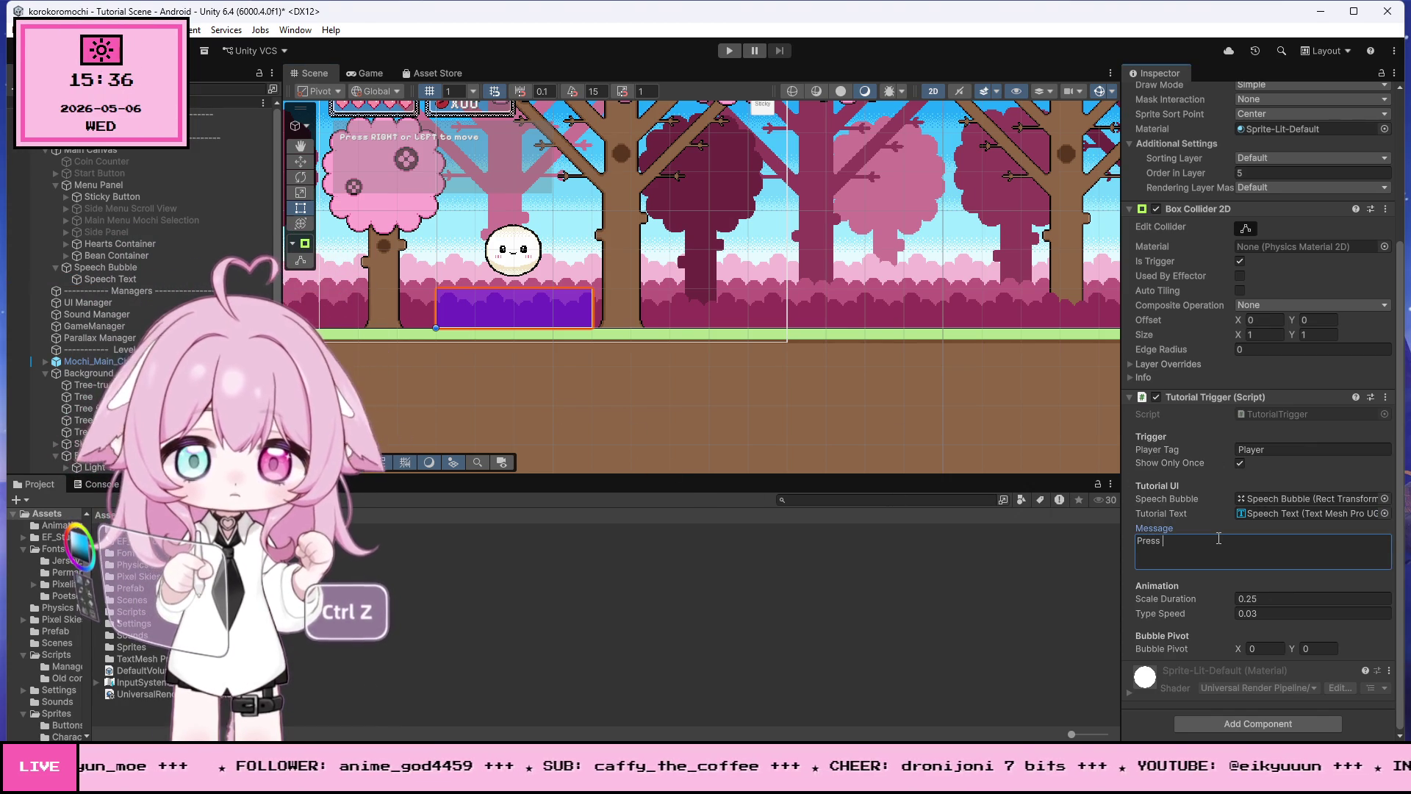
type("RIGHT ")
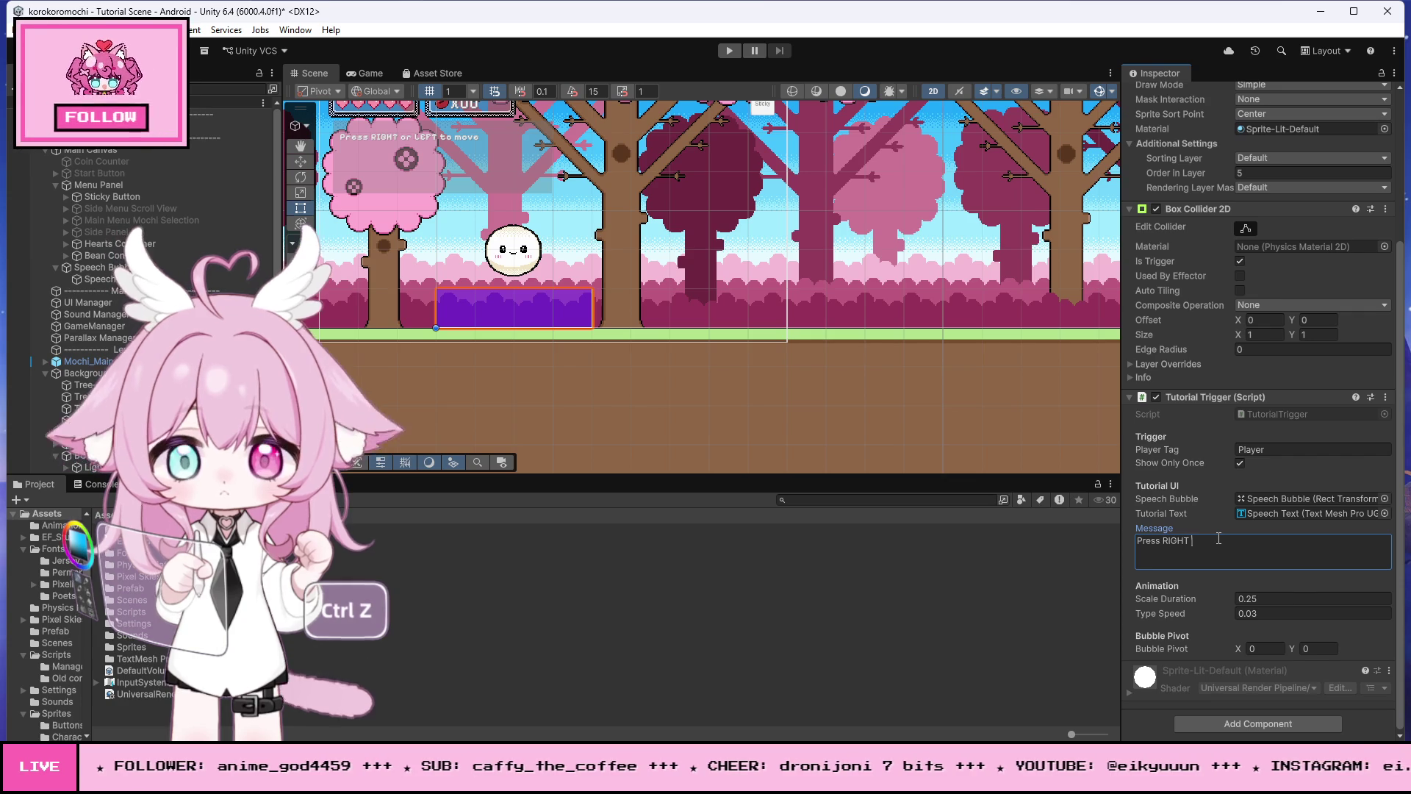
type("or LE")
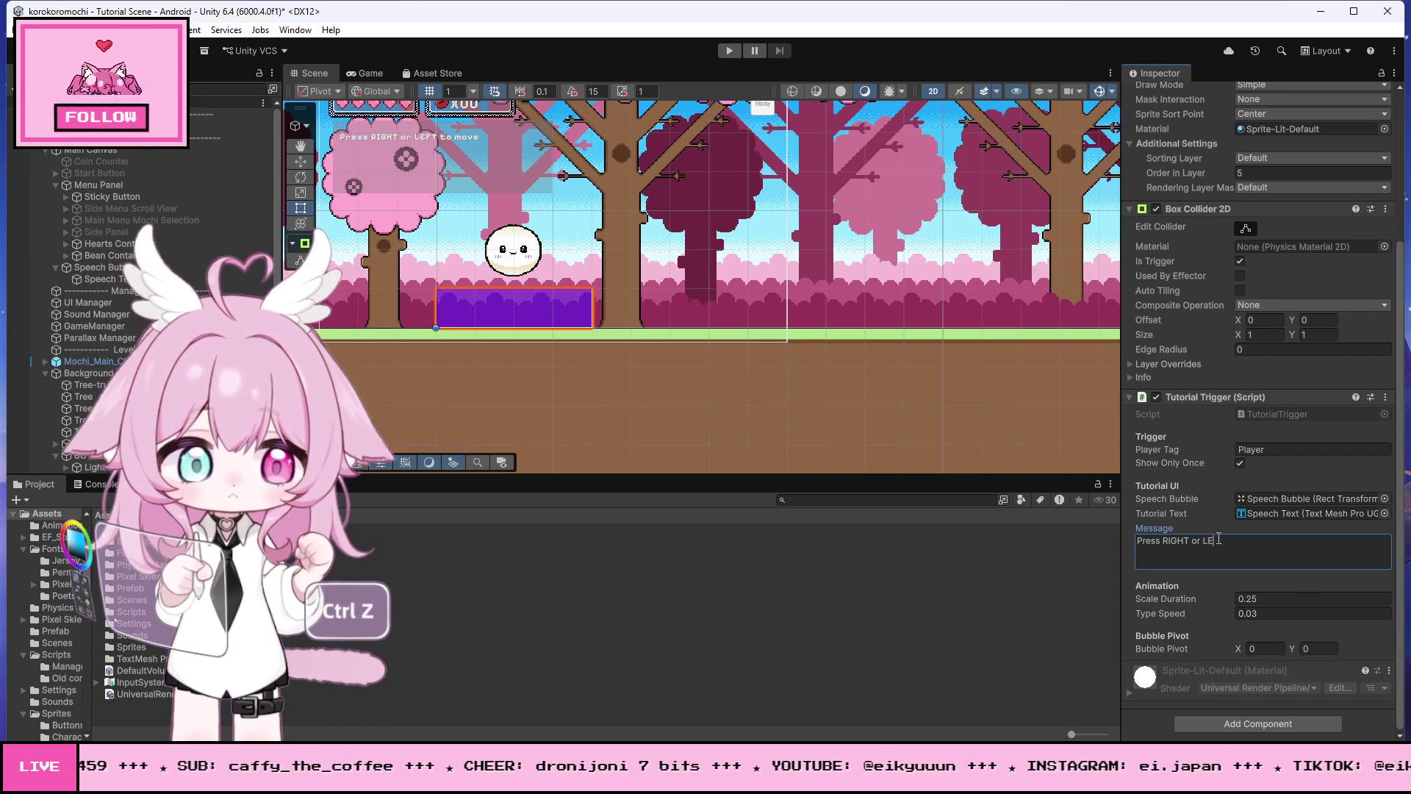
type("FT")
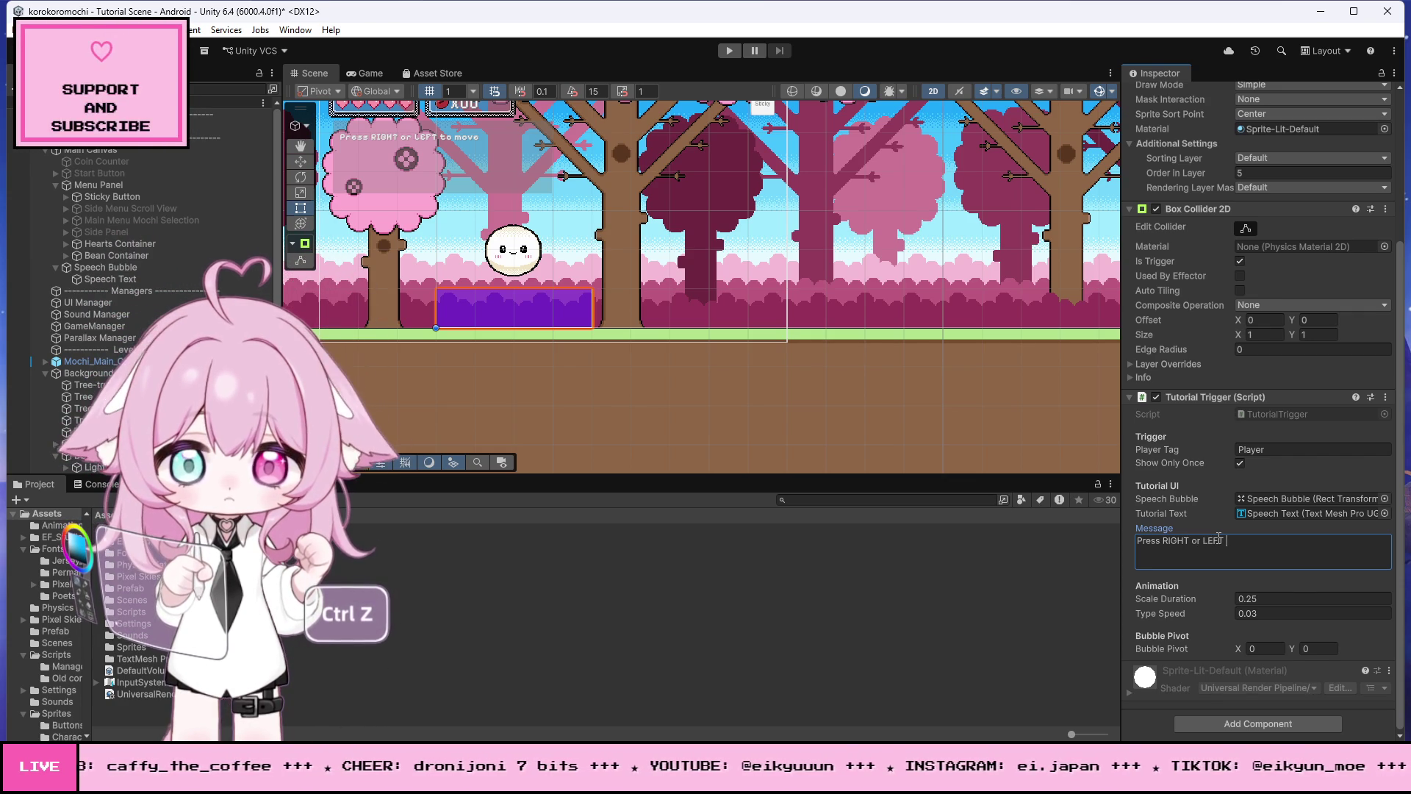
scroll(140, 309, "down", 8)
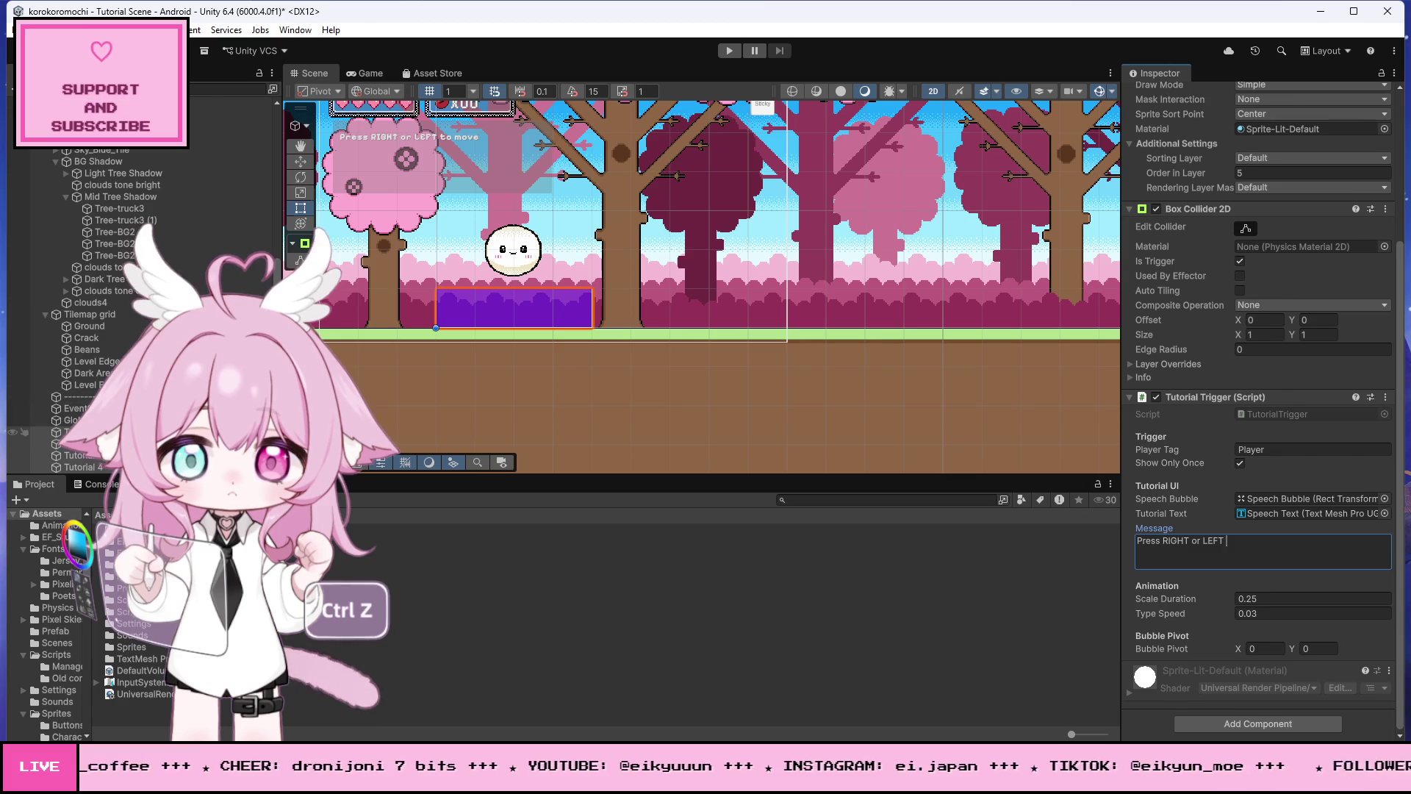
left_click(44, 432)
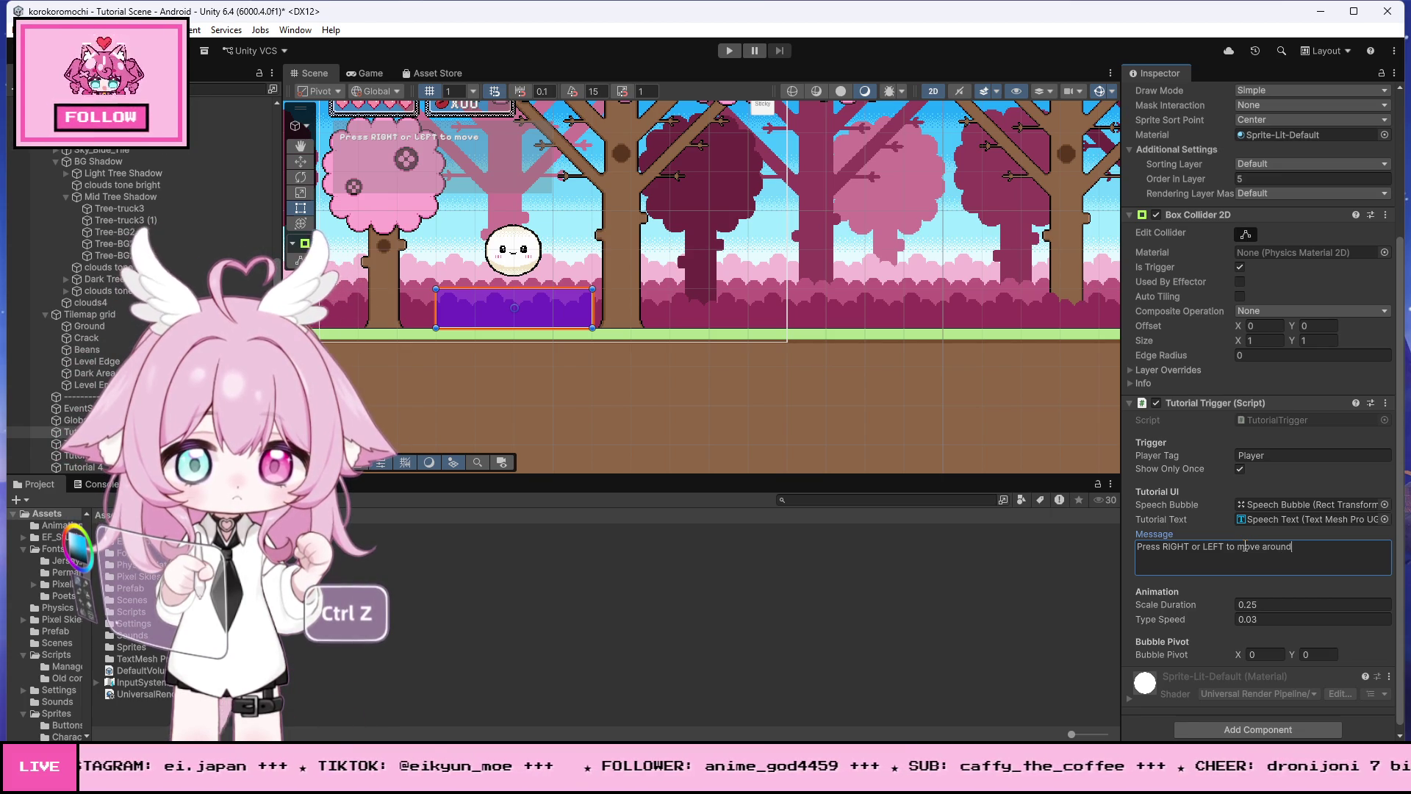
scroll(858, 413, "down", 2)
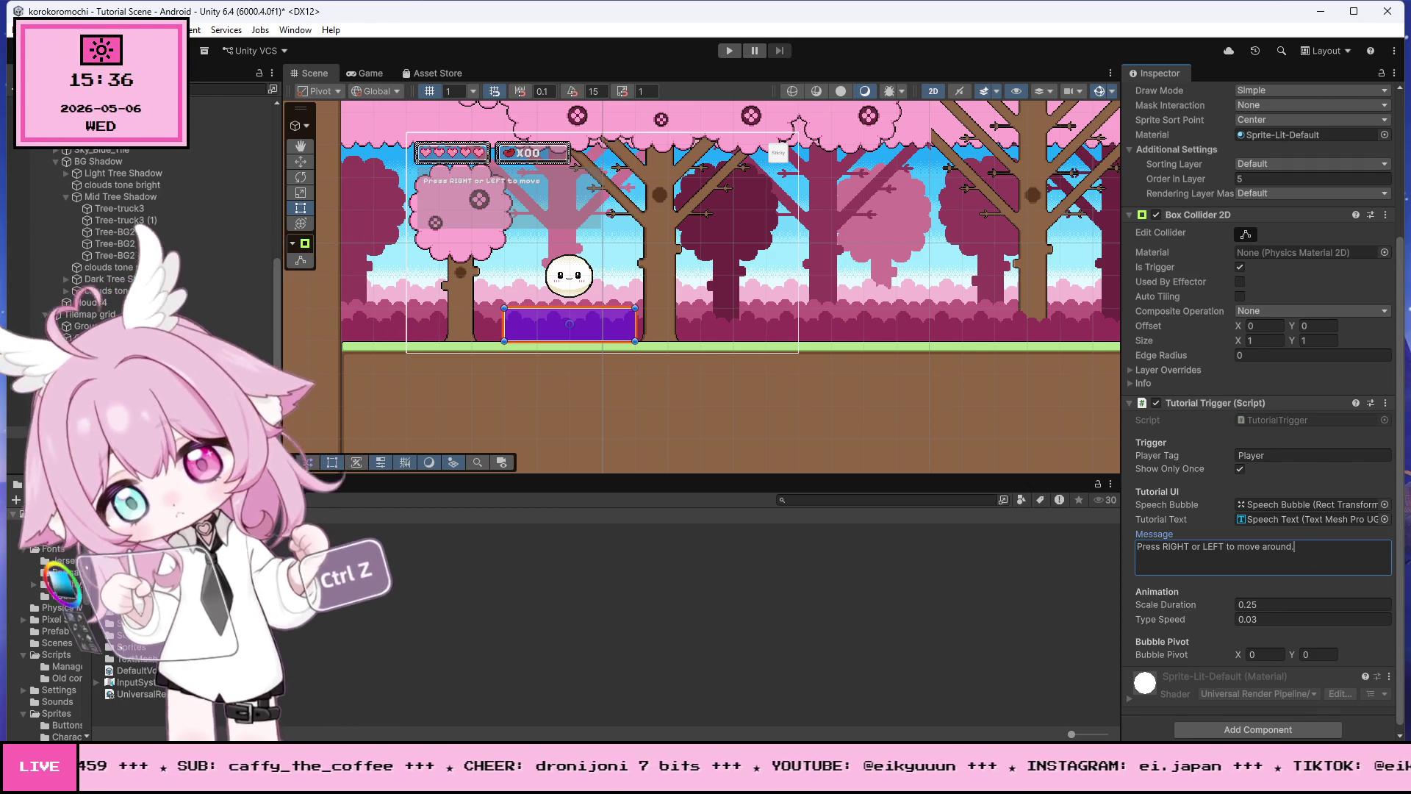
key("ctrl+z")
key("Right")
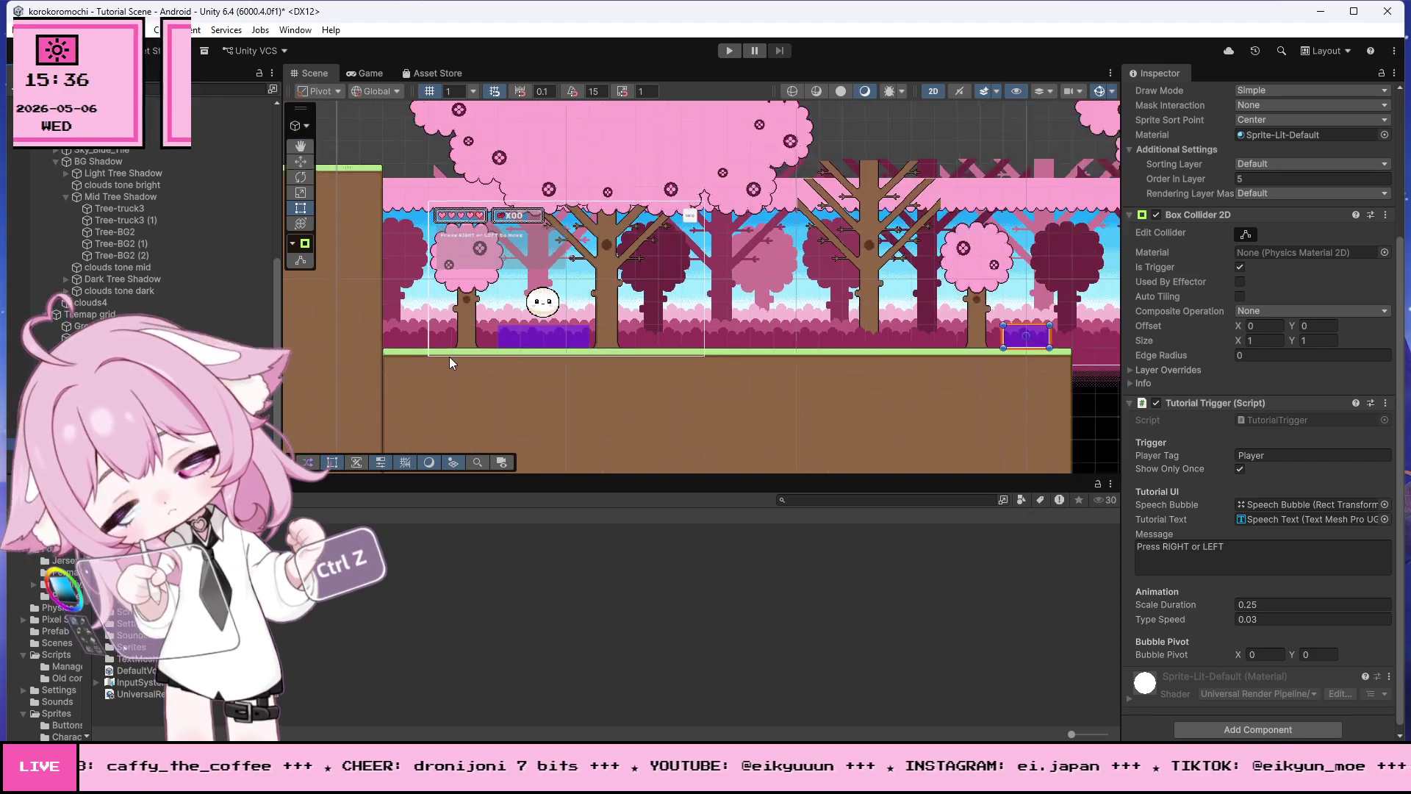
Step: Finish Tutorial 2's message so it reads 'Tap on screen to JUMP off obstacles.'
scroll(941, 329, "up", 2)
left_click(1254, 552)
type("Tap on s")
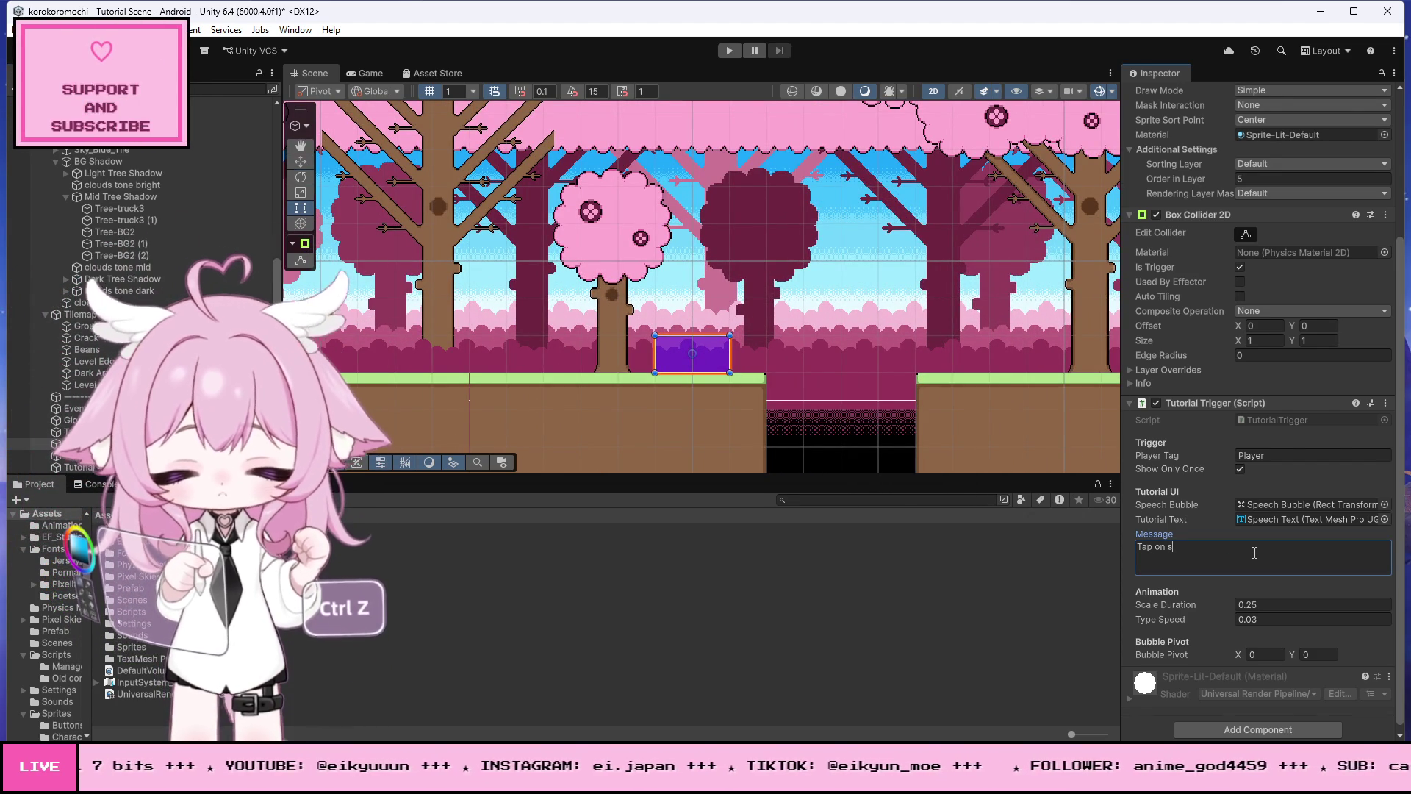
type("creen t")
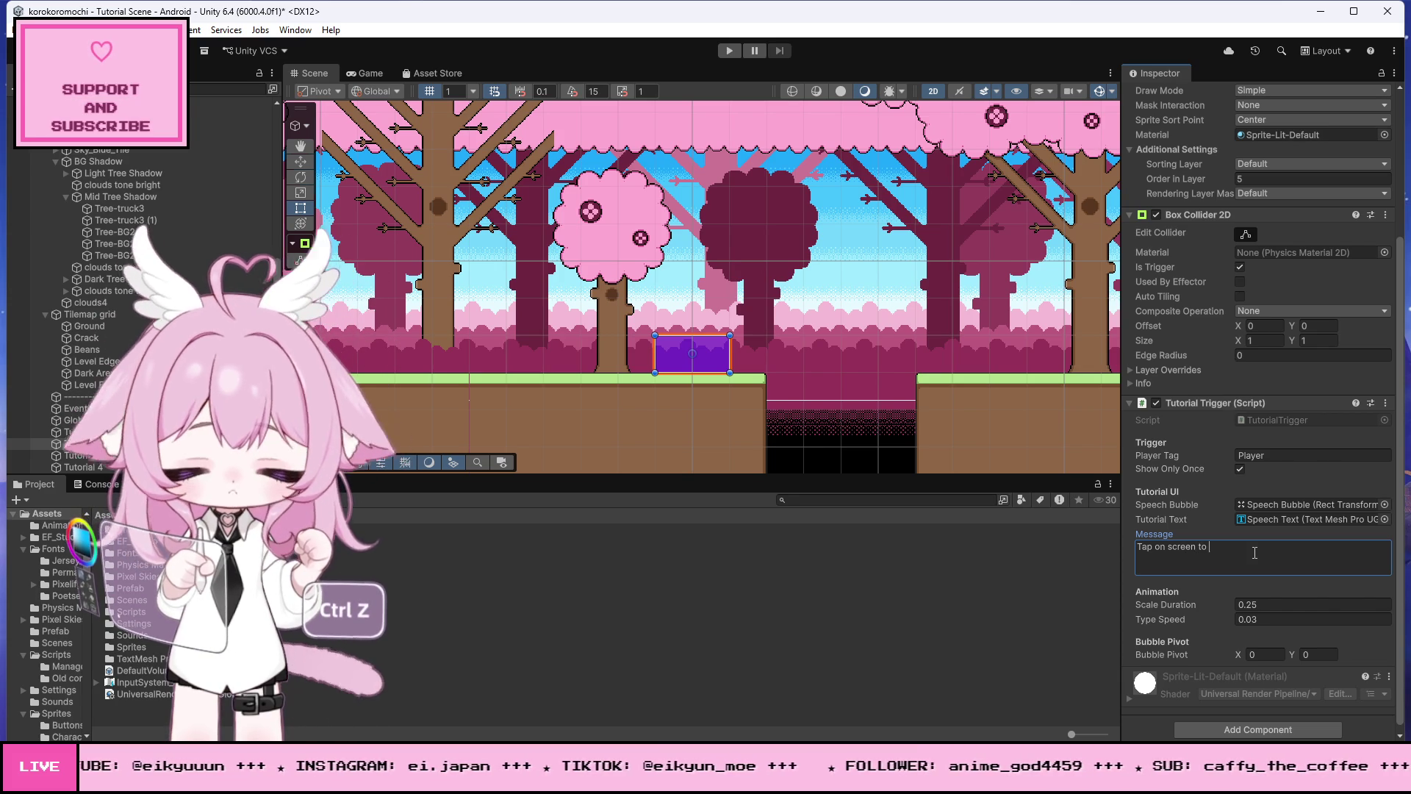
type("off obstacles")
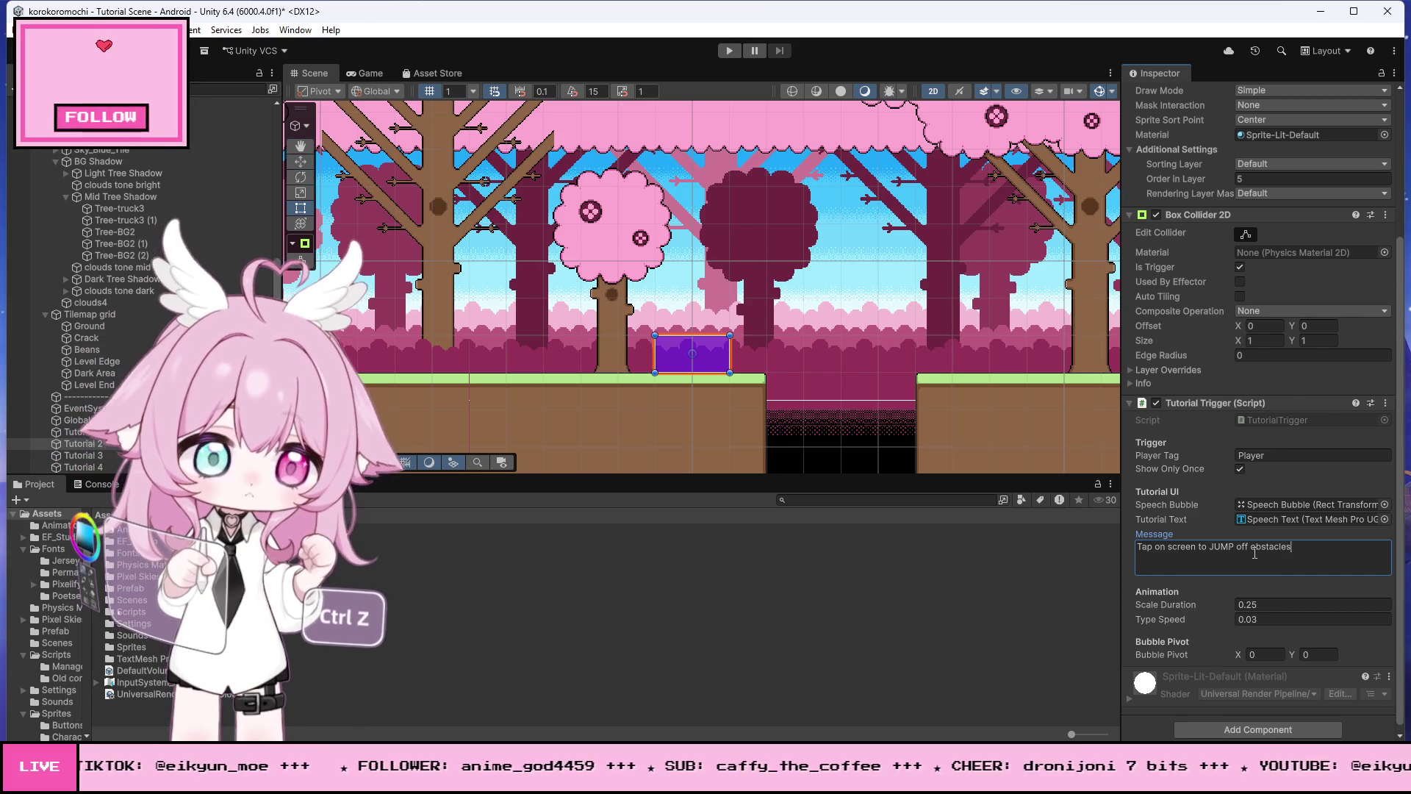
type(".")
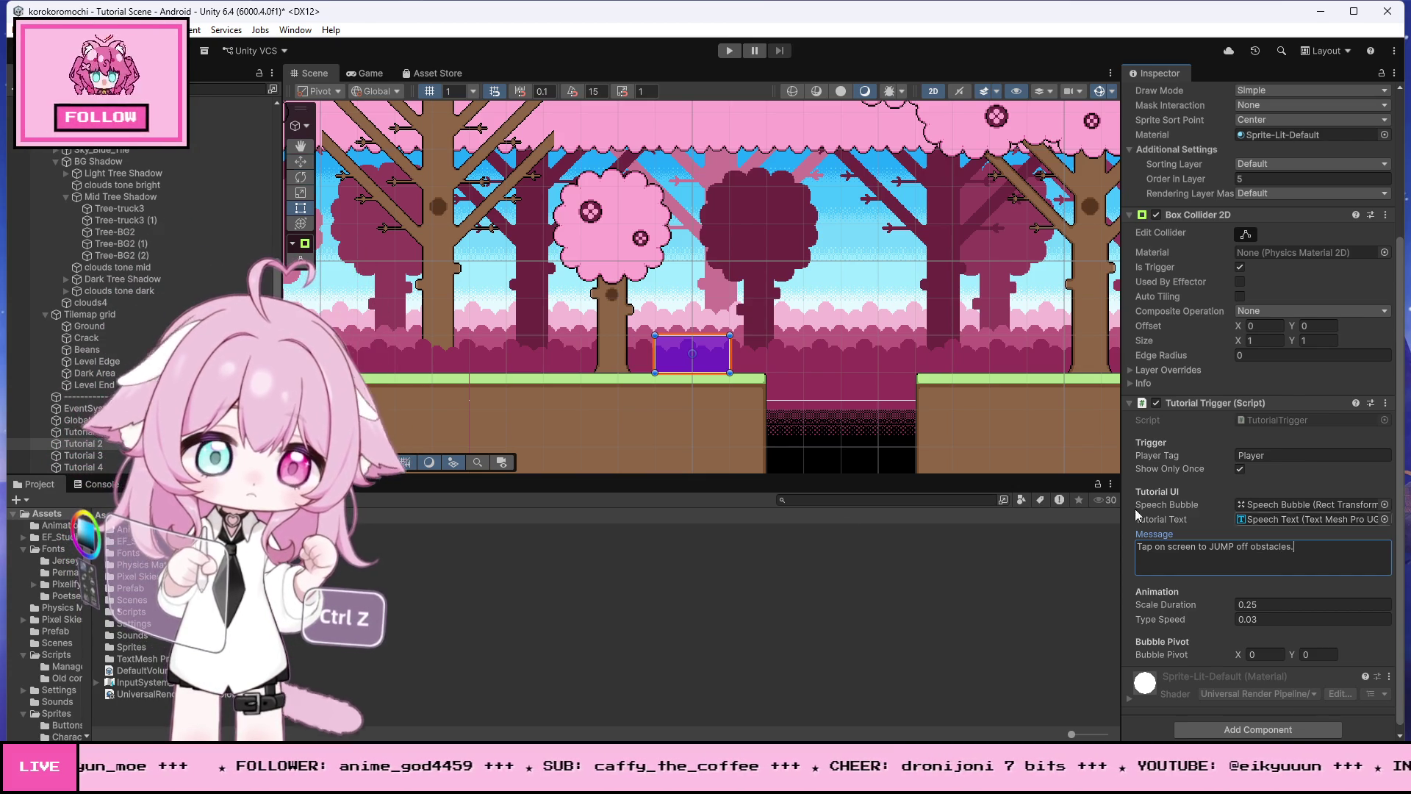
key("ctrl+z")
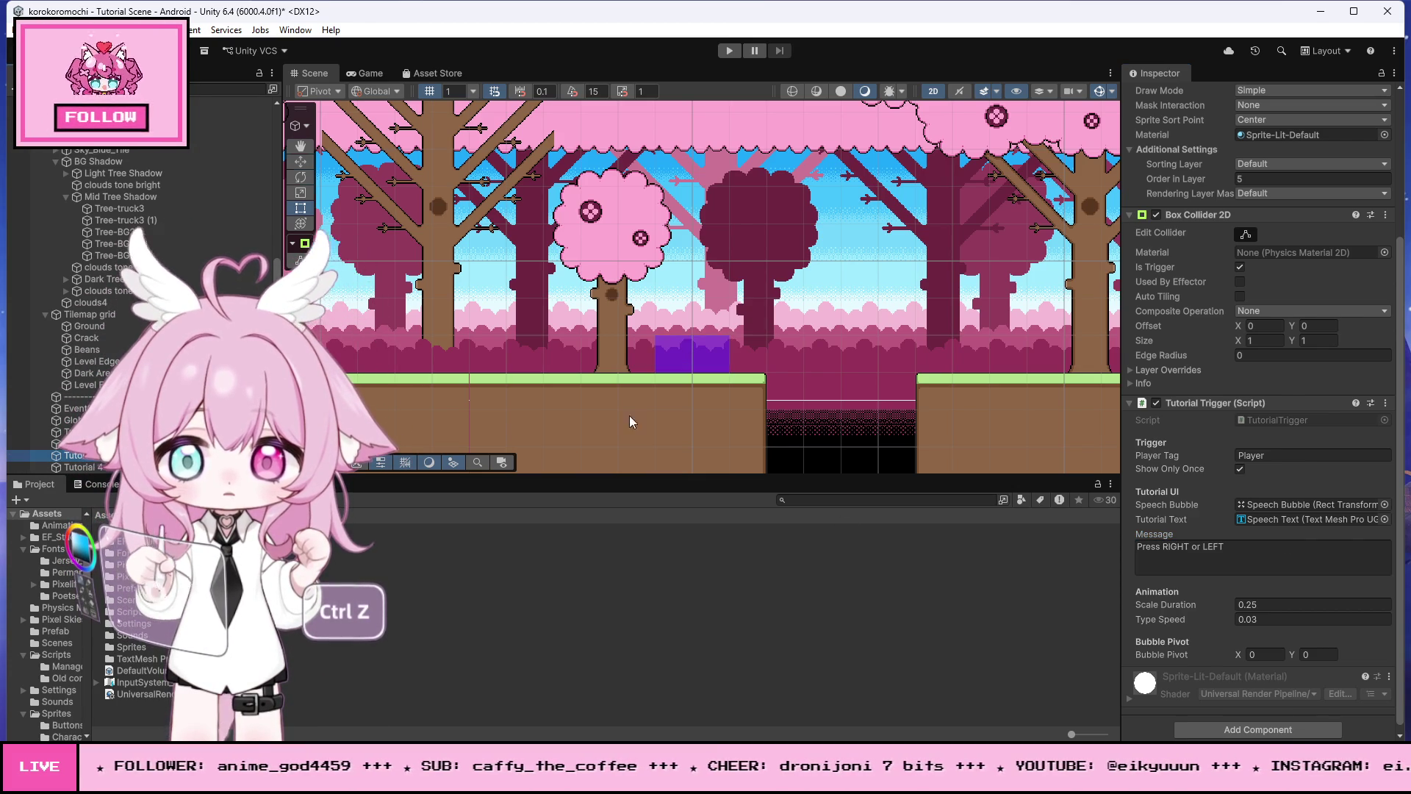
scroll(529, 436, "down", 6)
scroll(782, 350, "up", 10)
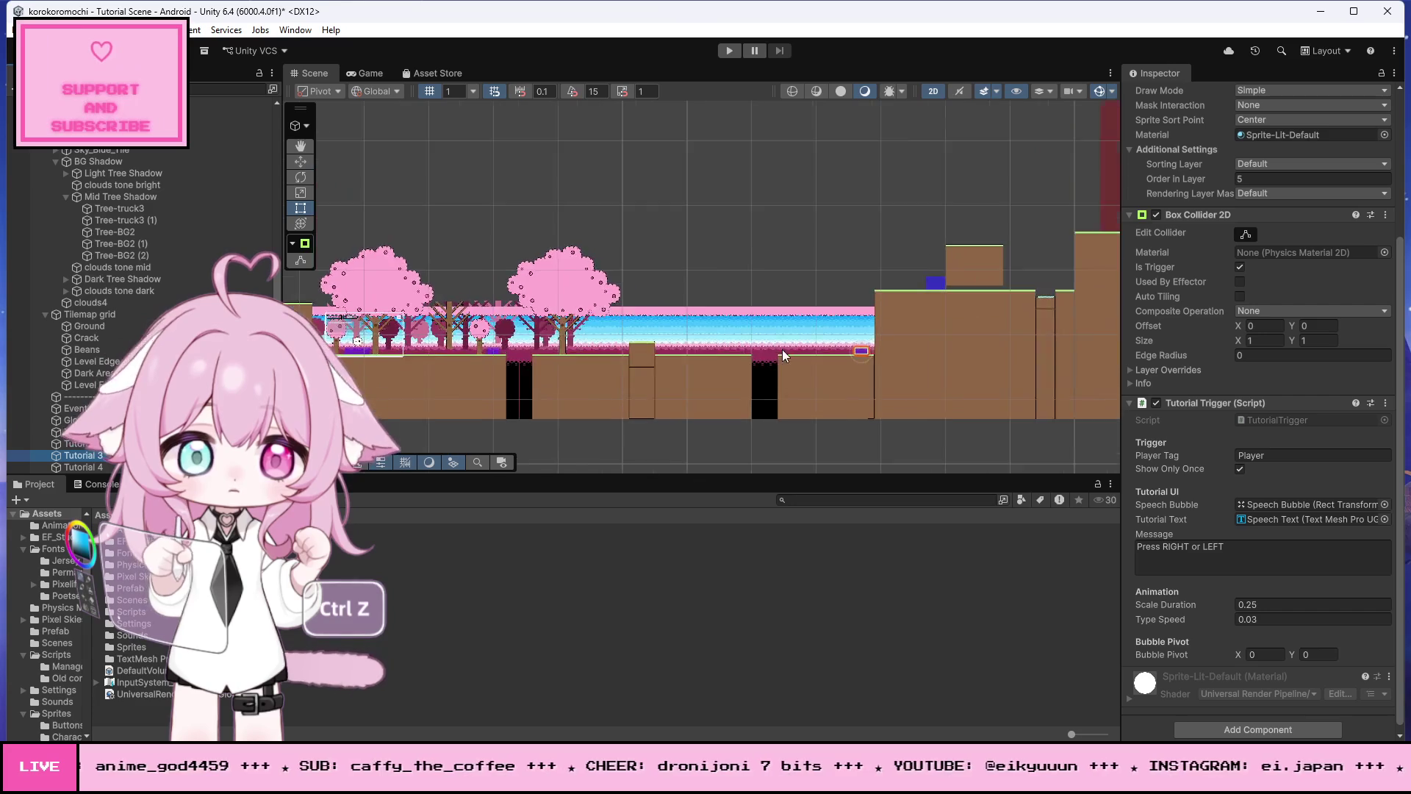
Step: Replace Tutorial 3's message with 'SWIPE UP near wall to climb high places.'
left_click(1208, 538)
type("Sw")
key("BackSpace")
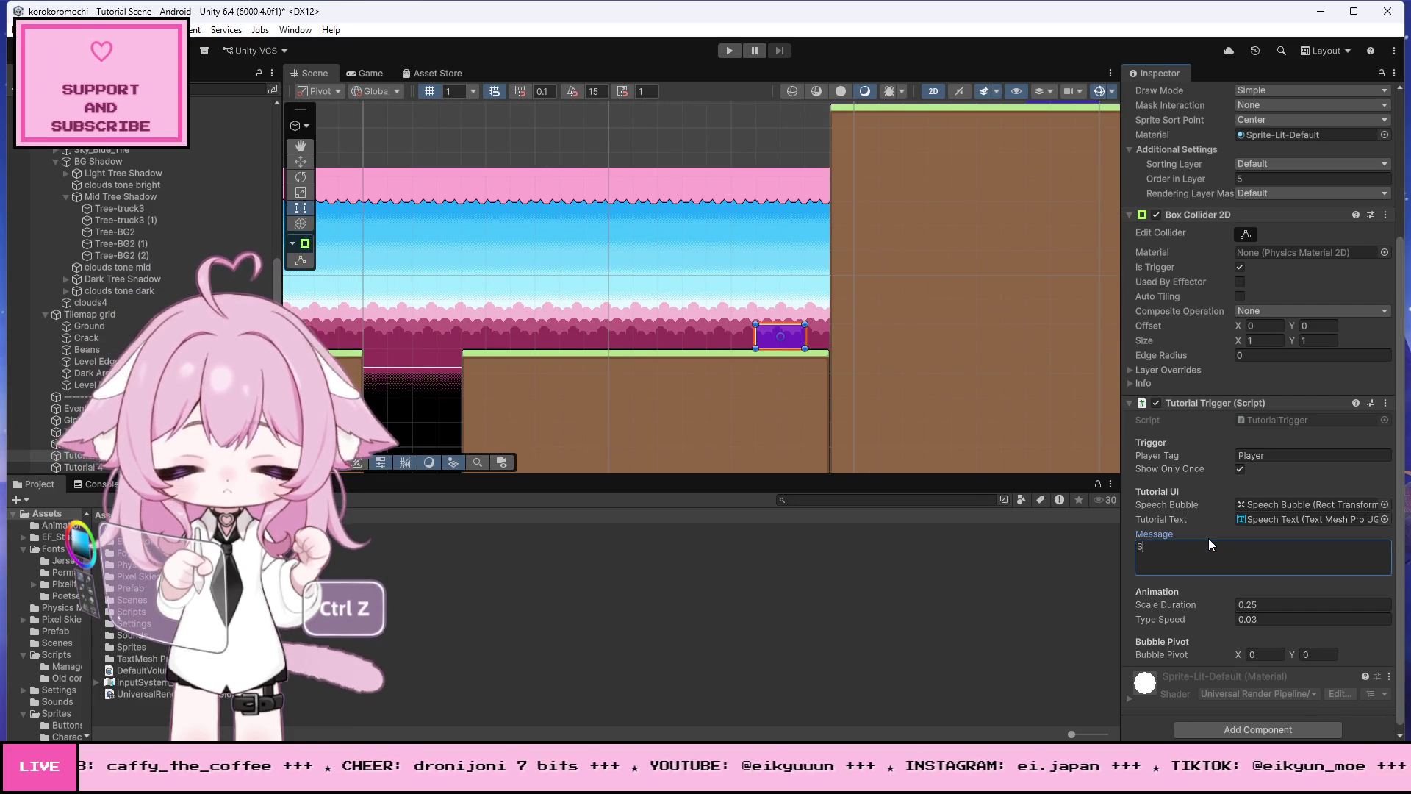
type("WIPE UP near w")
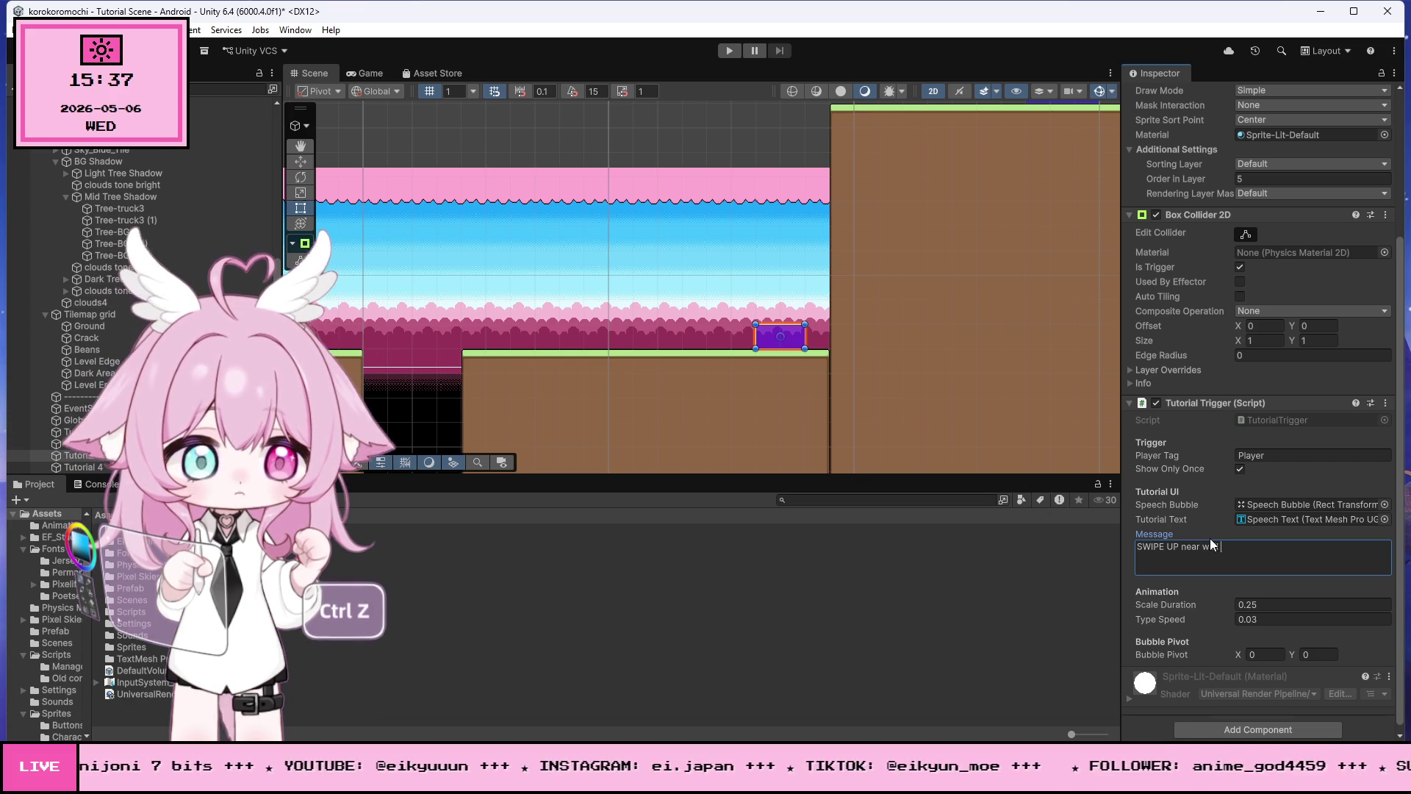
type("to climb high")
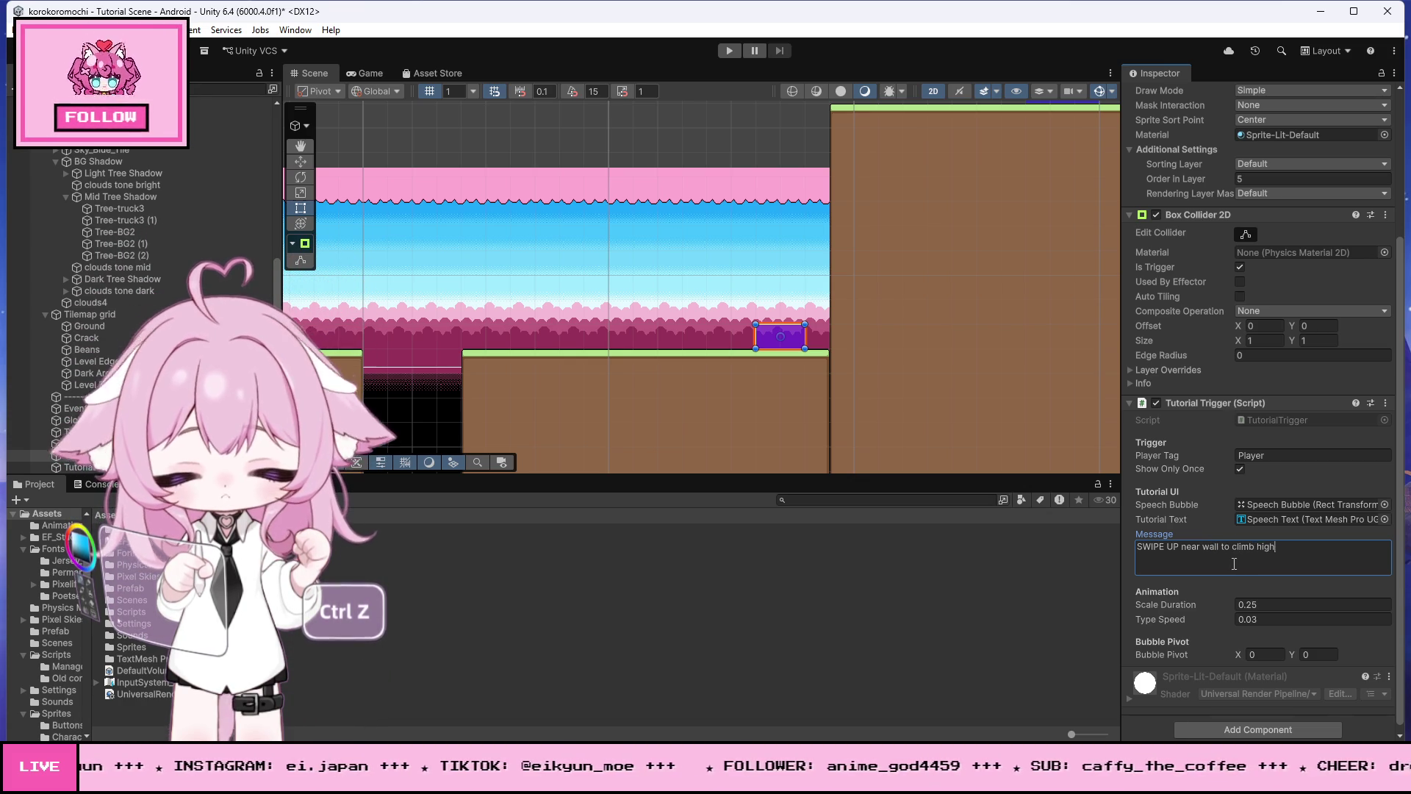
type(" places.")
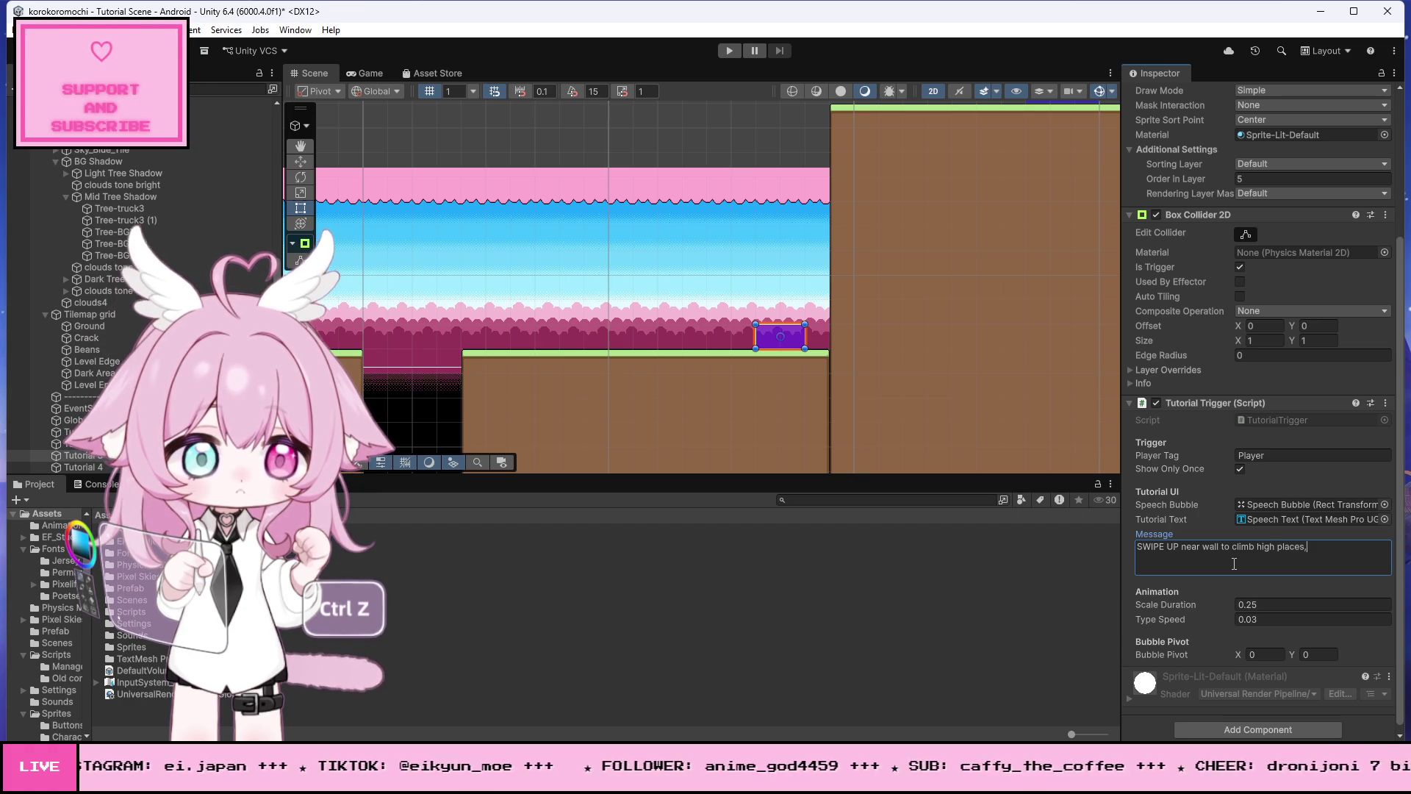
Step: Select the blue block trigger and overwrite its message with 'Move forward to pass through'
mouse_move(735, 345)
left_mouse_down()
mouse_move(545, 351)
mouse_move(889, 179)
mouse_move(811, 232)
left_mouse_up()
scroll(735, 274, "up", 4)
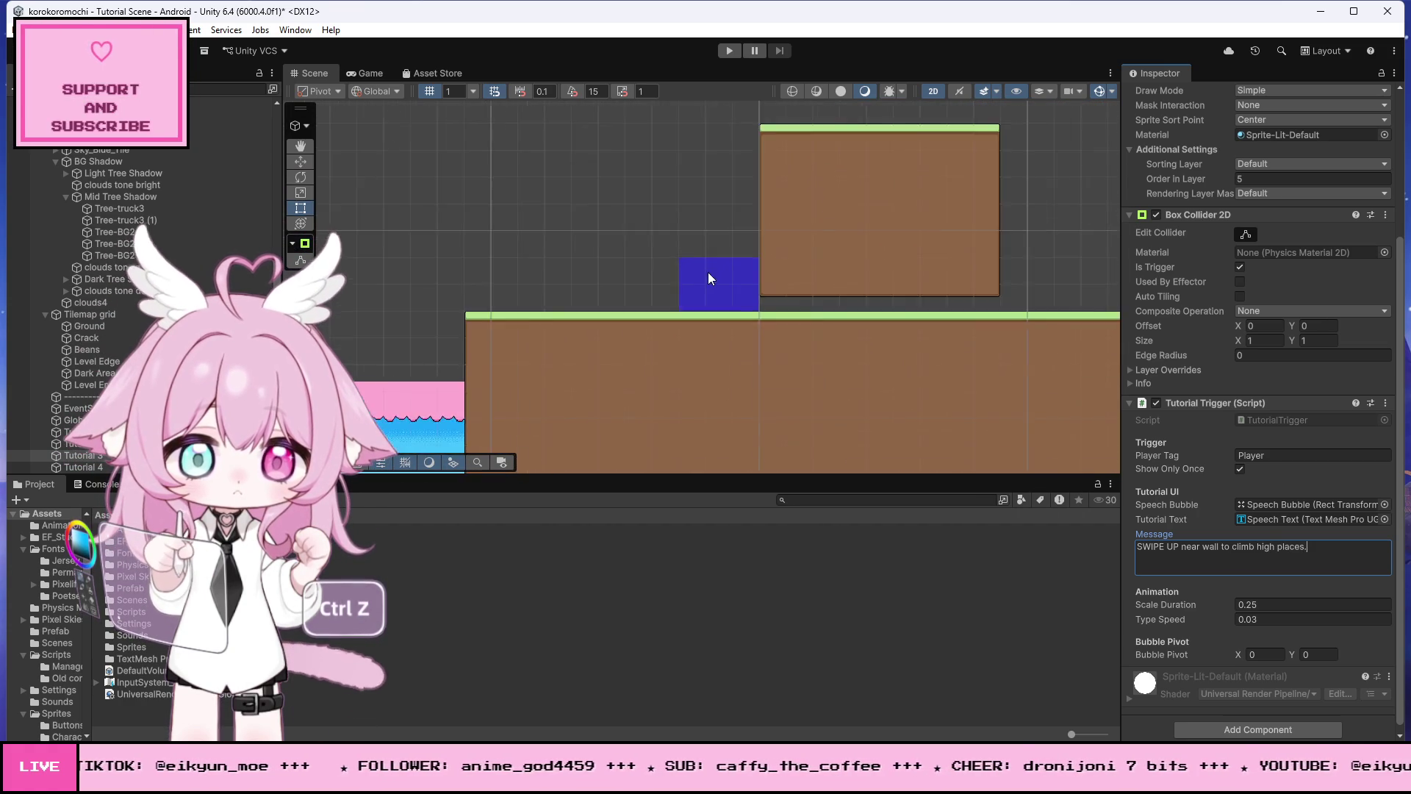
left_click(742, 271)
left_click(1254, 557)
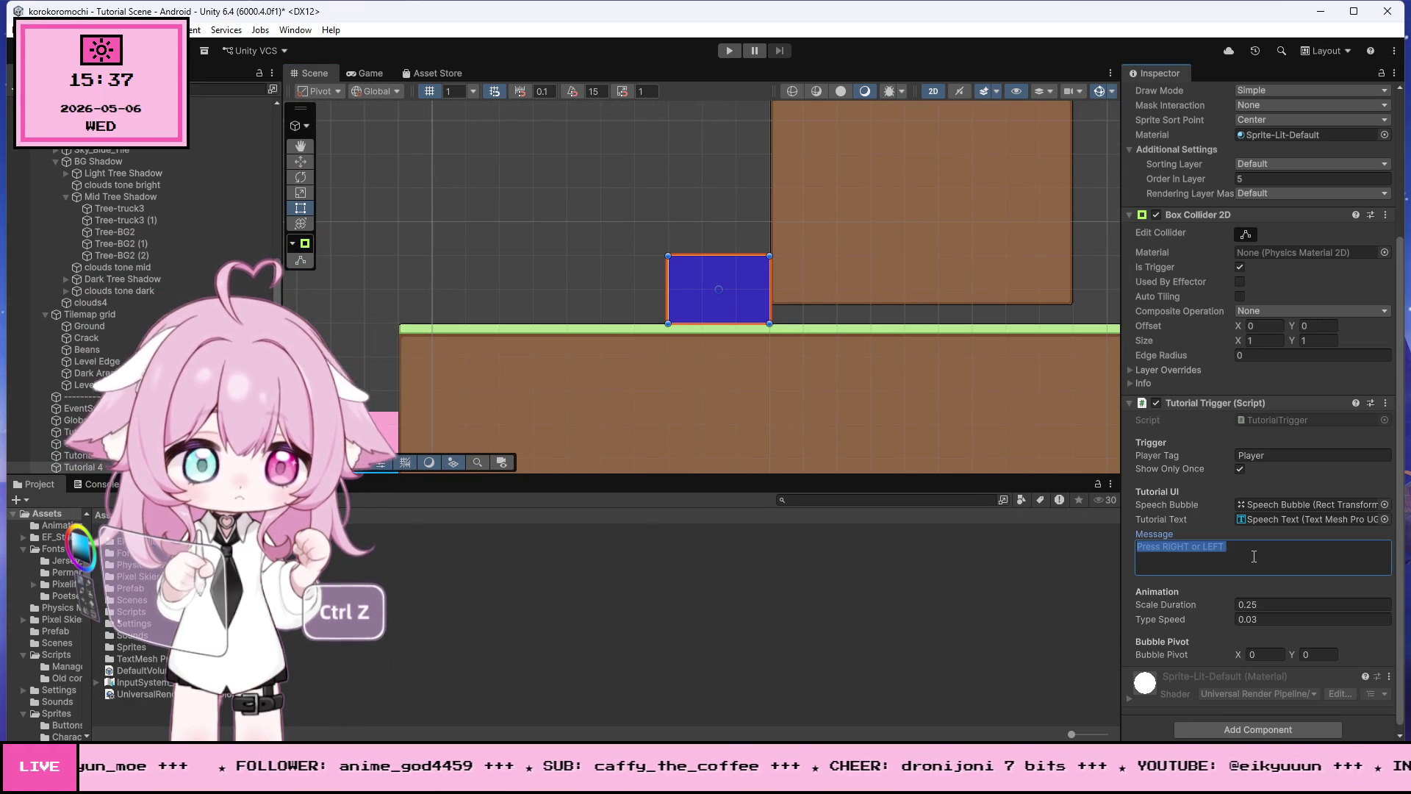
type("Move forward to")
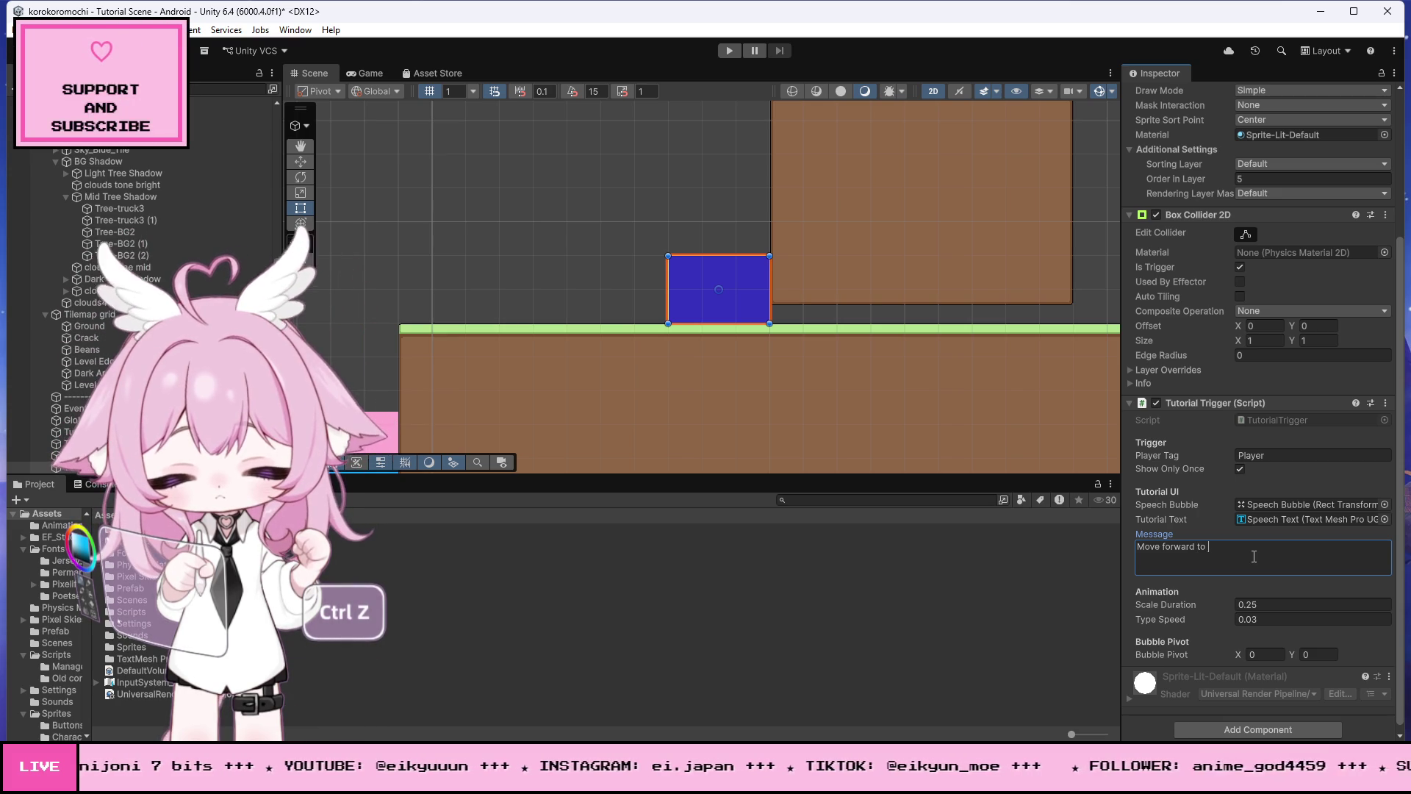
type("through")
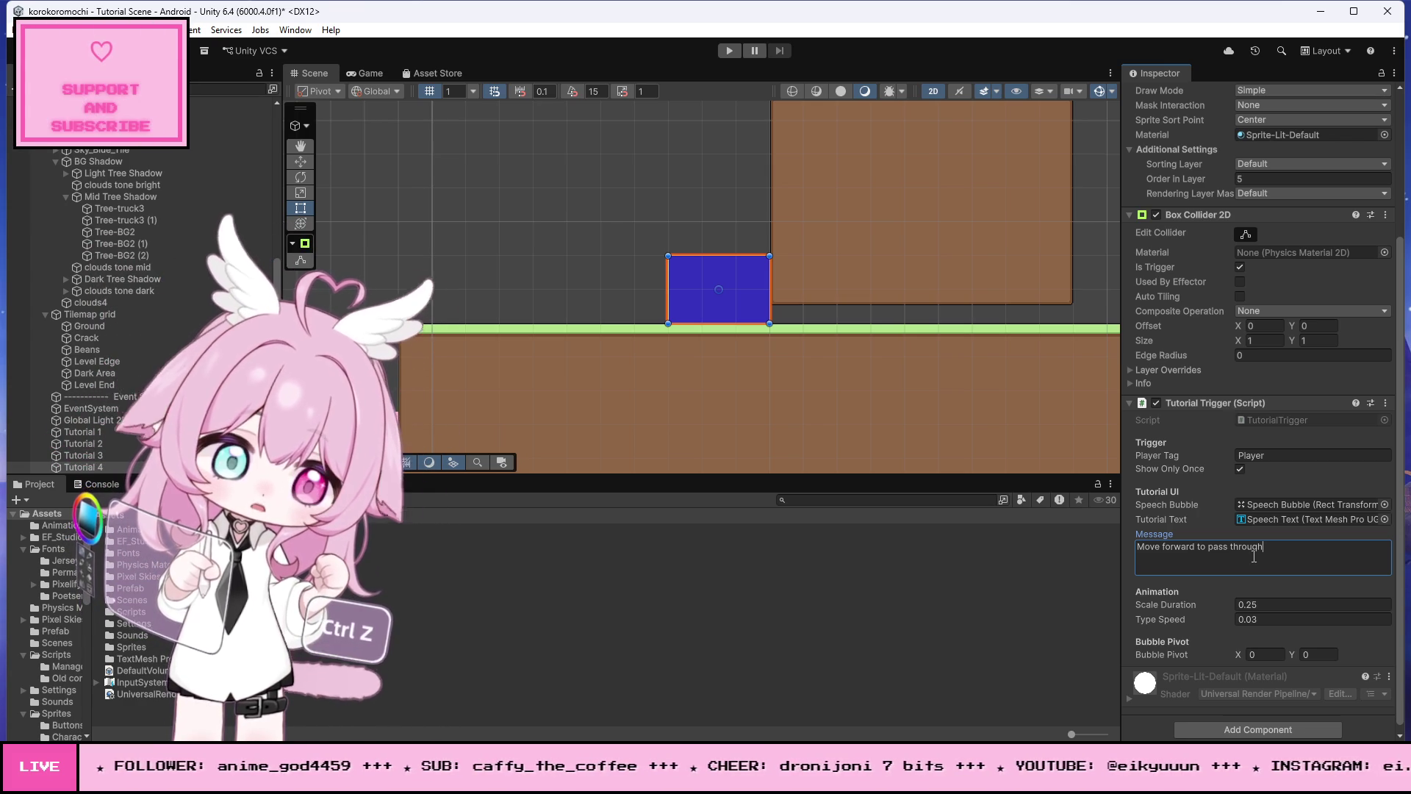
scroll(881, 350, "down", 10)
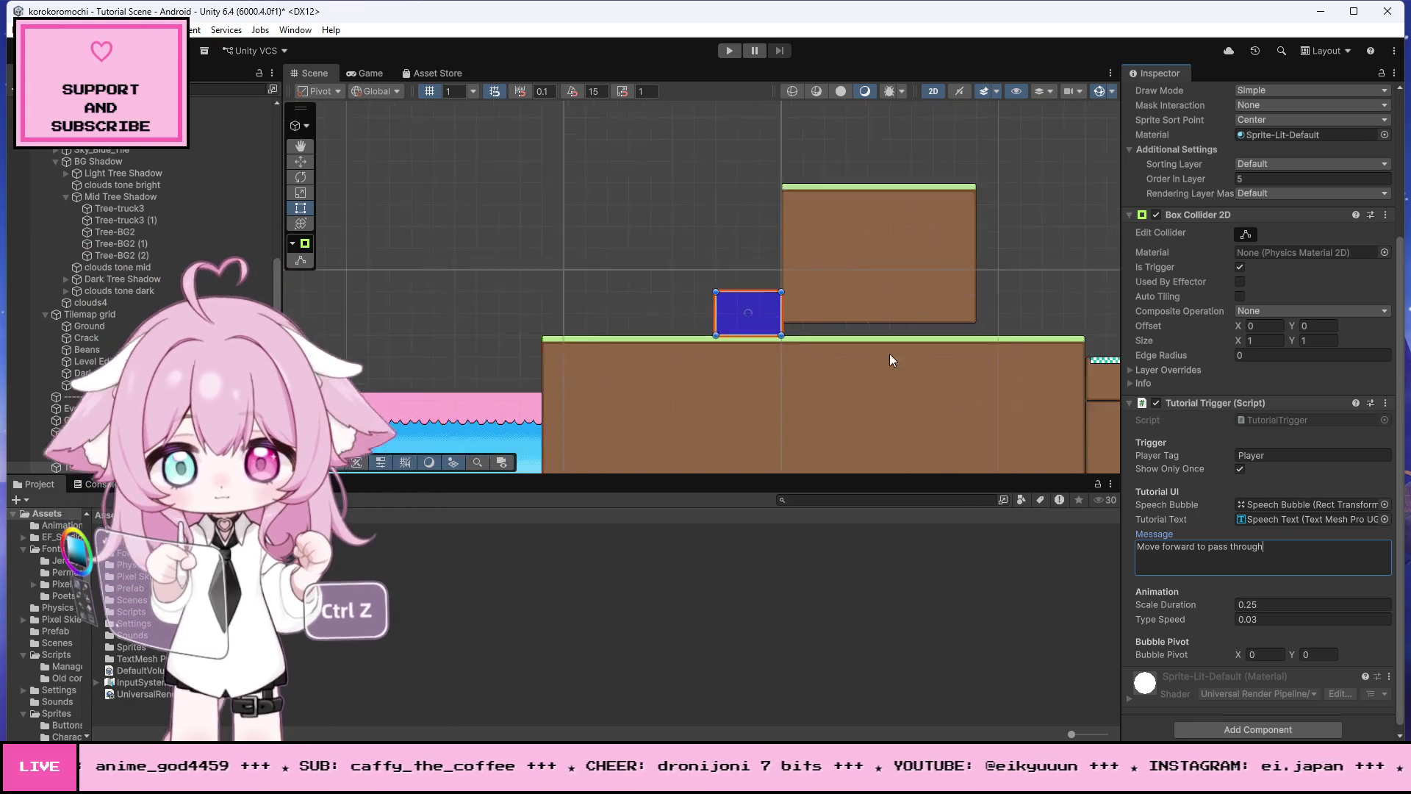
Step: Append ' in NORMAL Mode.' to Tutorial 1's 'Press RIGHT or LEFT to move around' message
scroll(665, 400, "up", 10)
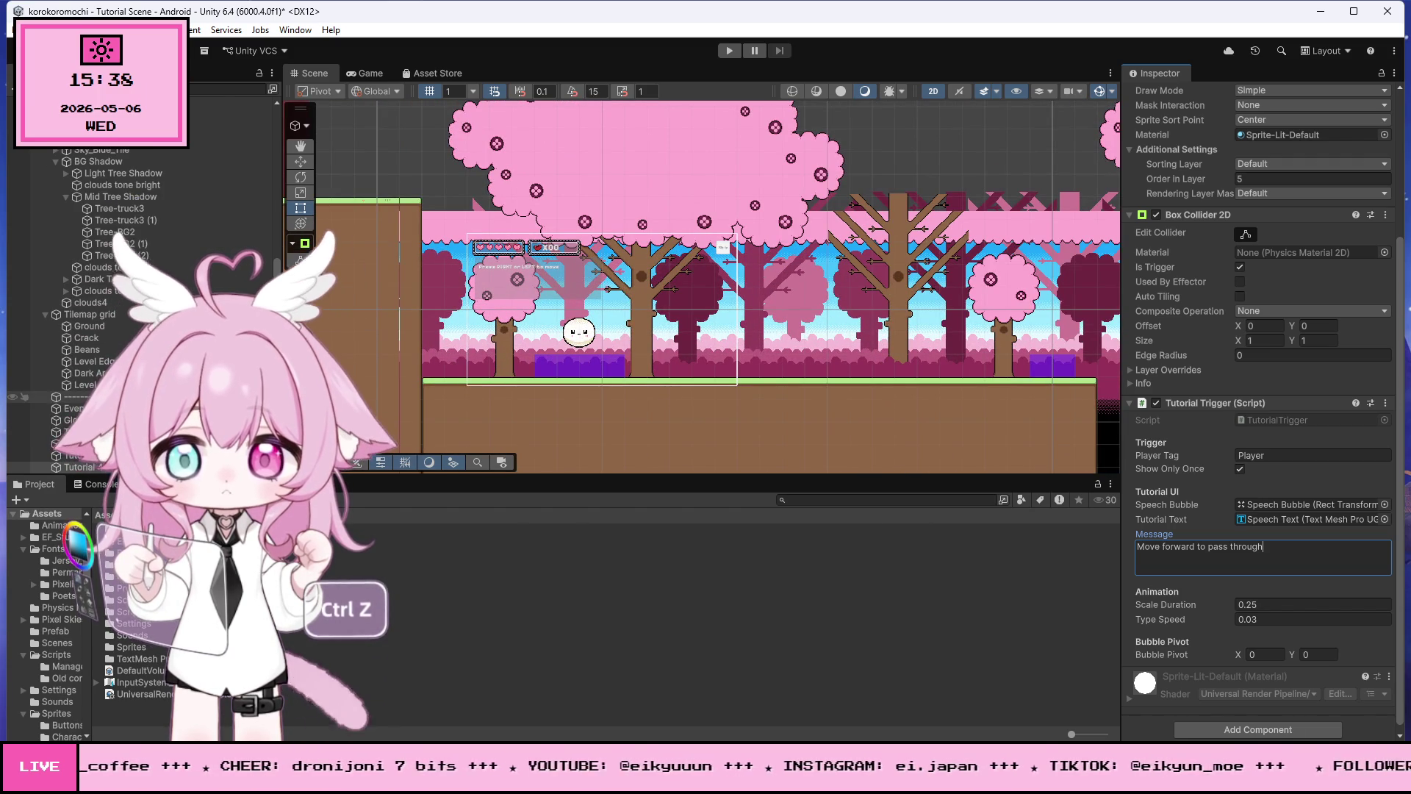
scroll(1192, 488, "down", 1)
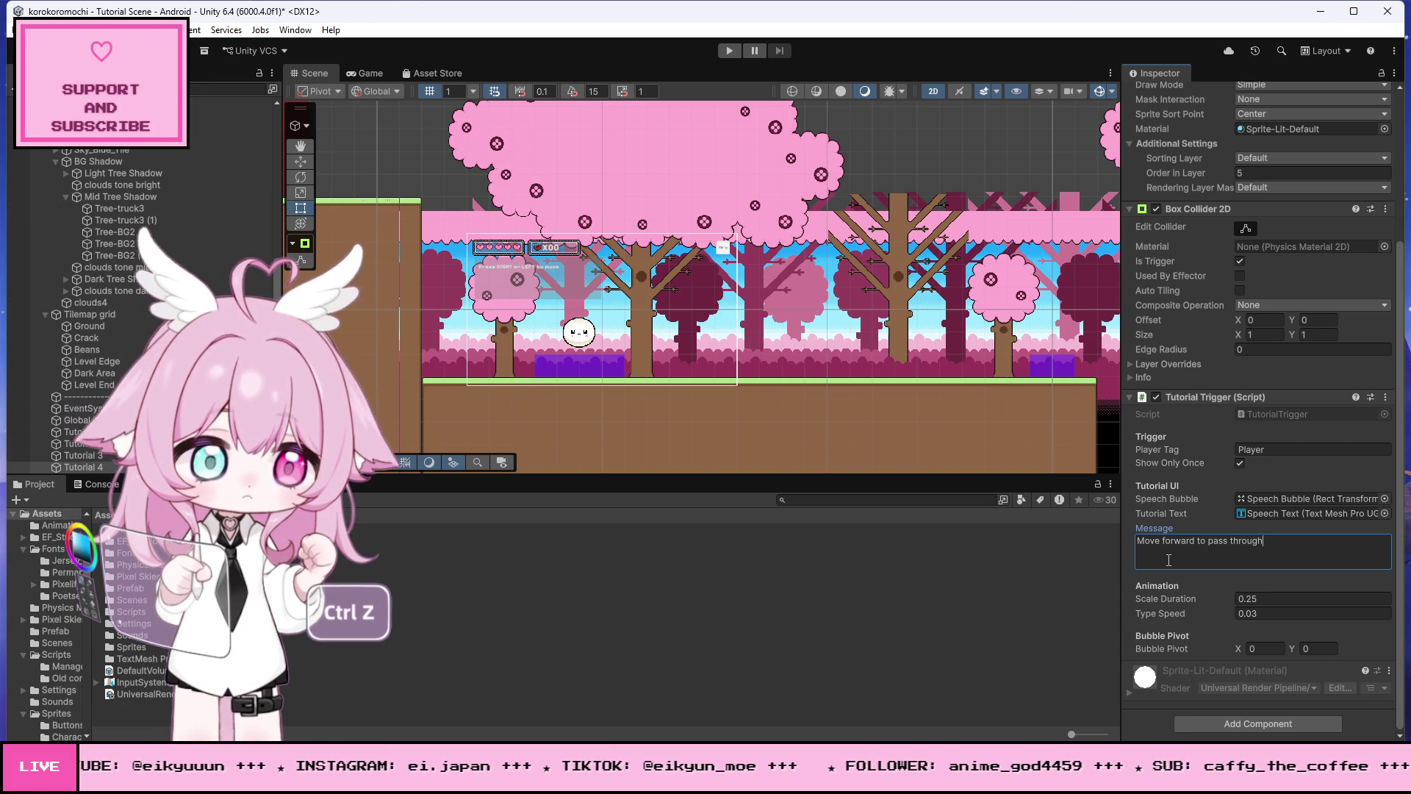
scroll(565, 338, "up", 5)
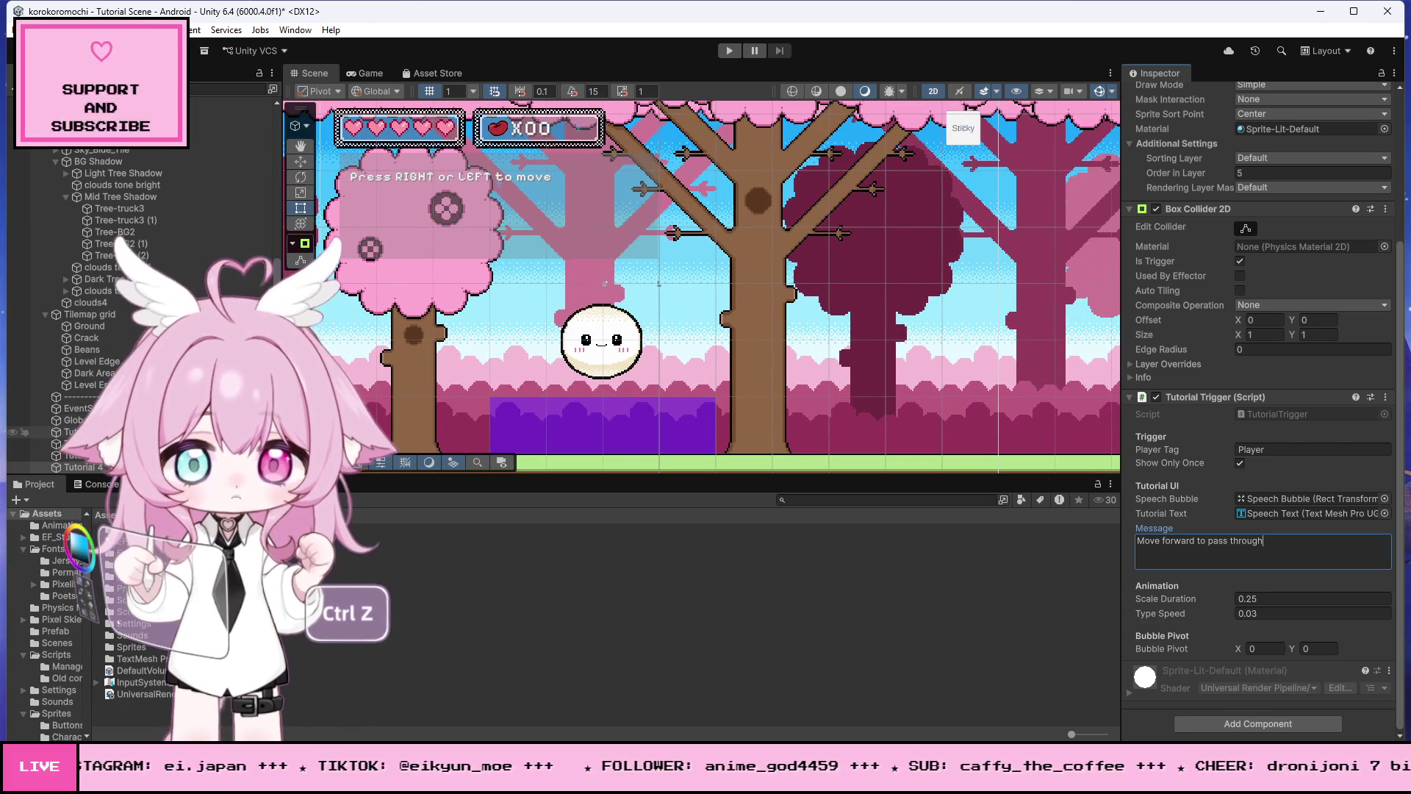
key("ctrl+z")
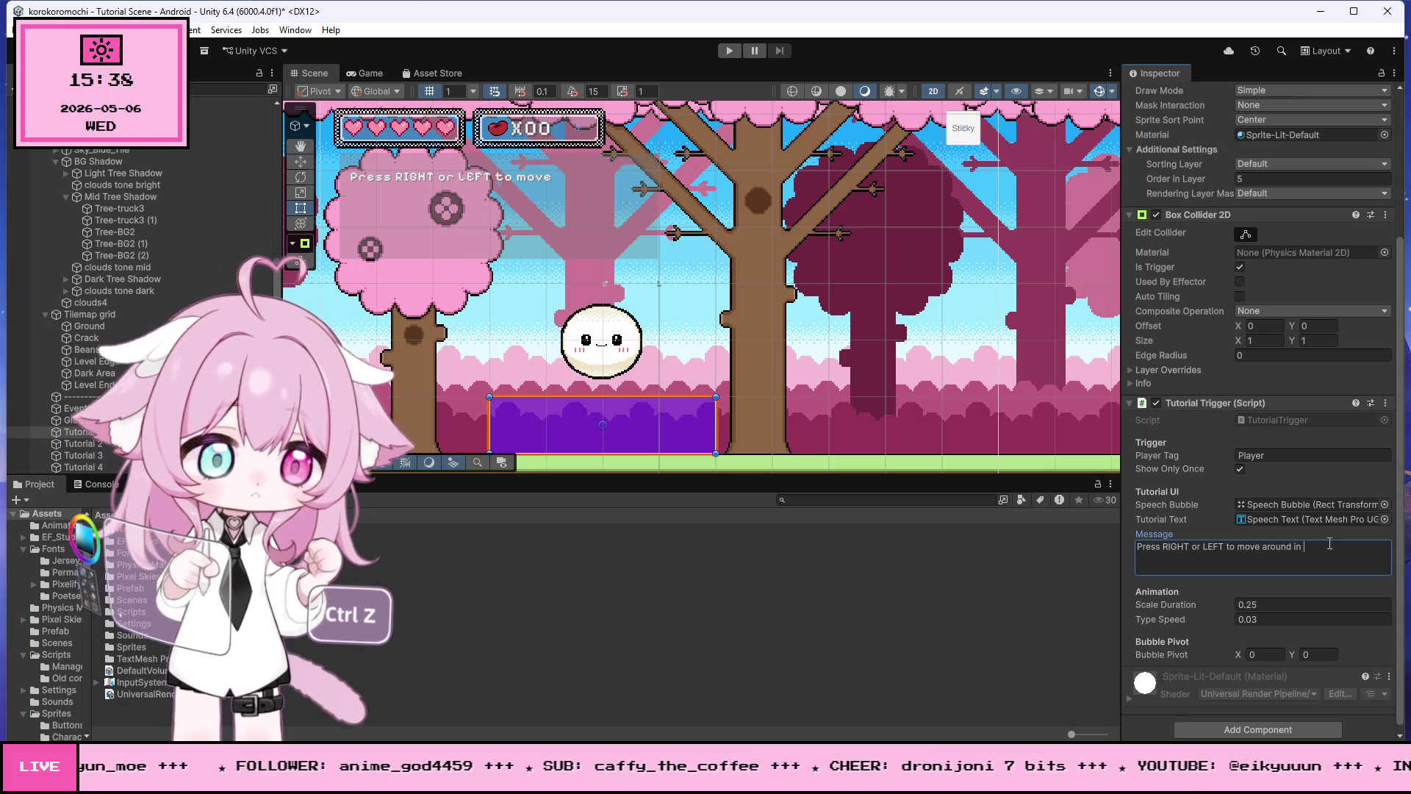
type("NORMAL")
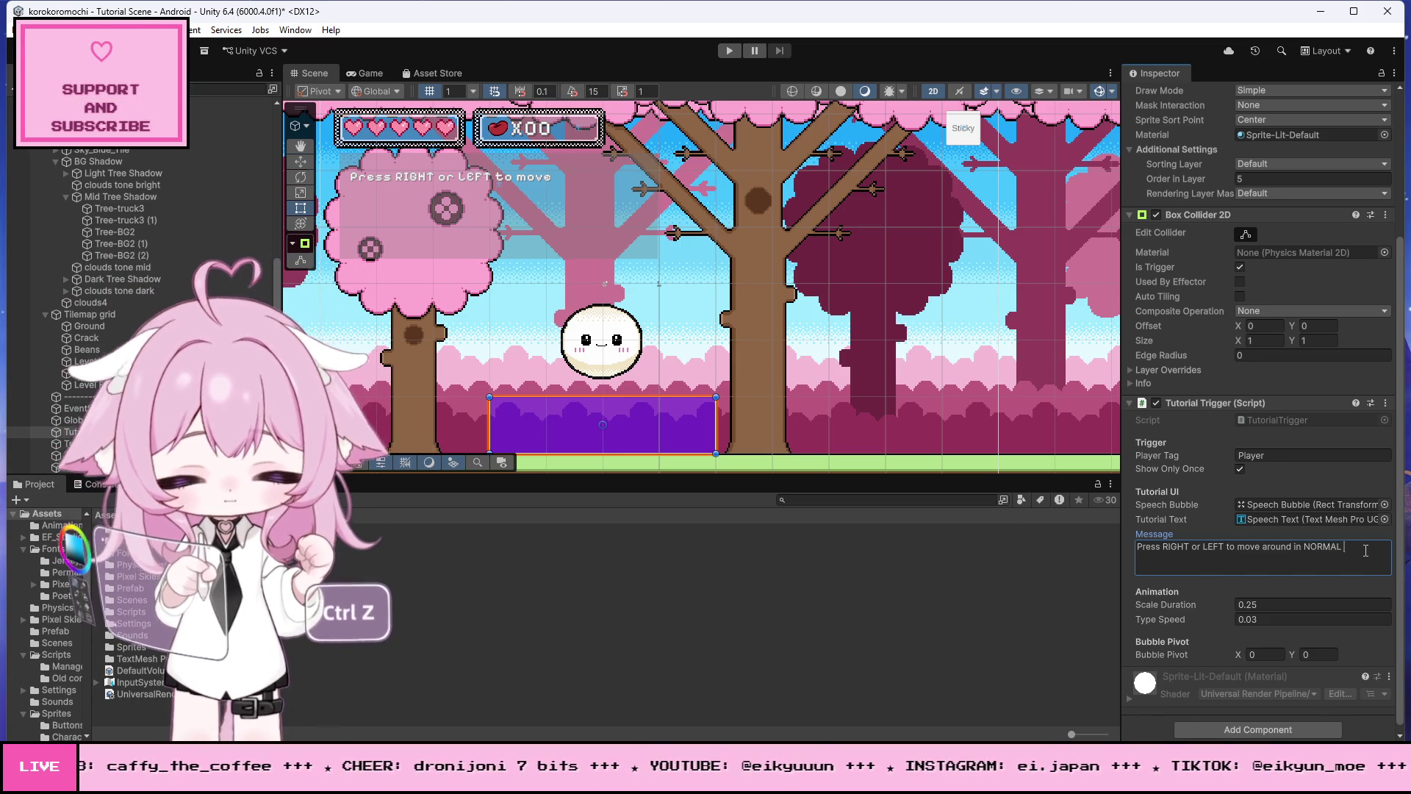
type("Mode.")
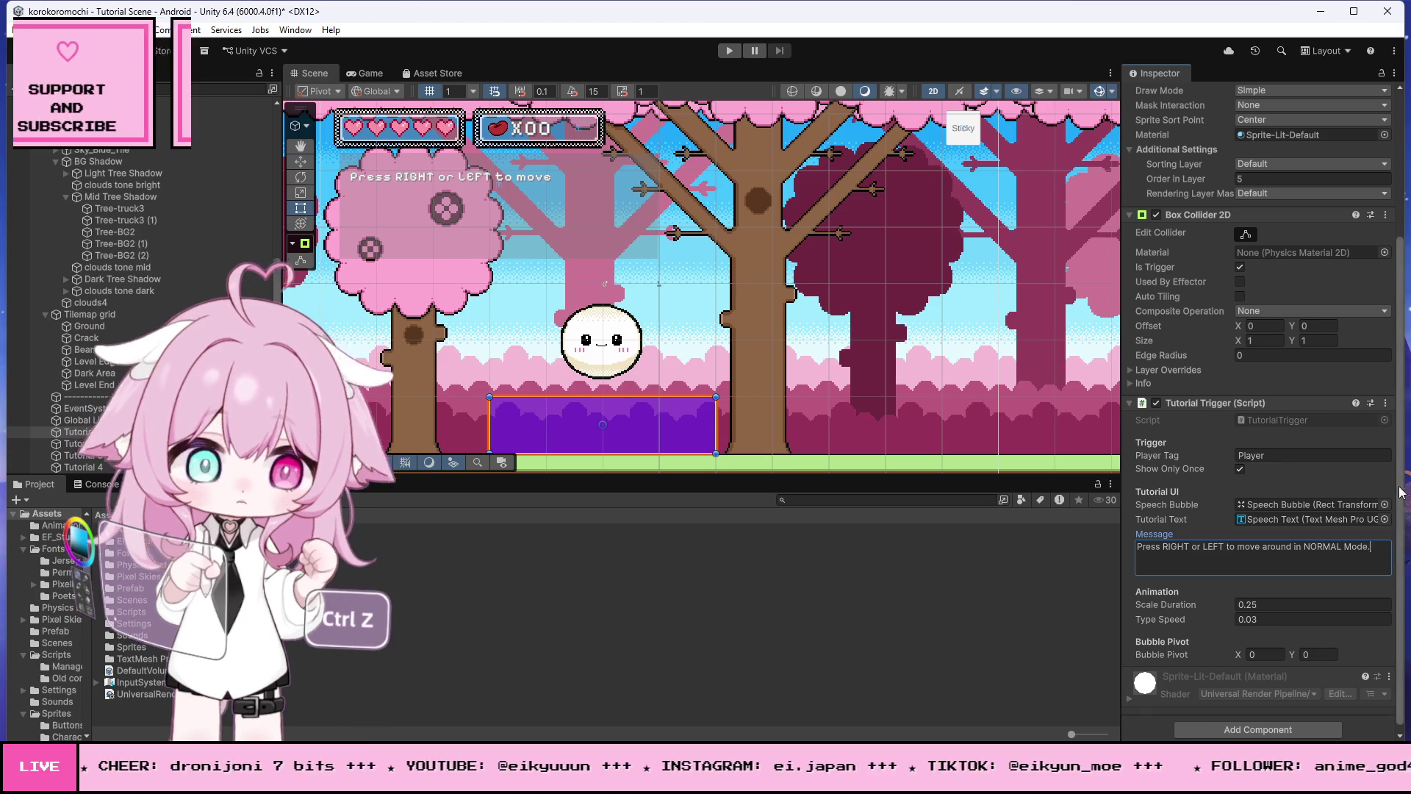
scroll(425, 242, "down", 5)
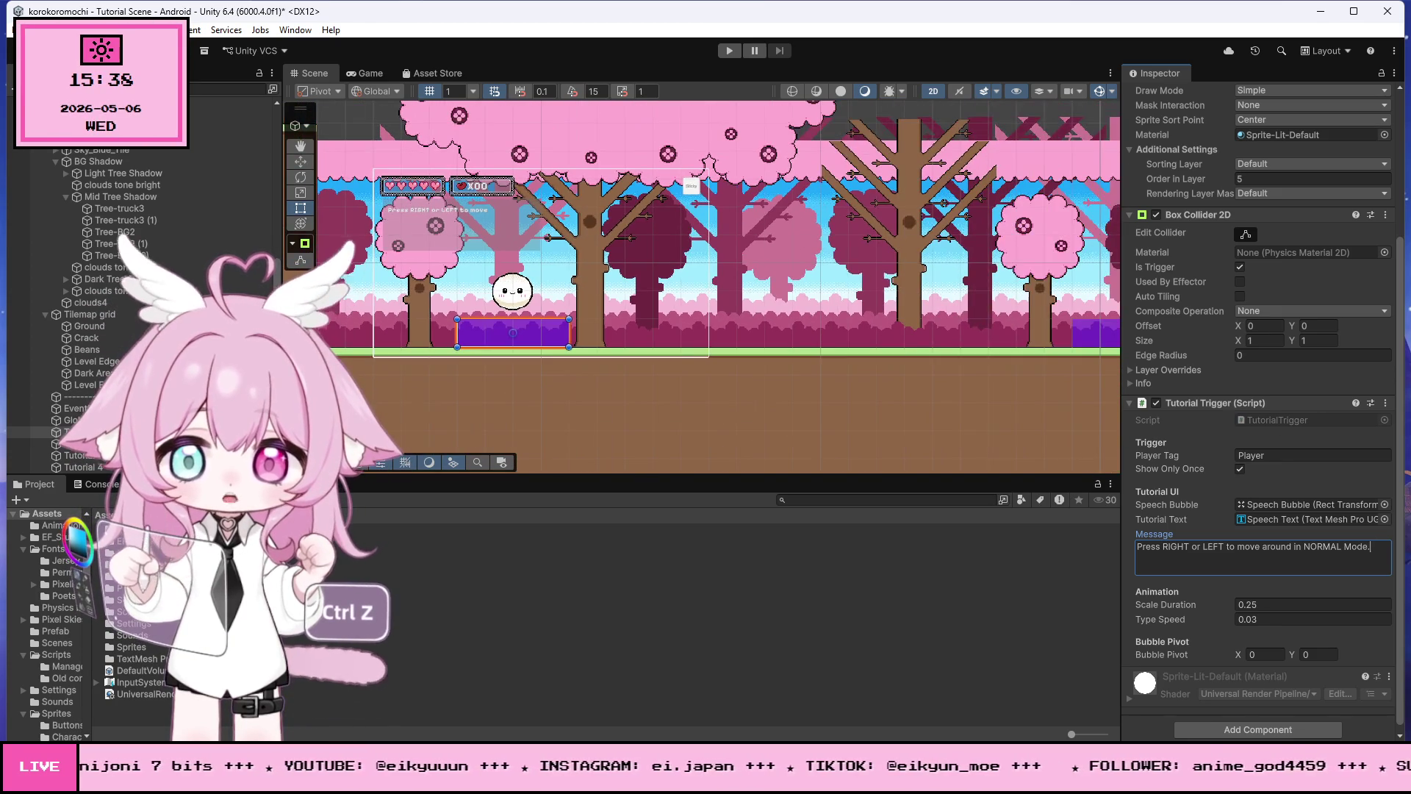
Step: Complete the blue block's message as 'Move forward to pass through cracks in NORMAL Mode.'
left_click(73, 443)
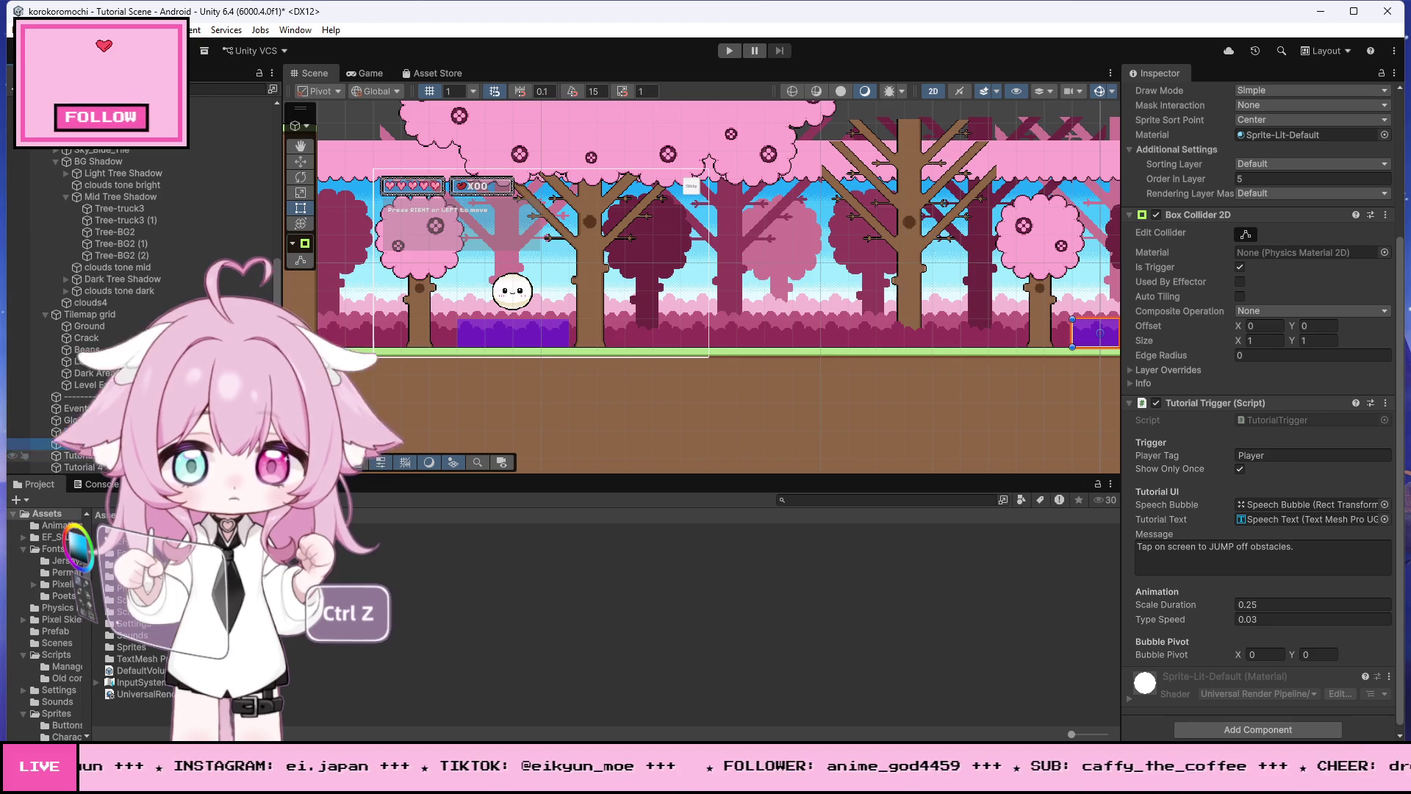
left_click(73, 455)
key("f")
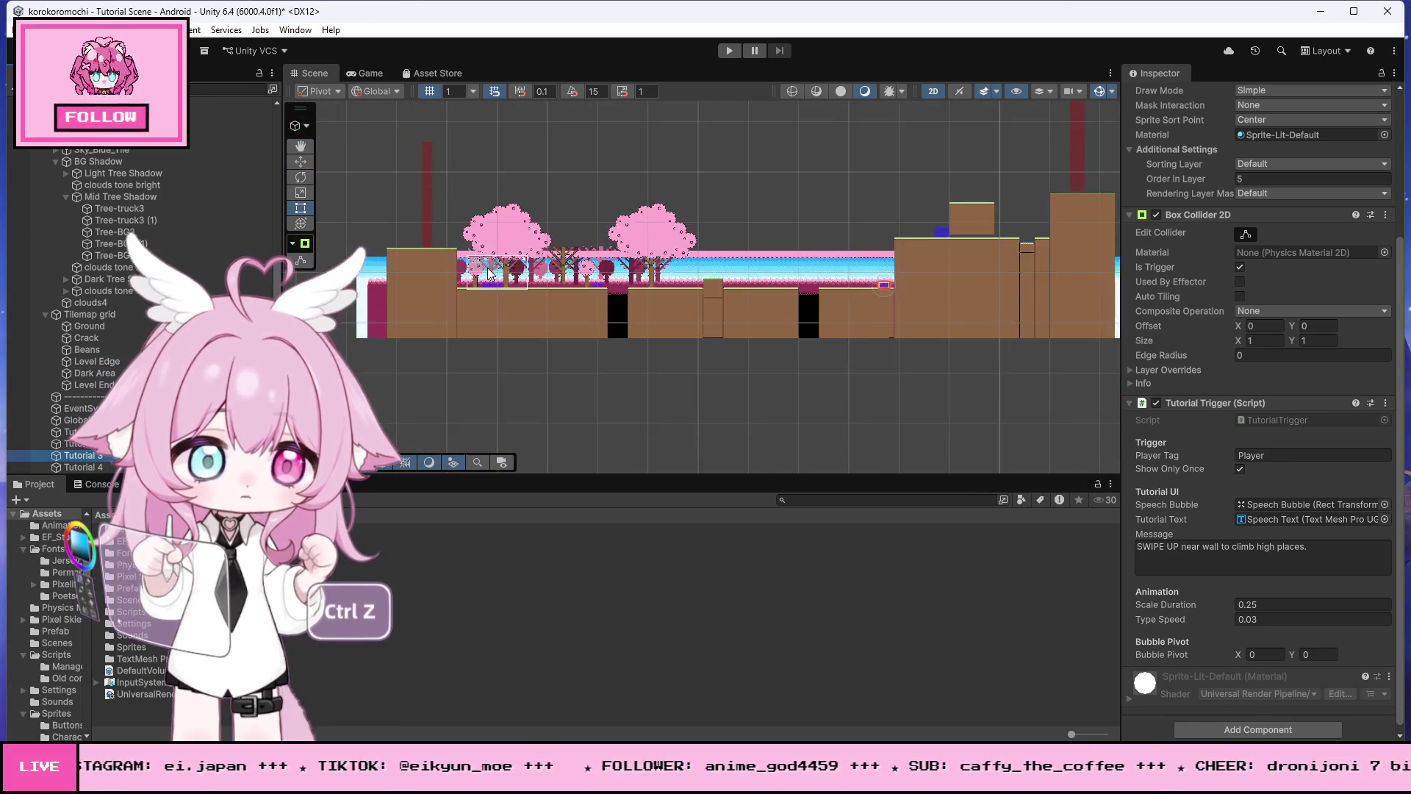
scroll(960, 247, "up", 5)
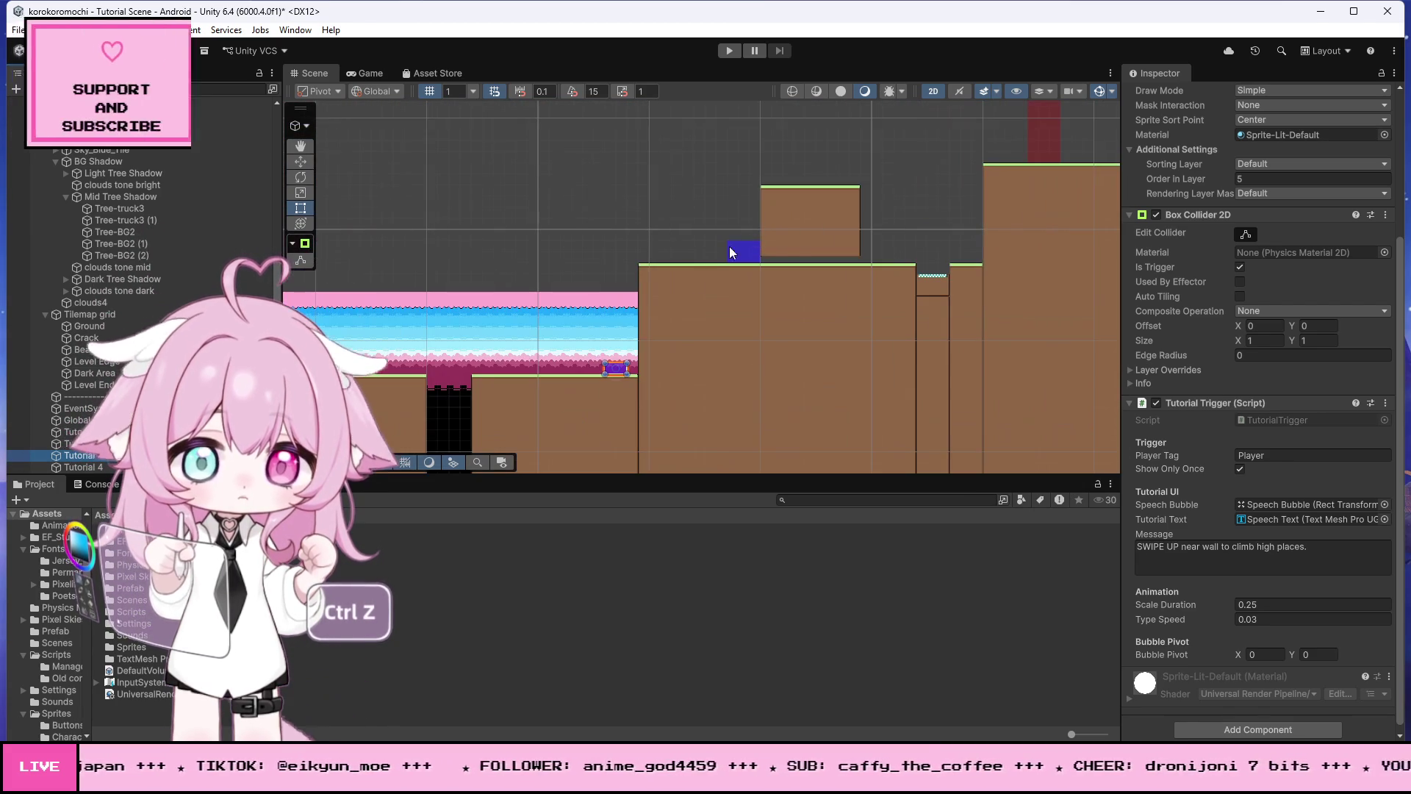
left_click(73, 455)
left_click(1281, 546)
type("c")
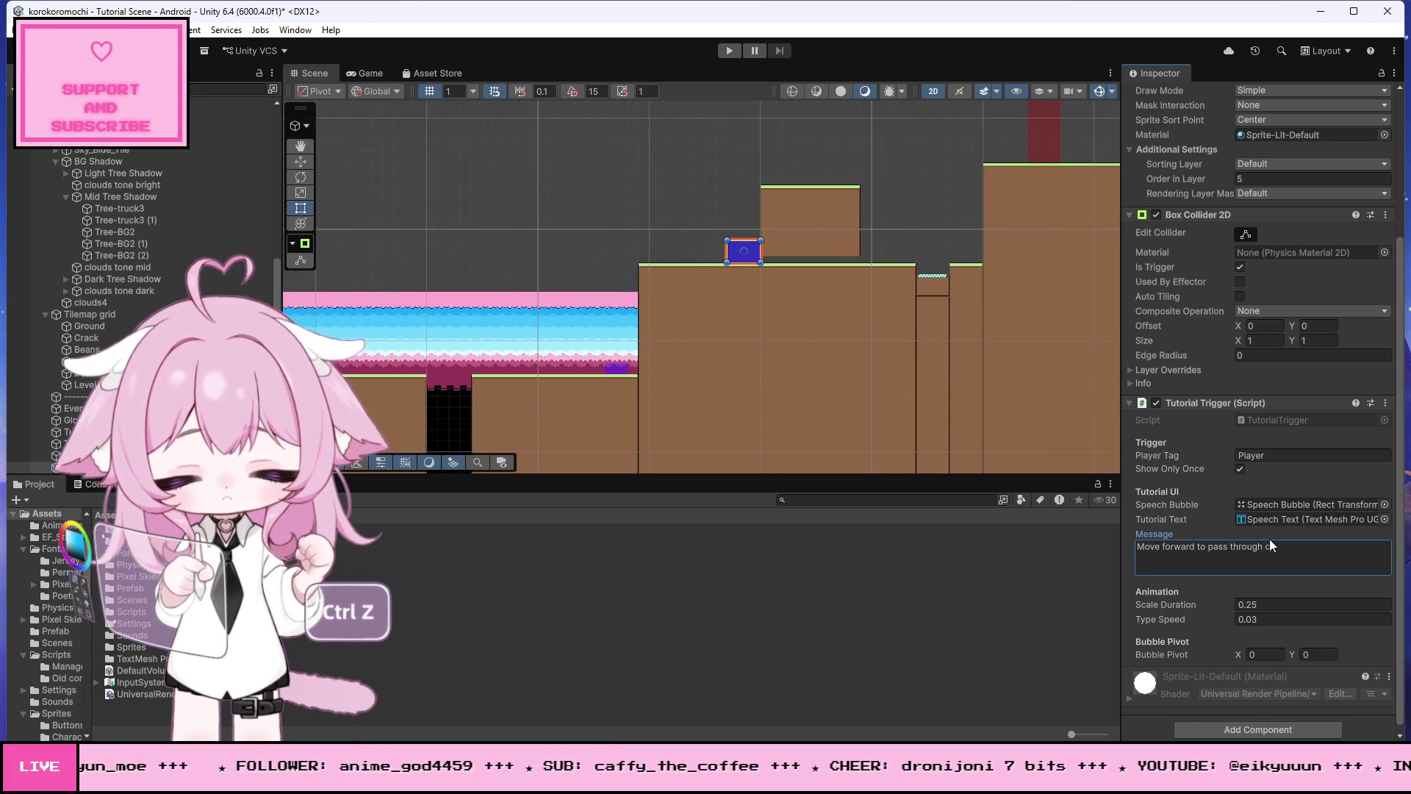
type("racks in ")
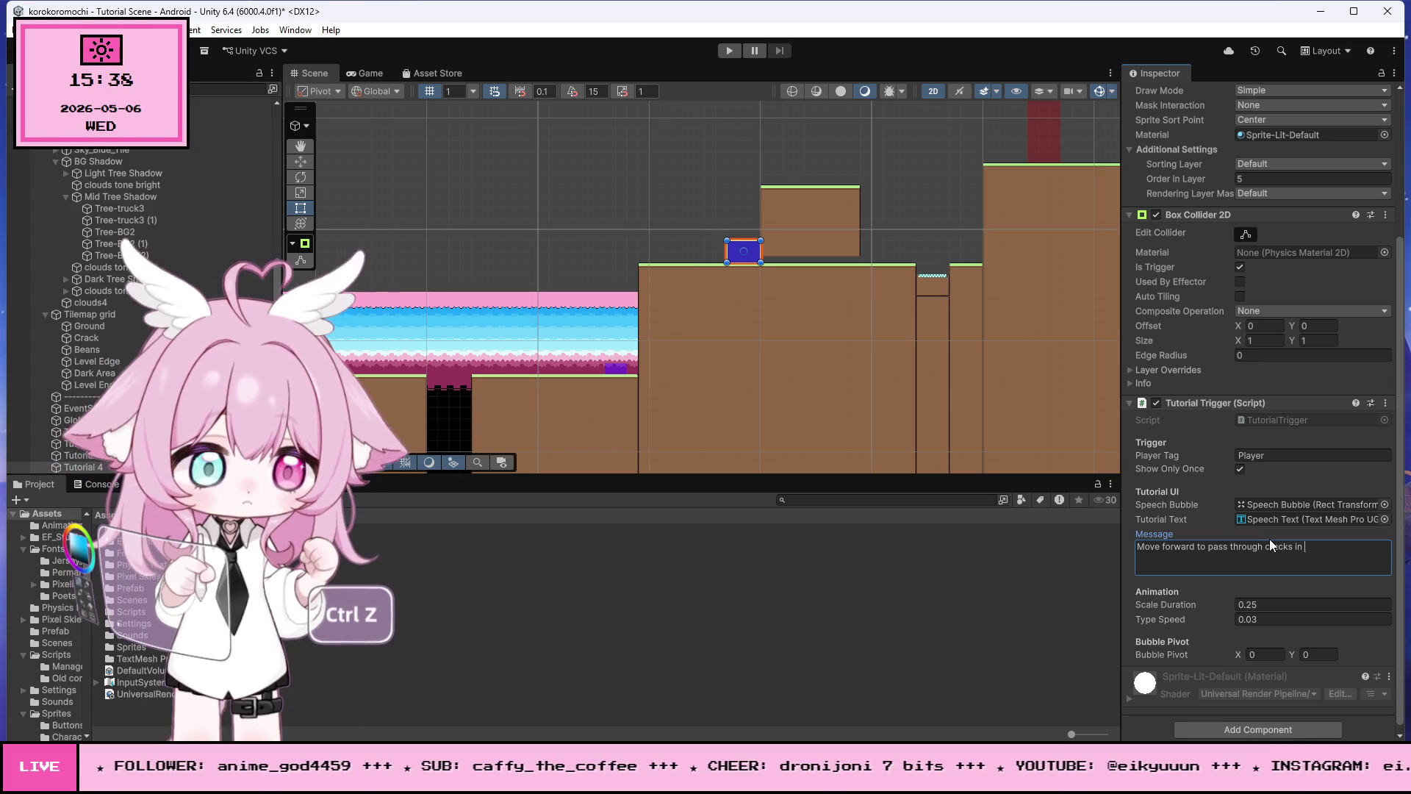
type("NOR")
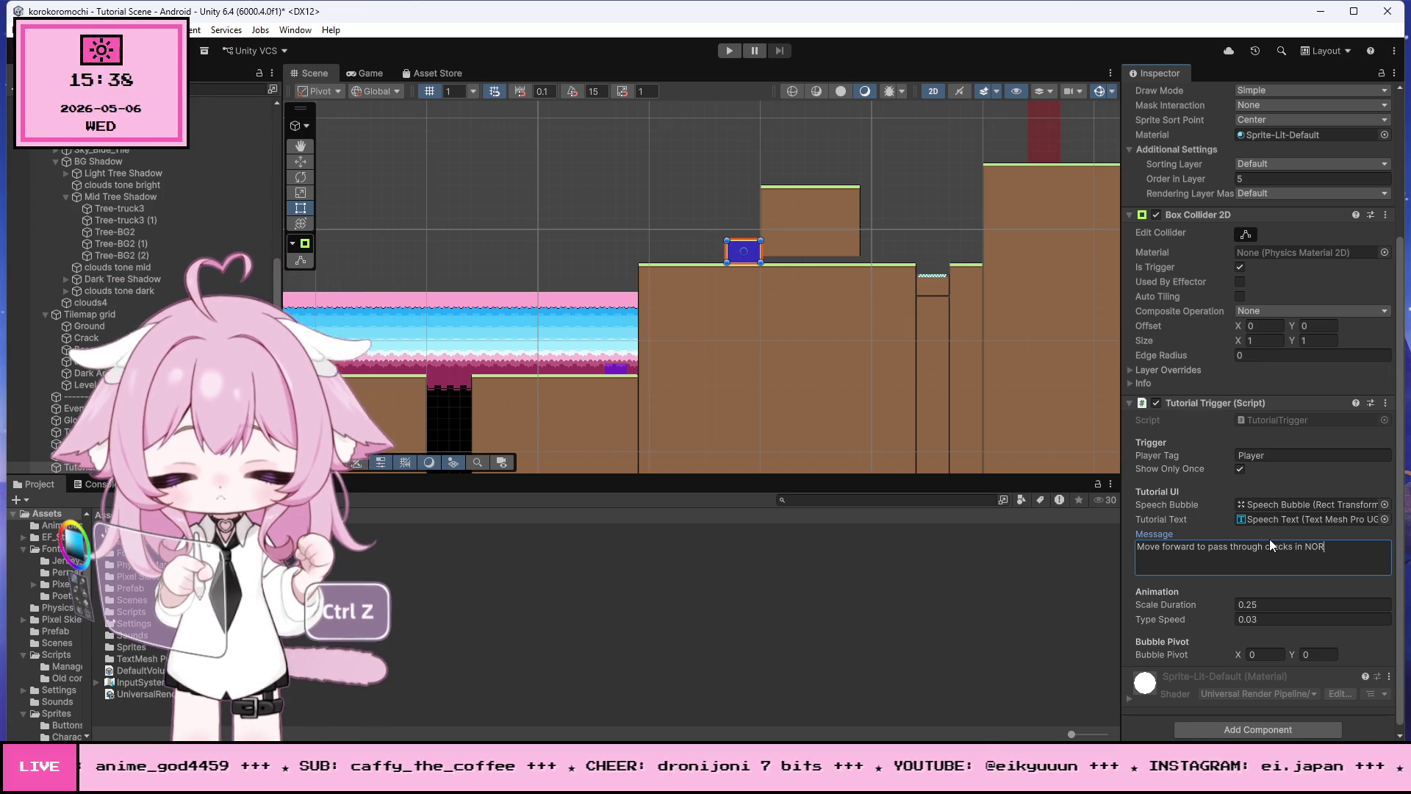
type("MAL Mode.")
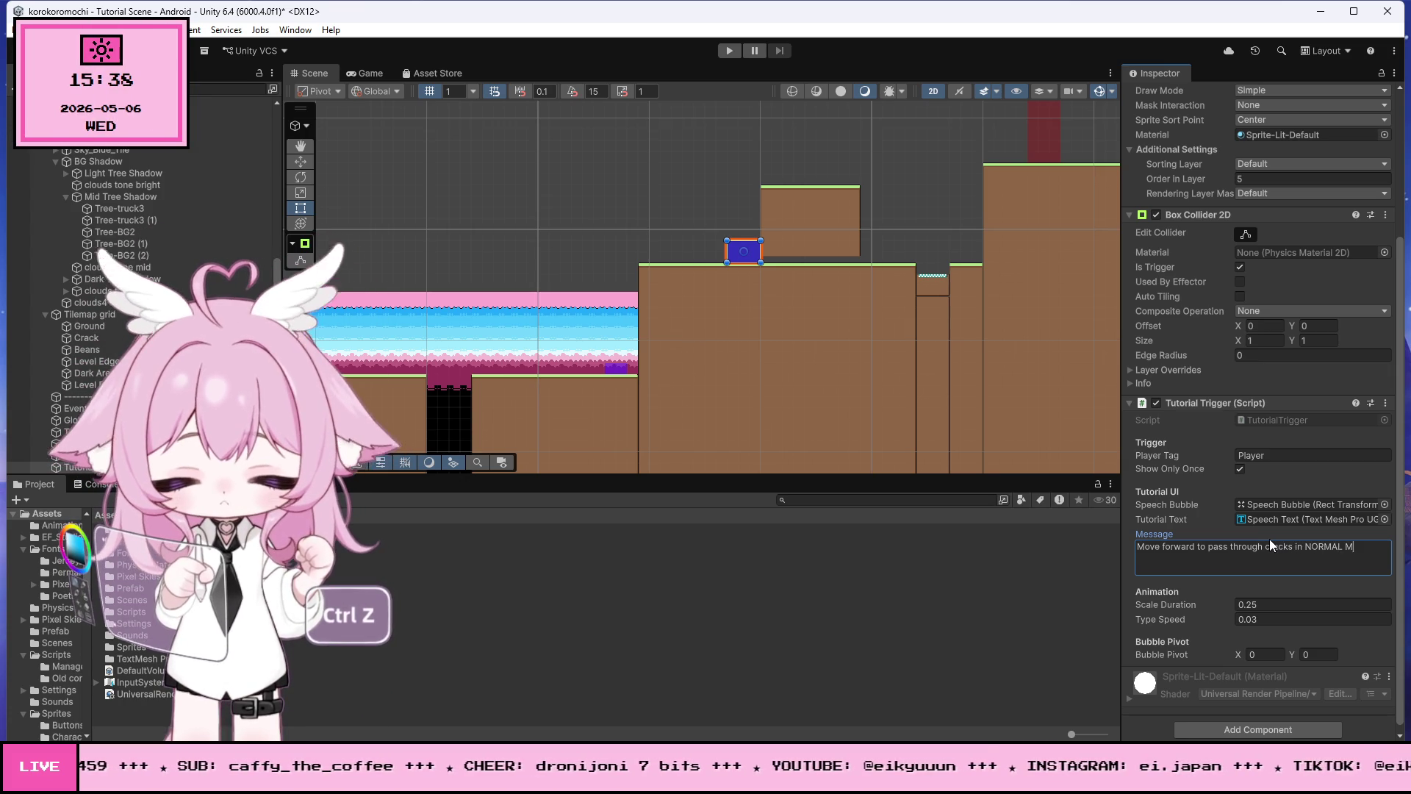
Step: Zoom out over the level, zoom back in on the starting area, and enter Play mode
scroll(767, 222, "down", 8)
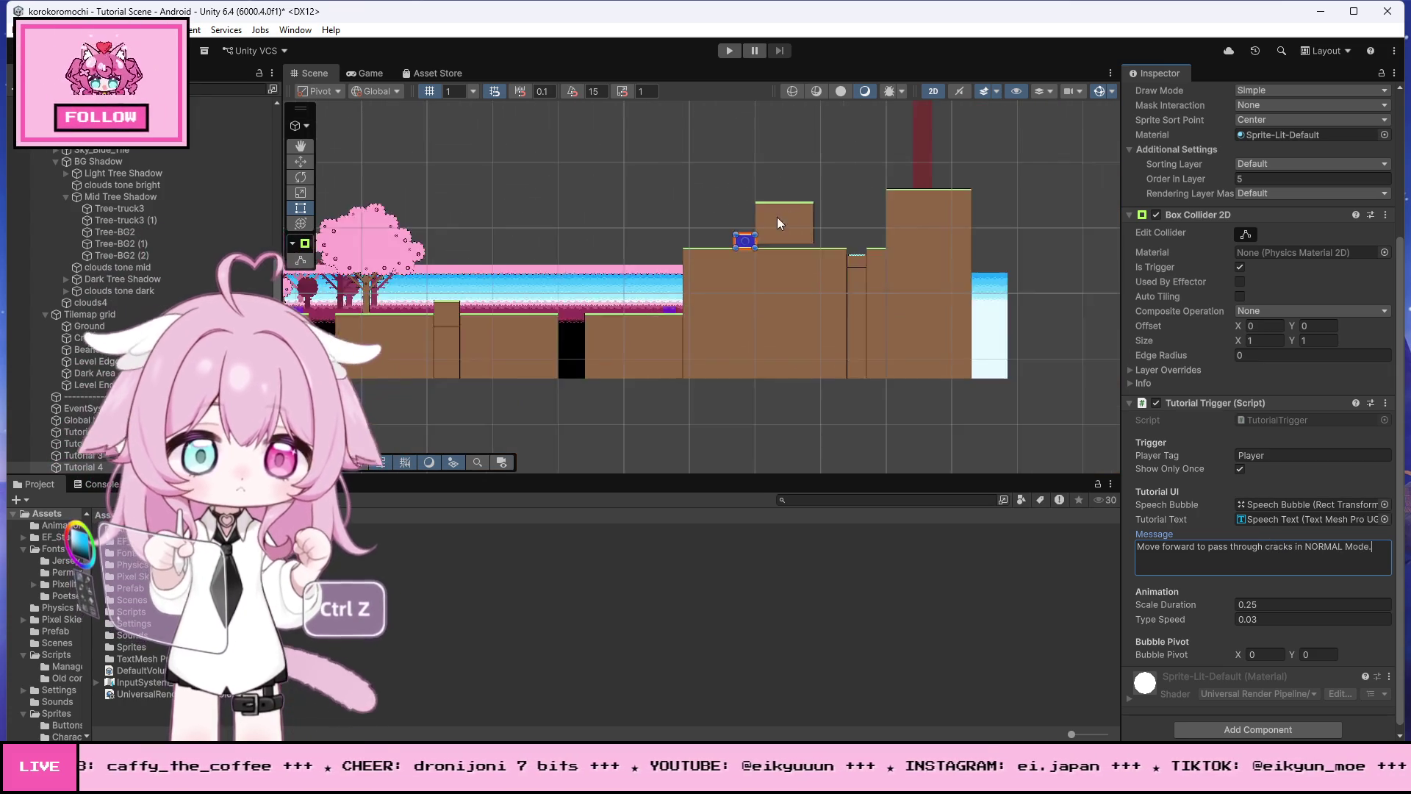
scroll(833, 199, "down", 1)
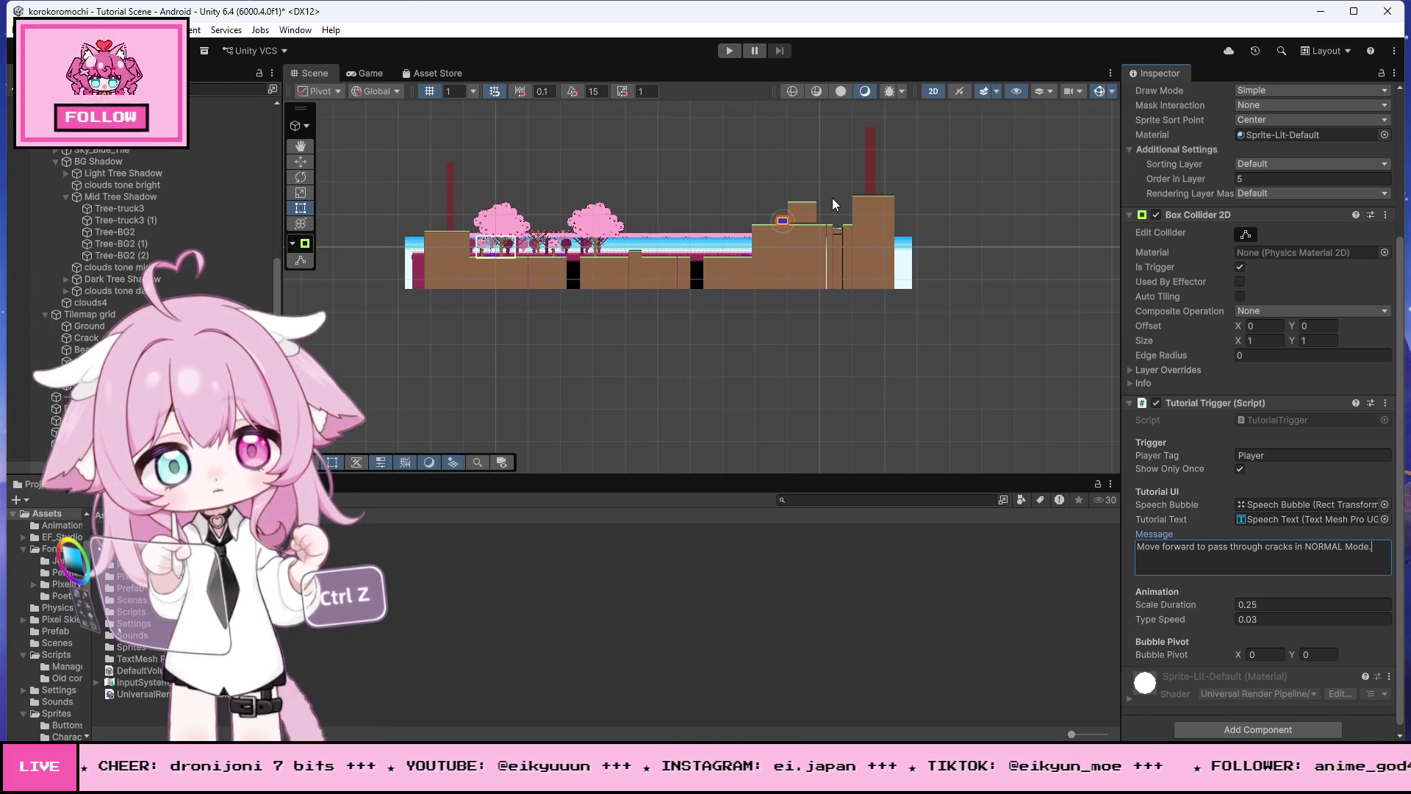
scroll(463, 242, "up", 10)
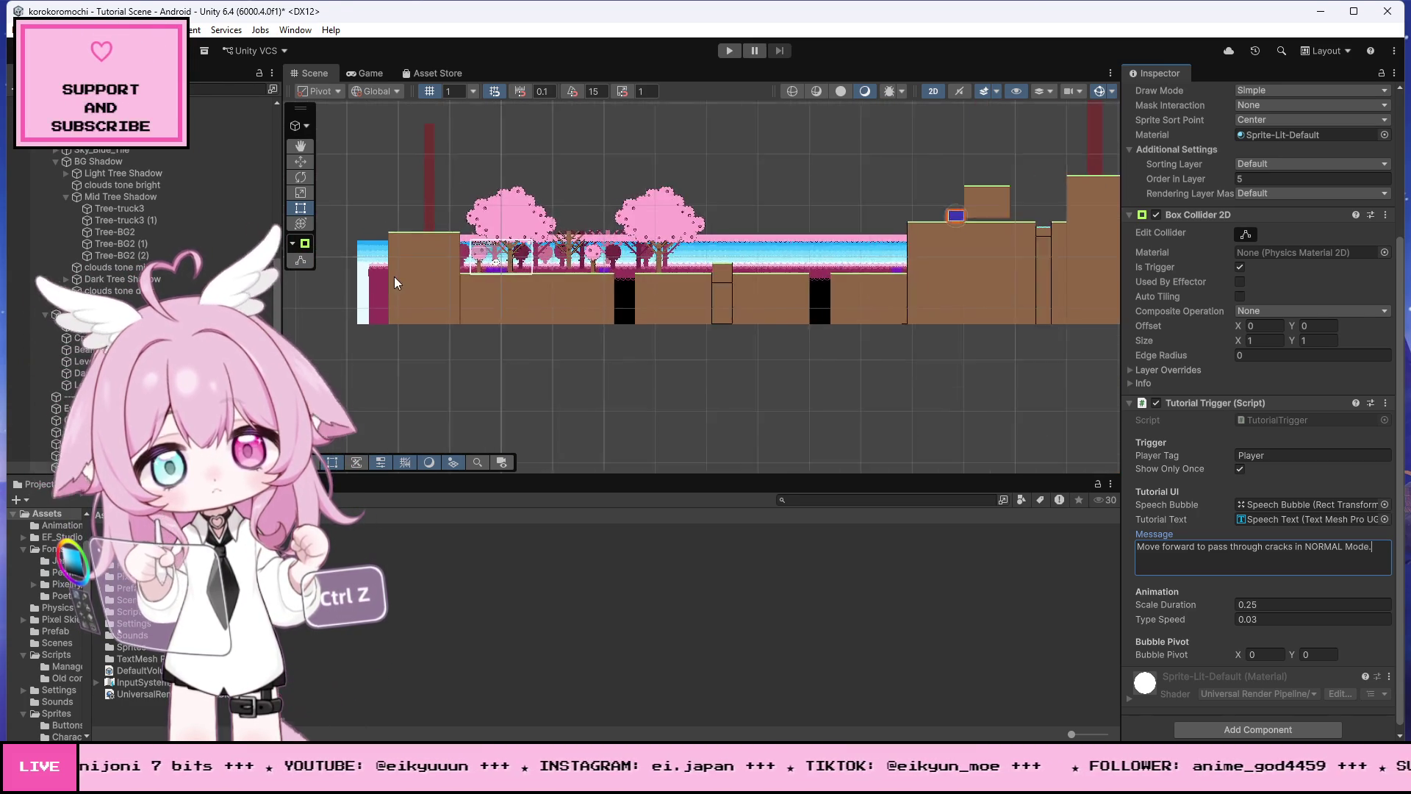
scroll(550, 246, "up", 10)
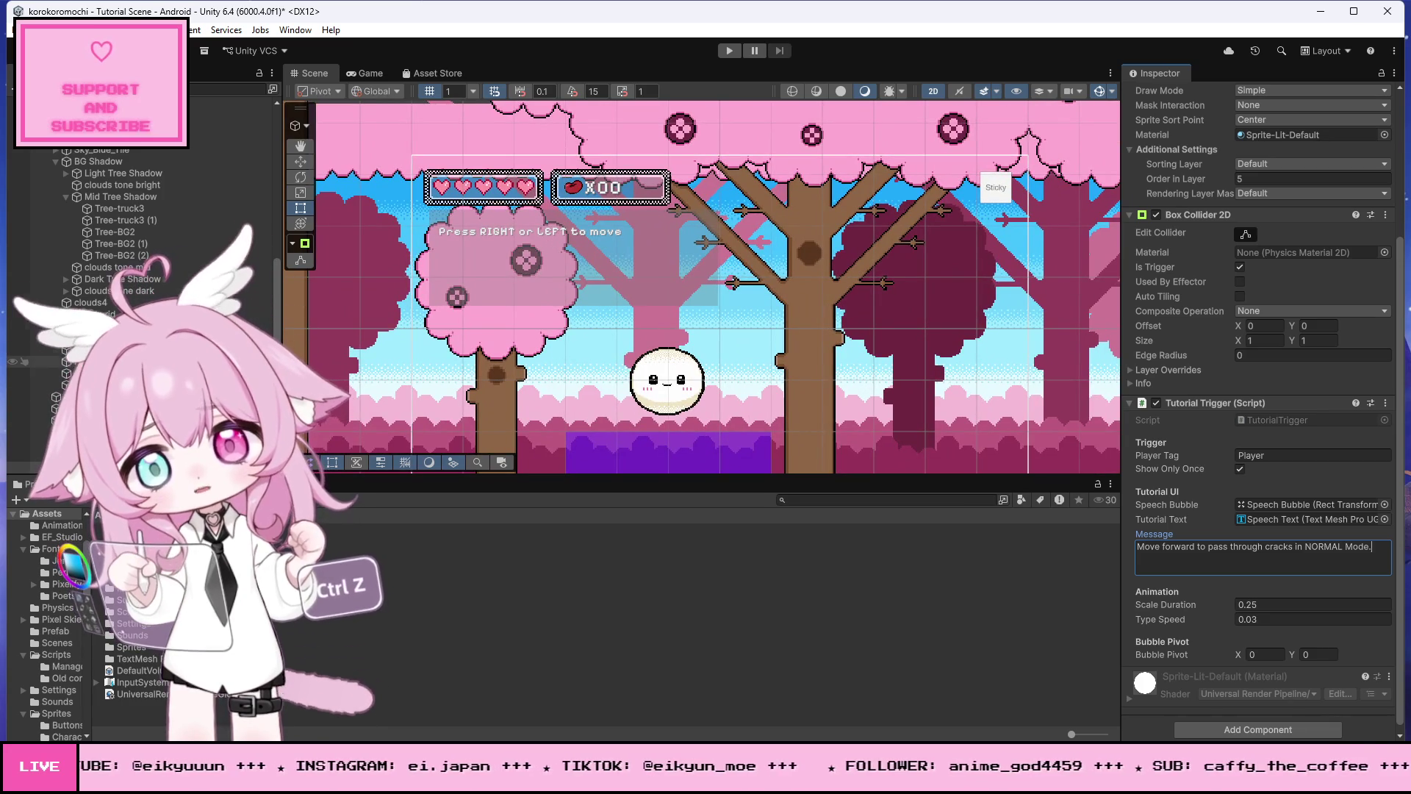
left_click(730, 51)
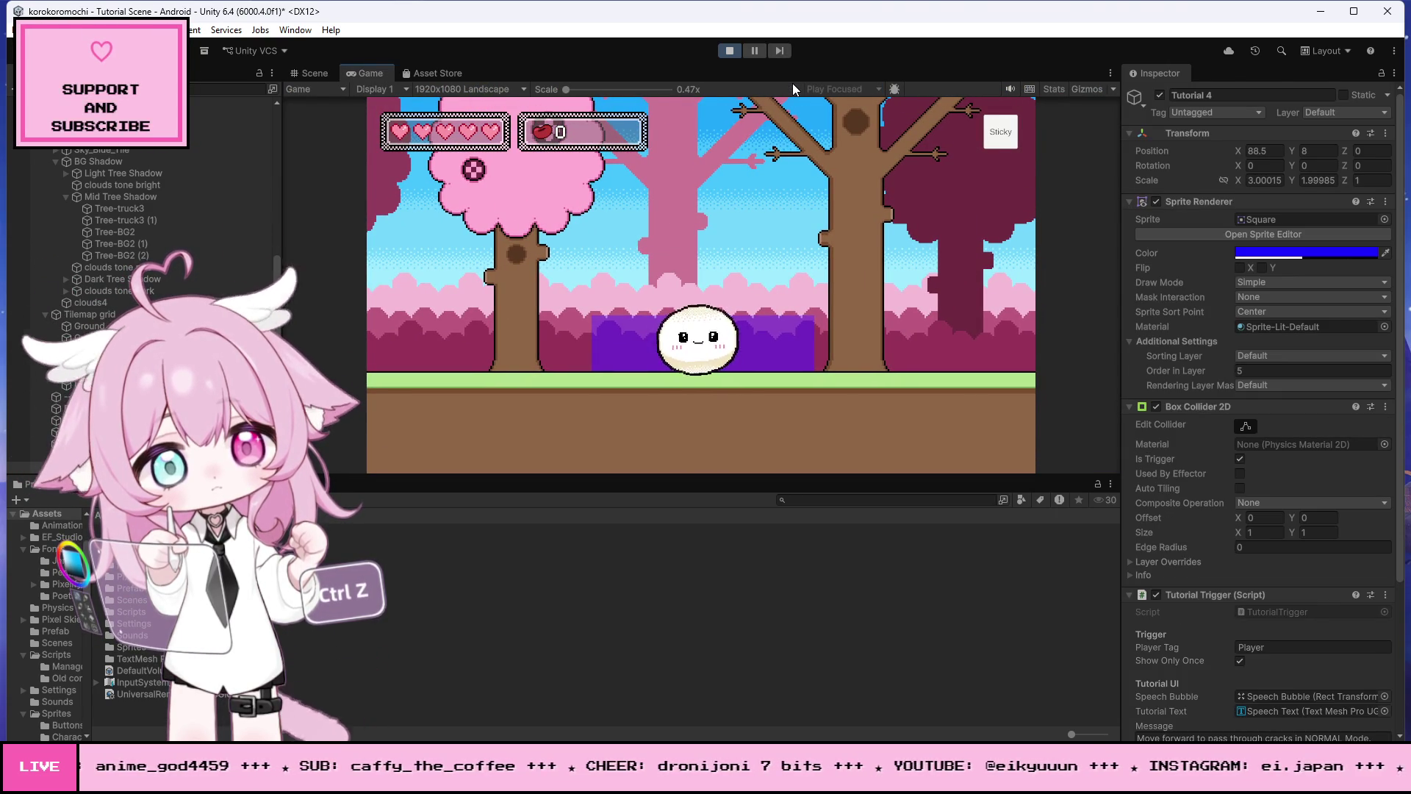
Step: Roll the mochi left and right with A and D through the forest onto the purple block, then stop Play
scroll(89, 250, "up", 8)
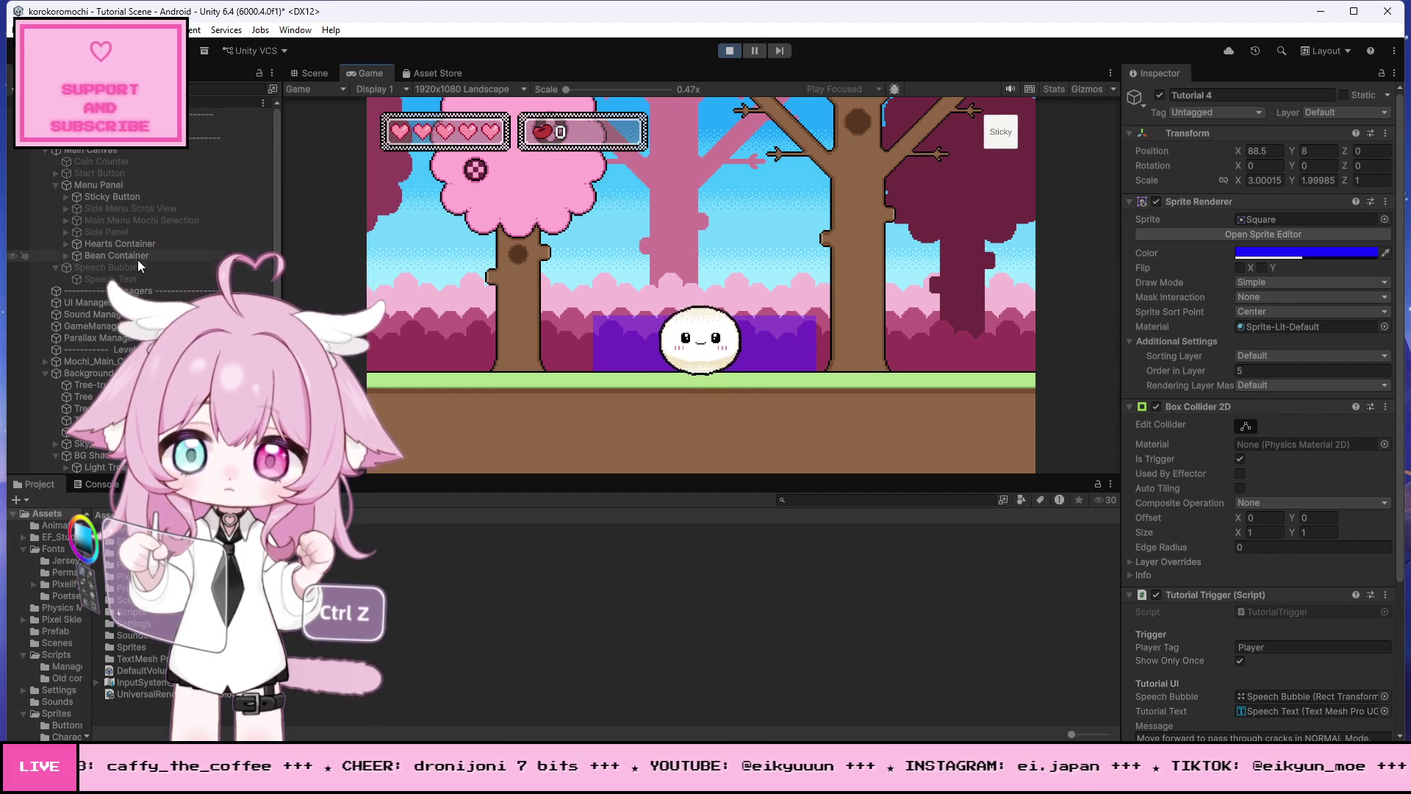
key("a")
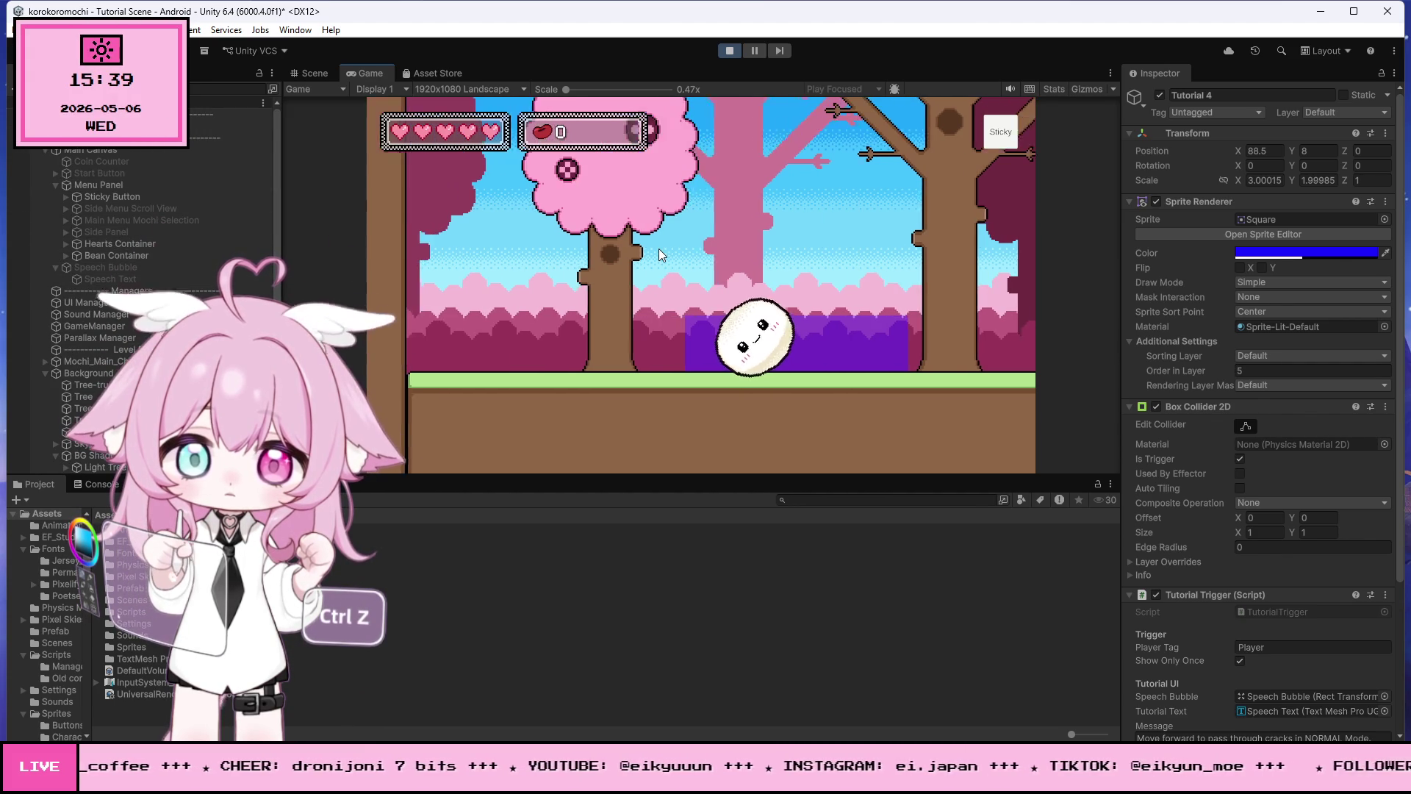
key("d")
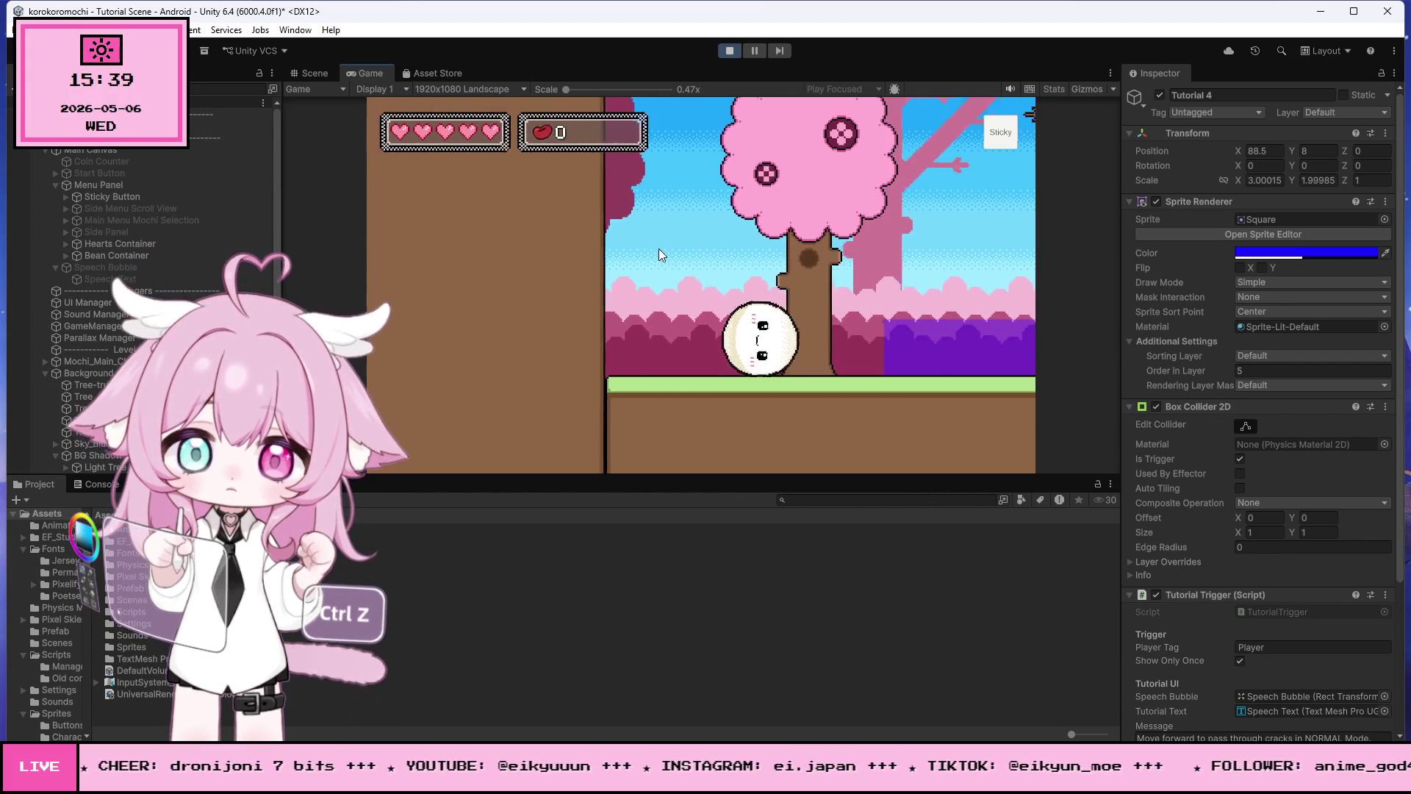
key("d")
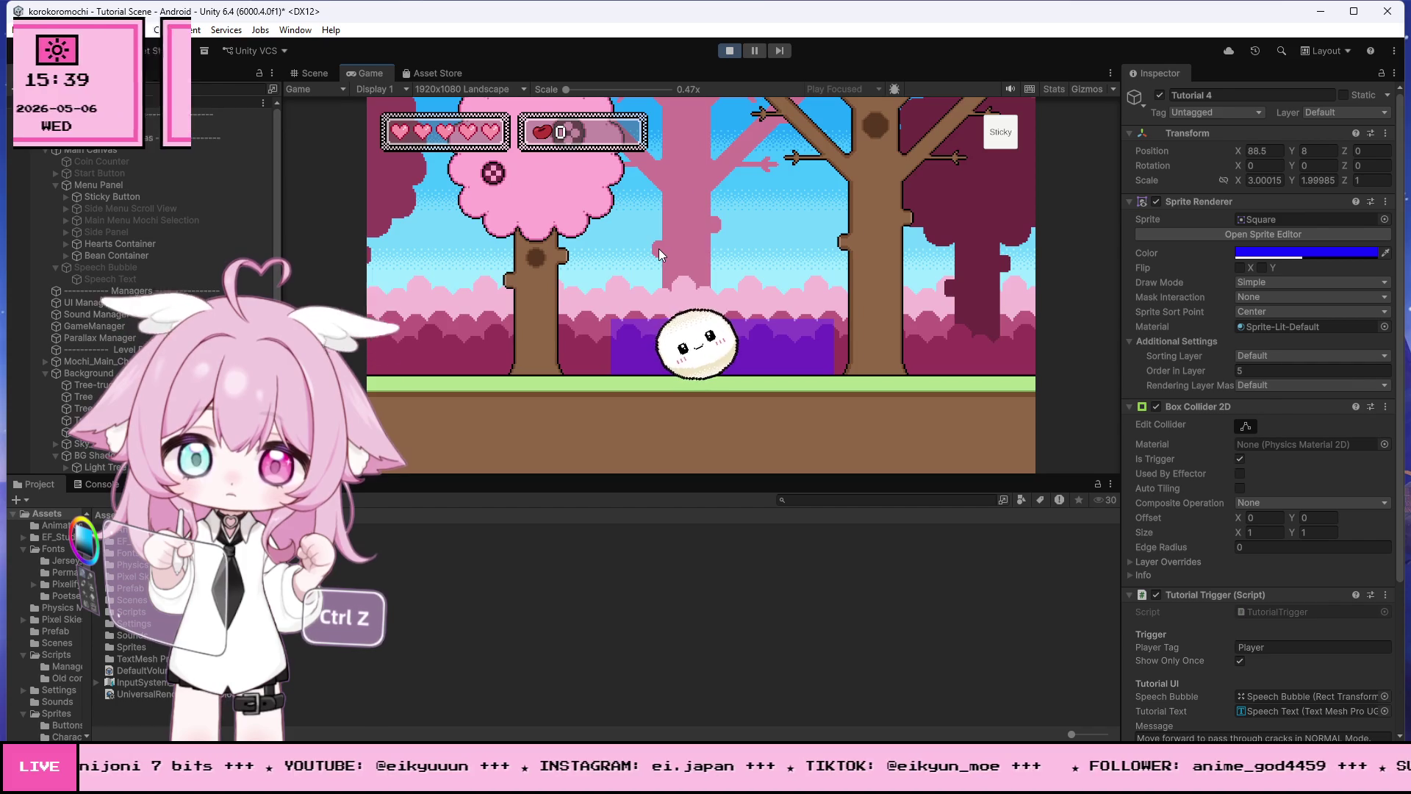
key("a")
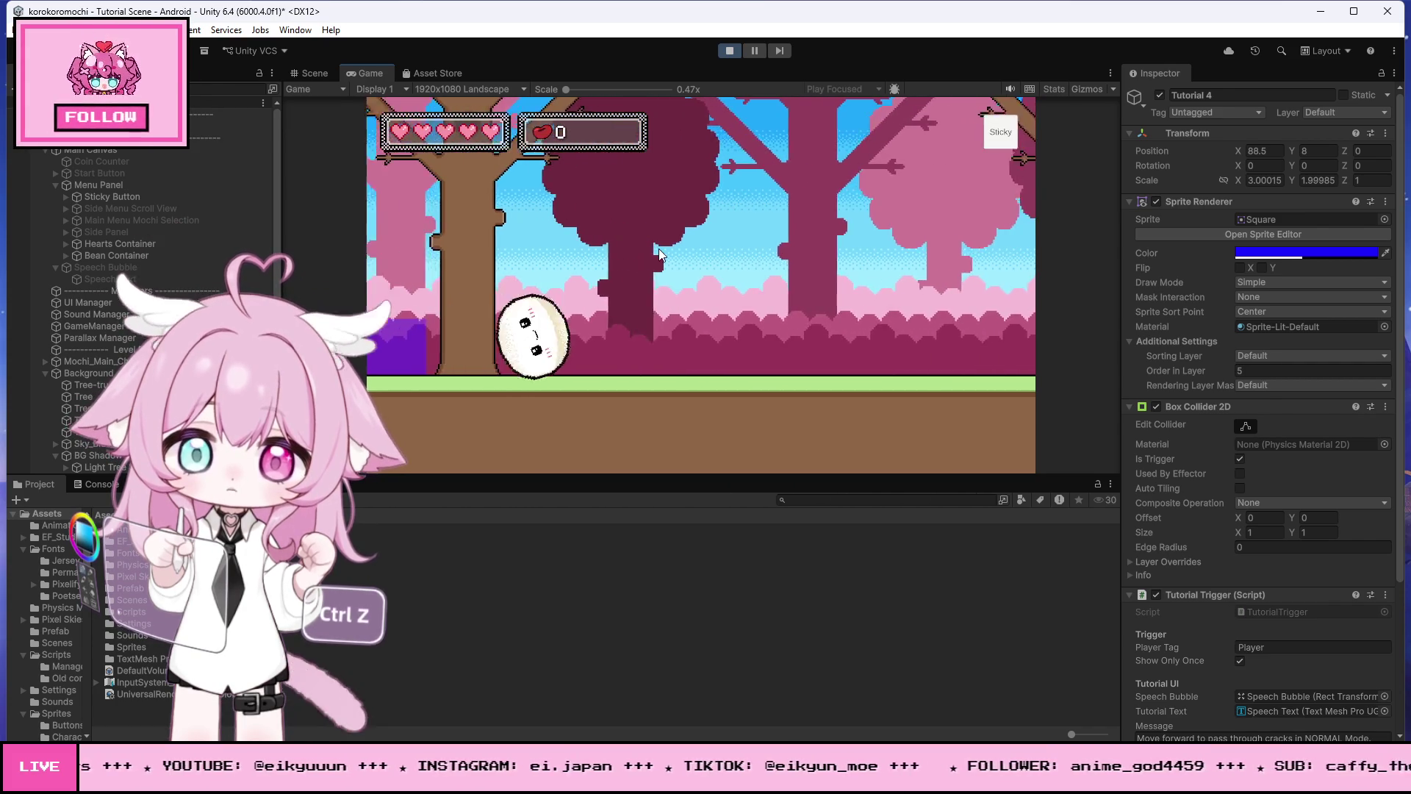
key("d")
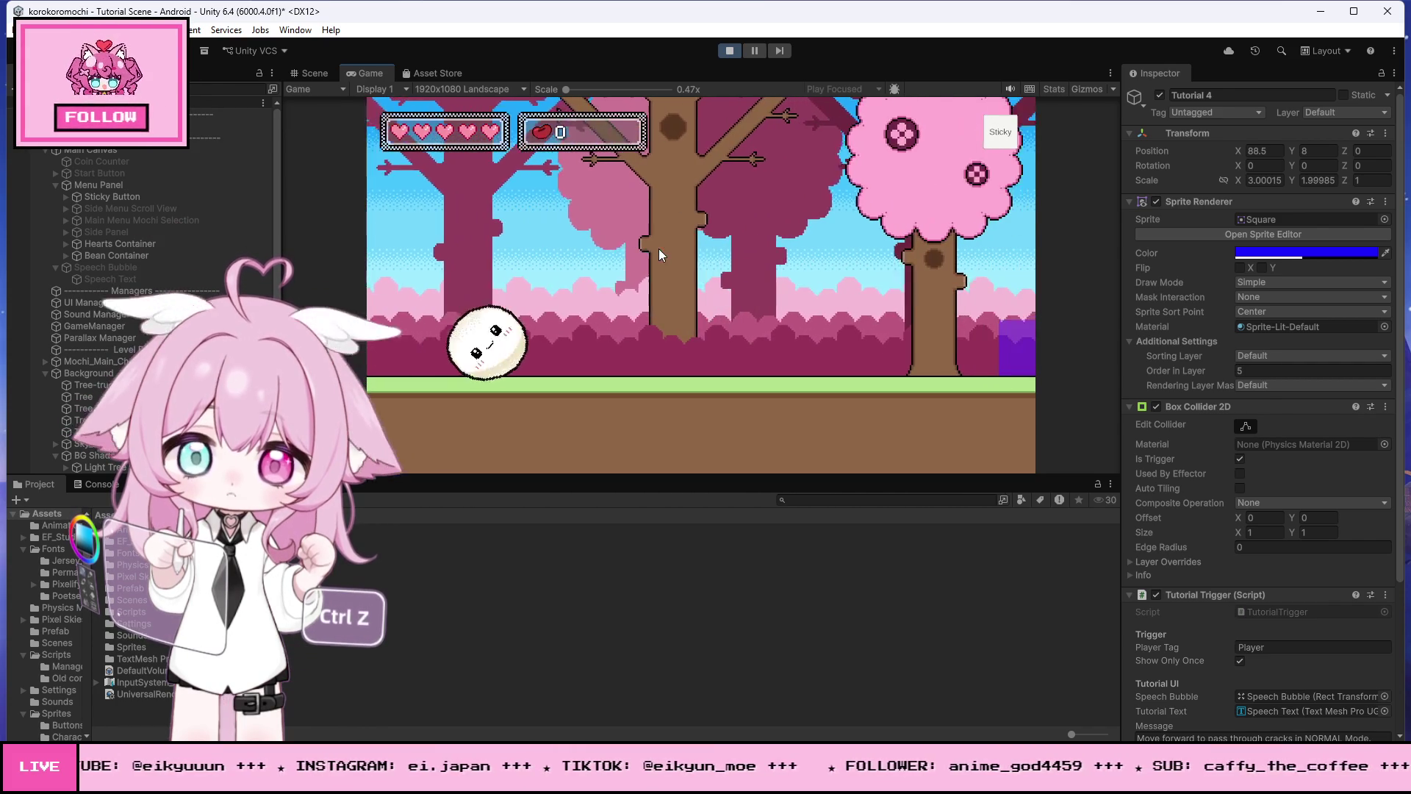
key("d")
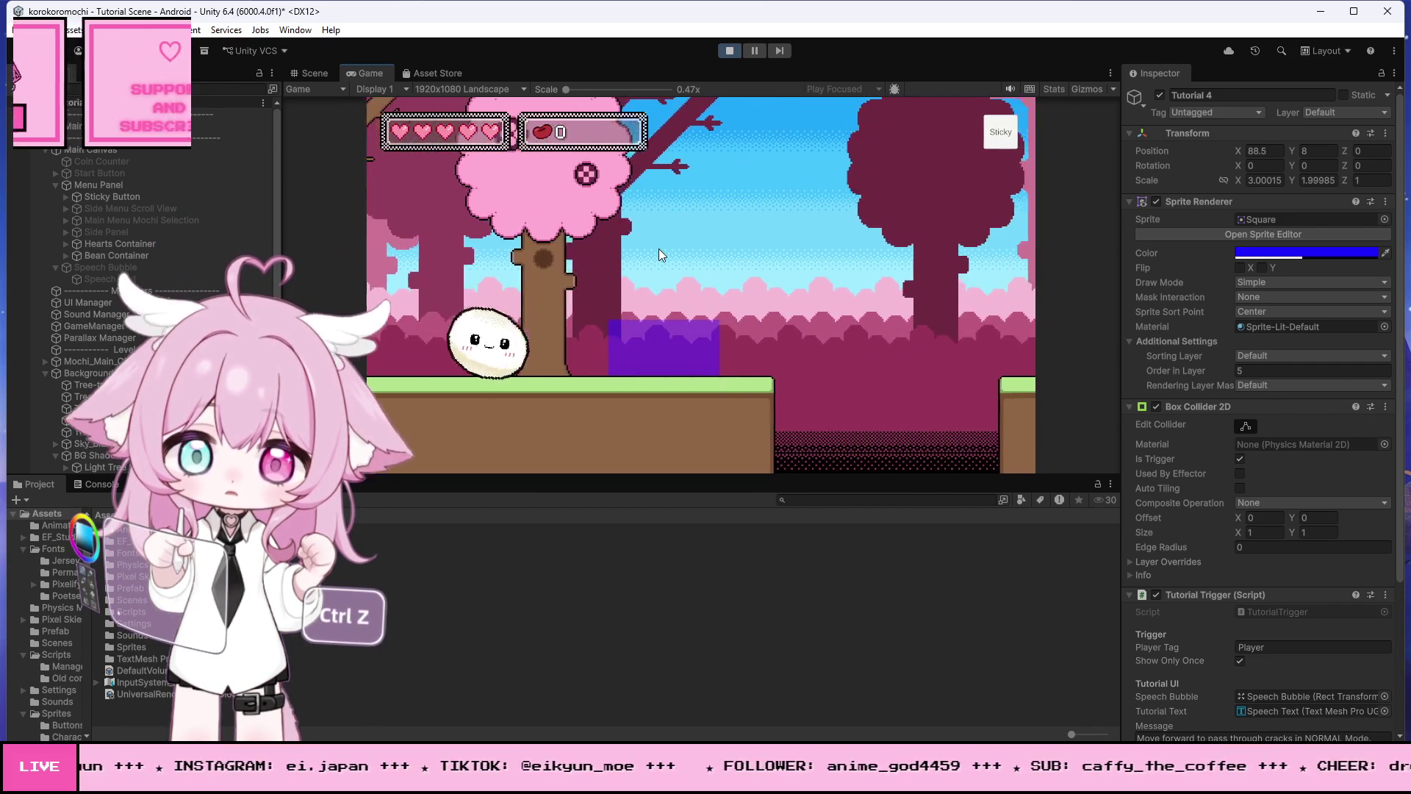
key("a")
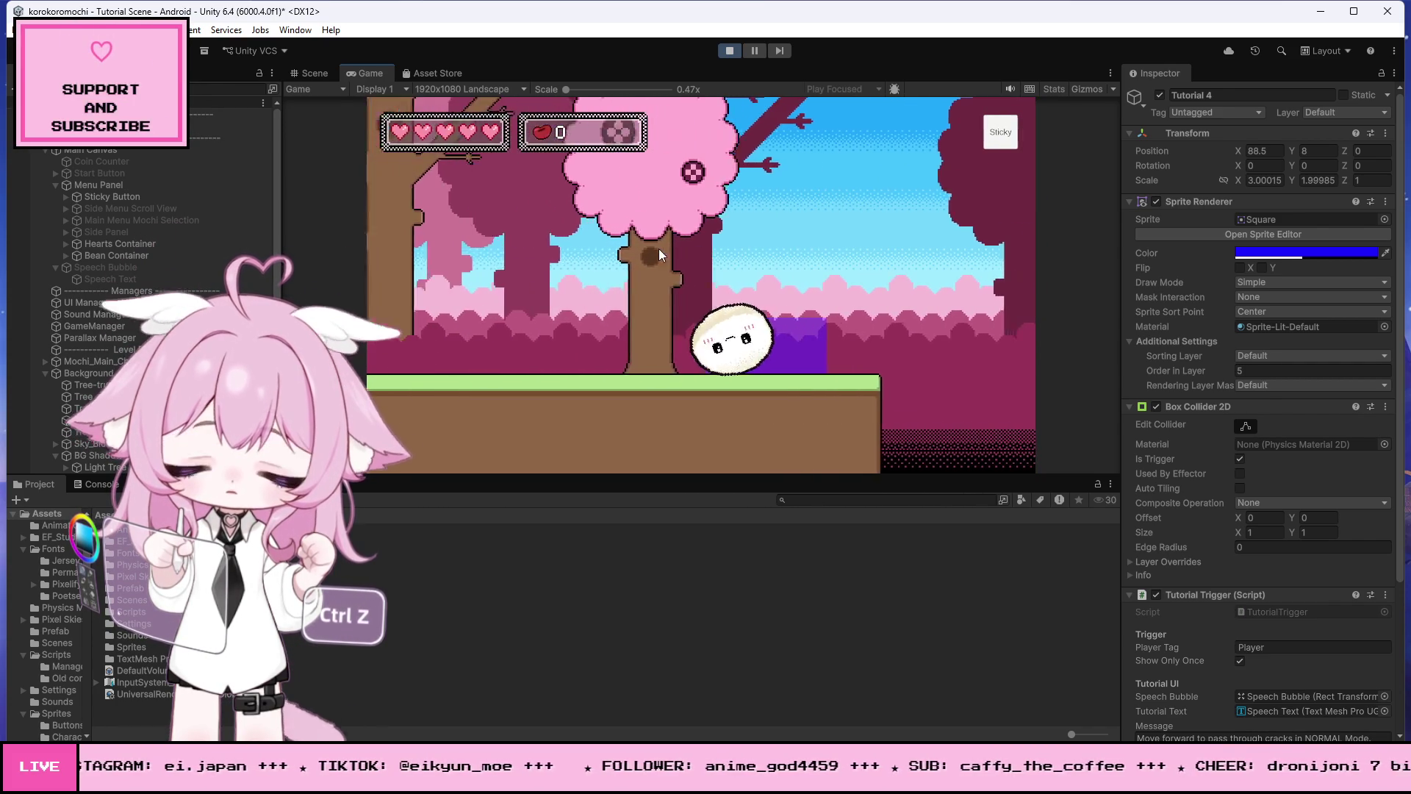
key("d")
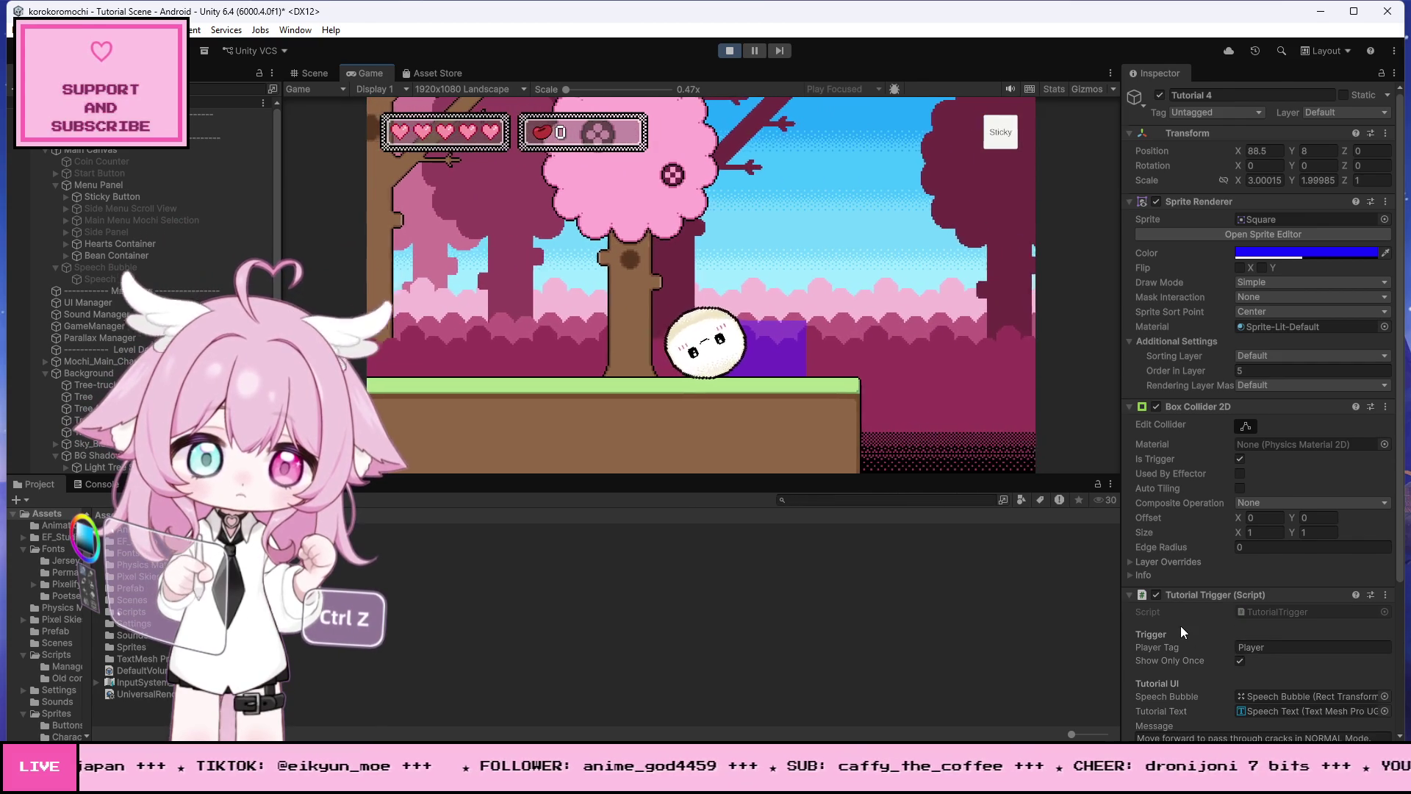
scroll(1180, 625, "down", 3)
scroll(1171, 598, "down", 2)
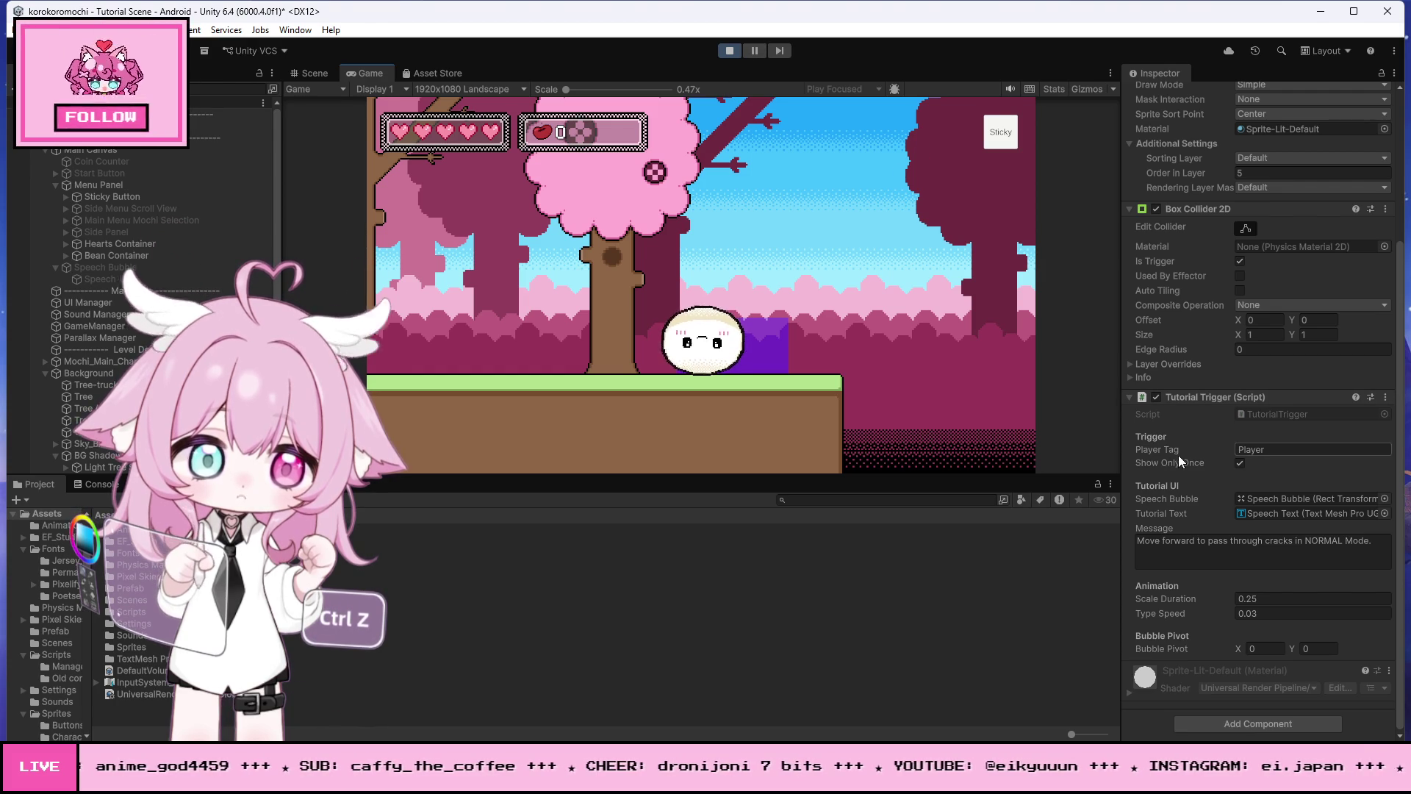
left_click(729, 51)
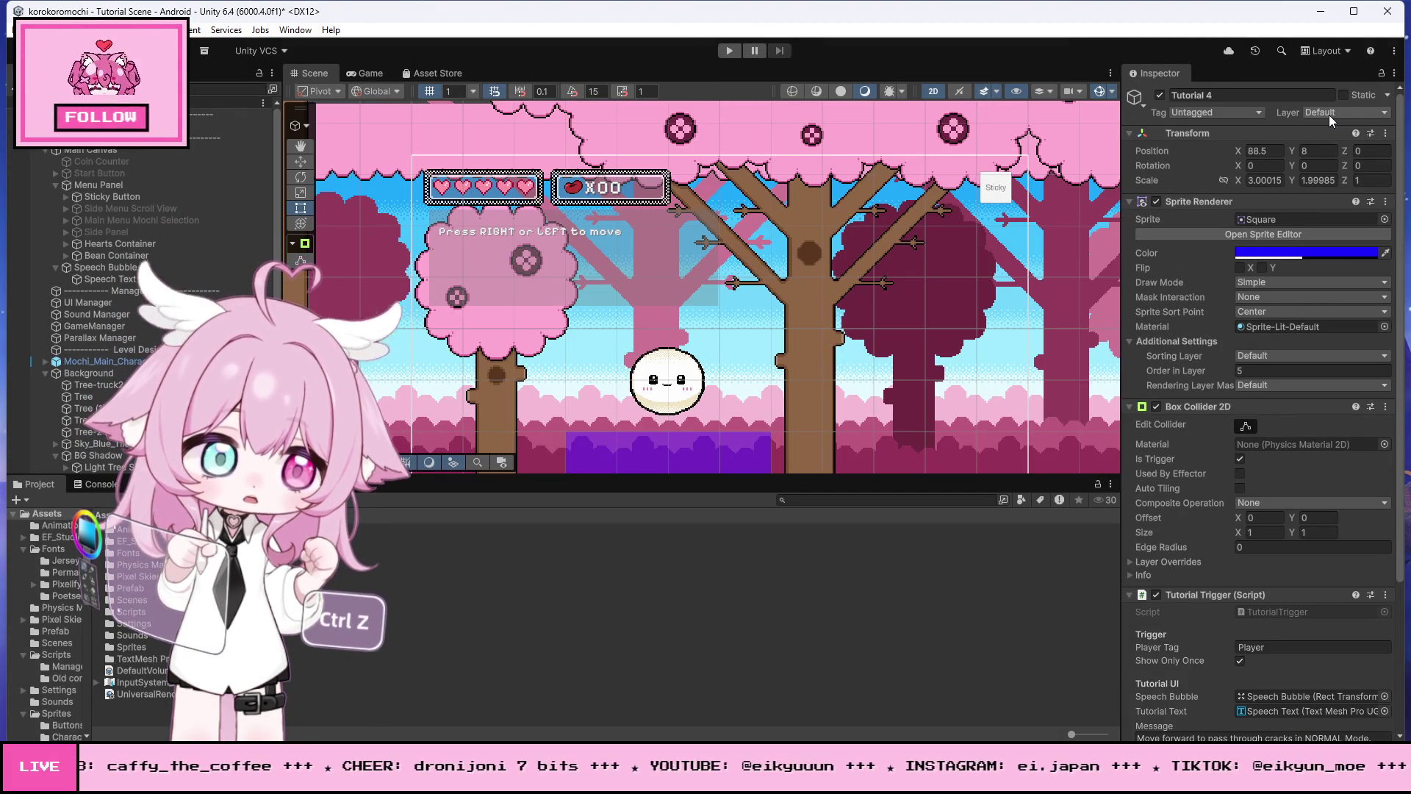
Step: Tag Mochi_Main_Character as Player and start Play mode again
left_click(95, 361)
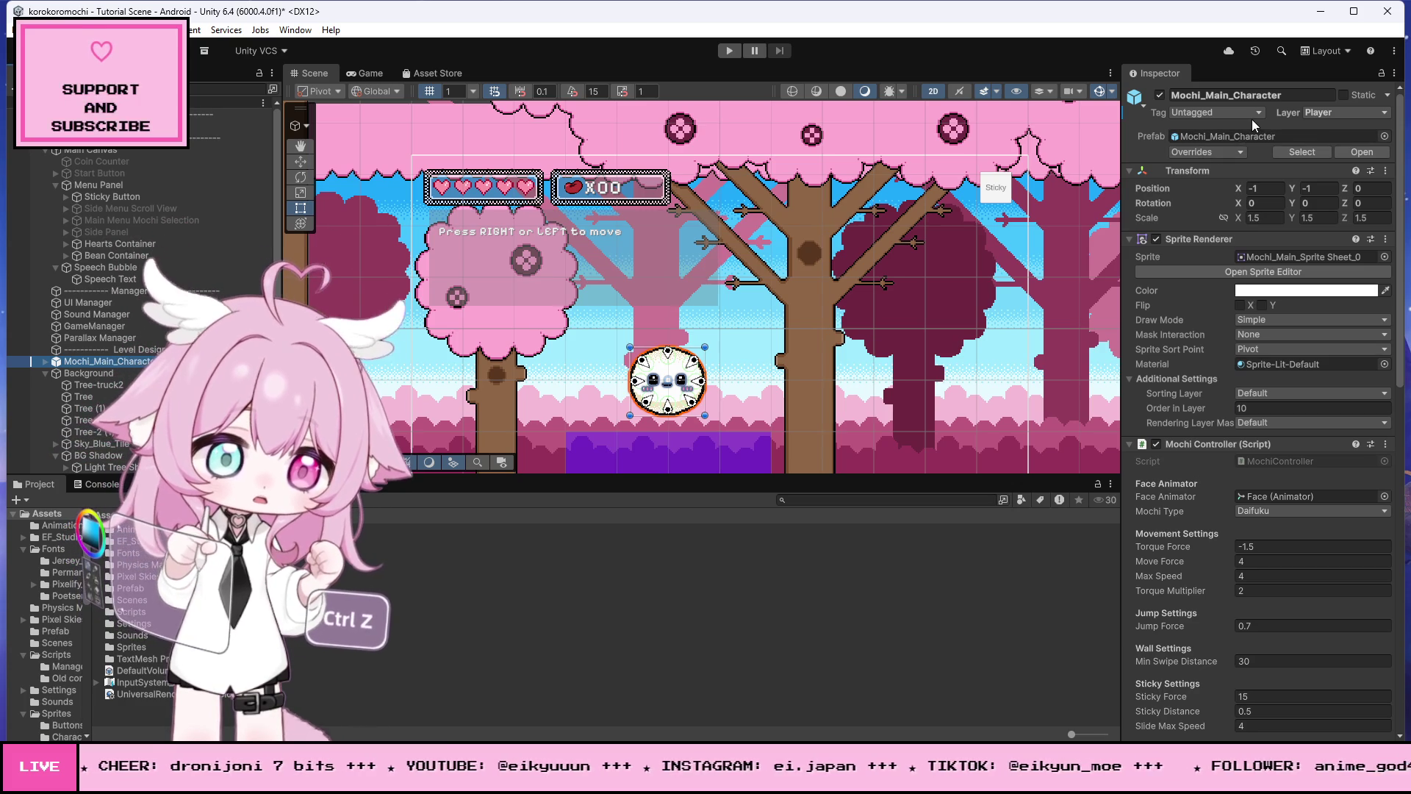
left_click(1254, 114)
left_click(1208, 209)
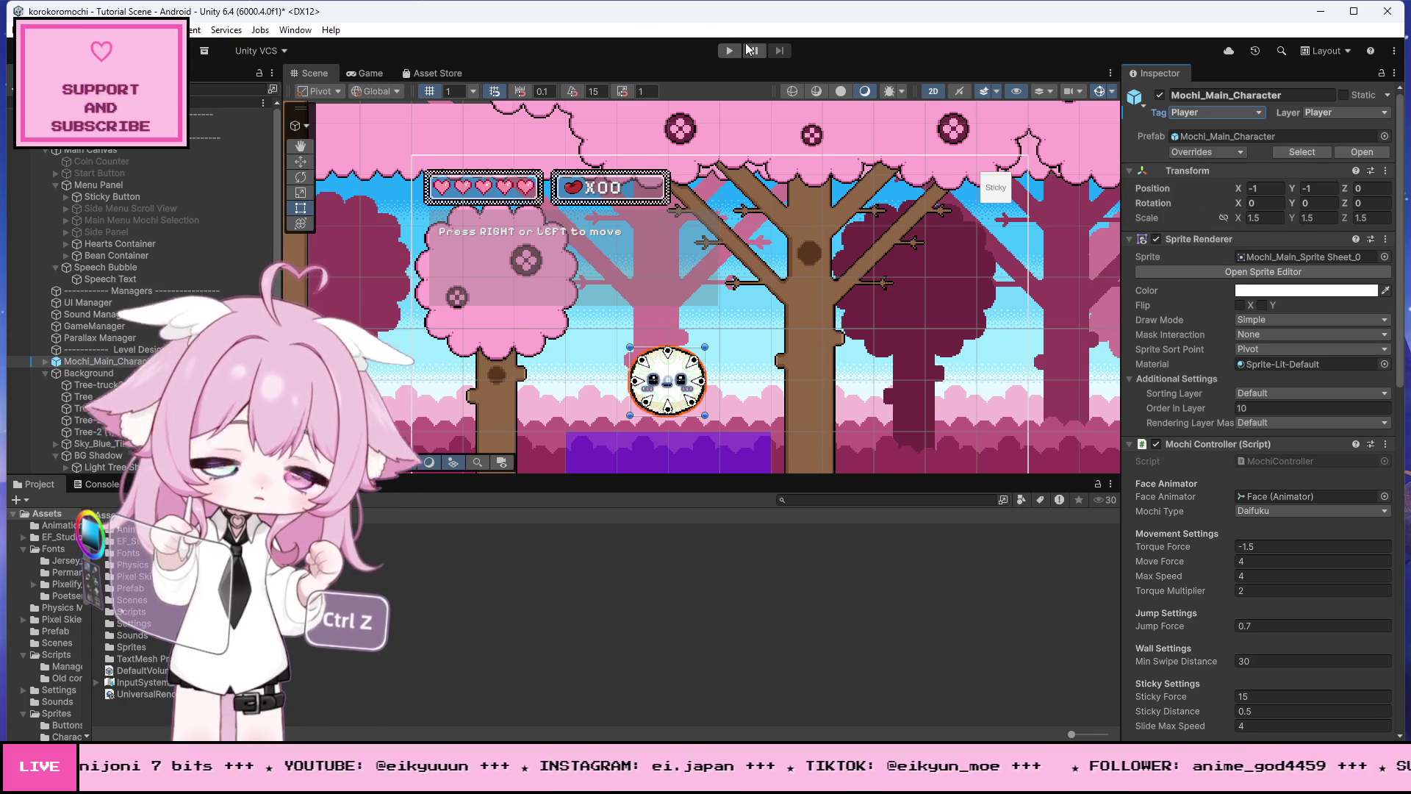
left_click(730, 51)
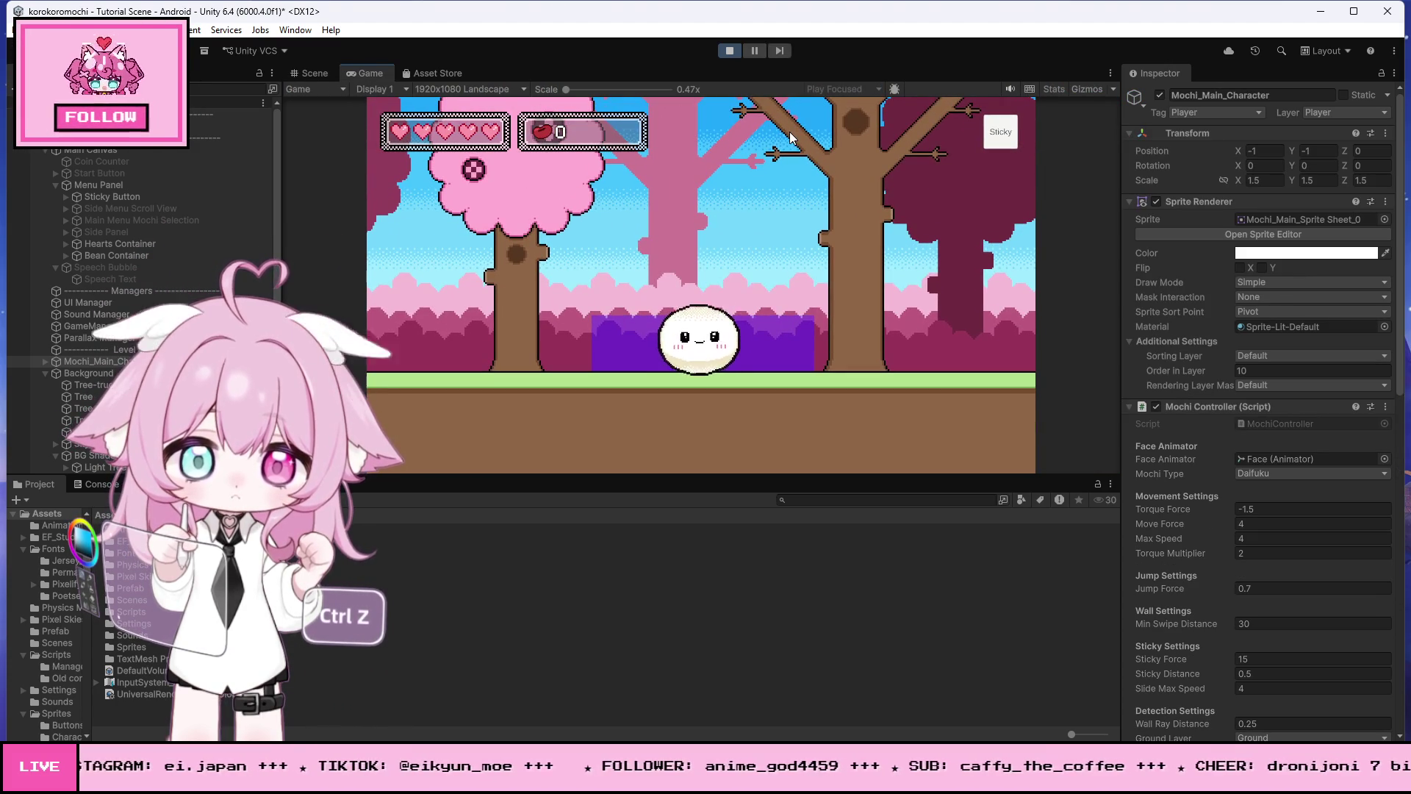
Step: Move the mochi left and right while watching Input Direction under Crack Settings, then stop Play
scroll(1168, 581, "down", 5)
scroll(1170, 538, "down", 1)
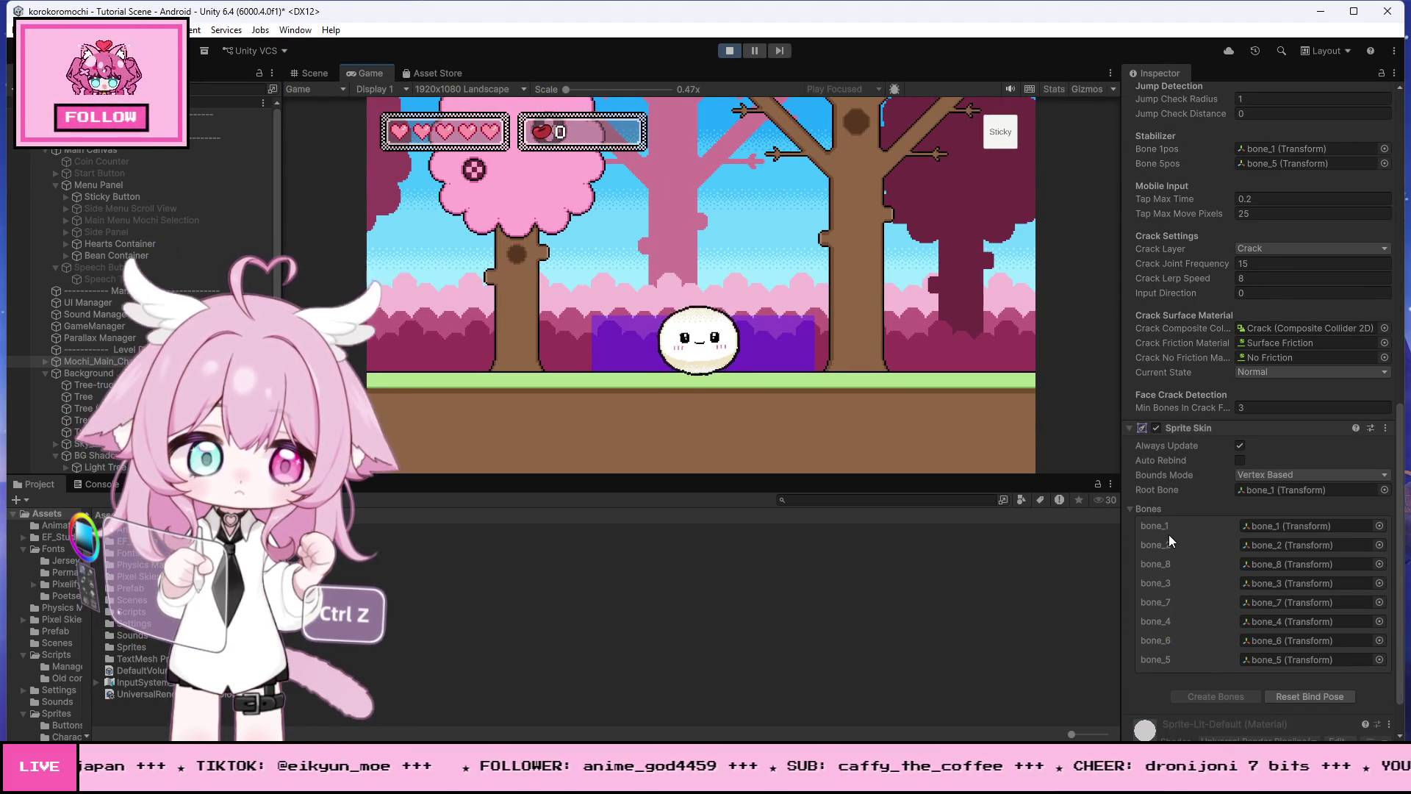
left_click(795, 236)
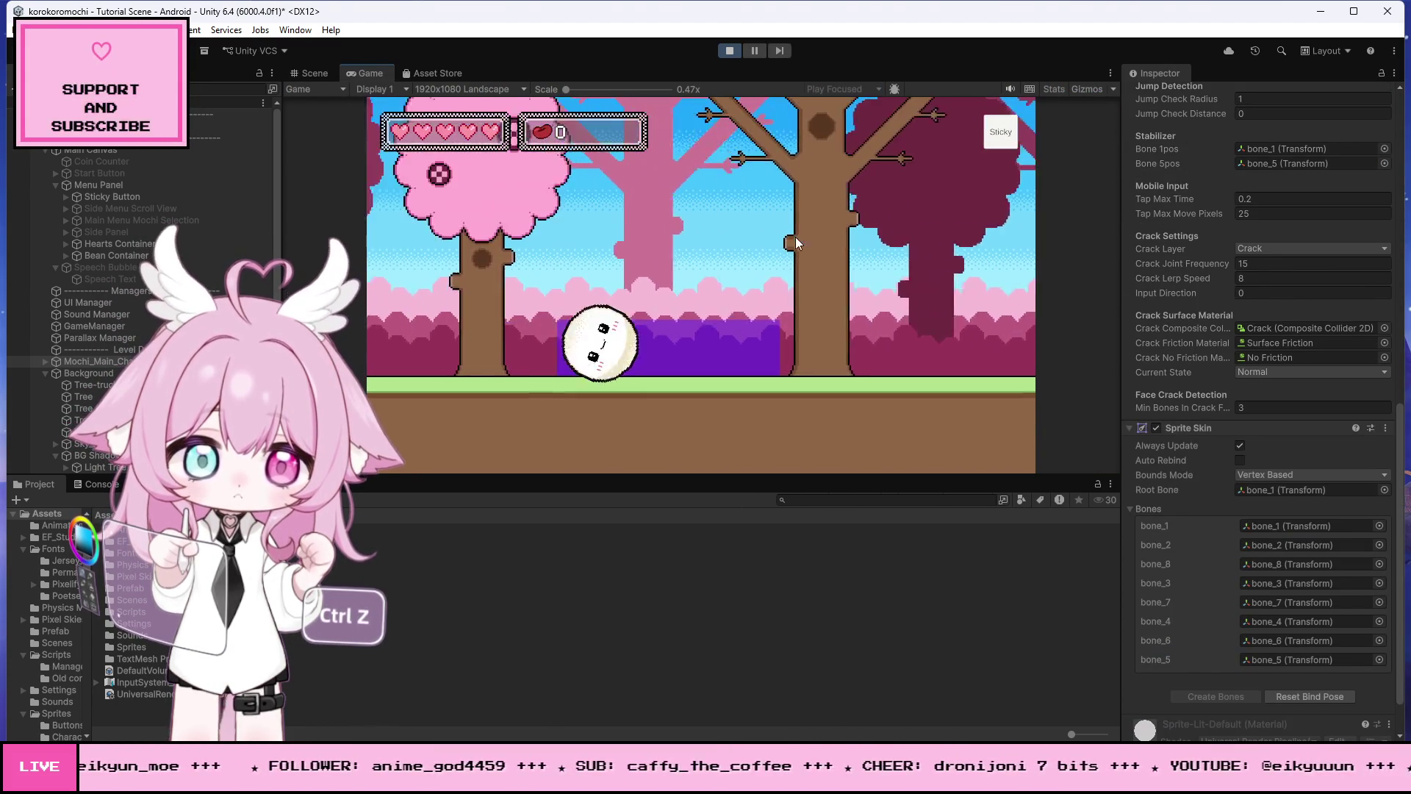
key("Right")
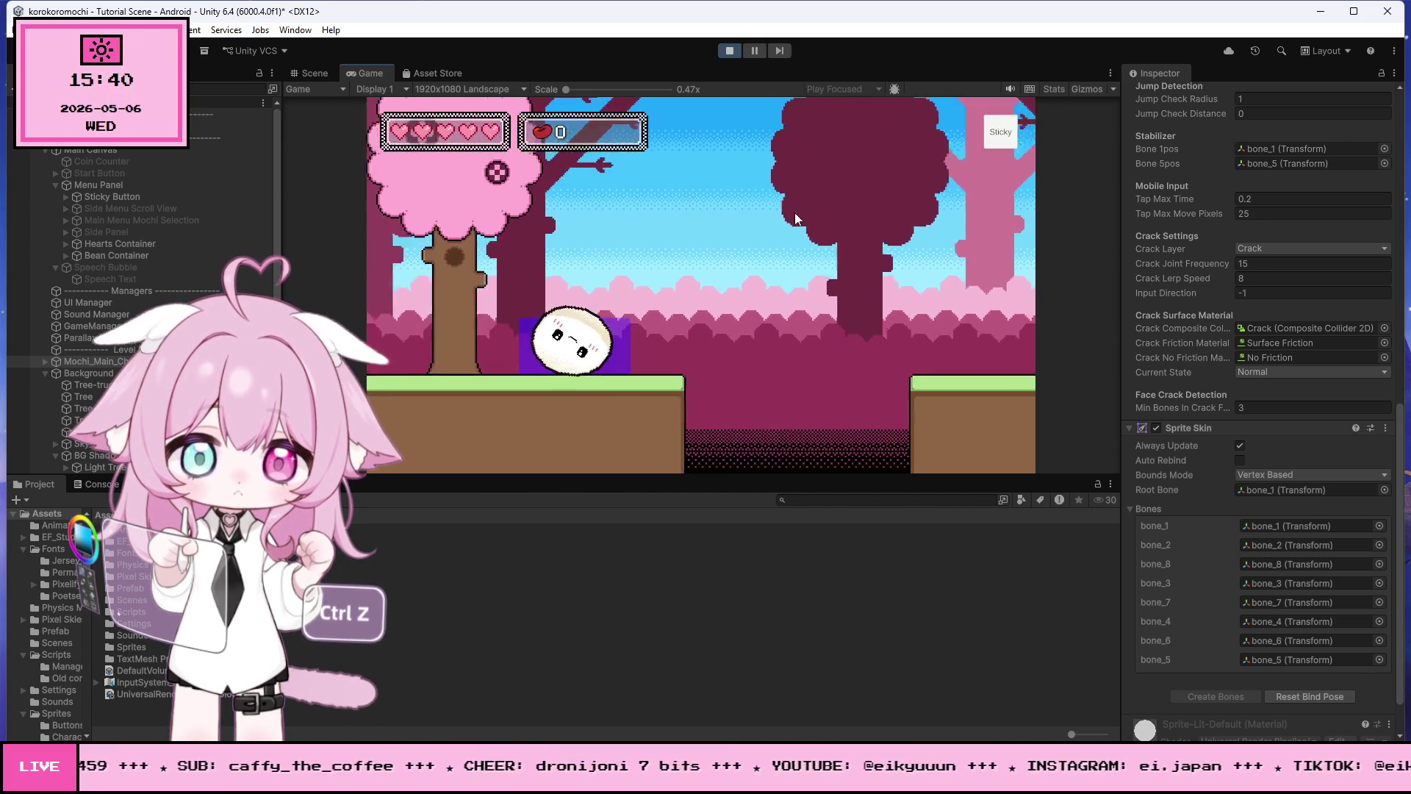
left_click(732, 51)
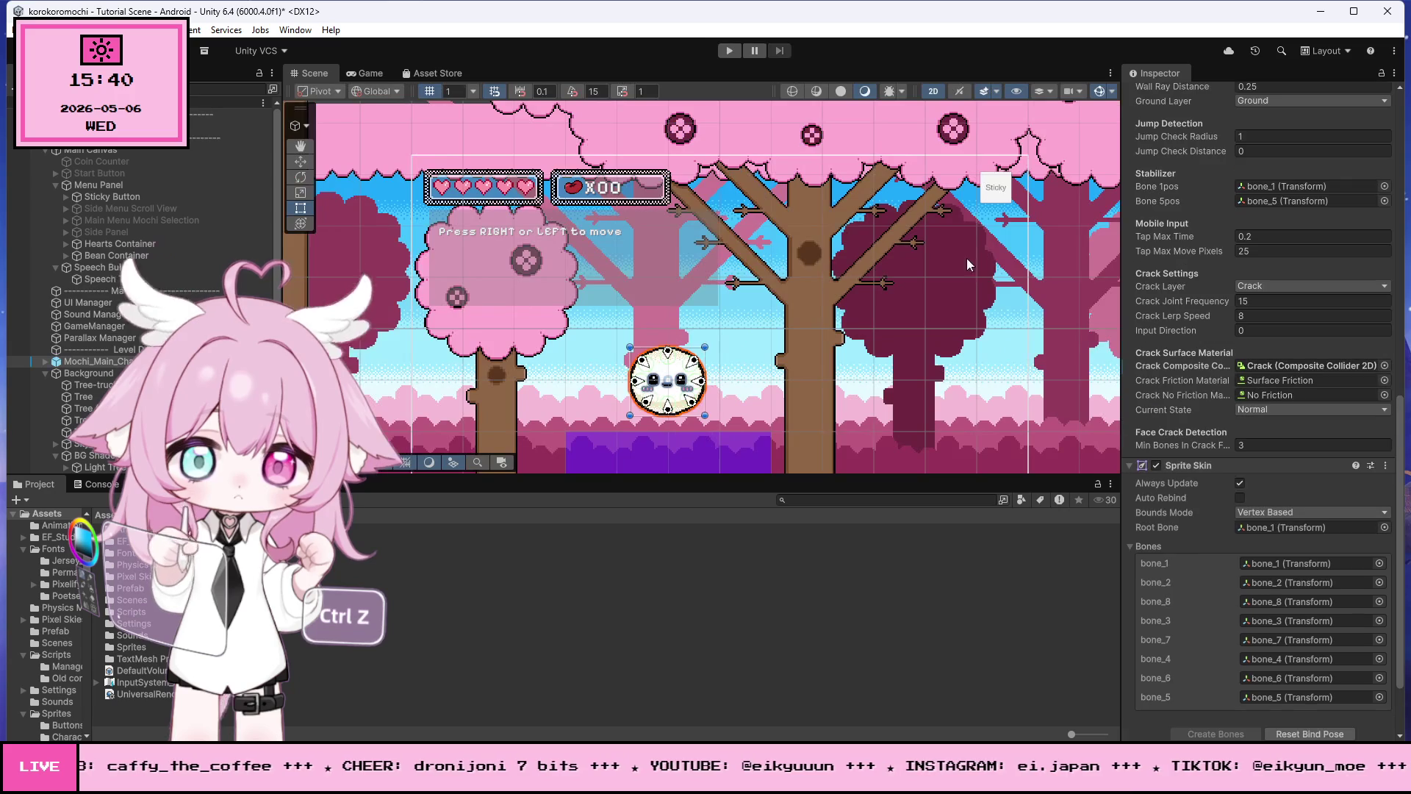
Step: Give the Mochi_Main_Character prefab the Player tag and Player layer, confirming the layer change
scroll(1218, 231, "up", 15)
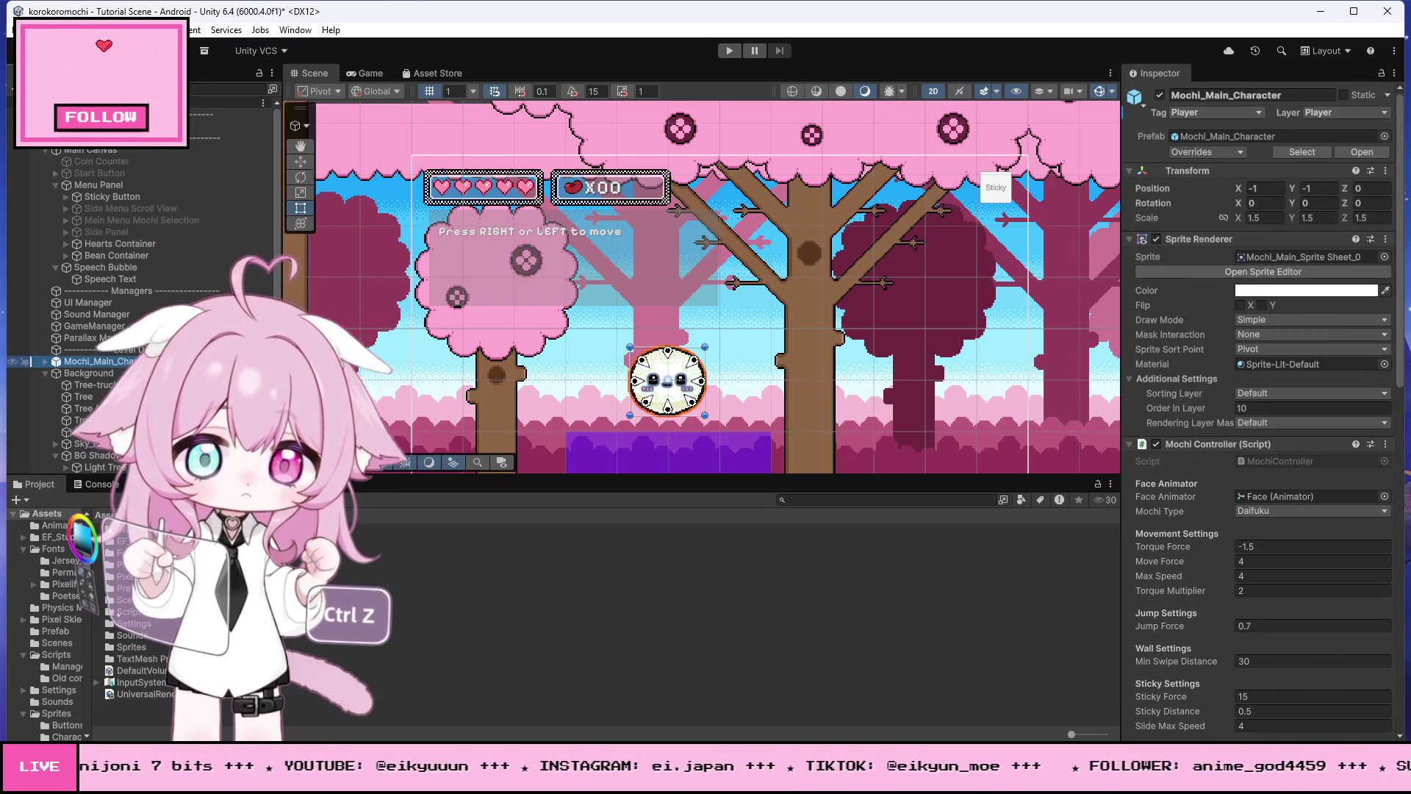
left_click(274, 361)
left_click(1216, 111)
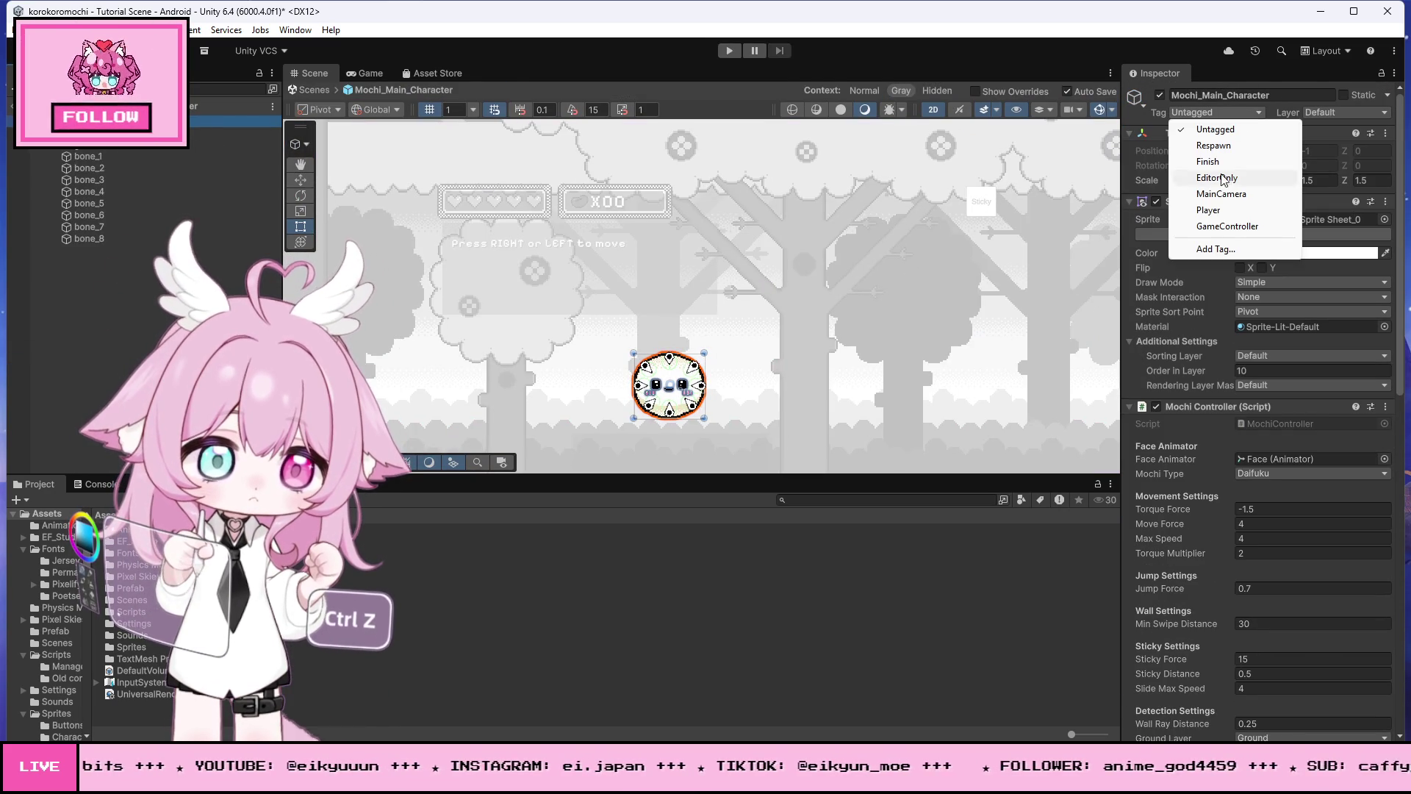
left_click(1209, 210)
left_click(1345, 112)
left_click(1326, 232)
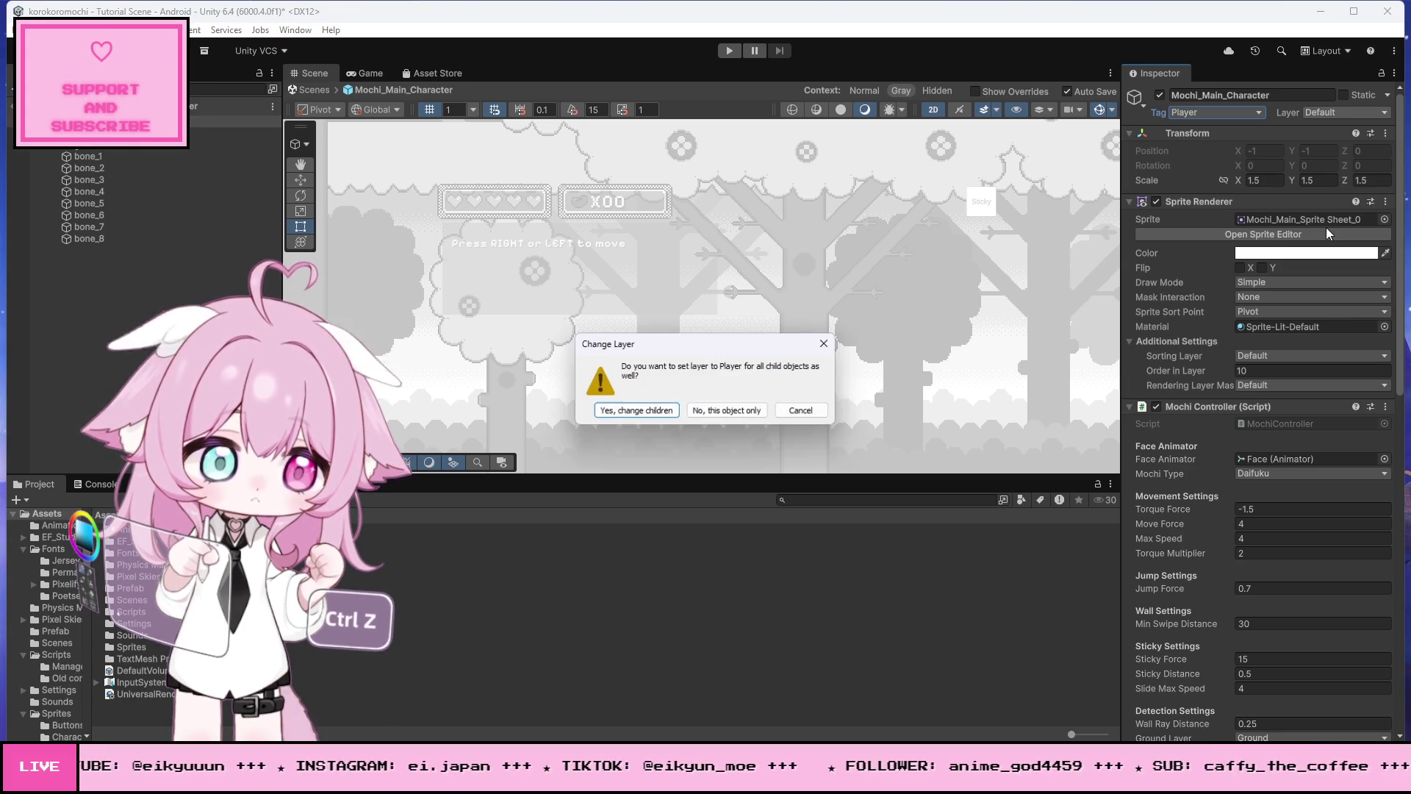
left_click(609, 410)
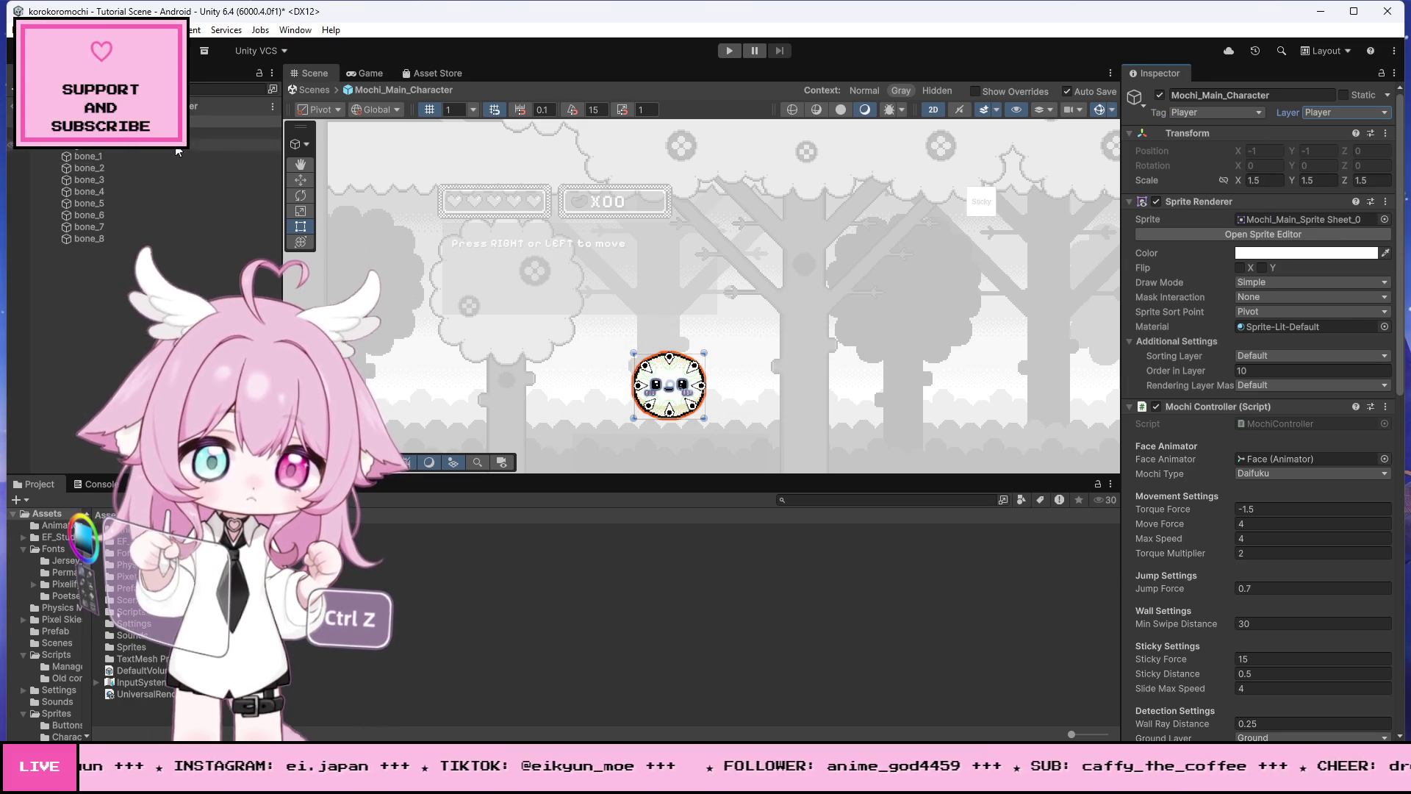
Step: Exit prefab mode back to the tutorial scene and start another play-test
left_click(315, 90)
scroll(677, 259, "down", 3)
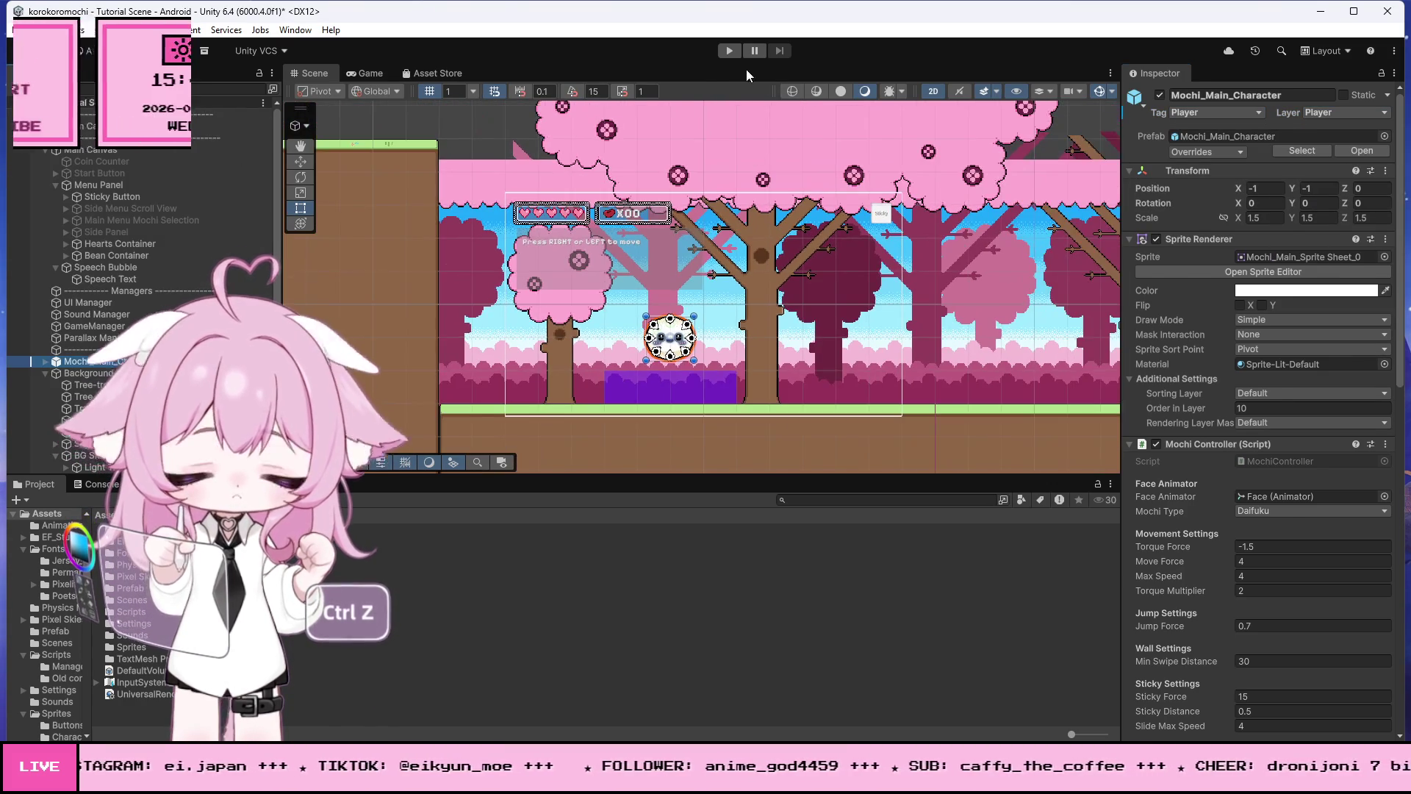
left_click(728, 53)
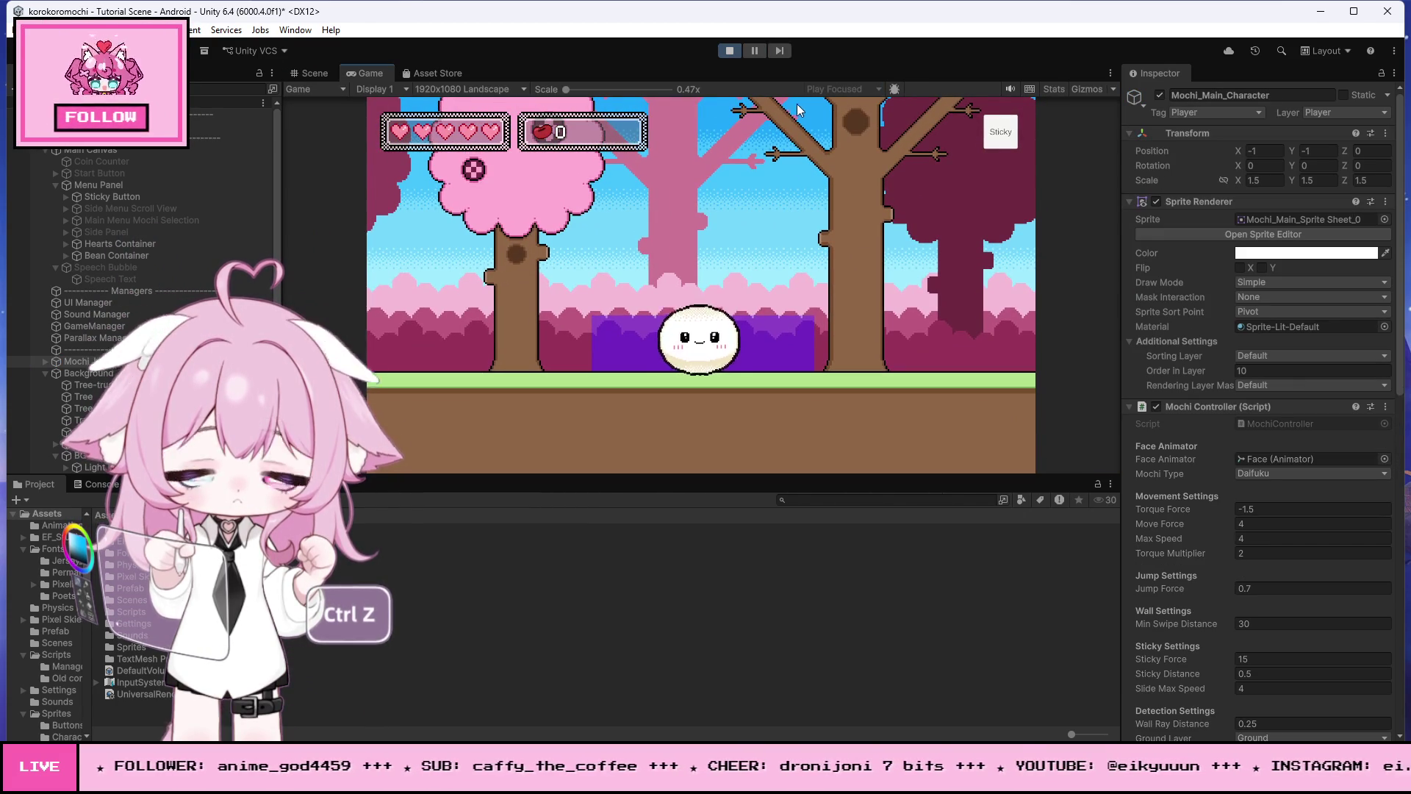
Step: Select the Tutorial trigger object in the Hierarchy to inspect its settings
scroll(1212, 499, "down", 15)
scroll(1223, 471, "down", 1)
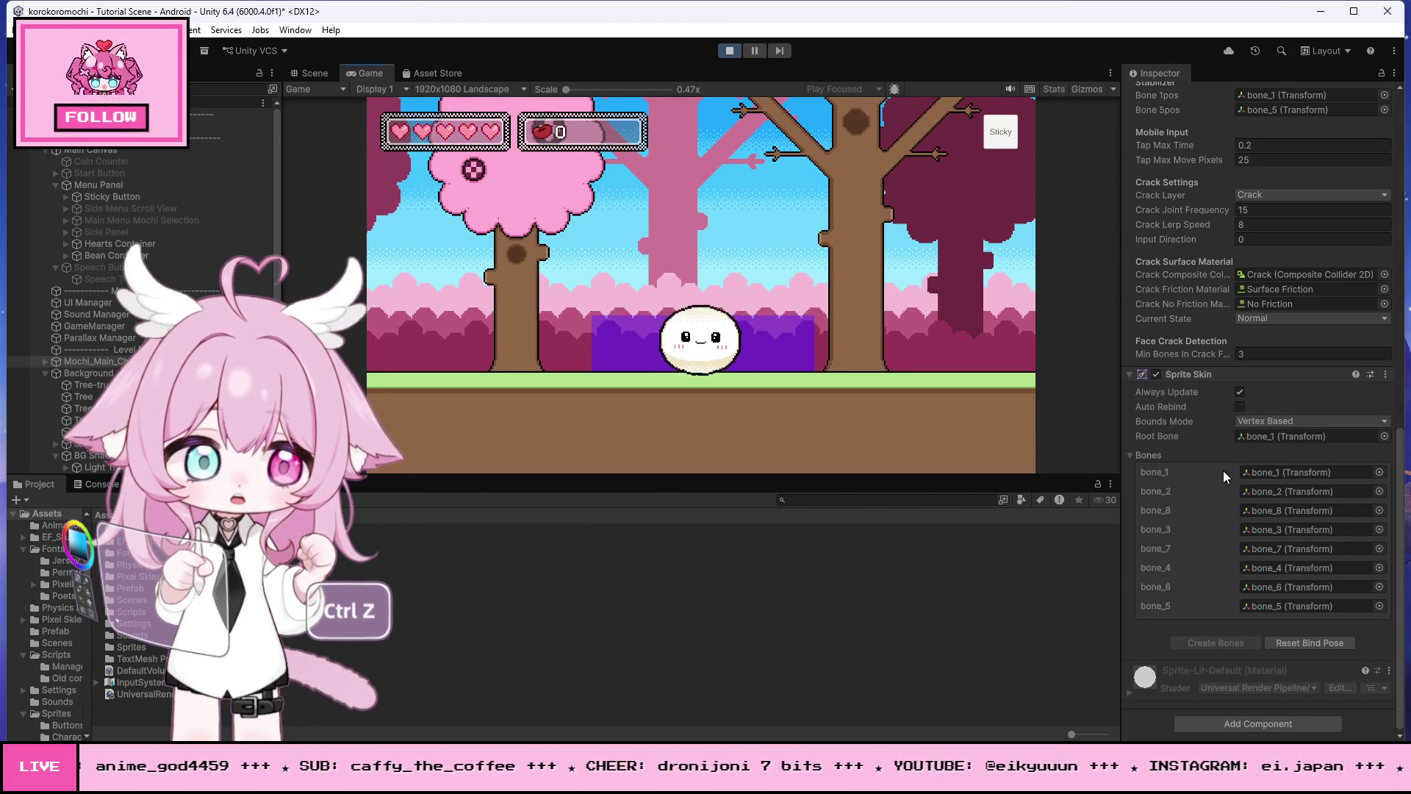
scroll(100, 465, "down", 6)
left_click(100, 462)
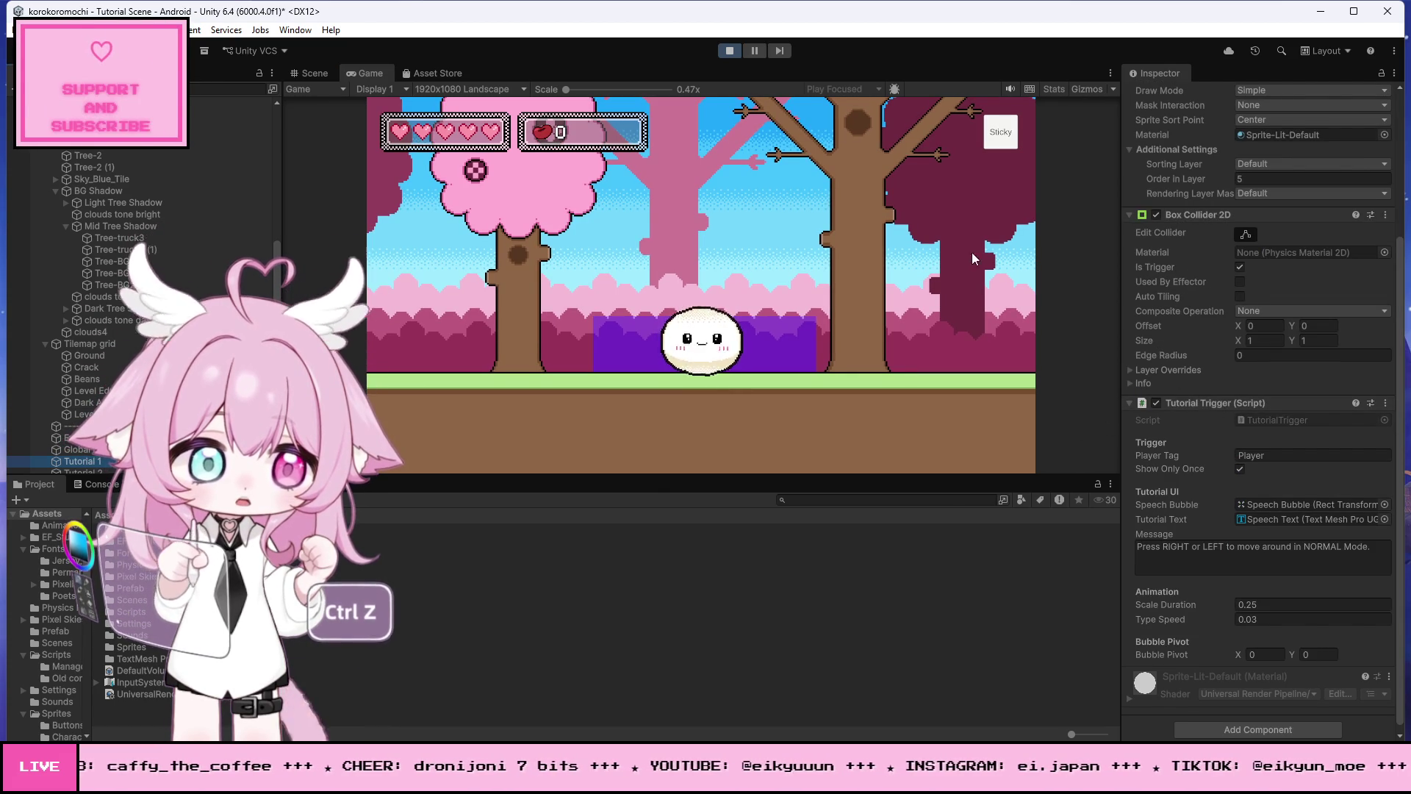
Step: Roll the mochi right, left, right and left in the Game view, then stop play mode
left_click(898, 231)
key("Right")
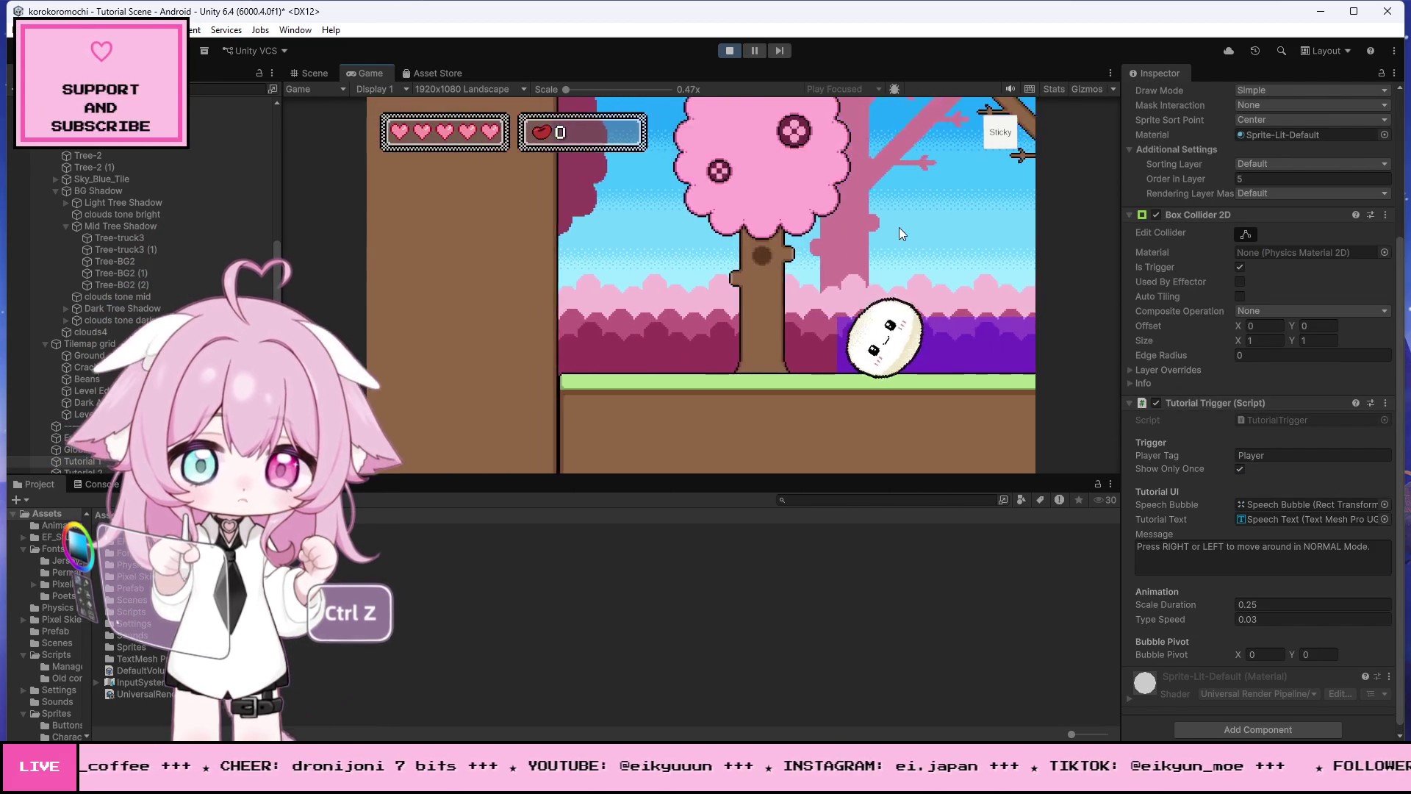
key("Left")
key("Left")
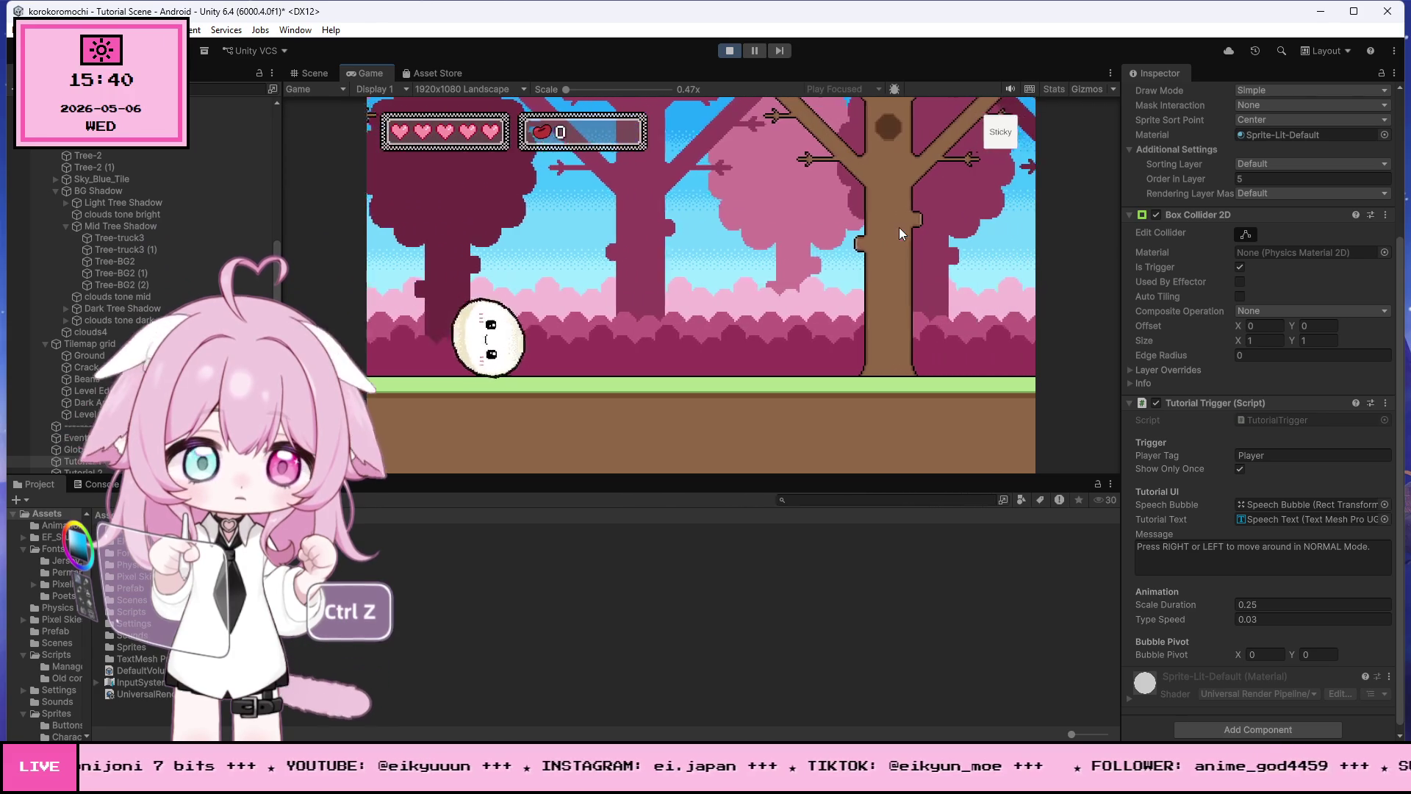
key("Right")
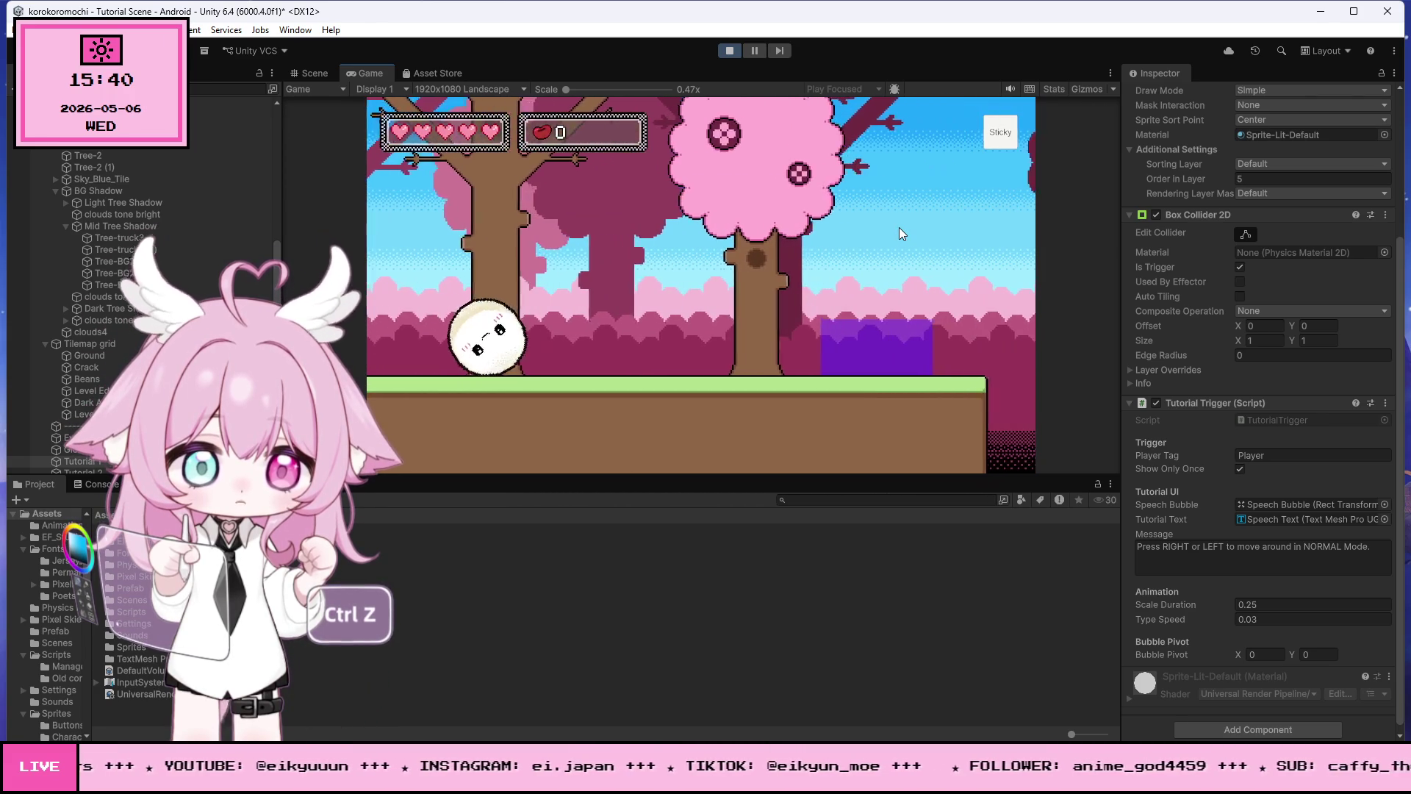
key("Right")
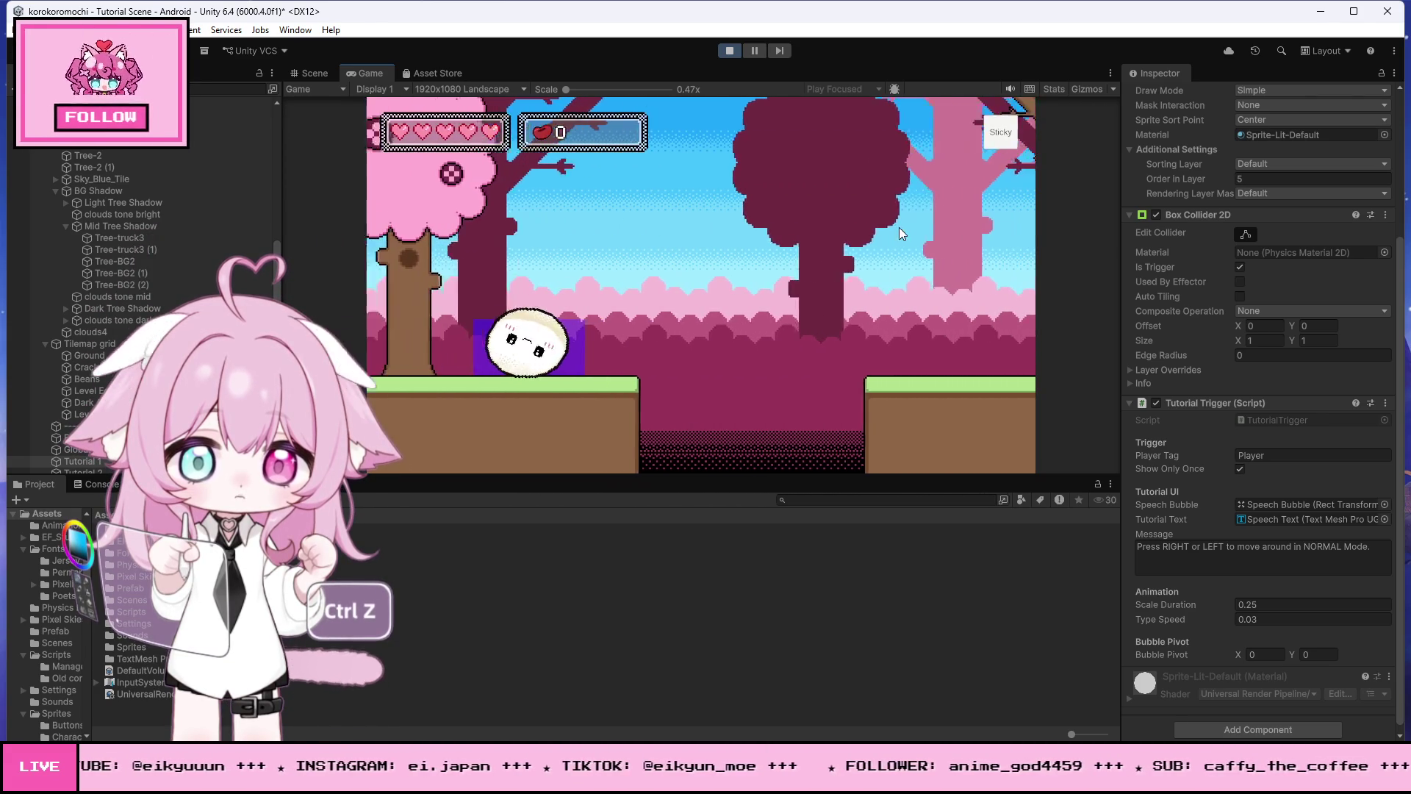
key("Left")
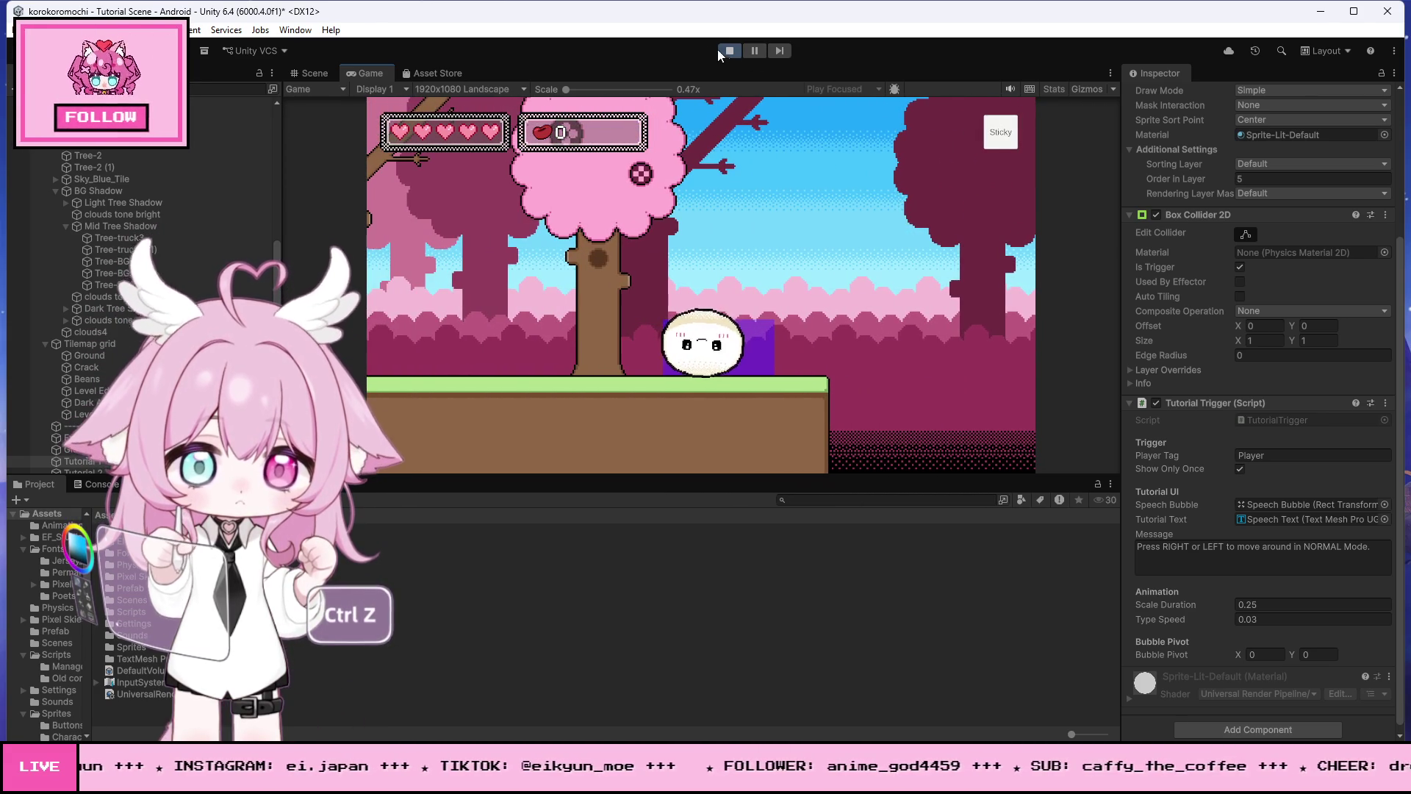
left_click(728, 51)
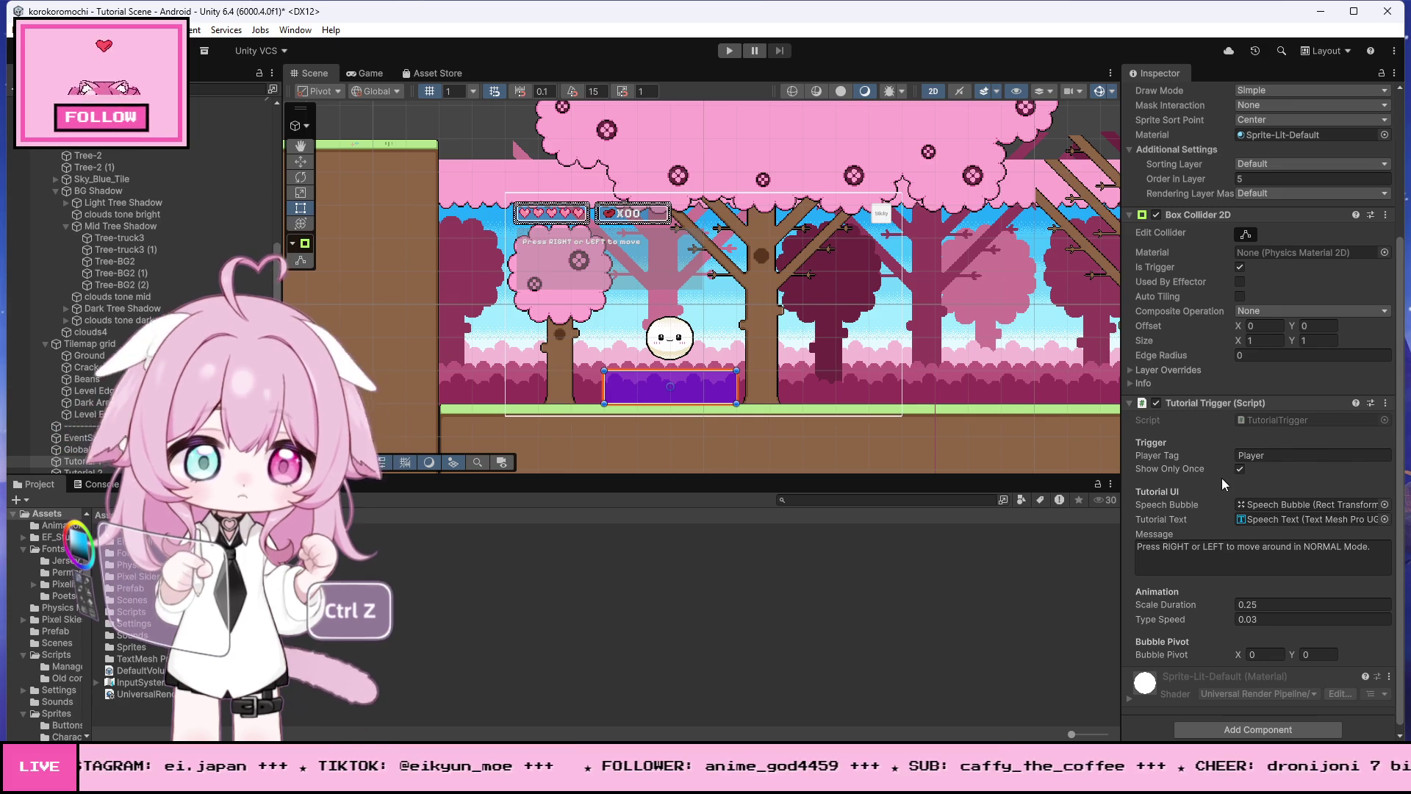
Step: Scroll through the Unity Inspector and Hierarchy panels
scroll(1209, 452, "down", 1)
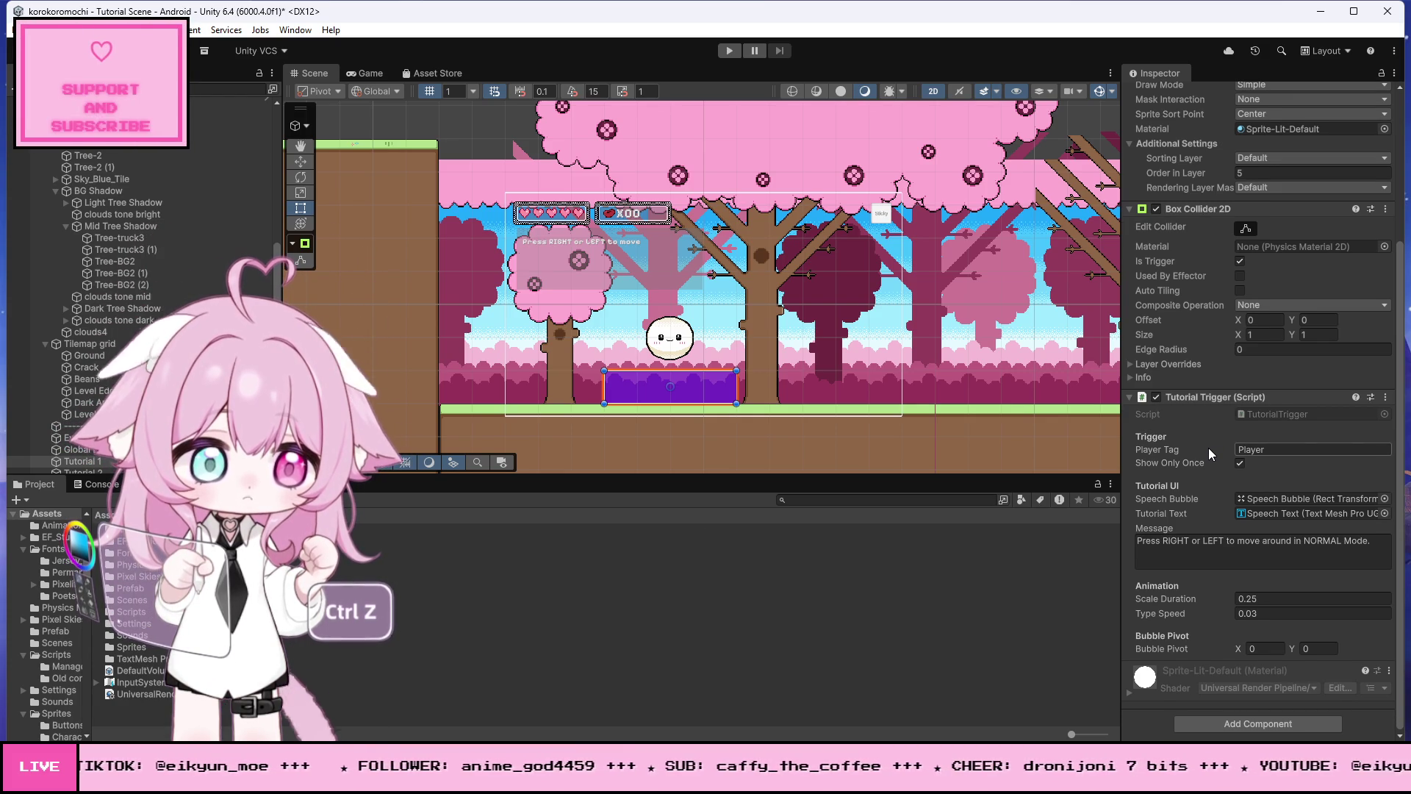
scroll(100, 288, "up", 6)
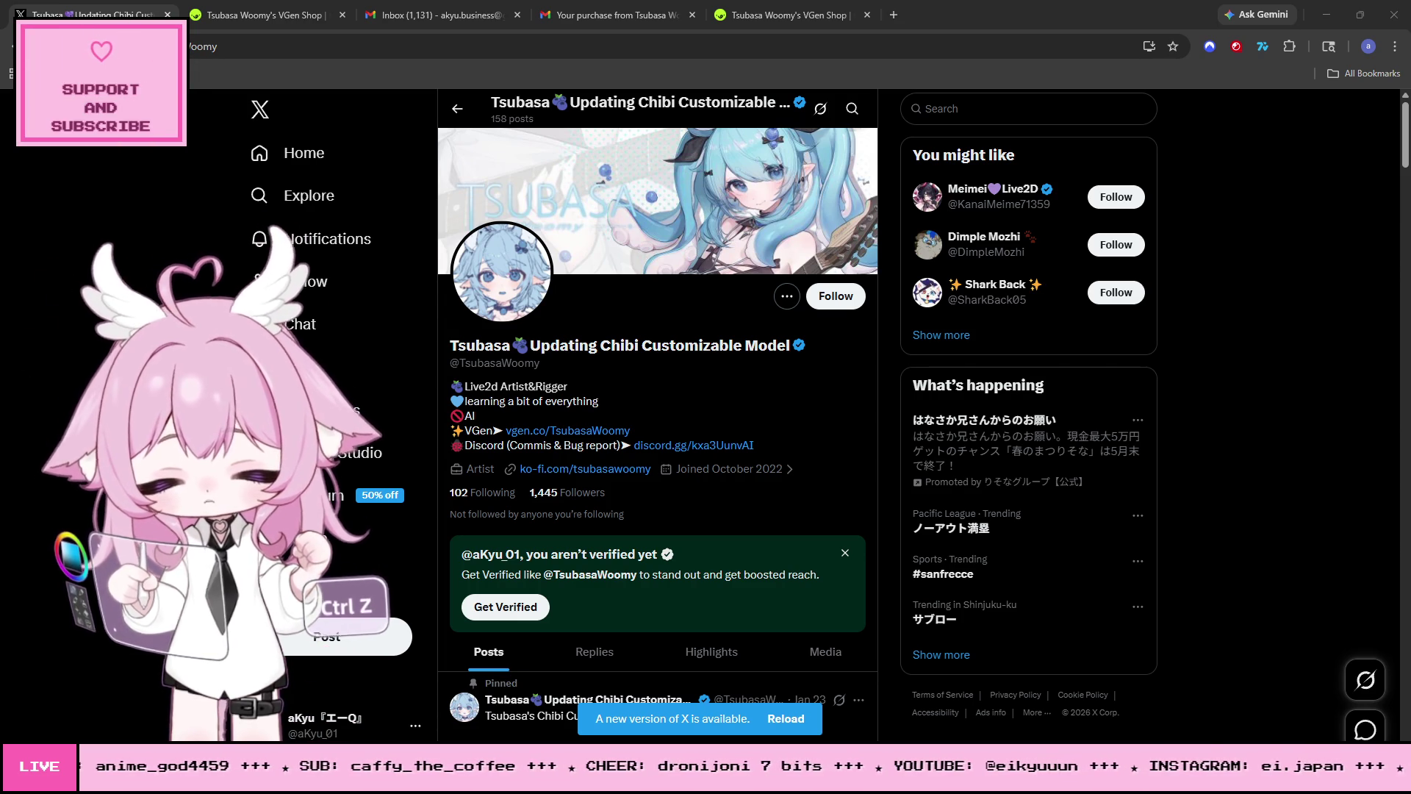
Step: Minimize and restore the Chrome window with the X profile, then close it to return to Unity
left_click(1334, 15)
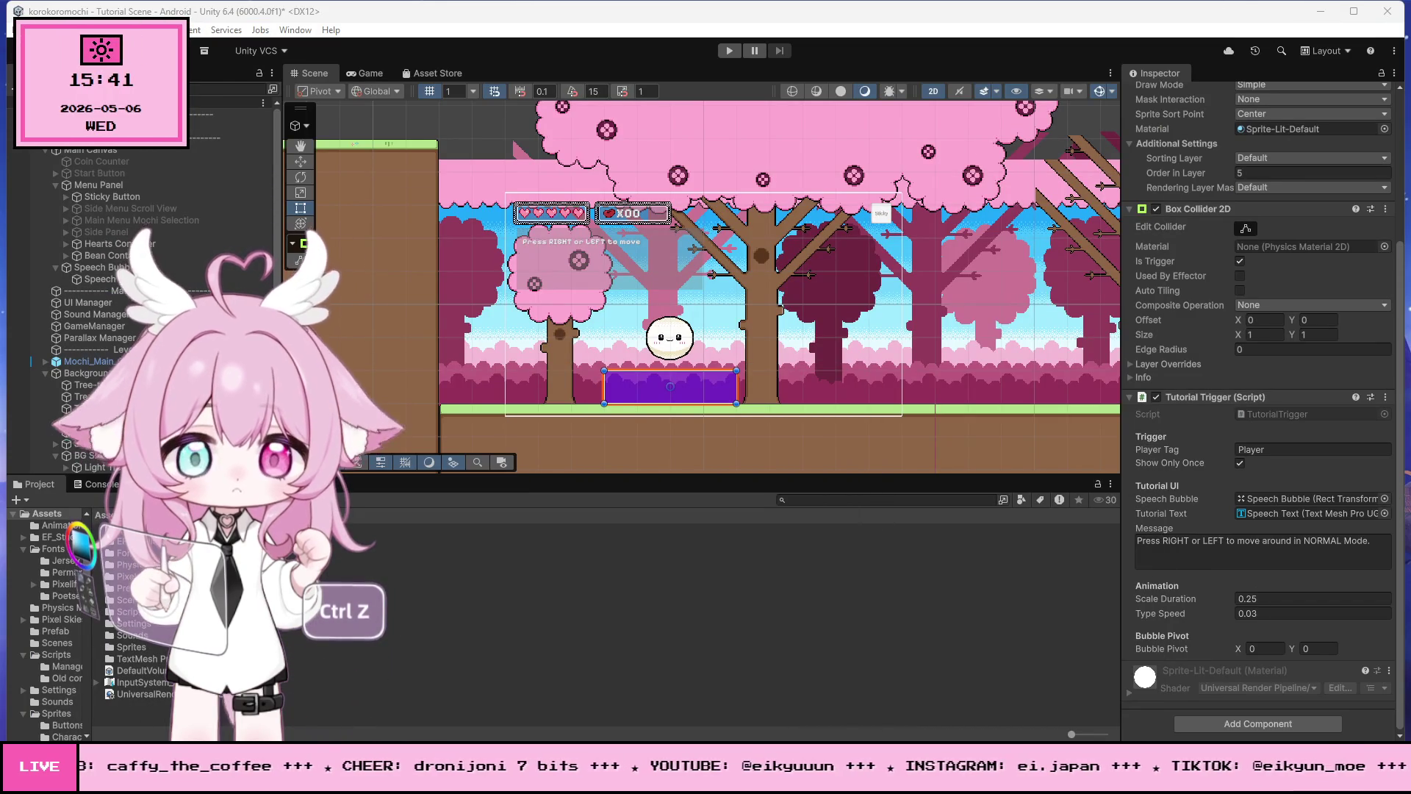
mouse_move(318, 772)
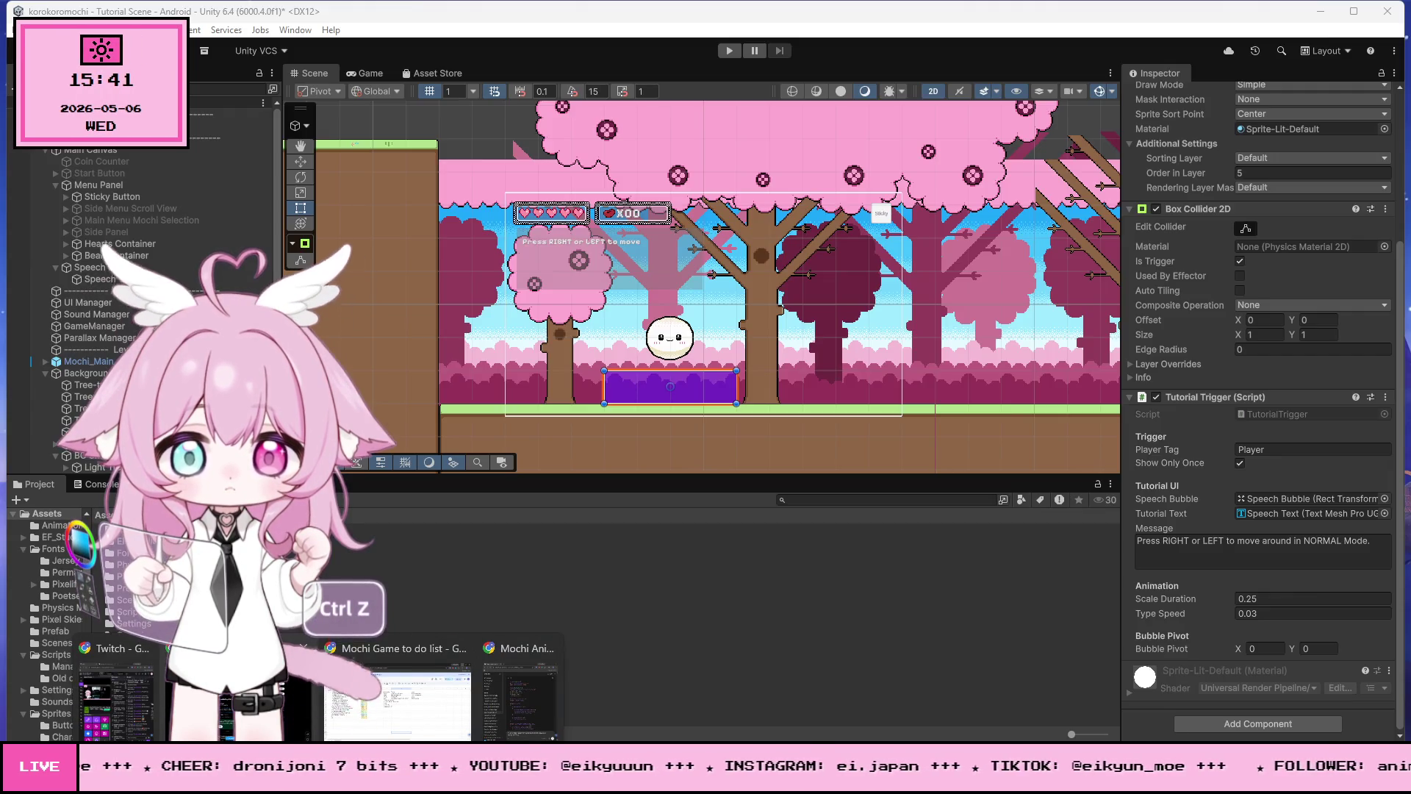
left_click(242, 691)
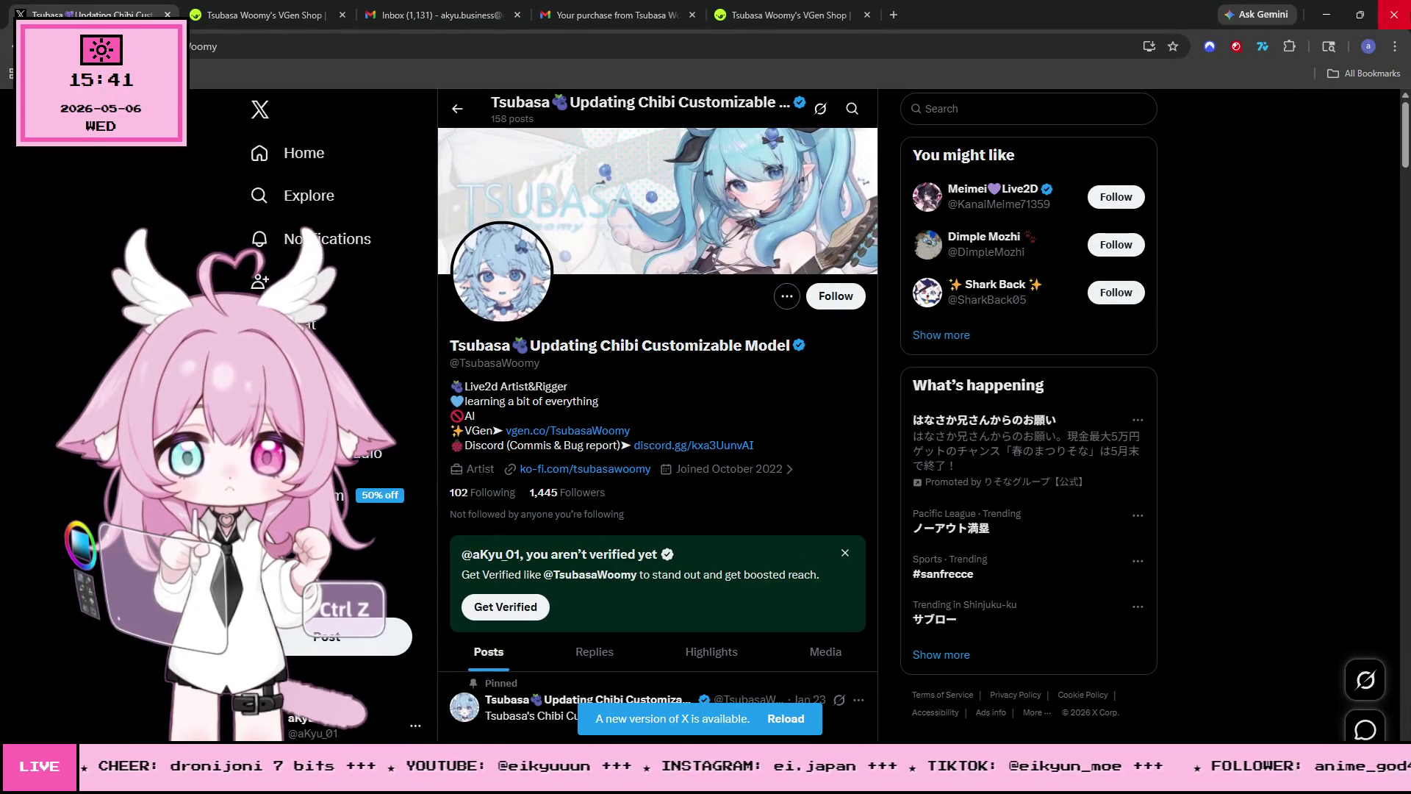
left_click(1395, 17)
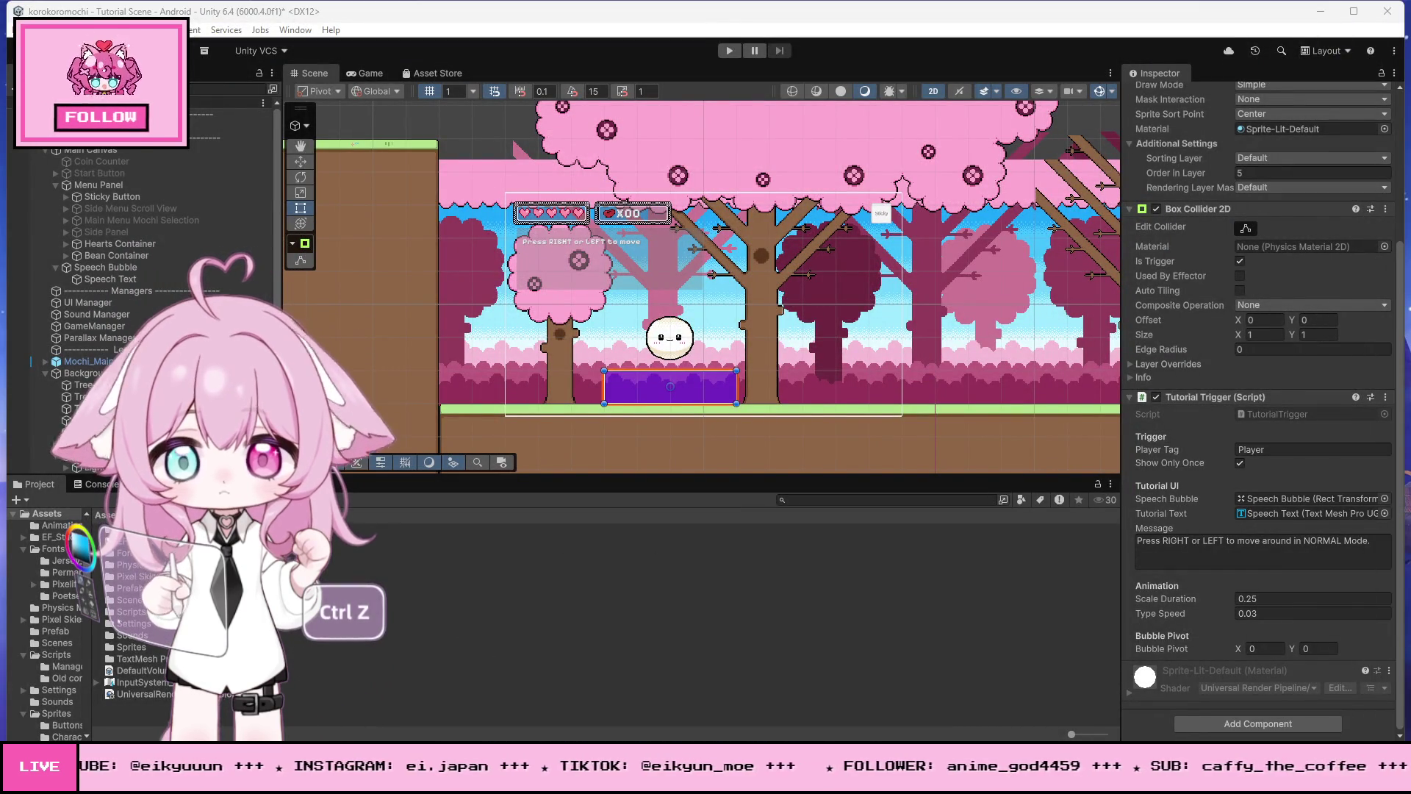
scroll(734, 387, "up", 2)
Step: Zoom the Scene view onto the trigger box and open the Tutorial Trigger component's ⋮ menu
scroll(565, 372, "up", 3)
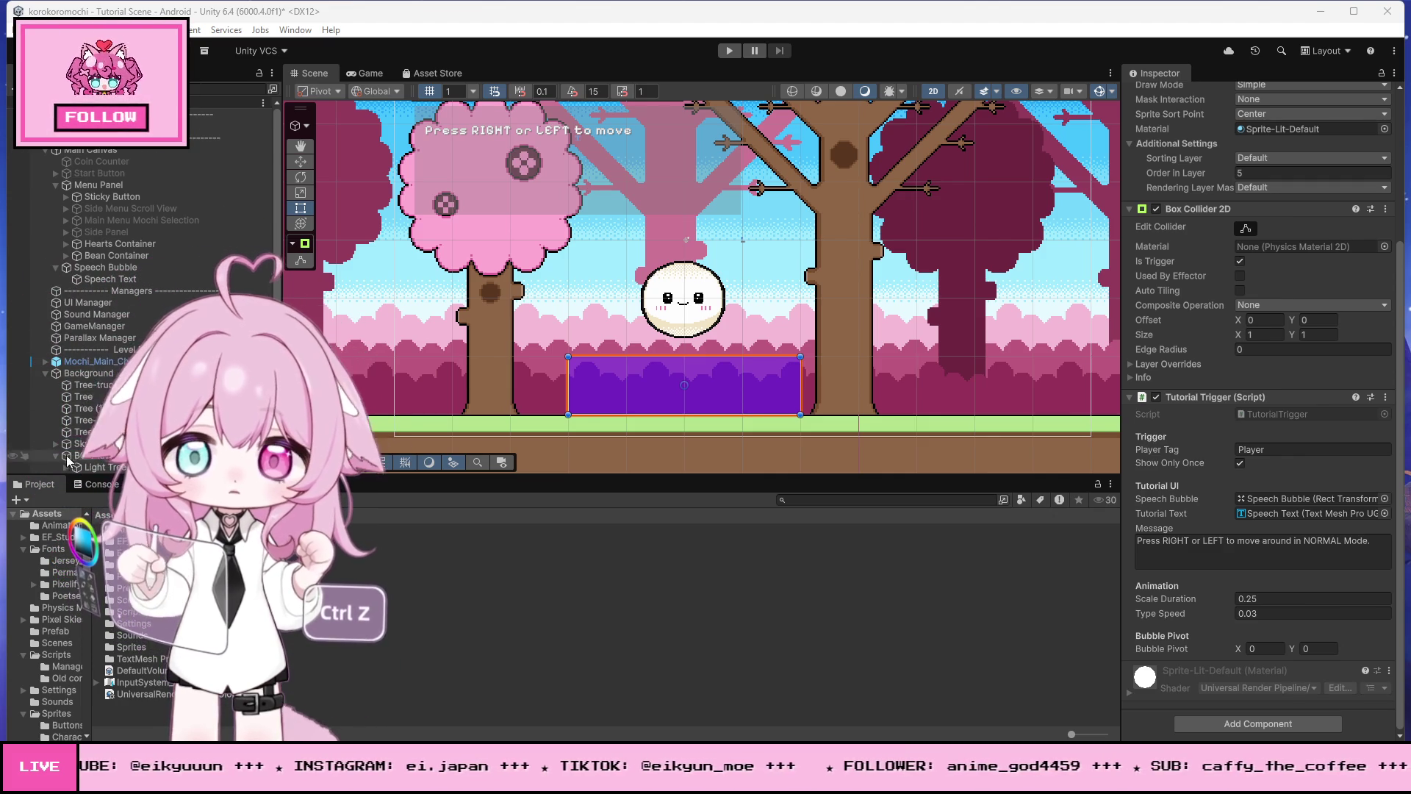
scroll(64, 441, "down", 8)
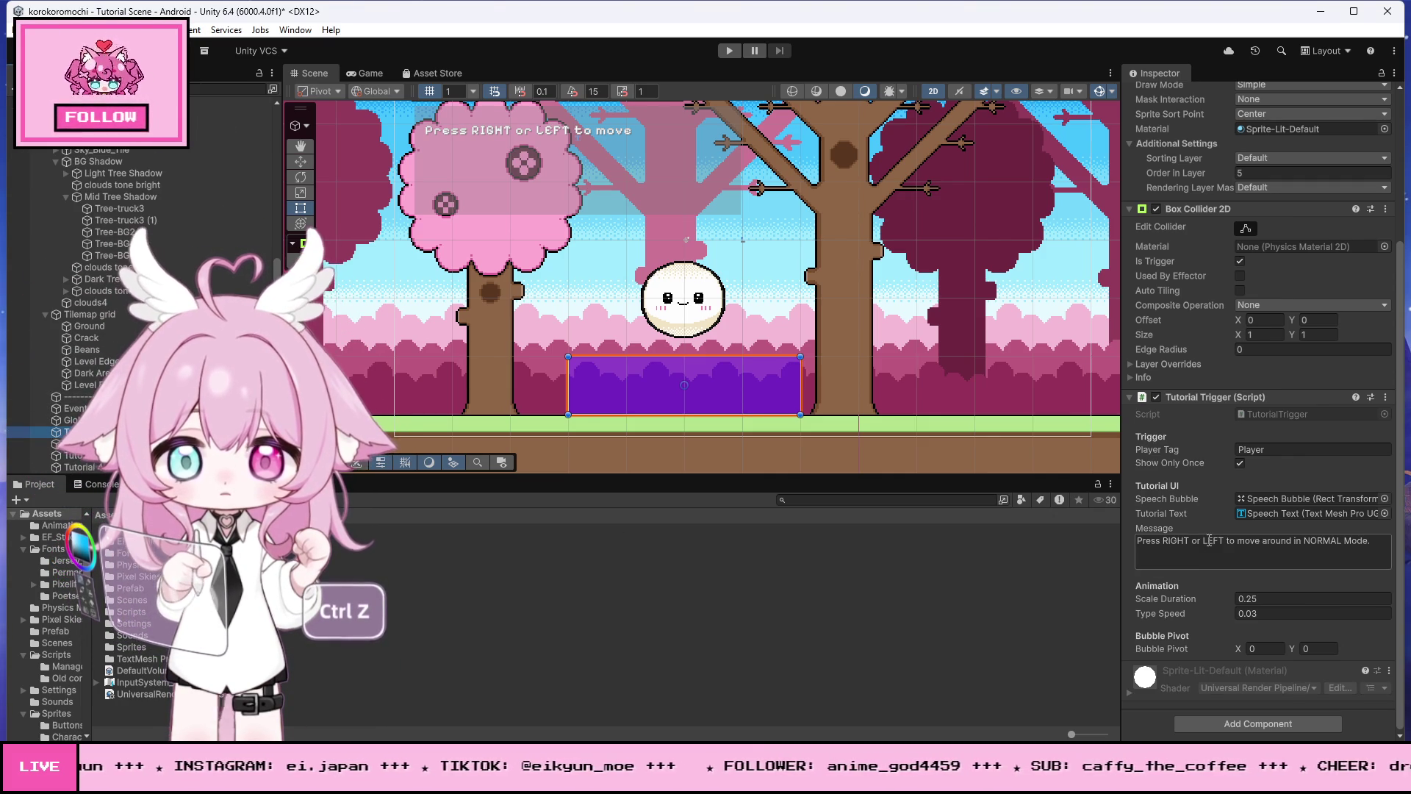
left_click(1386, 397)
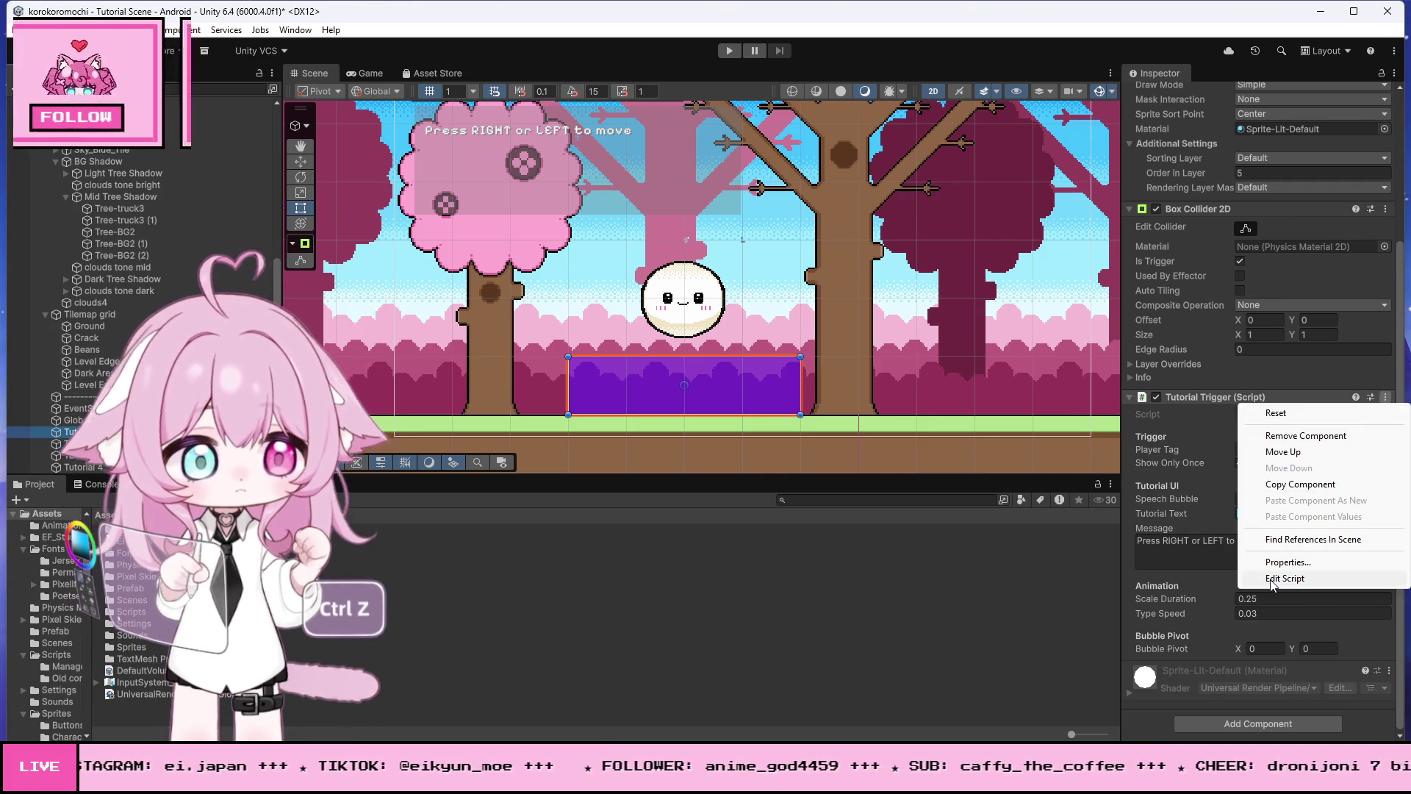
Step: Open TutorialTrigger.cs via Edit Script, replace all its code with the new version, and save all
left_click(1265, 578)
key("ctrl+a")
key("ctrl+v")
left_click(39, 12)
left_click(39, 12)
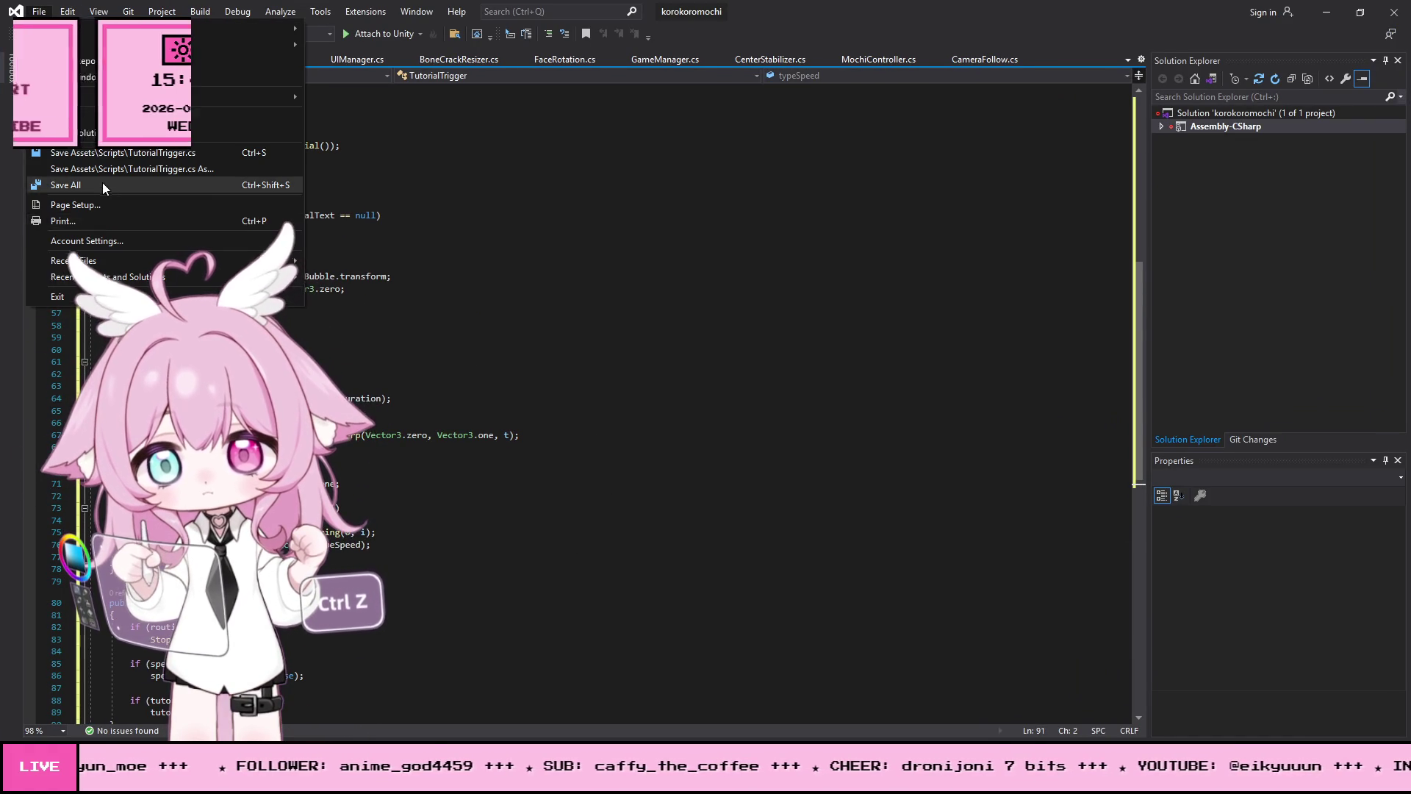
left_click(74, 185)
left_click(1327, 11)
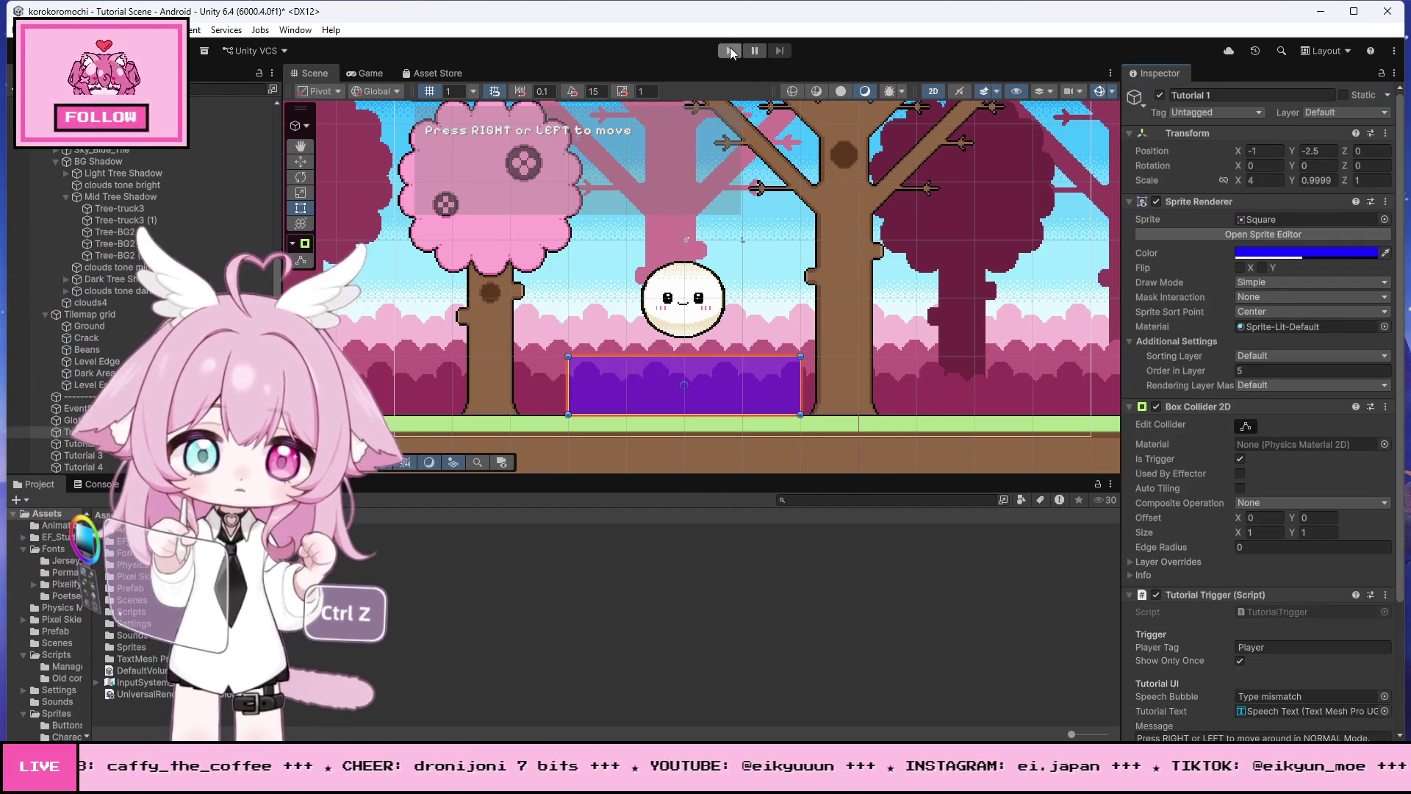
Step: Play-test and stop the scene, inspect the first missing-reference error in the Console, then clear it
left_click(731, 50)
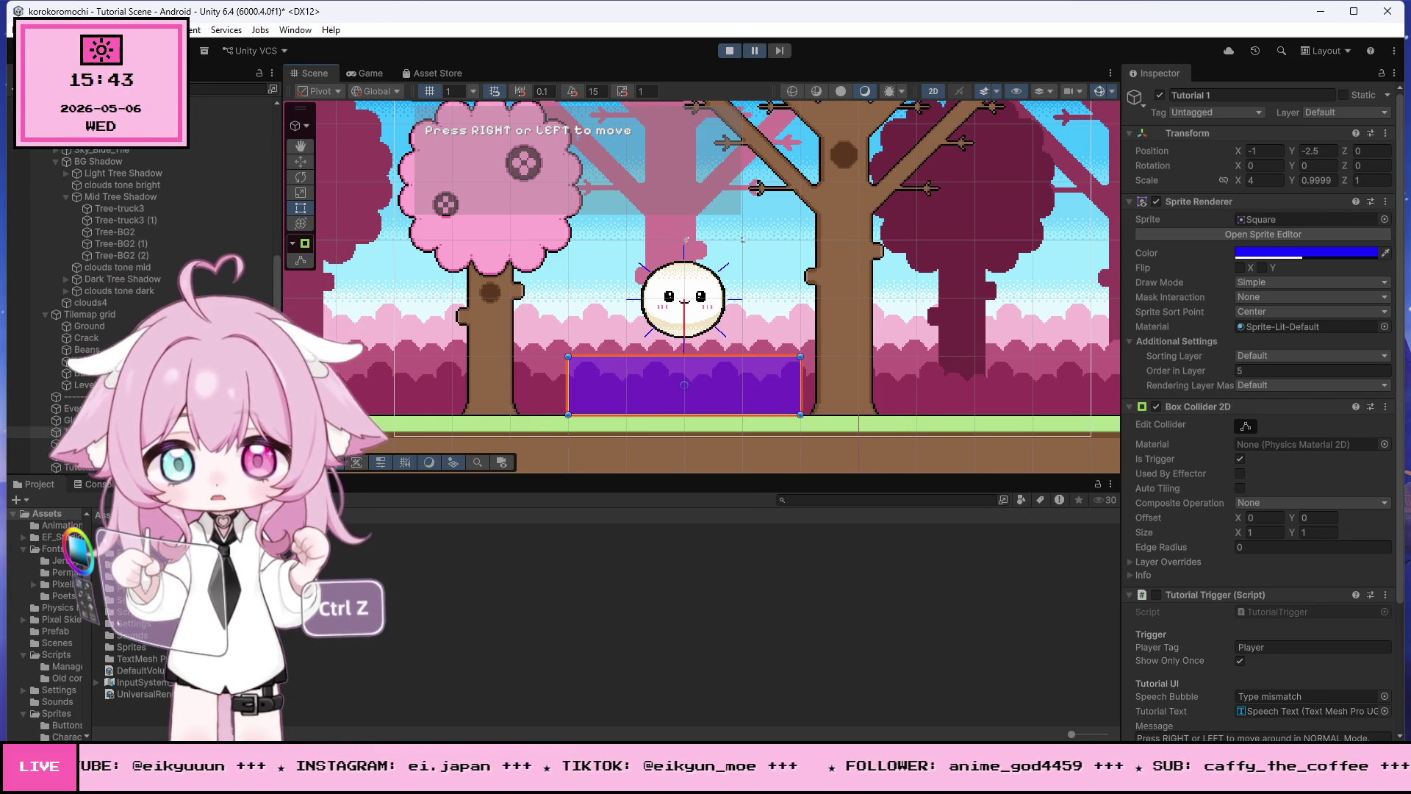
left_click(729, 51)
left_click(100, 484)
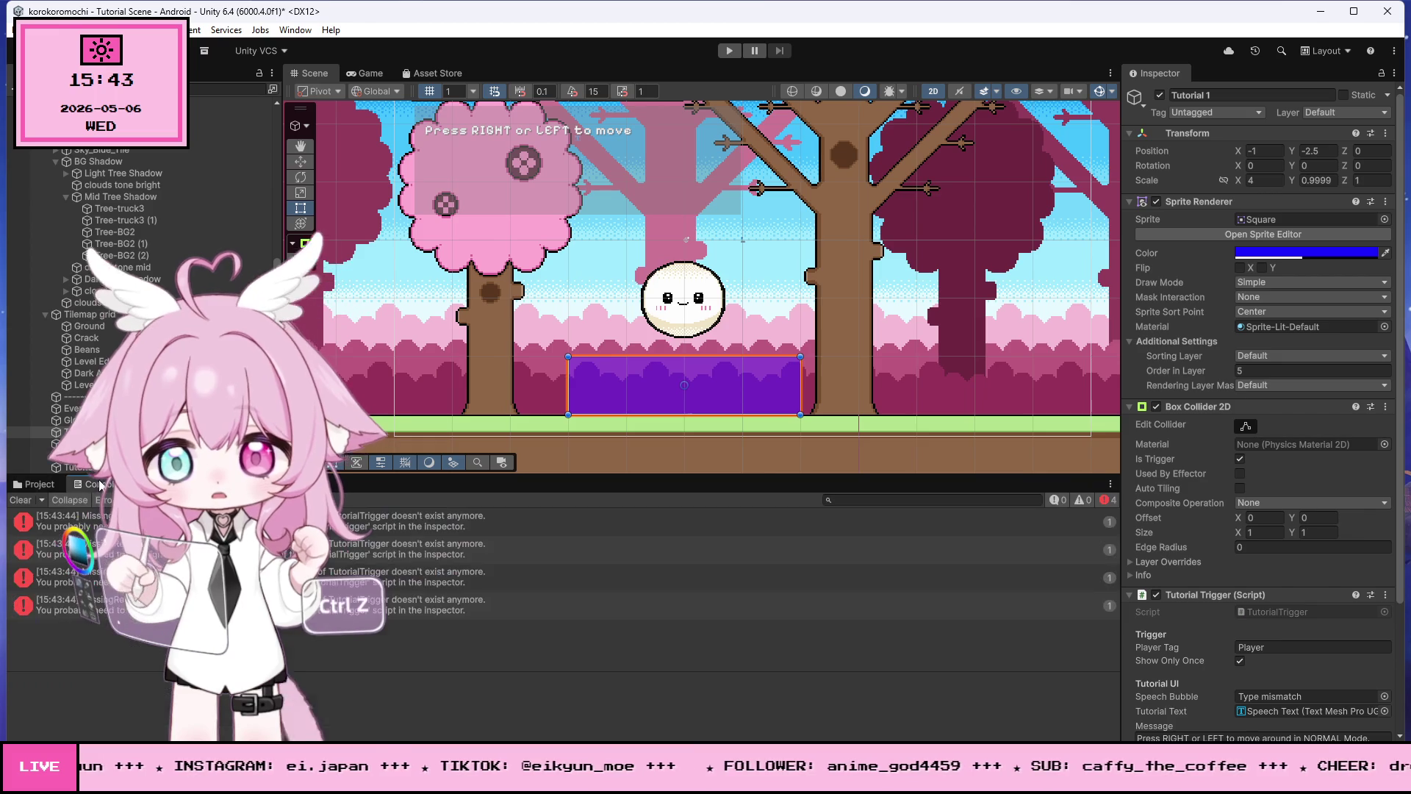
left_click(412, 520)
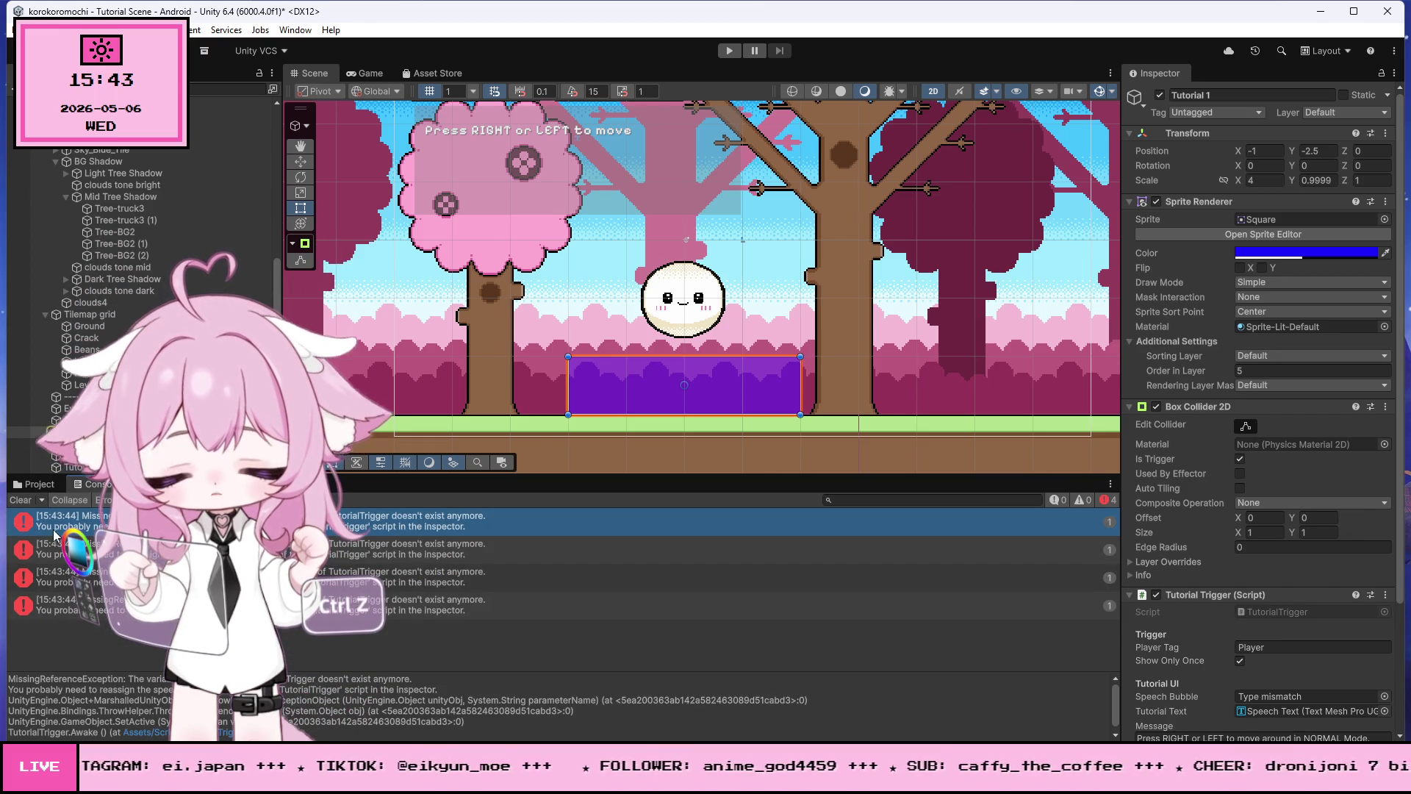
scroll(1250, 530, "down", 4)
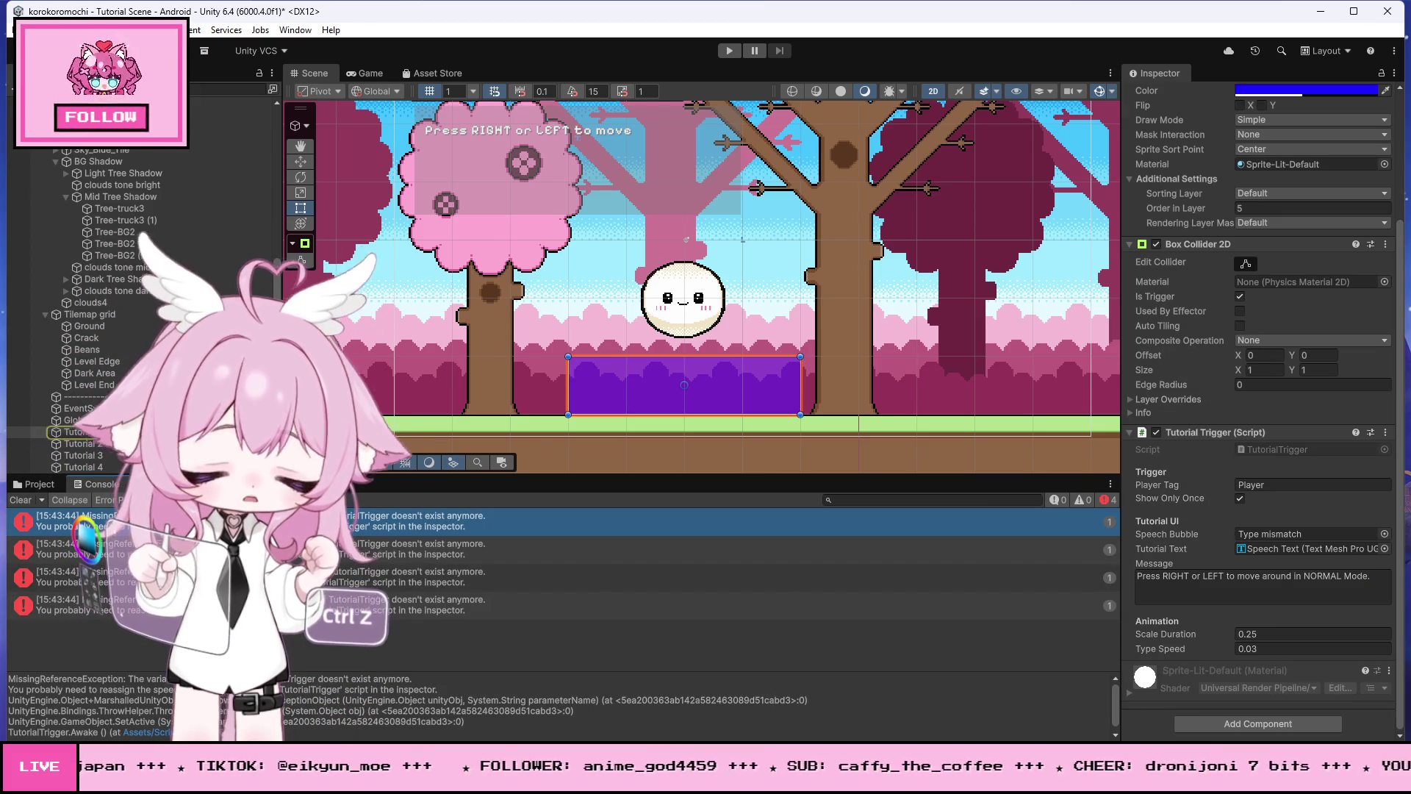
left_click(30, 502)
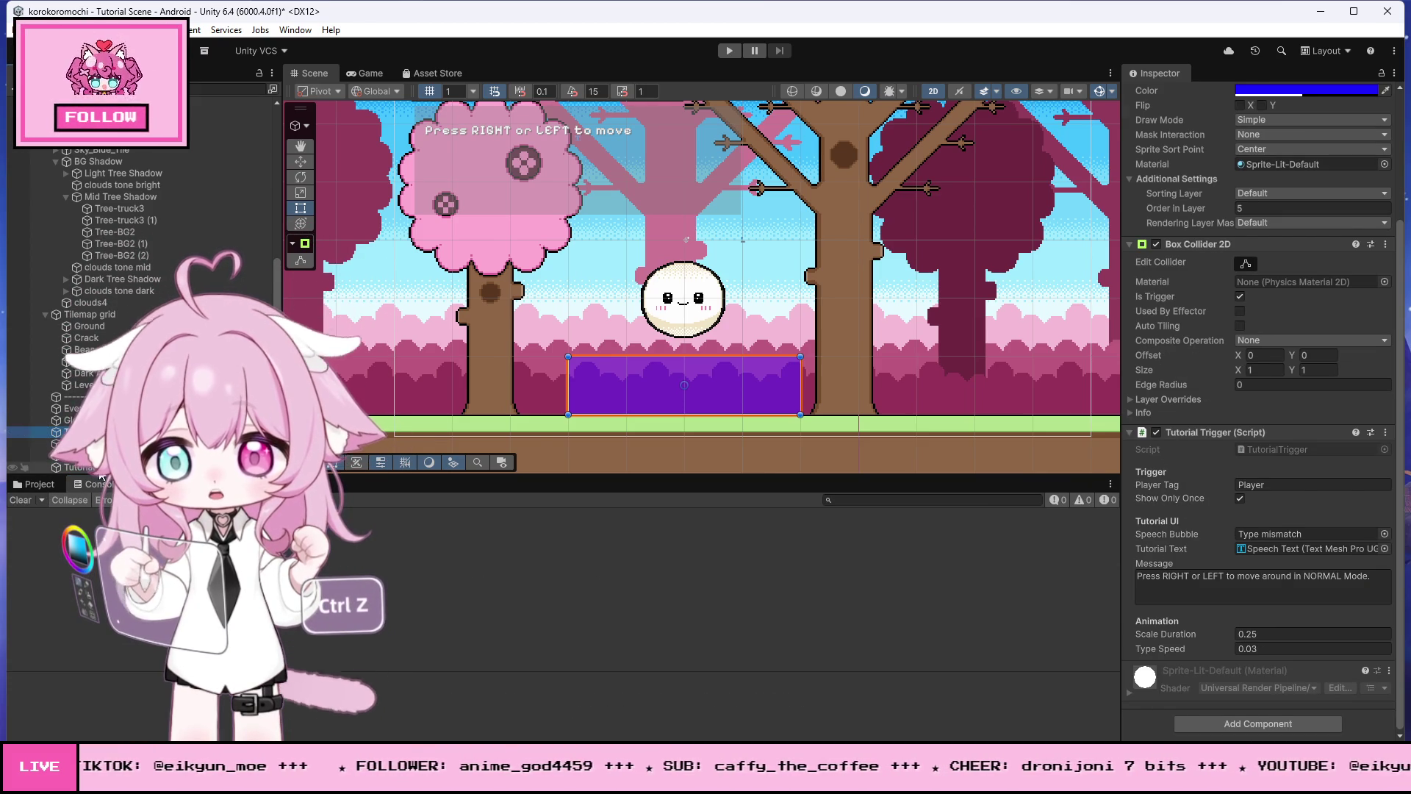
Step: Select the other Tutorial trigger objects and drag the Speech Bubble object into the Speech Bubble field
left_click(73, 443, "shift")
scroll(1217, 571, "down", 1)
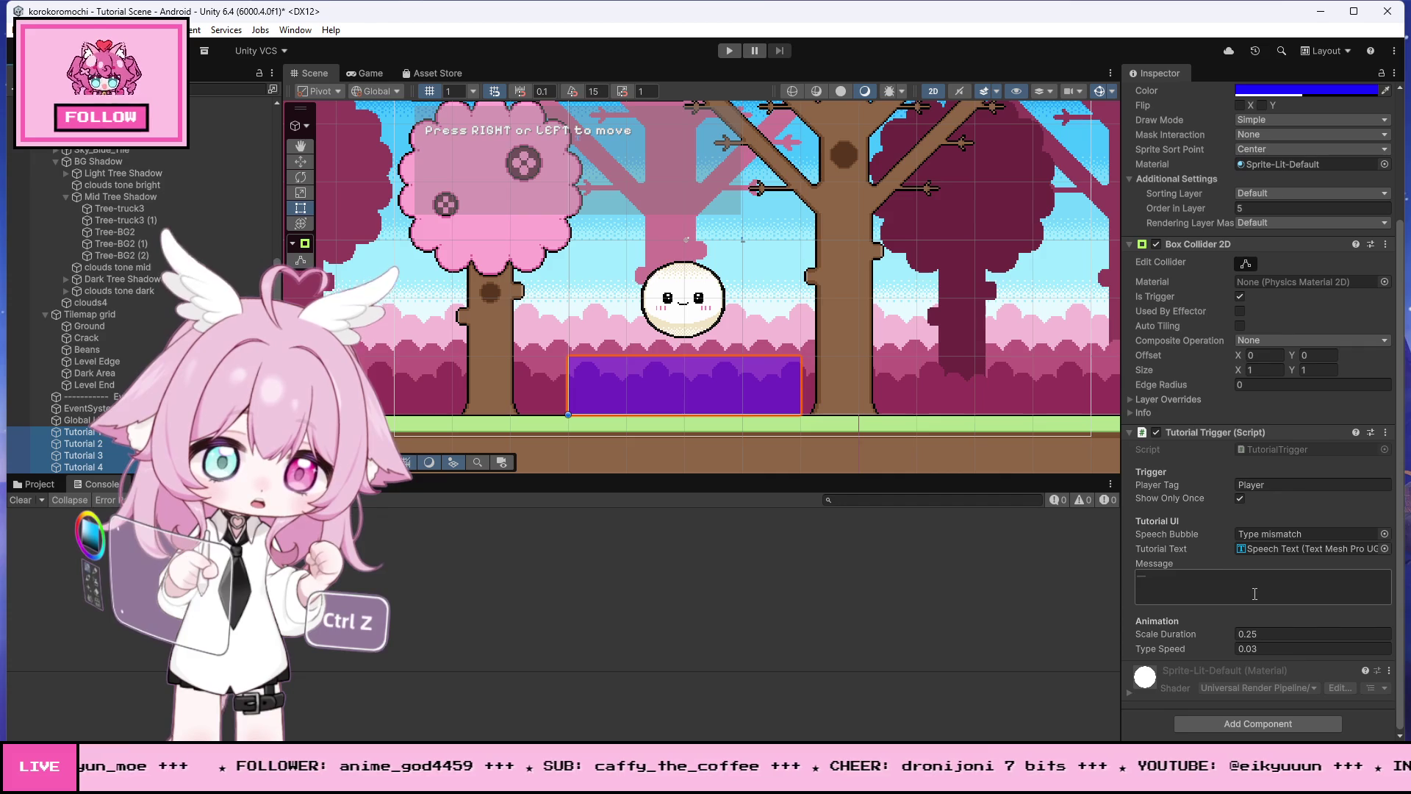
scroll(253, 221, "up", 10)
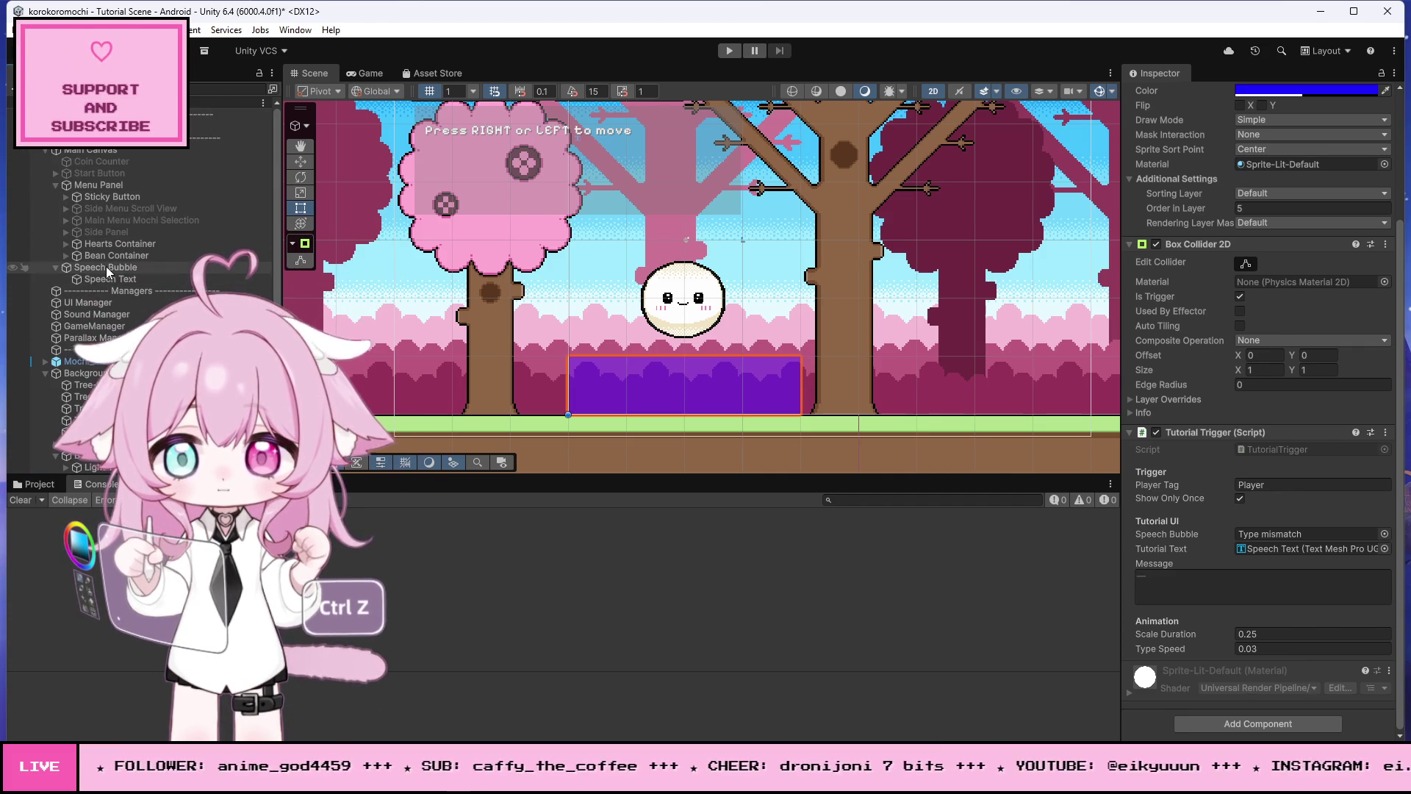
left_click_drag(1333, 480, 1290, 535)
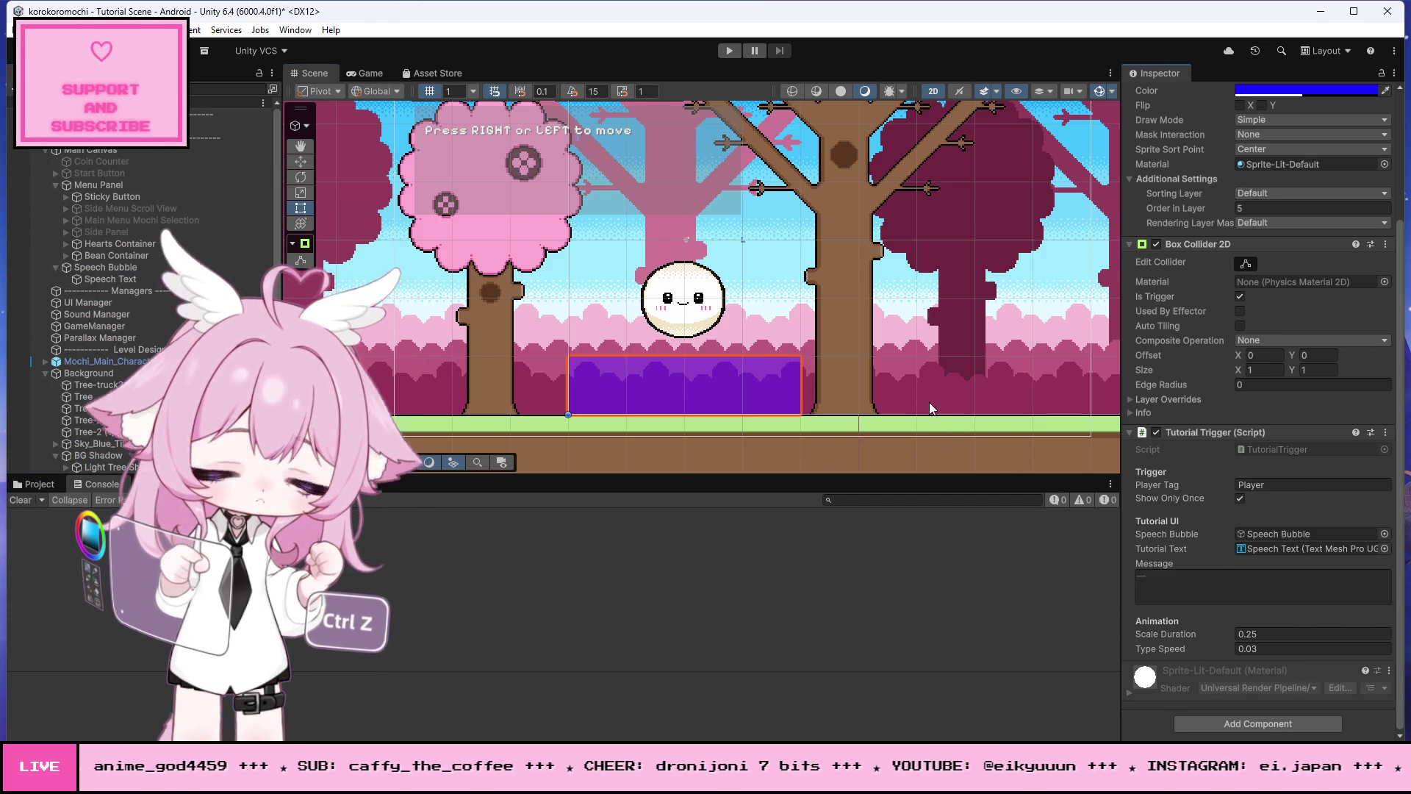
Step: Play-test with Ctrl+P, roll the mochi right, stop, and open the Tutorial Trigger ⋮ menu
key("ctrl+p")
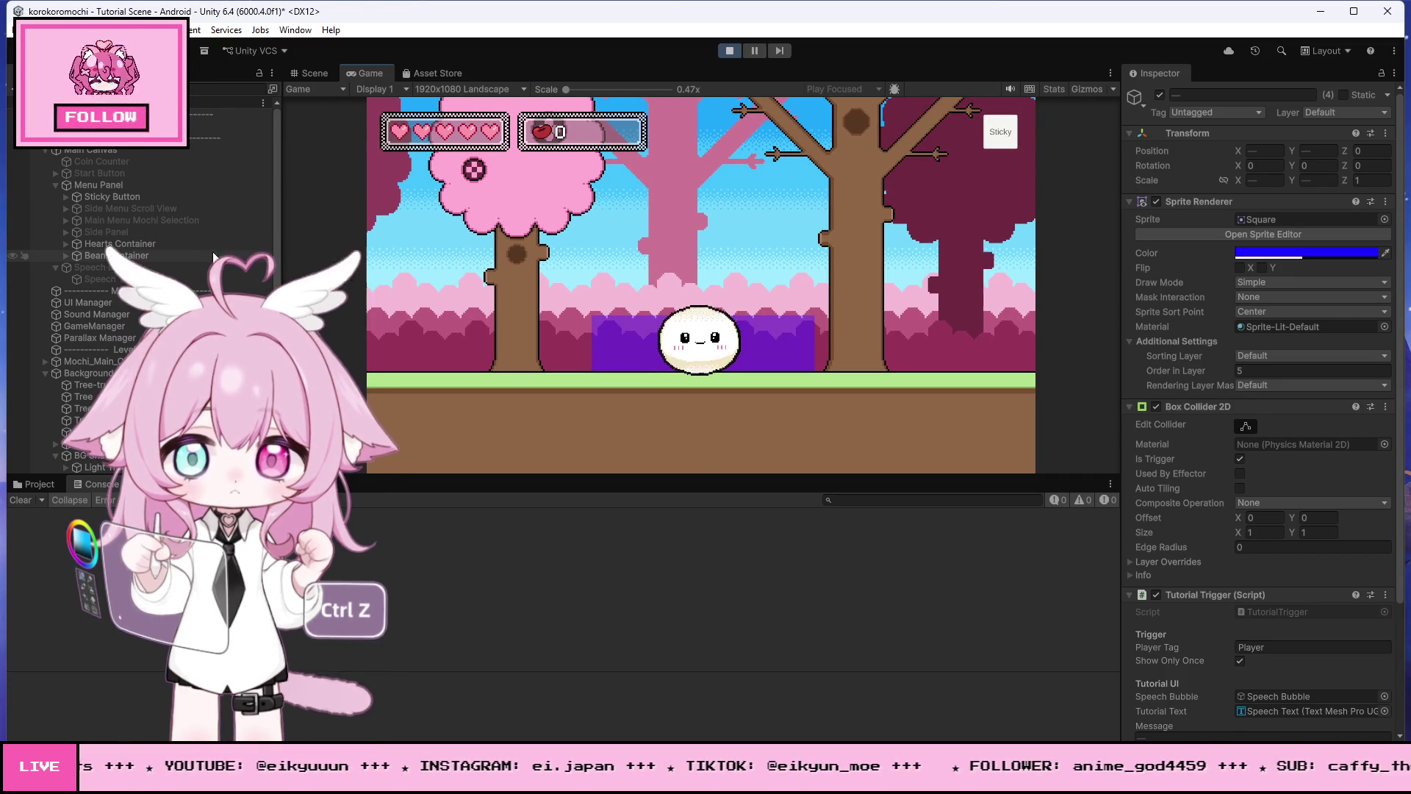
key("Right")
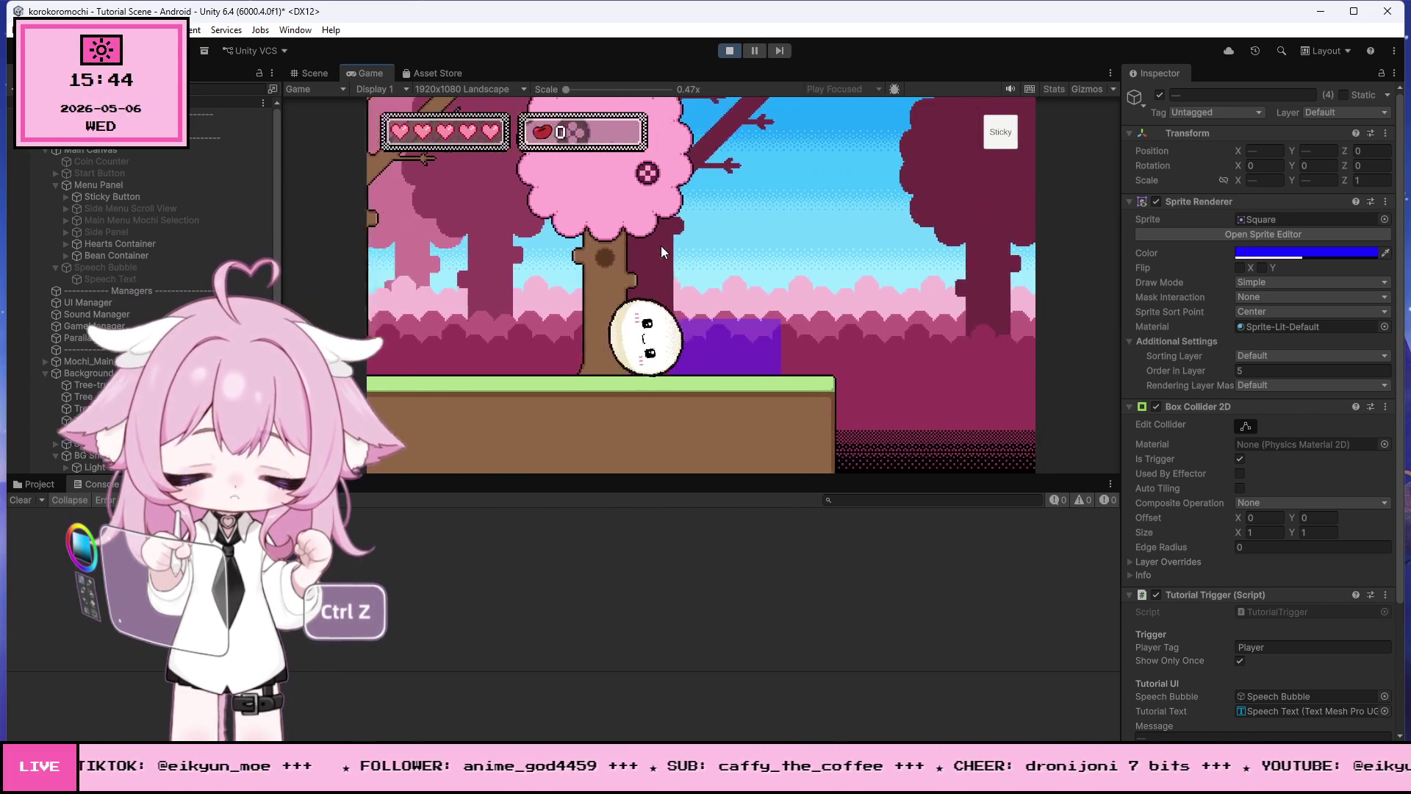
left_click(730, 49)
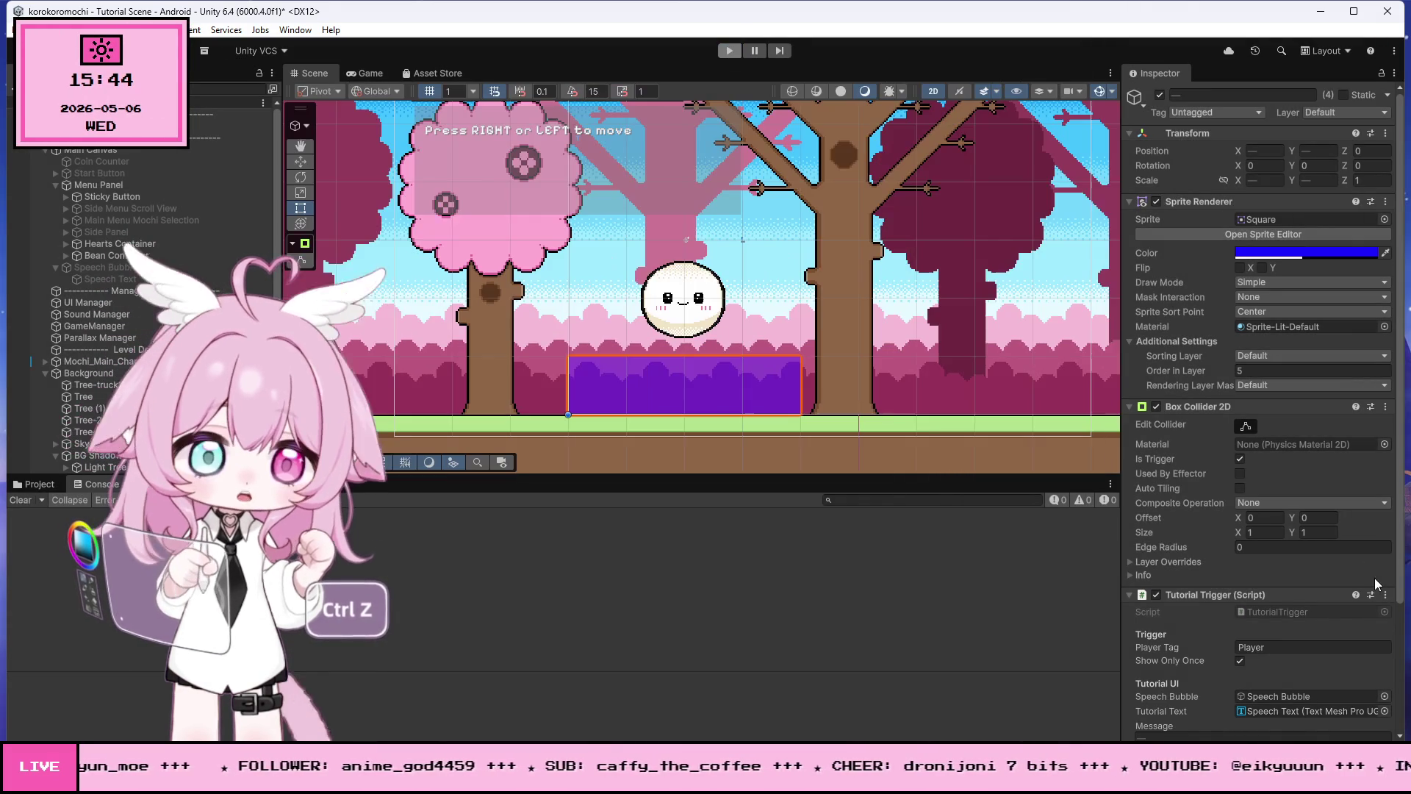
left_click(1386, 596)
Step: Open TutorialTrigger.cs via Edit Script and highlight the TextArea attribute on the message field
left_click(1295, 590)
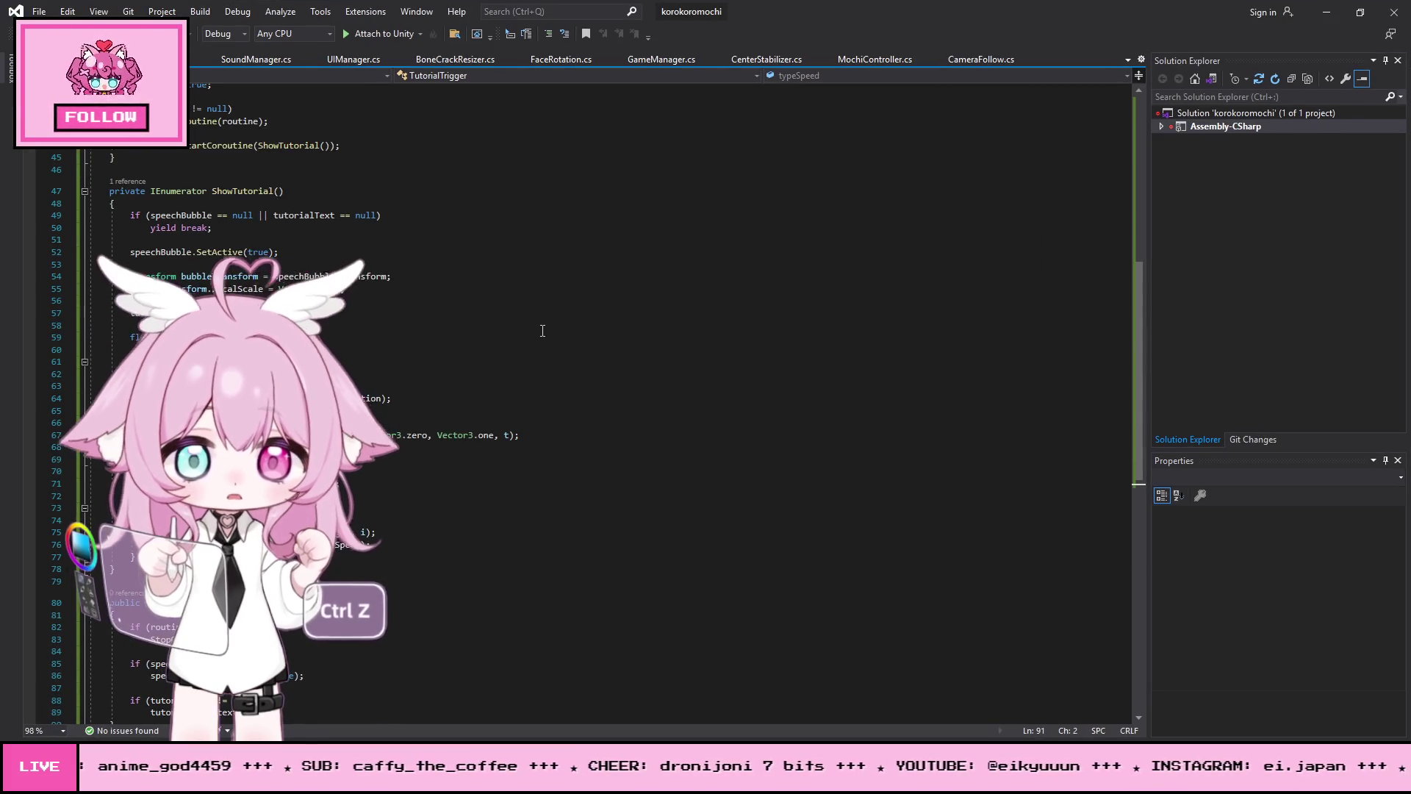
scroll(550, 335, "up", 11)
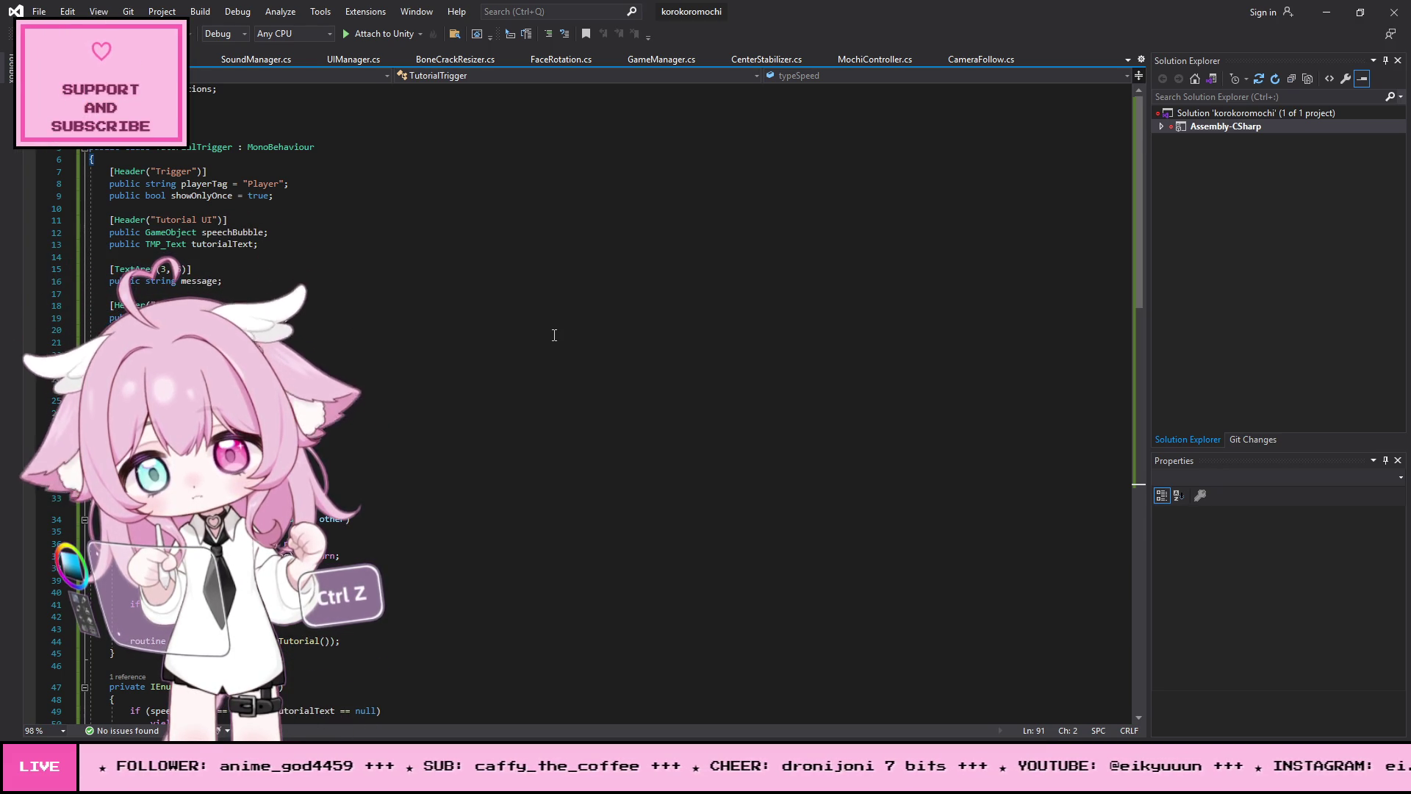
left_click_drag(193, 269, 12, 269)
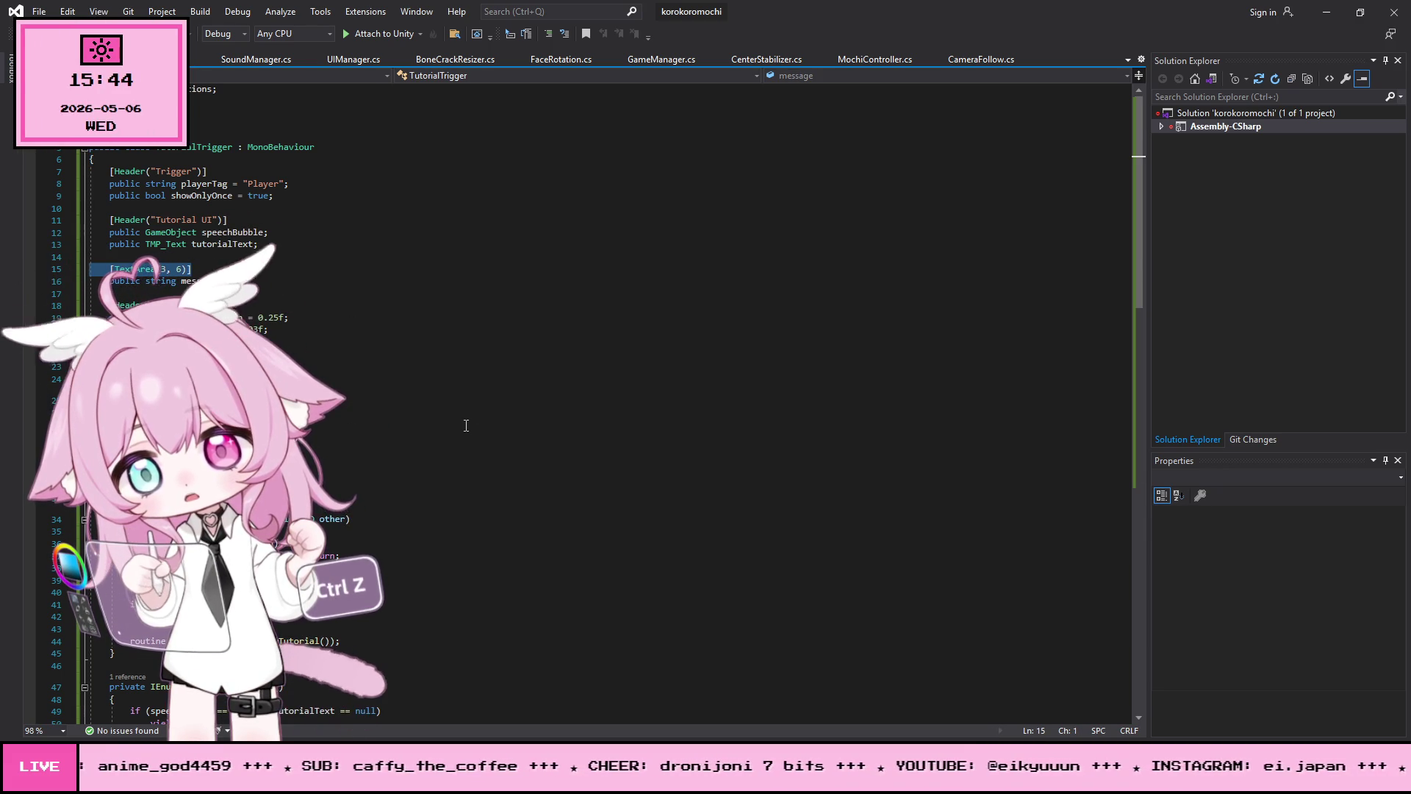
left_click(552, 382)
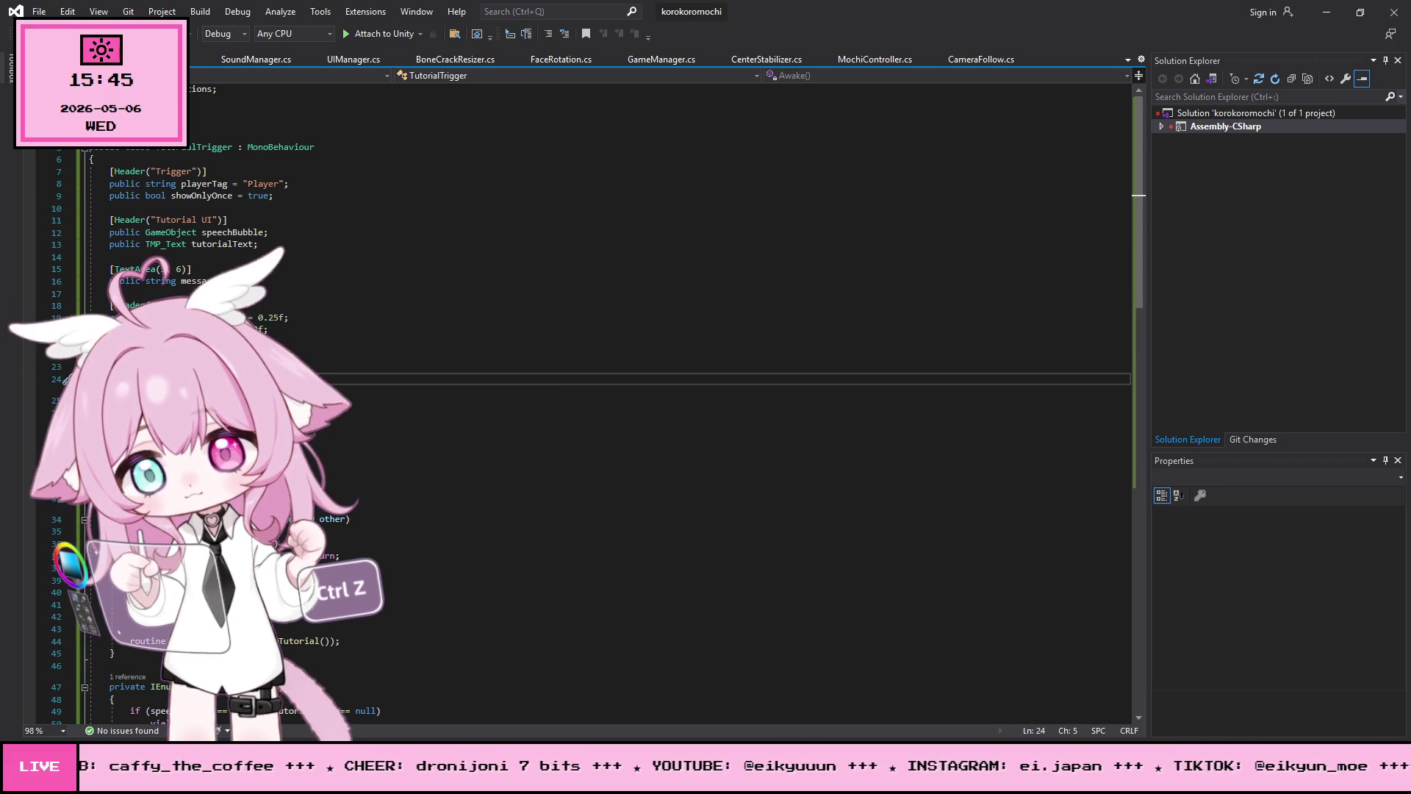
Step: Point out the Awake text reset, the show-once and Player tag checks, and the hasShown = true line
scroll(270, 325, "down", 2)
scroll(270, 325, "down", 1)
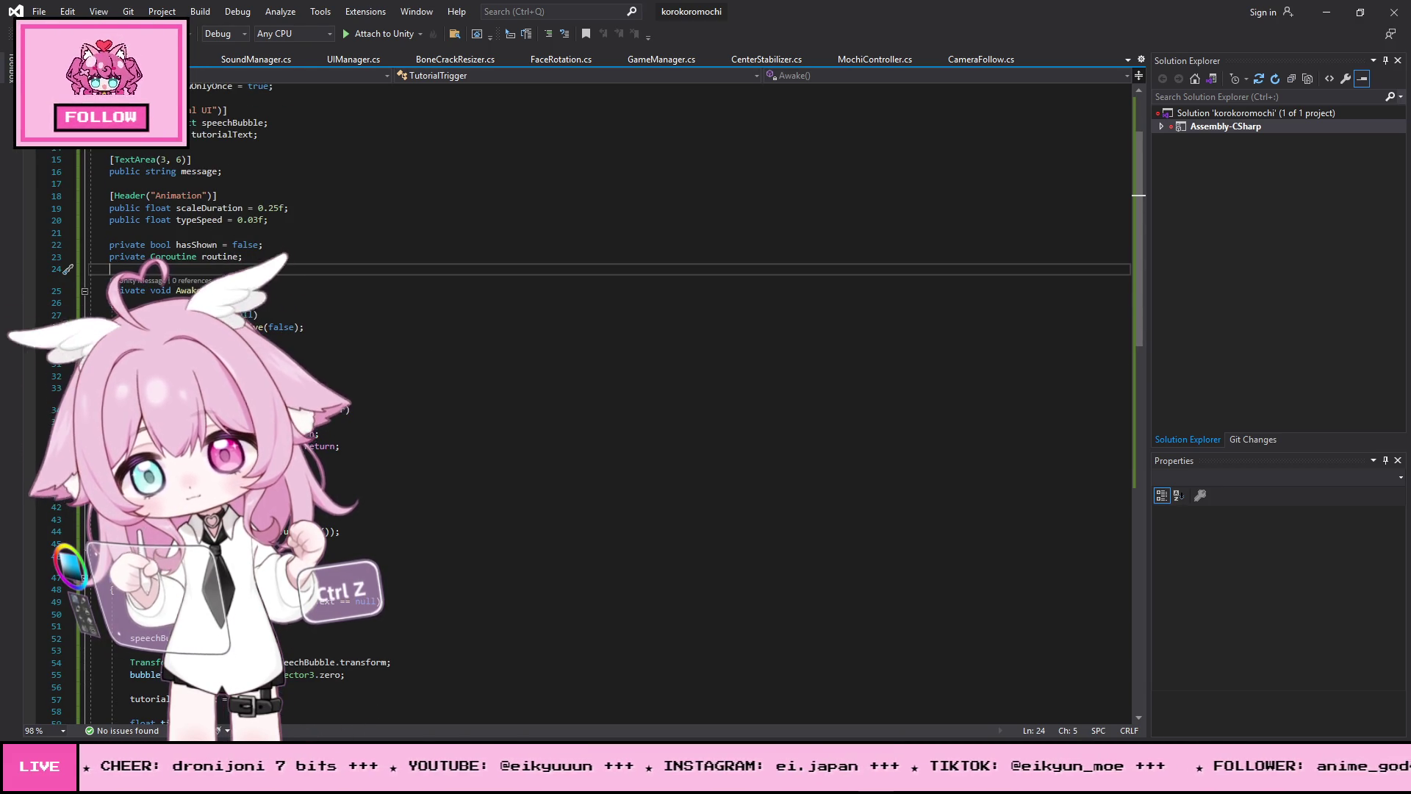
left_click(377, 368)
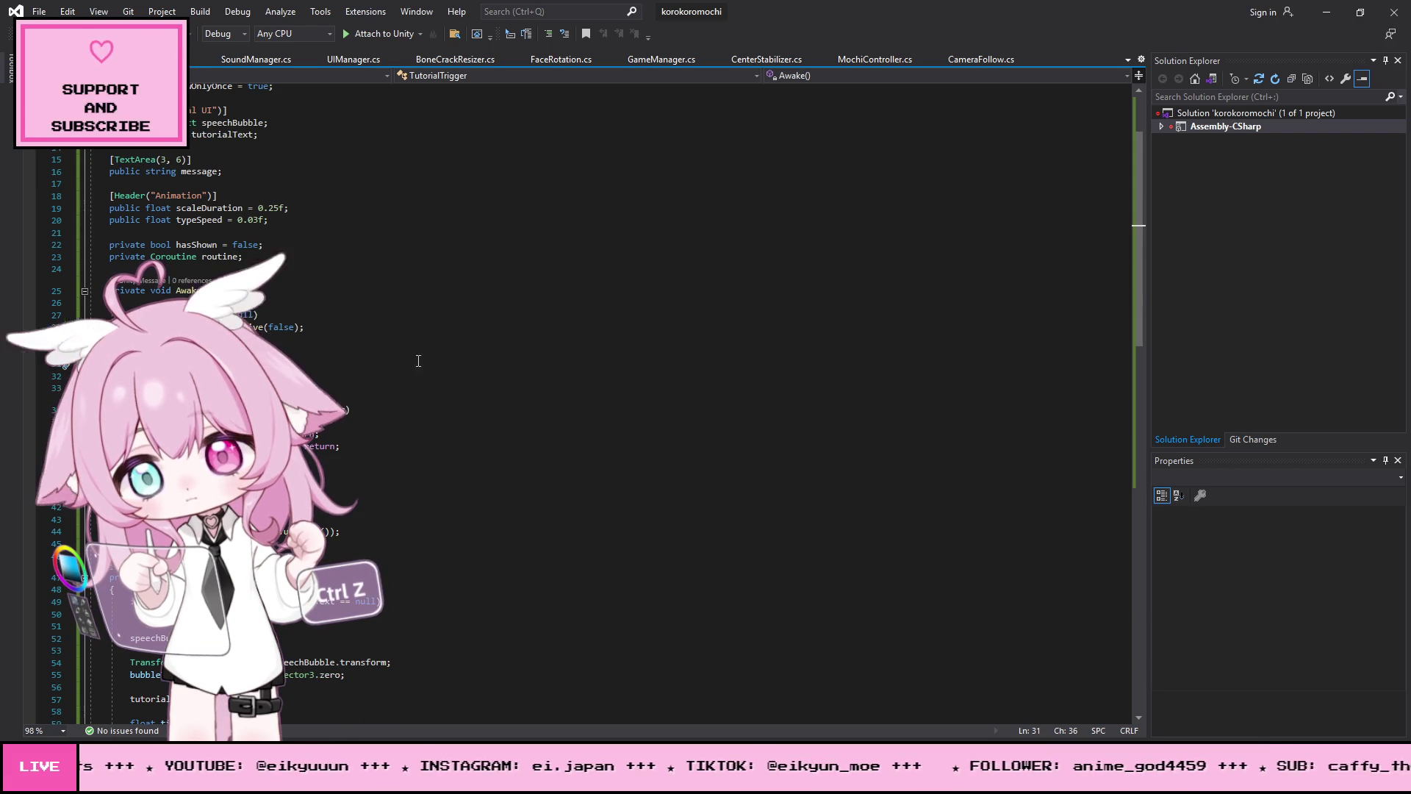
scroll(427, 378, "down", 3)
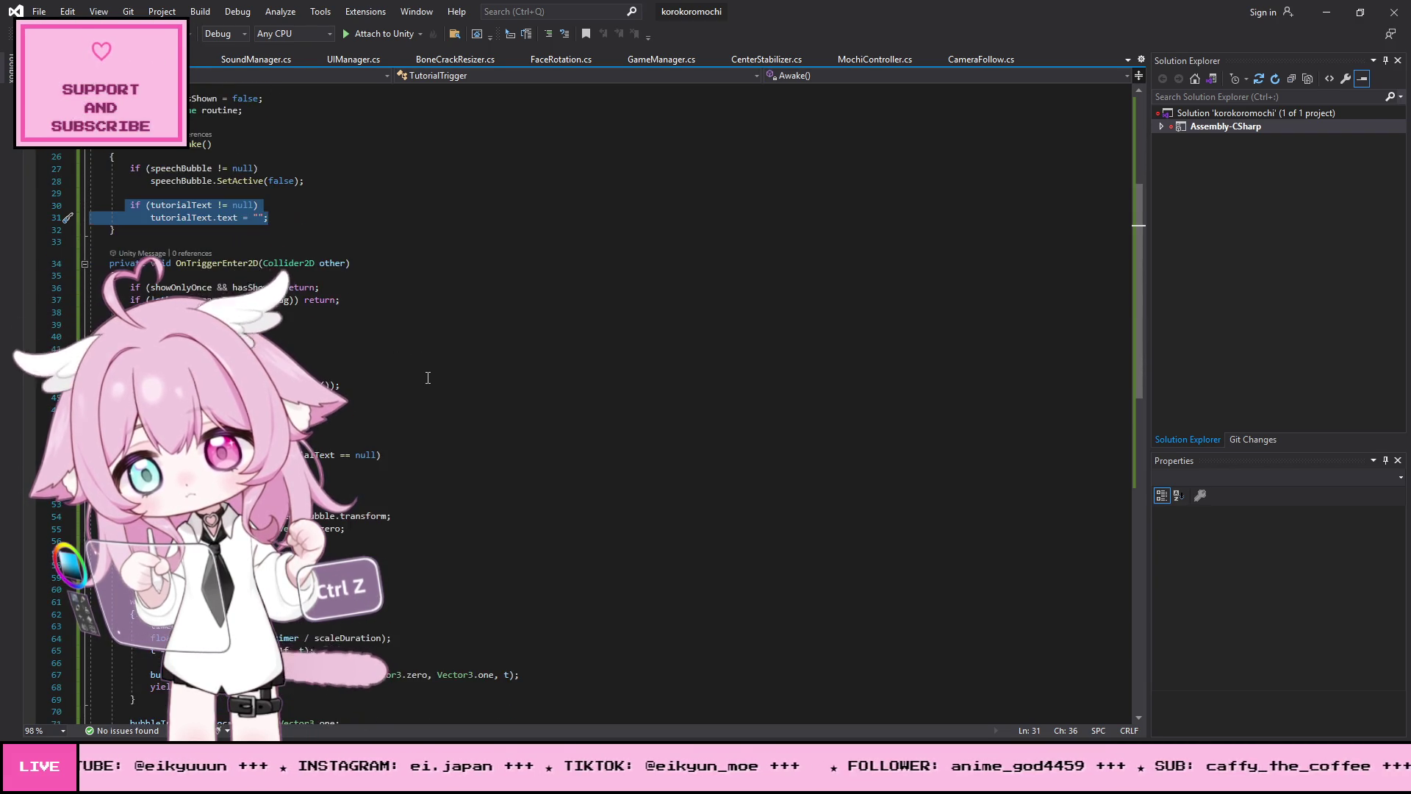
scroll(316, 305, "down", 2)
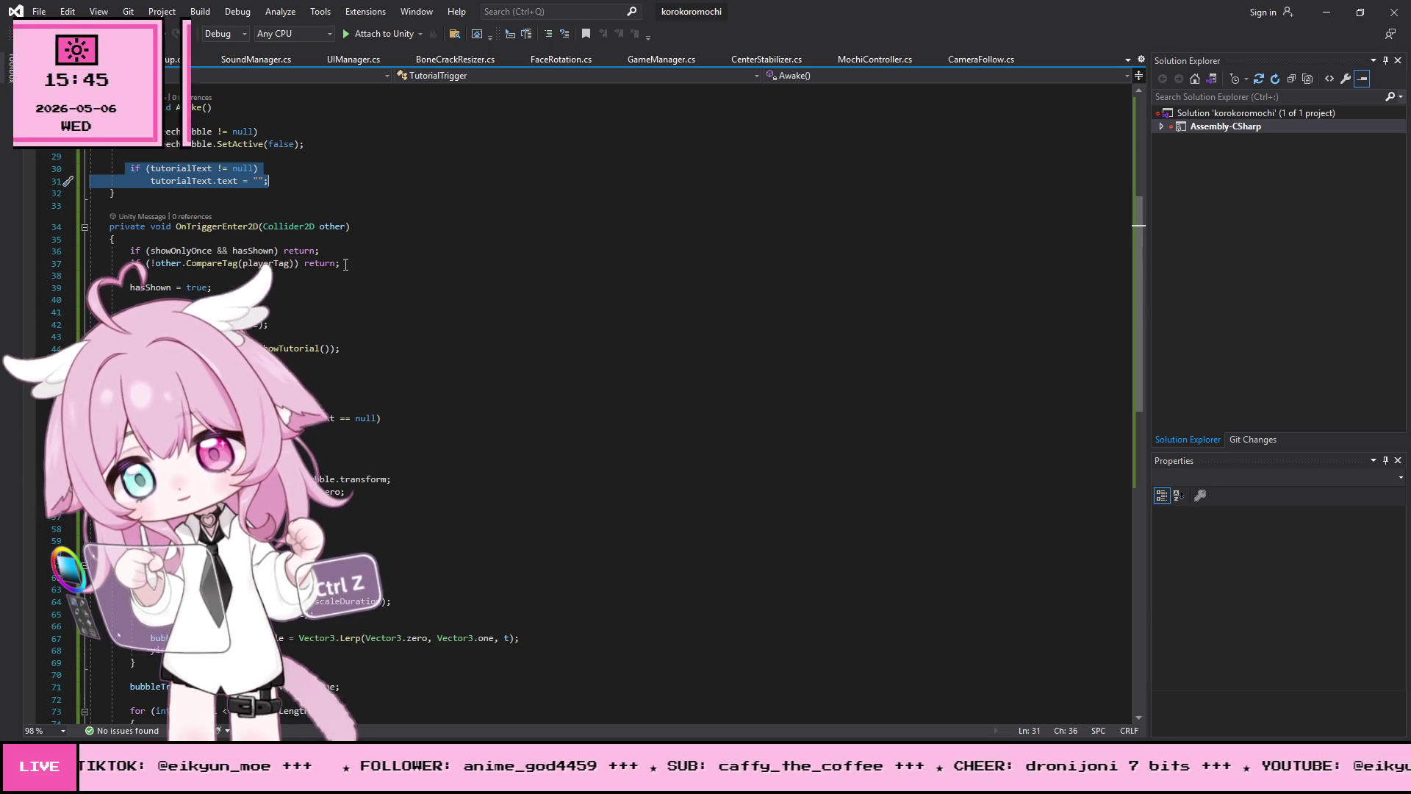
left_click_drag(341, 264, 70, 252)
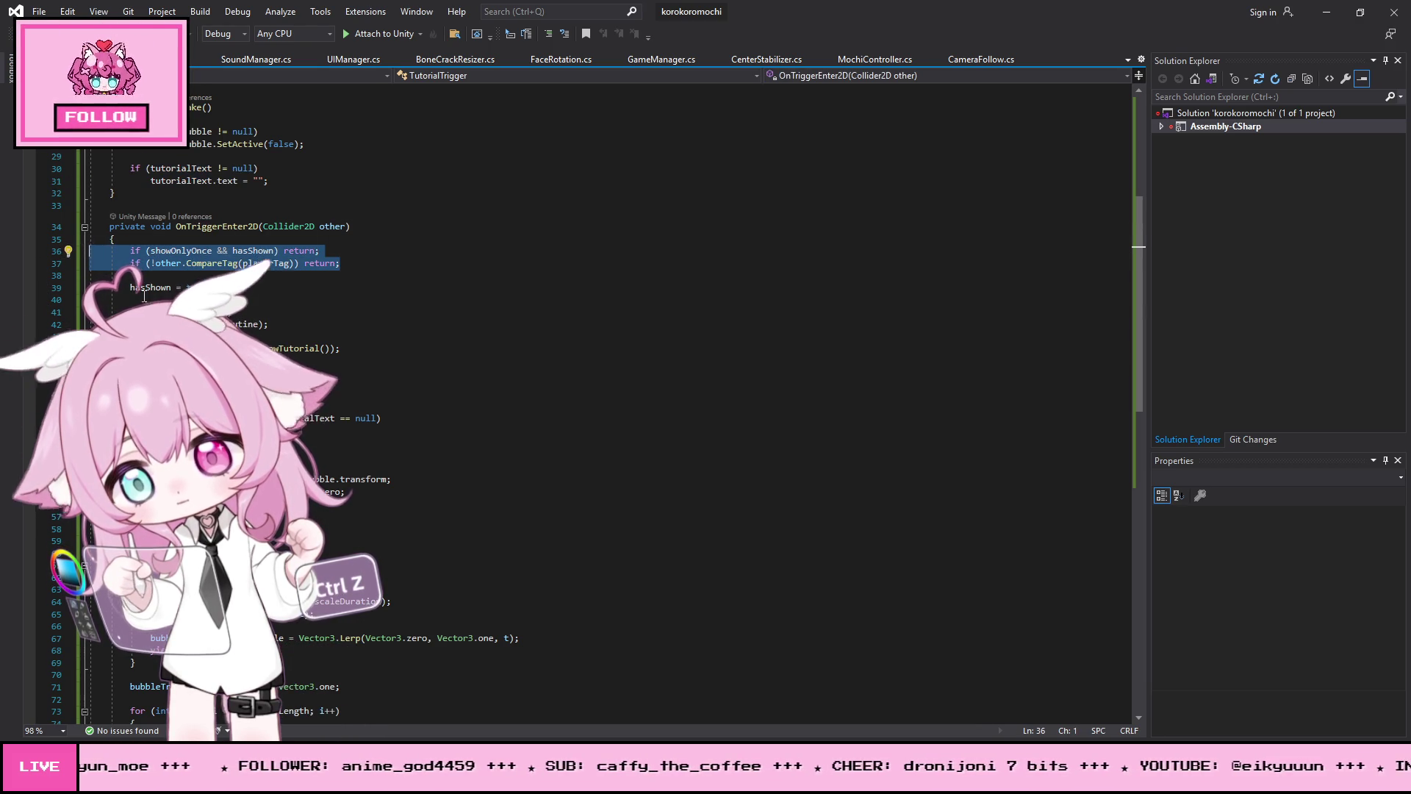
left_click_drag(213, 288, 94, 282)
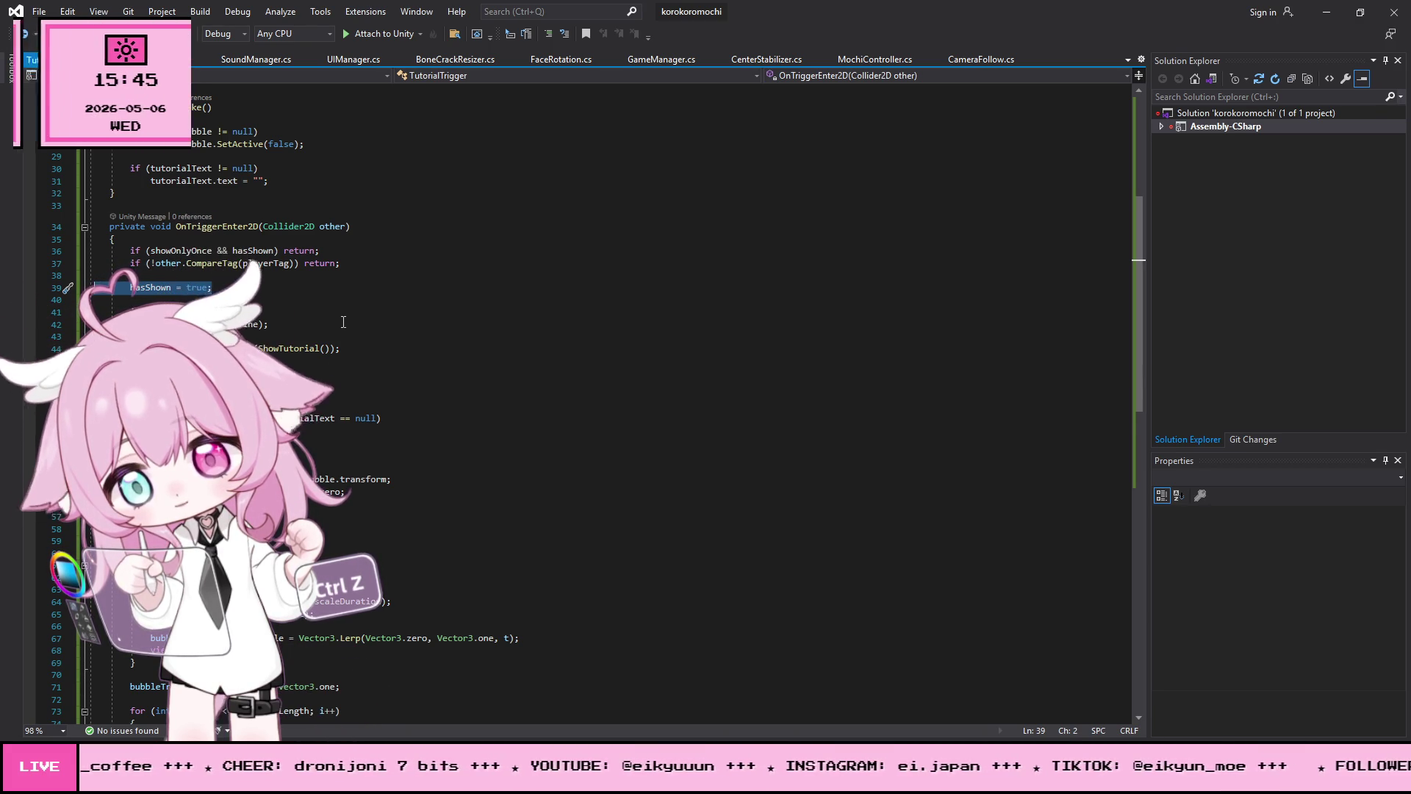
scroll(397, 297, "down", 2)
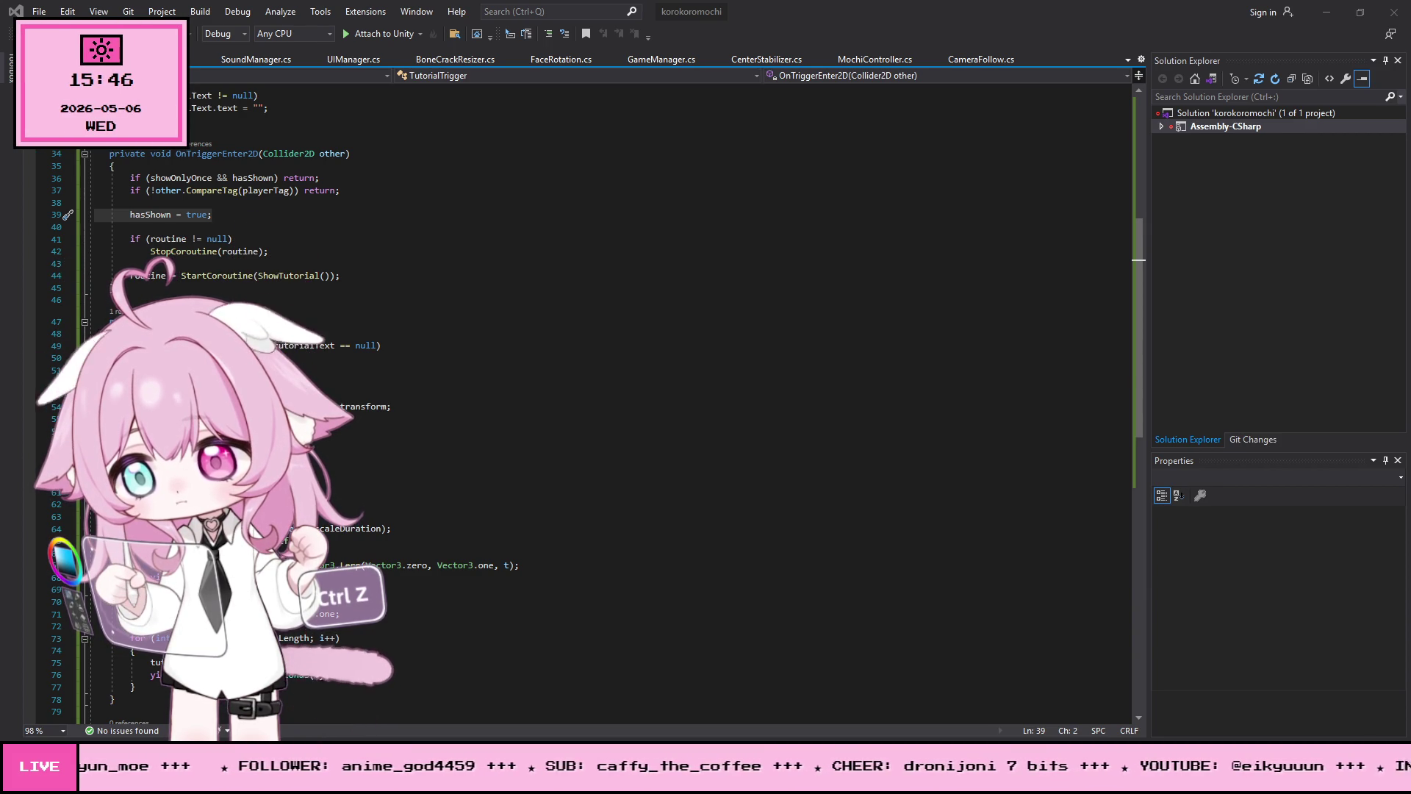
Step: Undo back to the Debug.Log of the entering collider's name, save all, and return to Unity
scroll(588, 397, "down", 2)
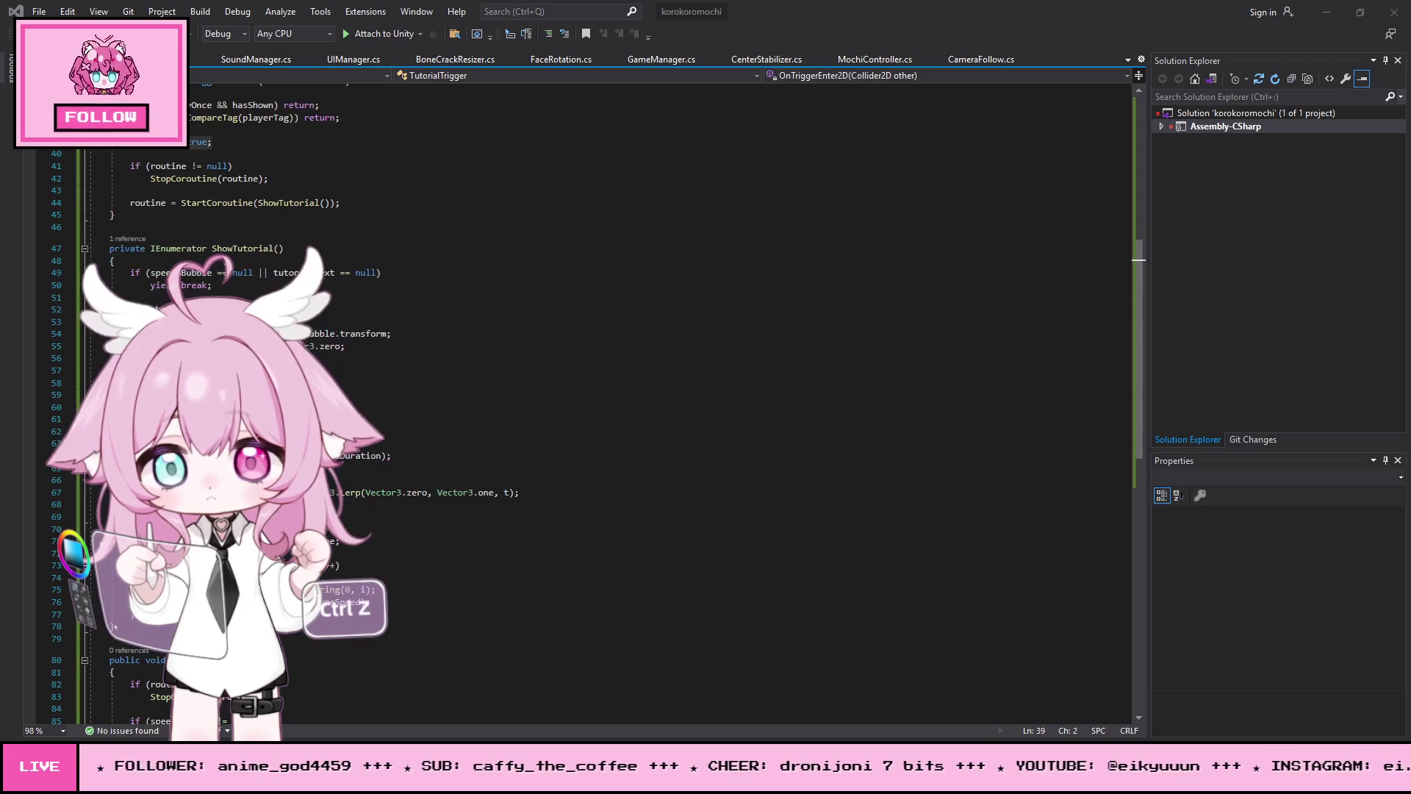
key("ctrl+z")
key("ctrl+z")
key("ctrl+z")
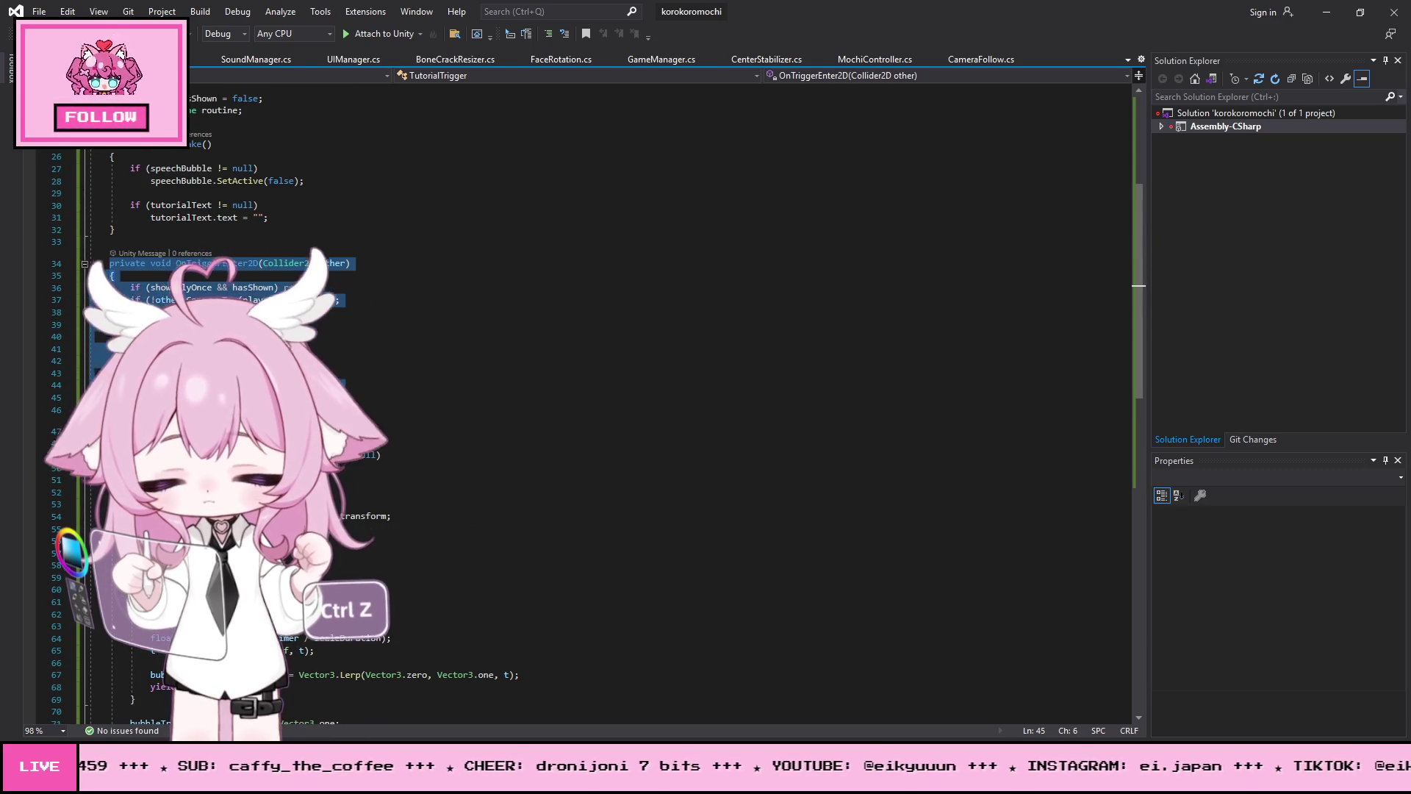
key("ctrl+z")
key("alt+f")
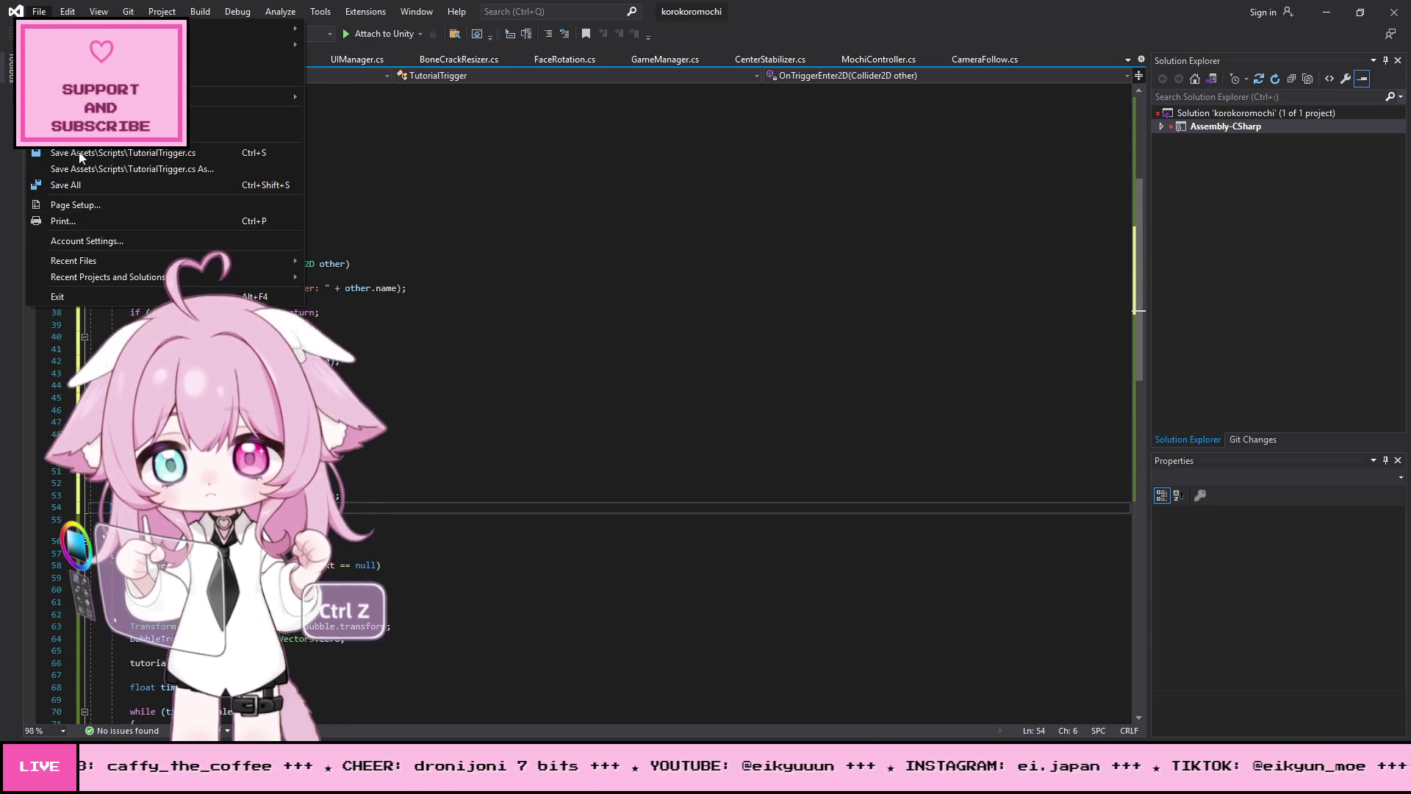
left_click(65, 184)
left_click(1335, 9)
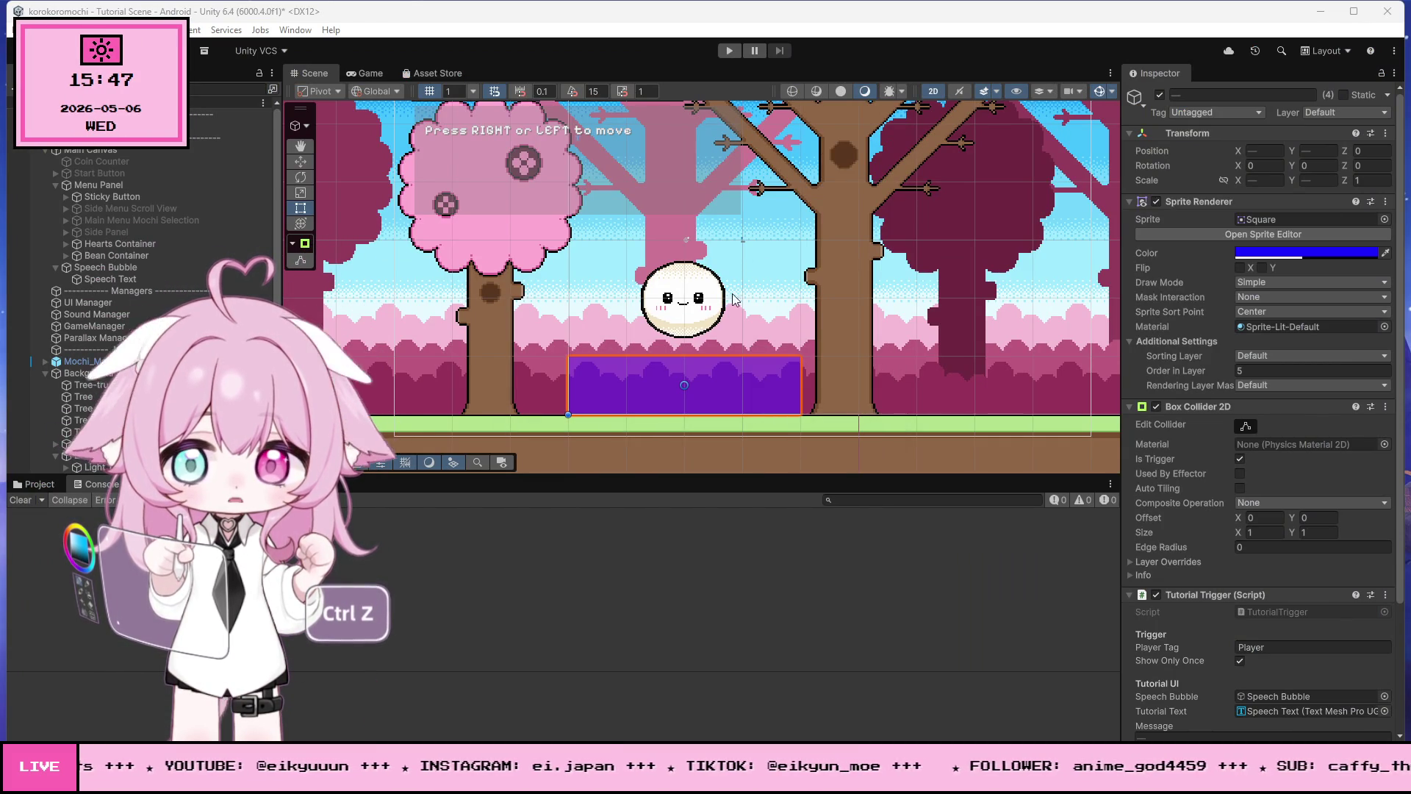
Step: Play-test the tutorial scene, check the 'Something entered trigger: bone_1' log details, then stop
left_click(729, 50)
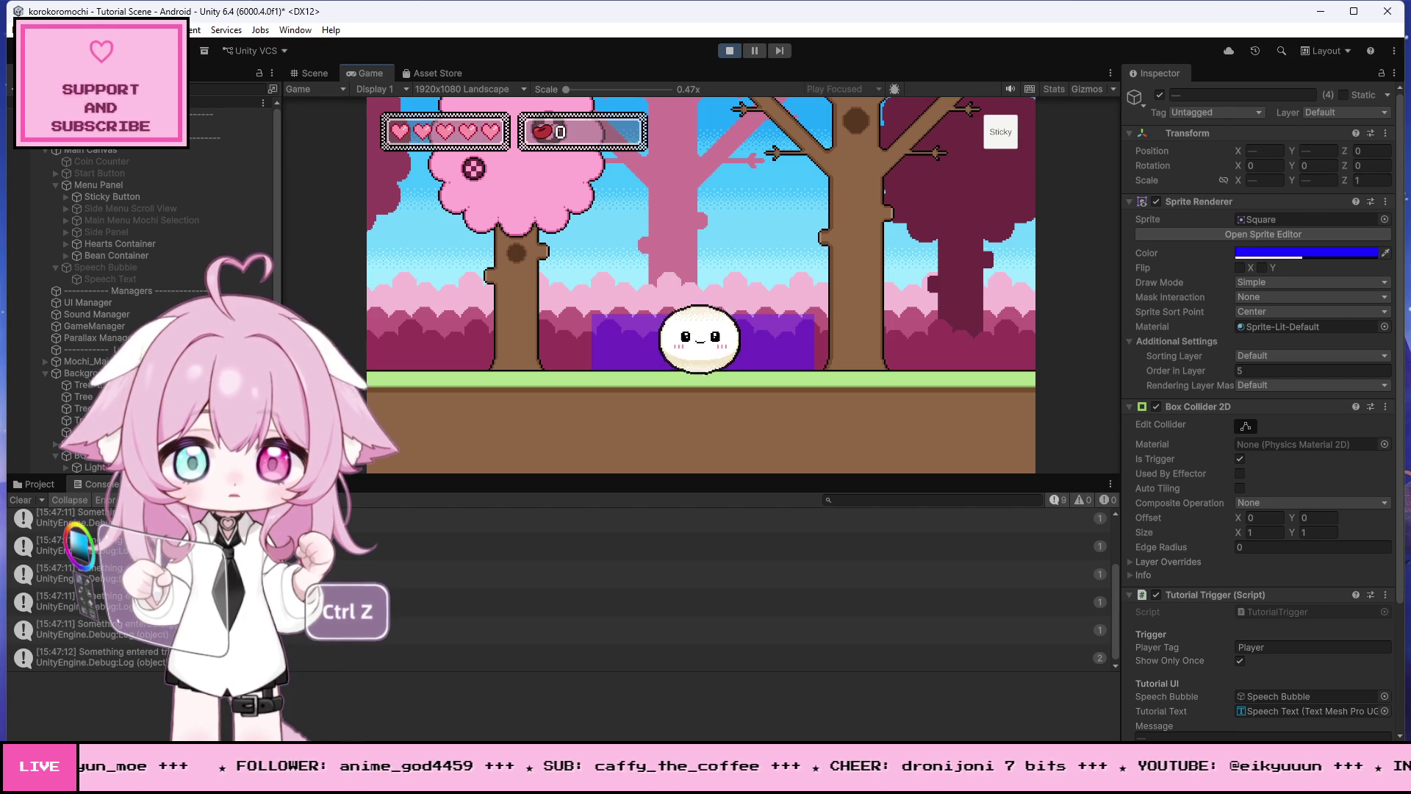
left_click(514, 657)
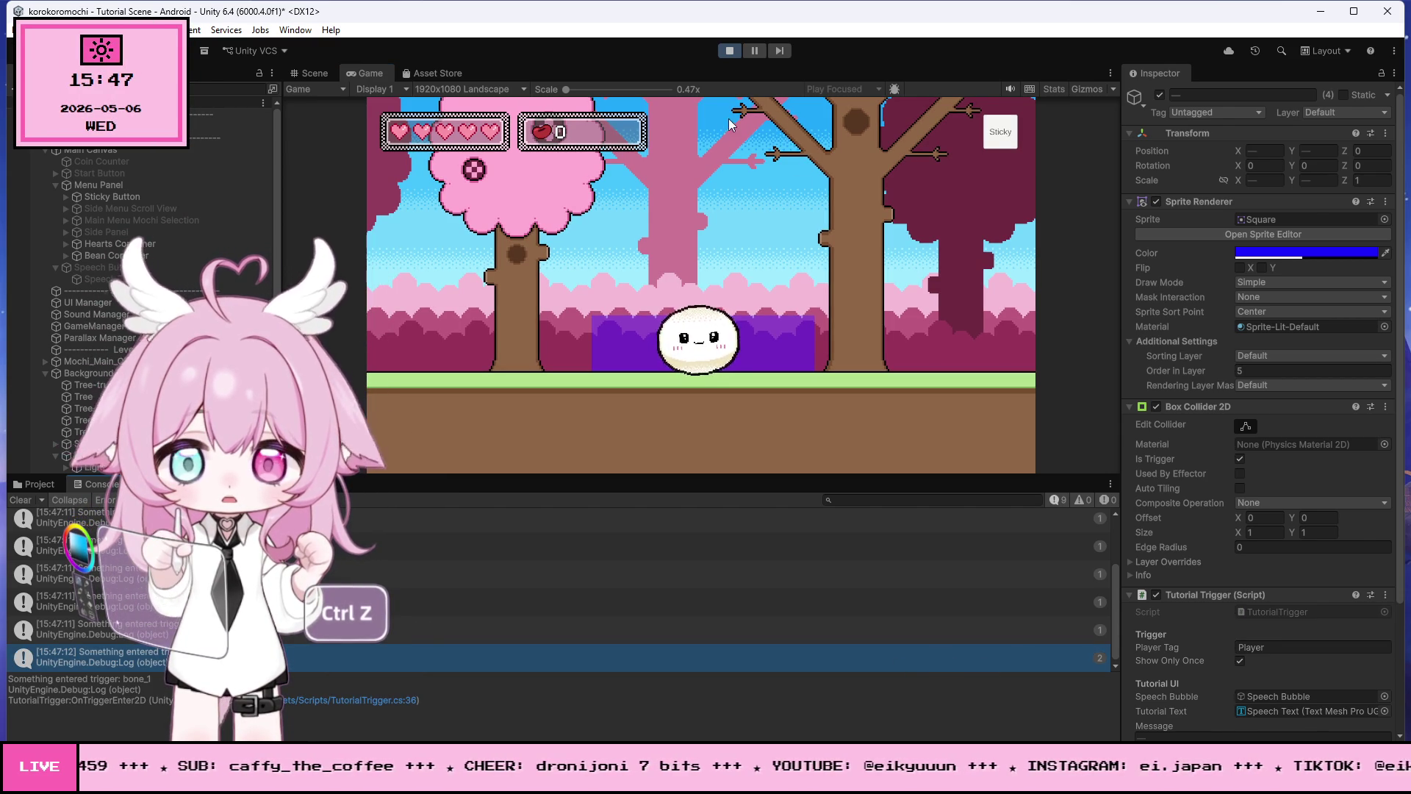
left_click(734, 55)
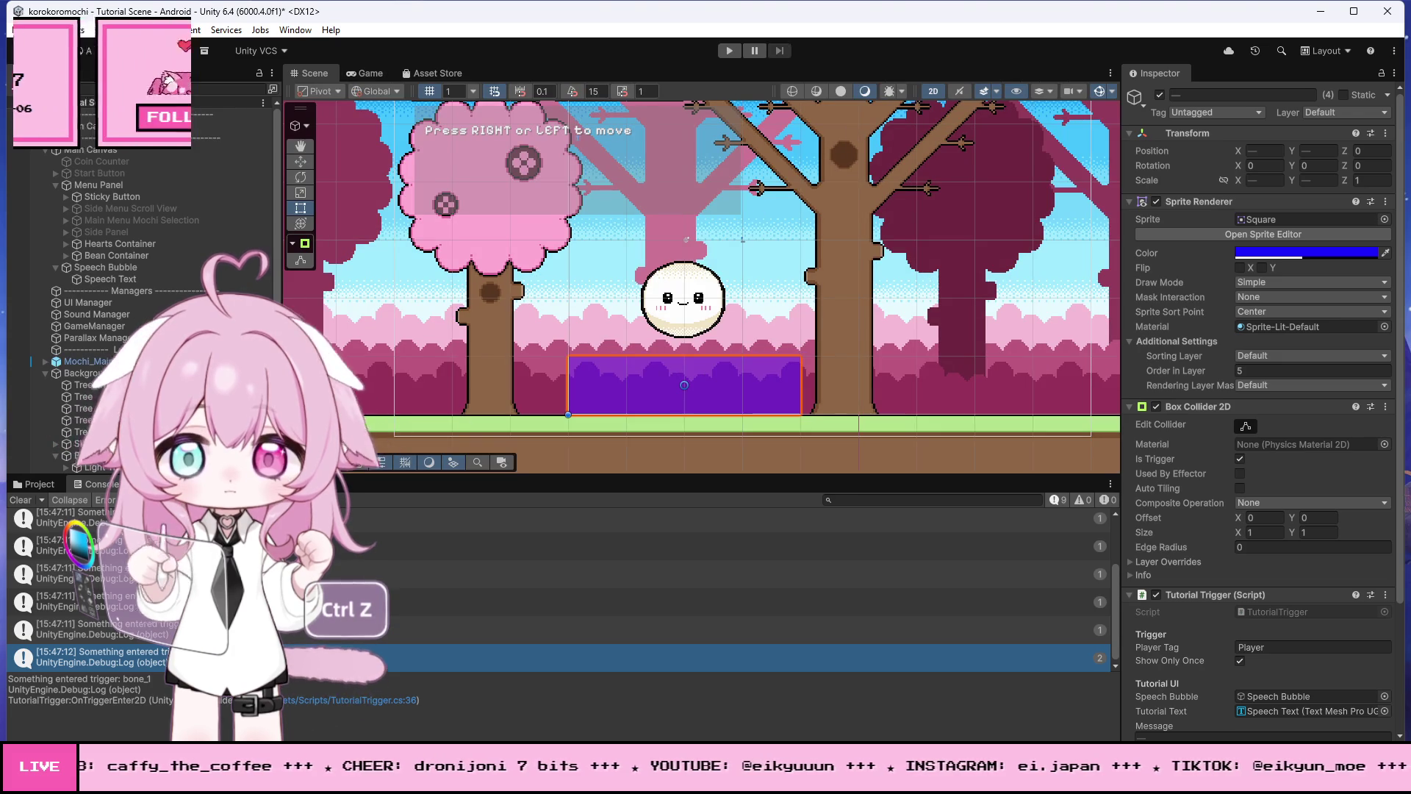
Step: Expand Mochi_Main_Character and inspect bone_1, another bone, and Mochi Center's layer and tag settings
left_click(45, 361)
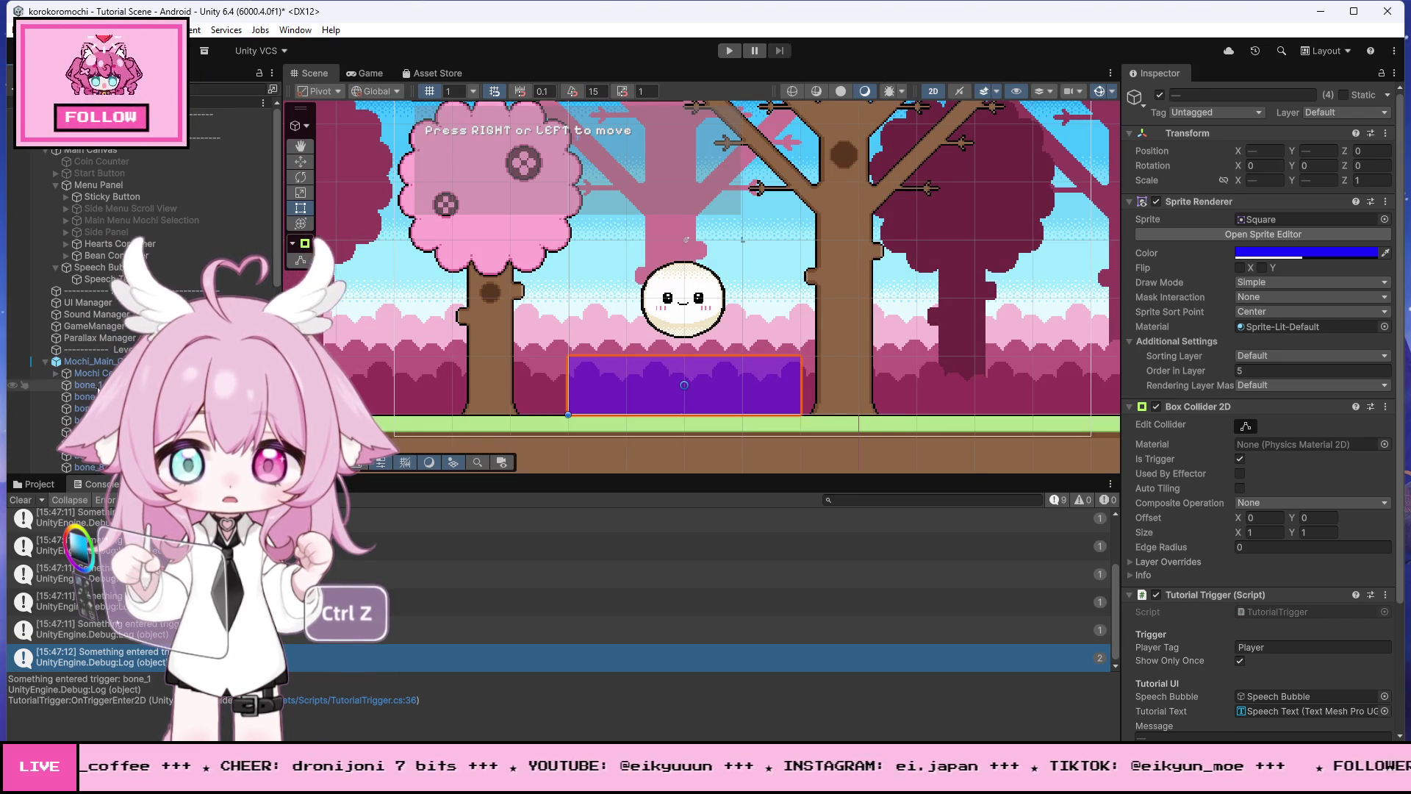
left_click(85, 384)
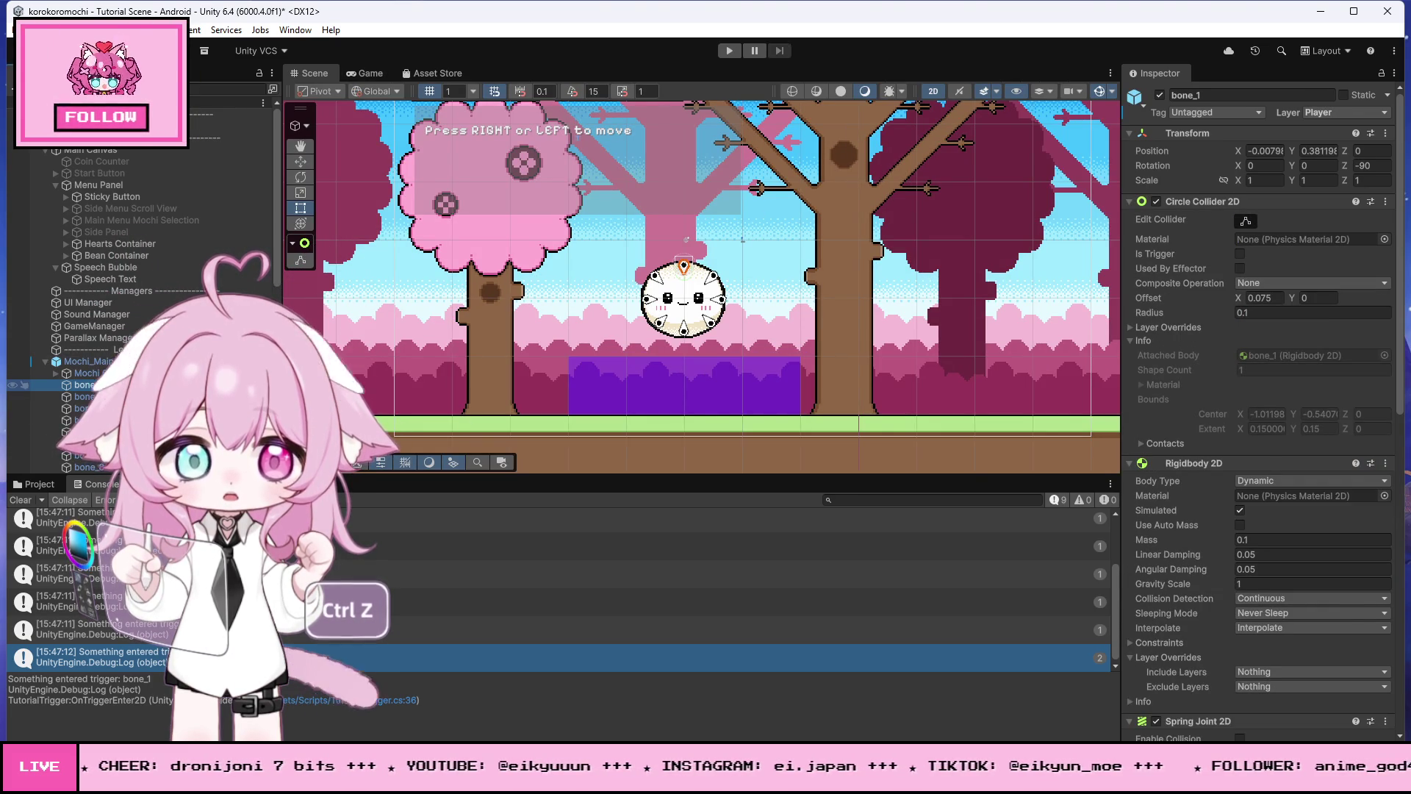
left_click(84, 443)
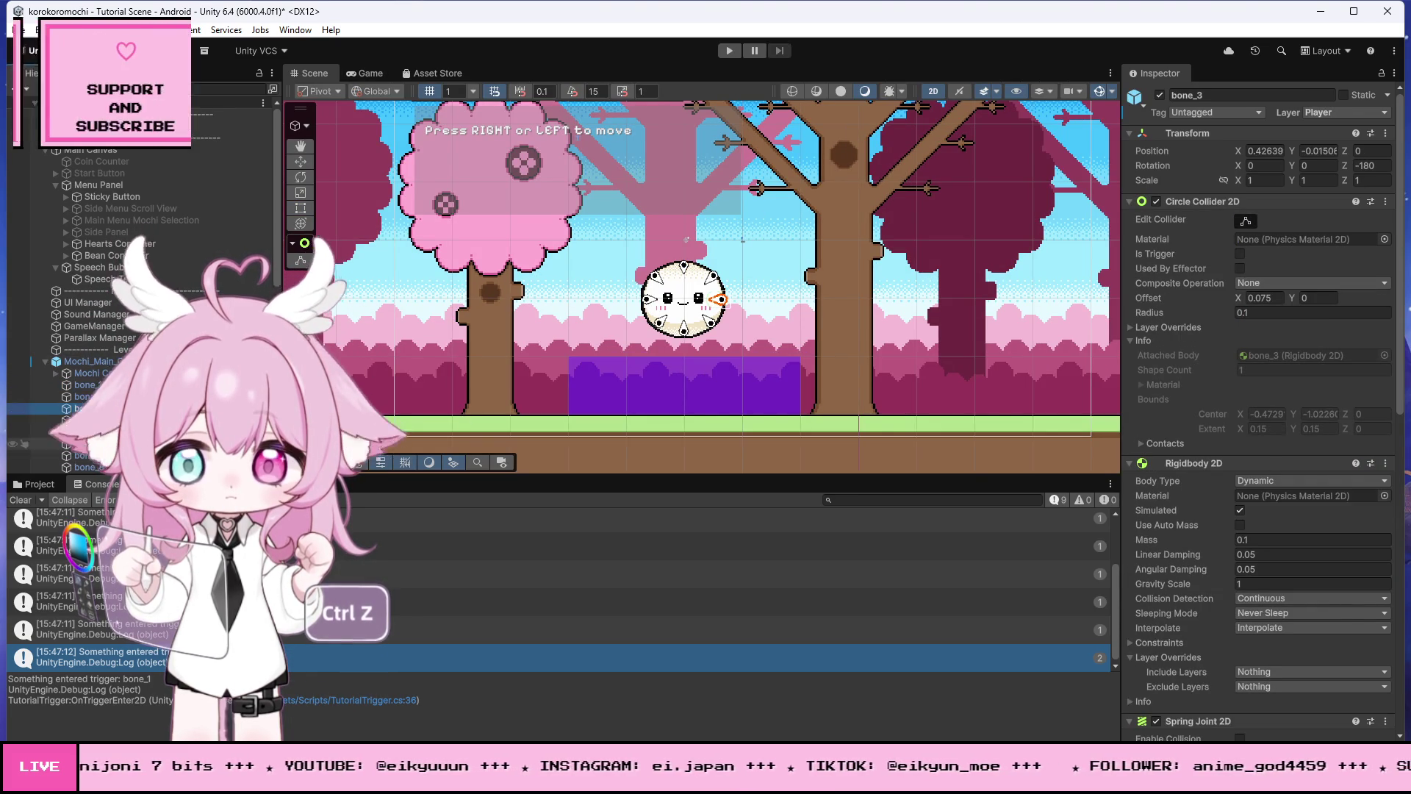
scroll(100, 341, "down", 3)
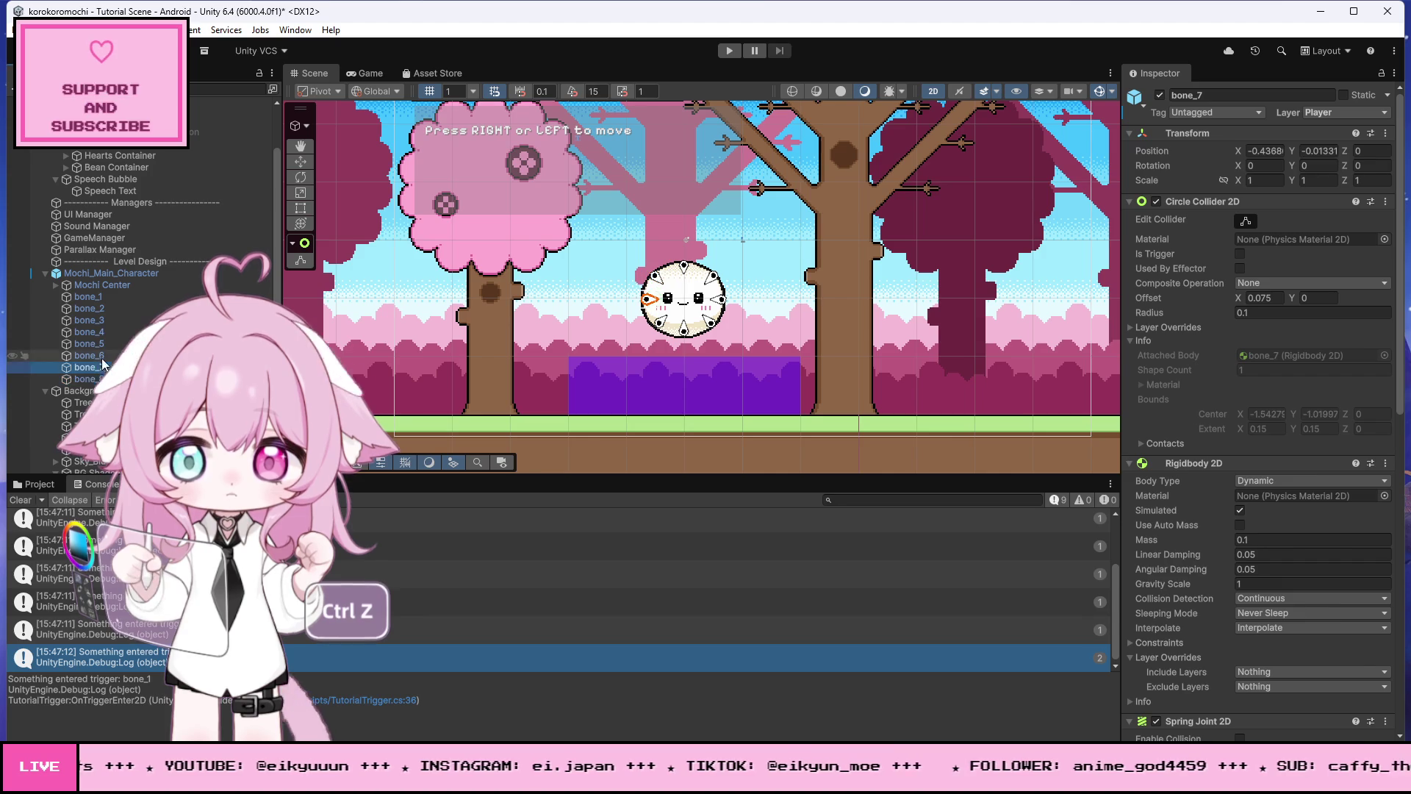
left_click(103, 286)
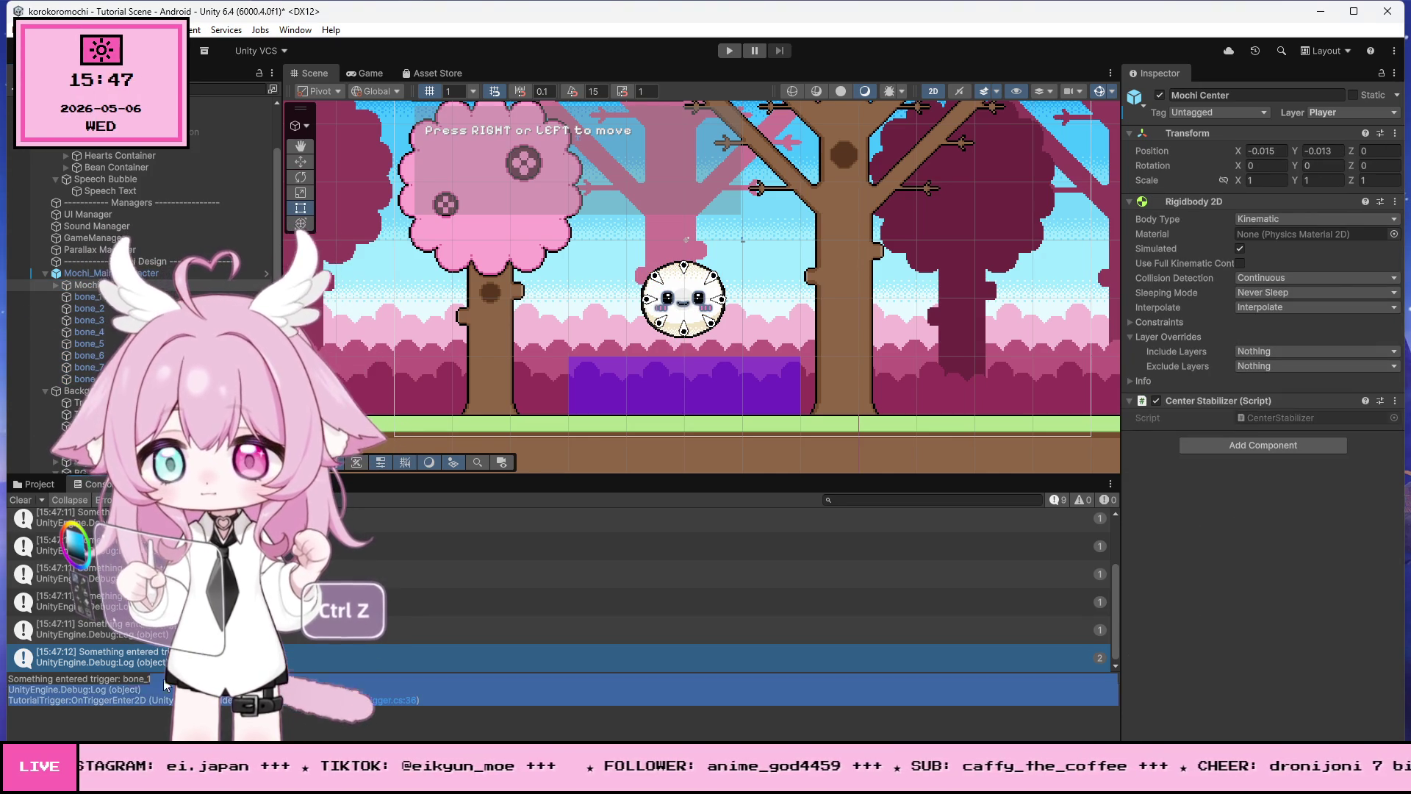
Step: Copy the 'Something entered trigger: bone_1' message from the Console details
left_click(2, 678)
triple_click(33, 679)
right_click(33, 682)
left_click(68, 687)
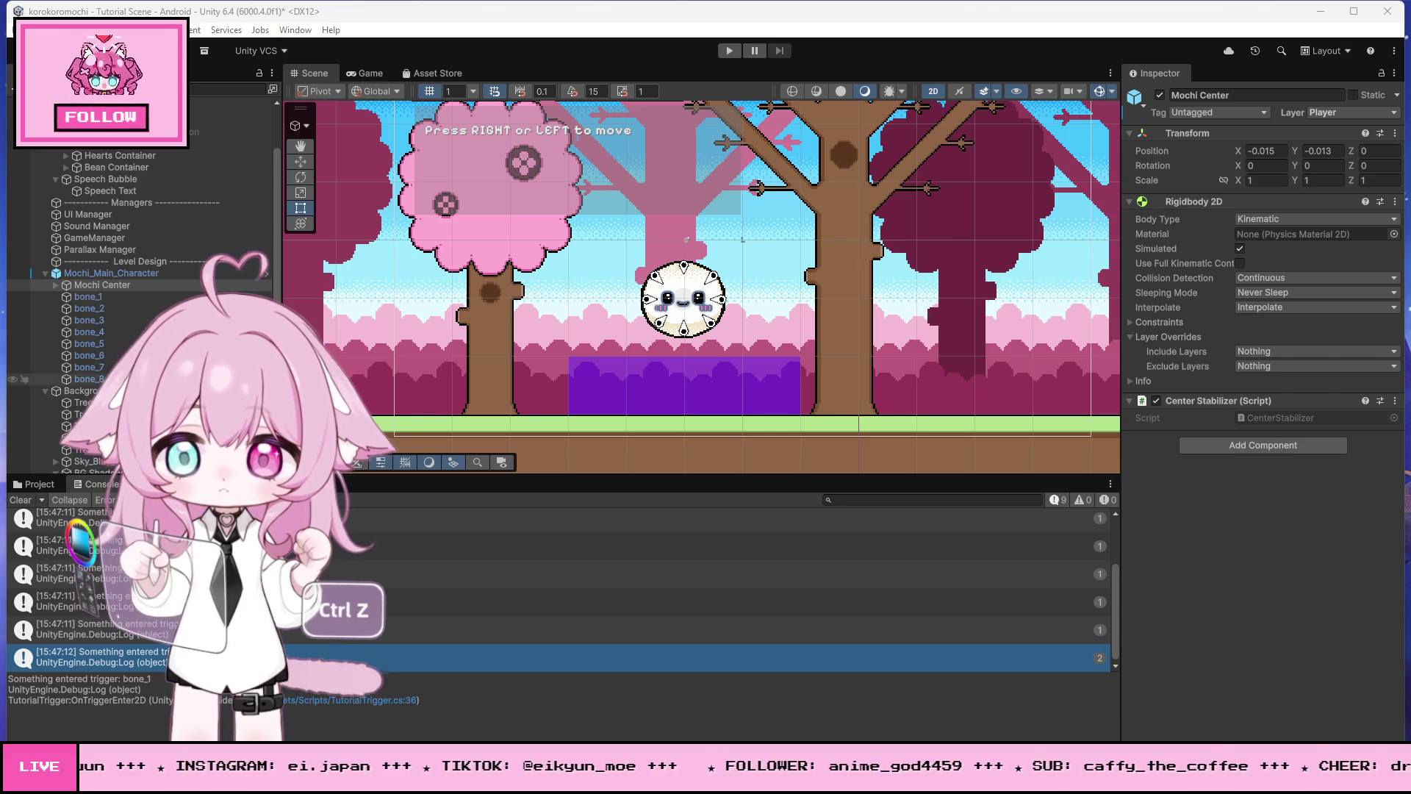
scroll(139, 279, "down", 6)
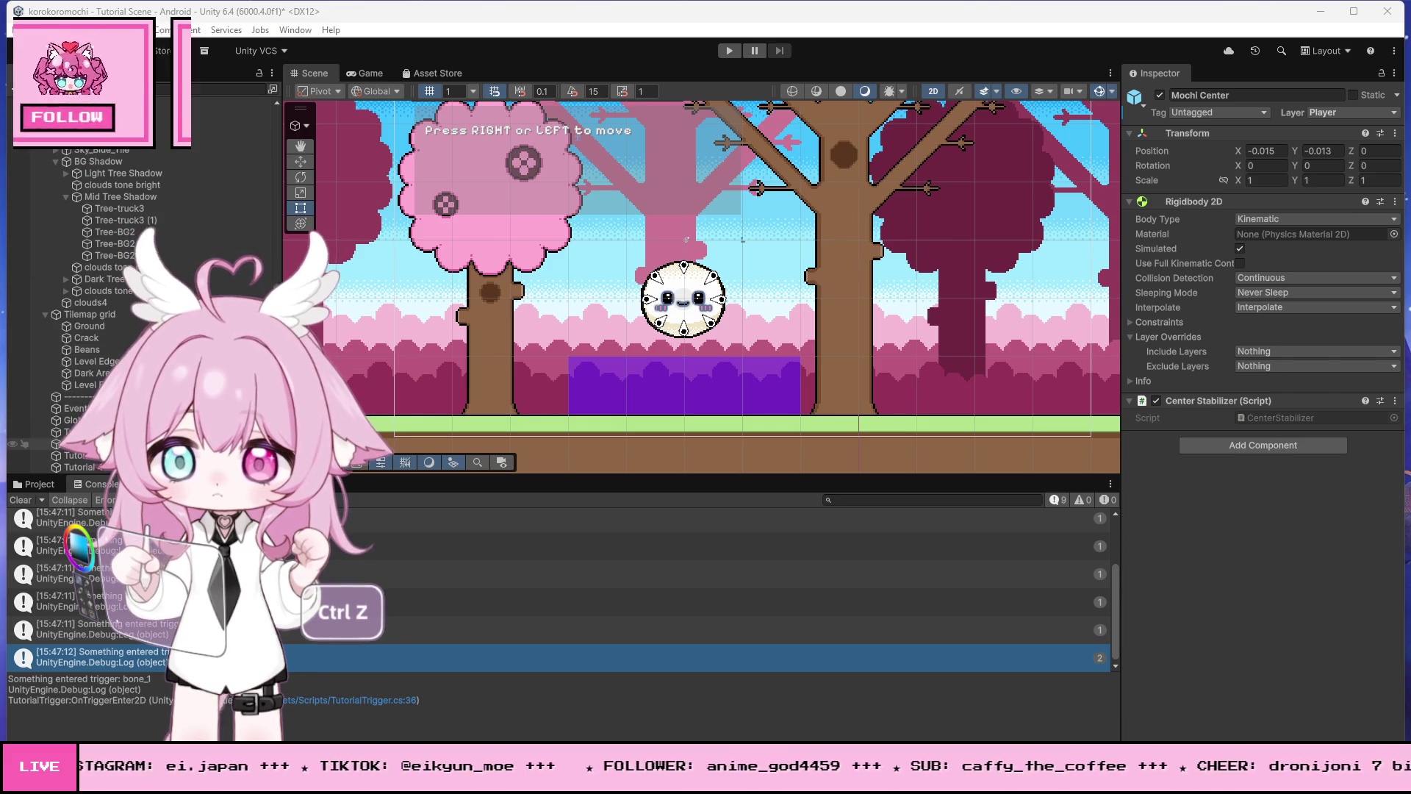
Step: Open Tutorial 1's TutorialTrigger script in Visual Studio from its component's Edit Script option
left_click(683, 386)
scroll(1357, 585, "down", 5)
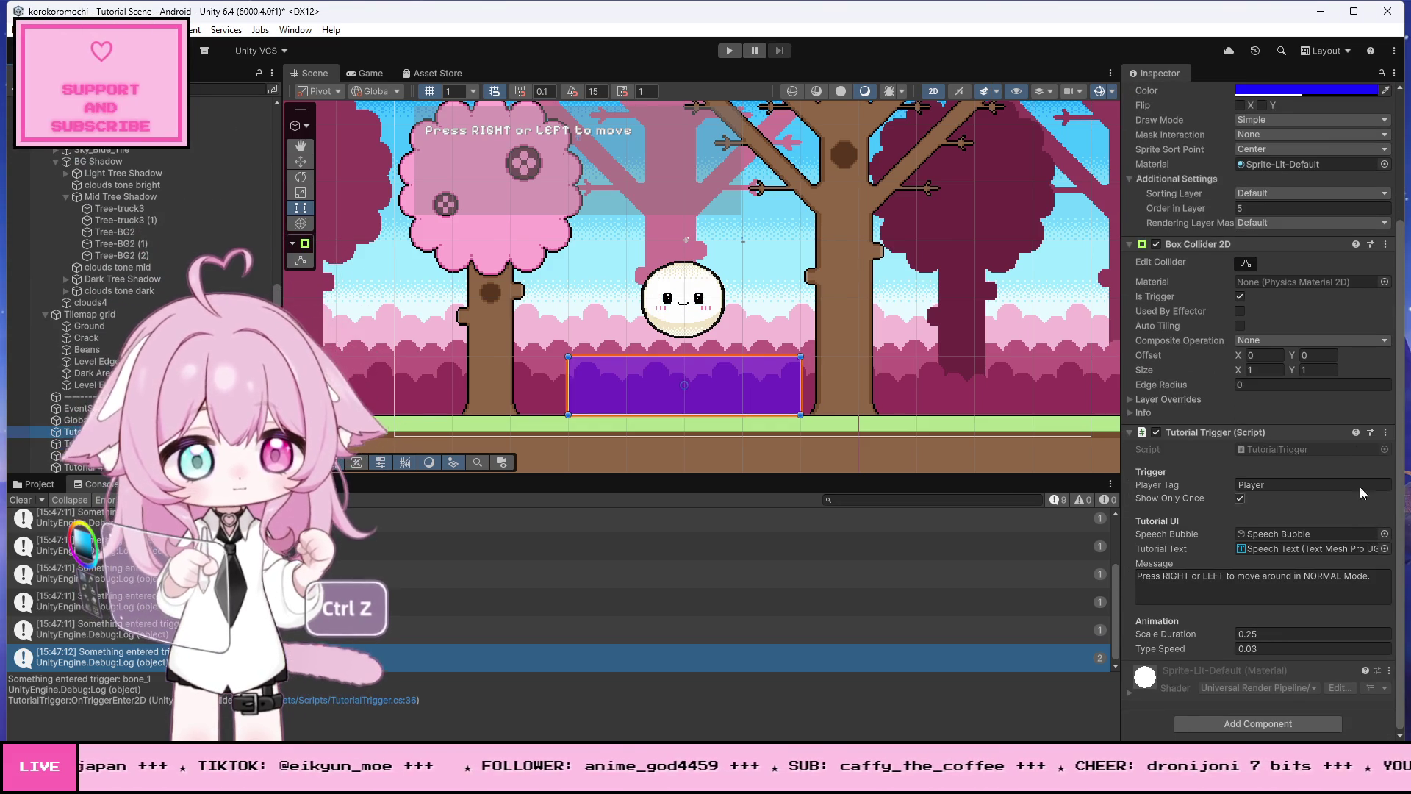
left_click(1385, 432)
left_click(1302, 613)
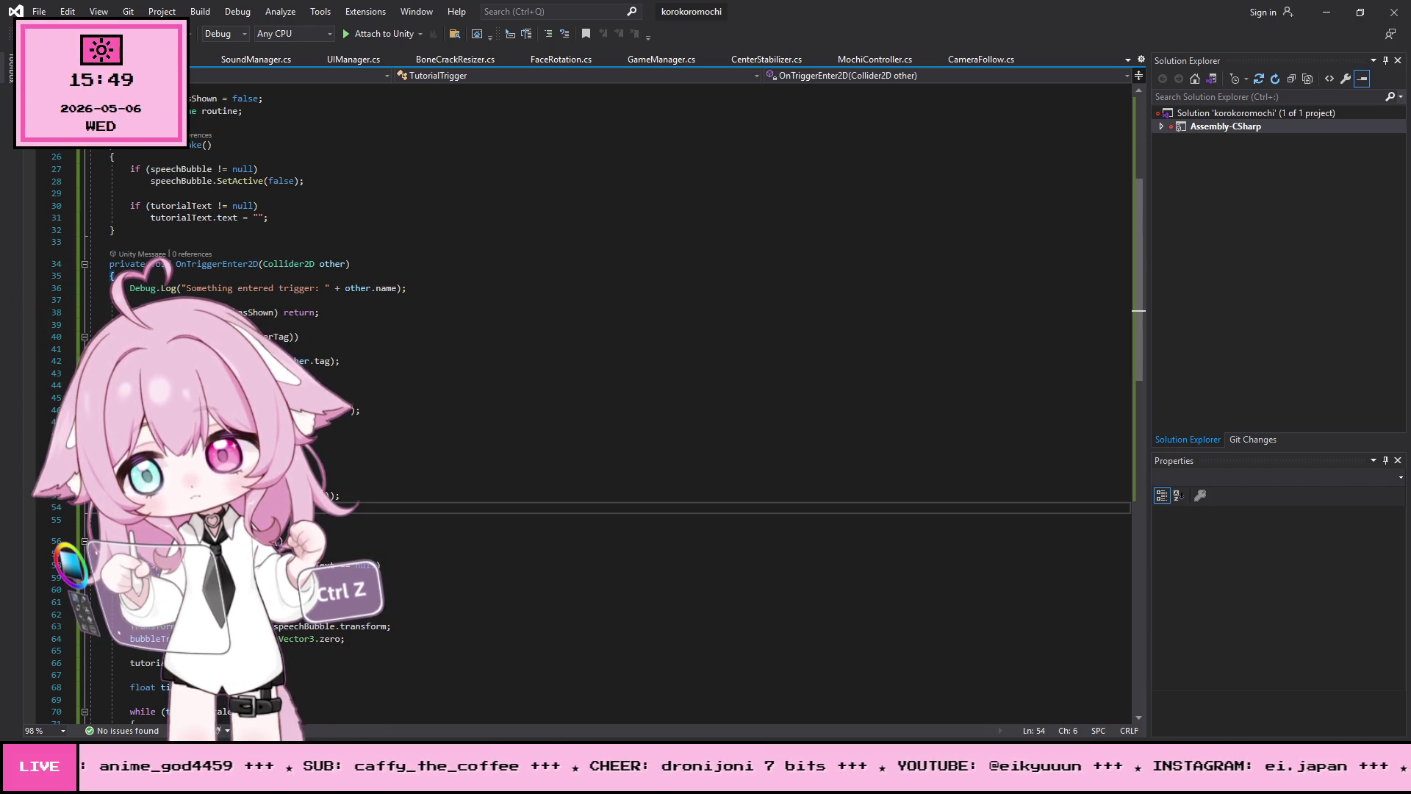
Step: Paste the revised ShowTutorial code into TutorialTrigger.cs, save all scripts, and return to Unity
left_click(474, 365)
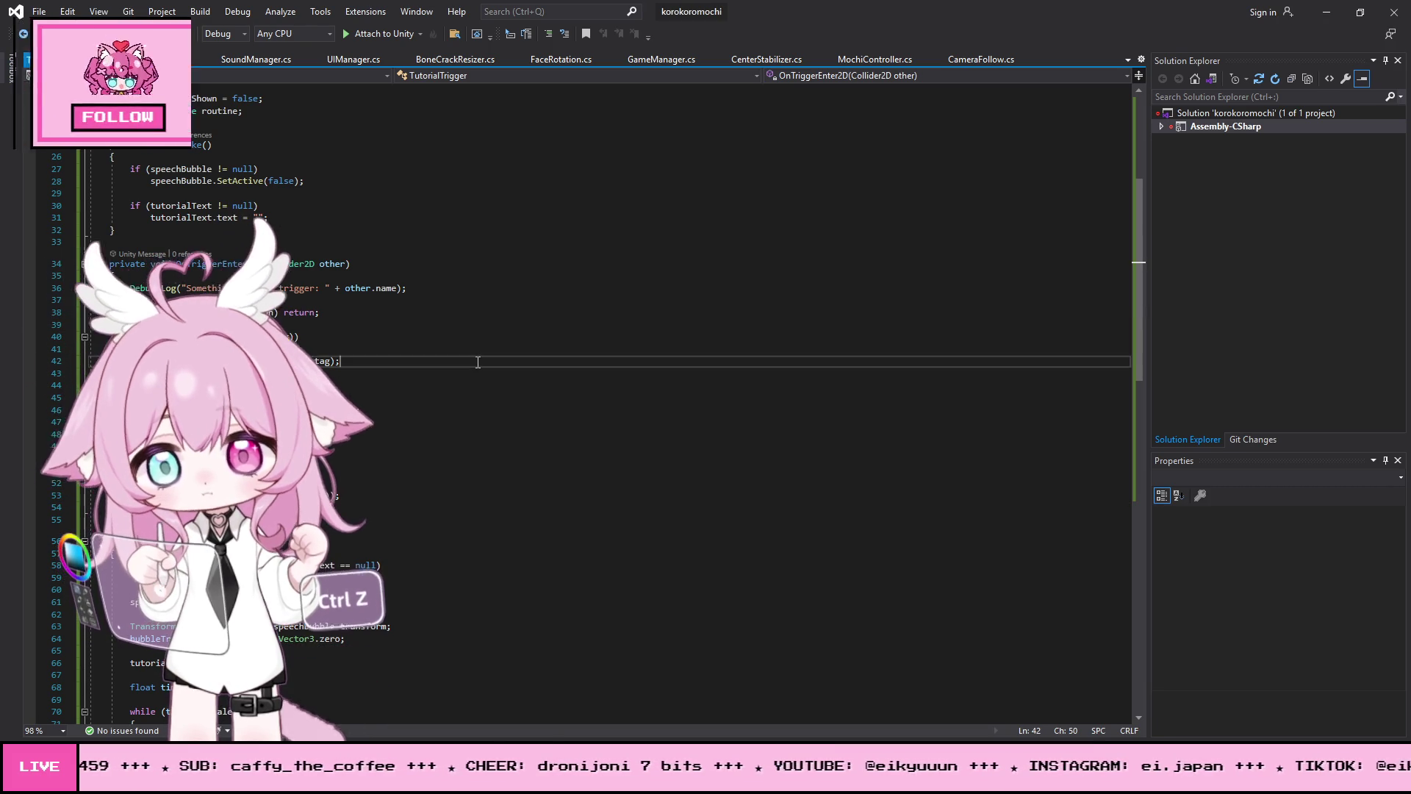
key("ctrl+a")
key("ctrl+v")
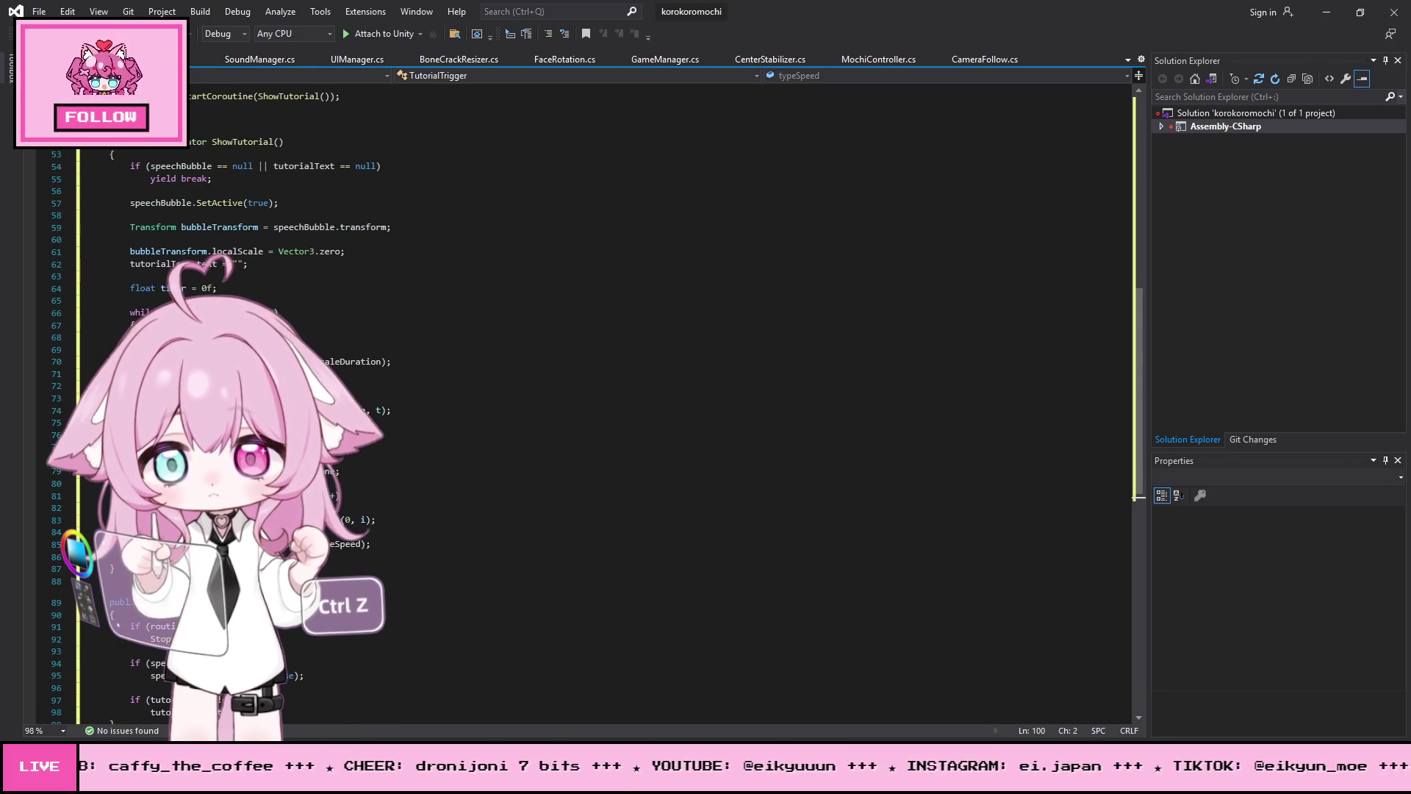
left_click(39, 11)
left_click(113, 188)
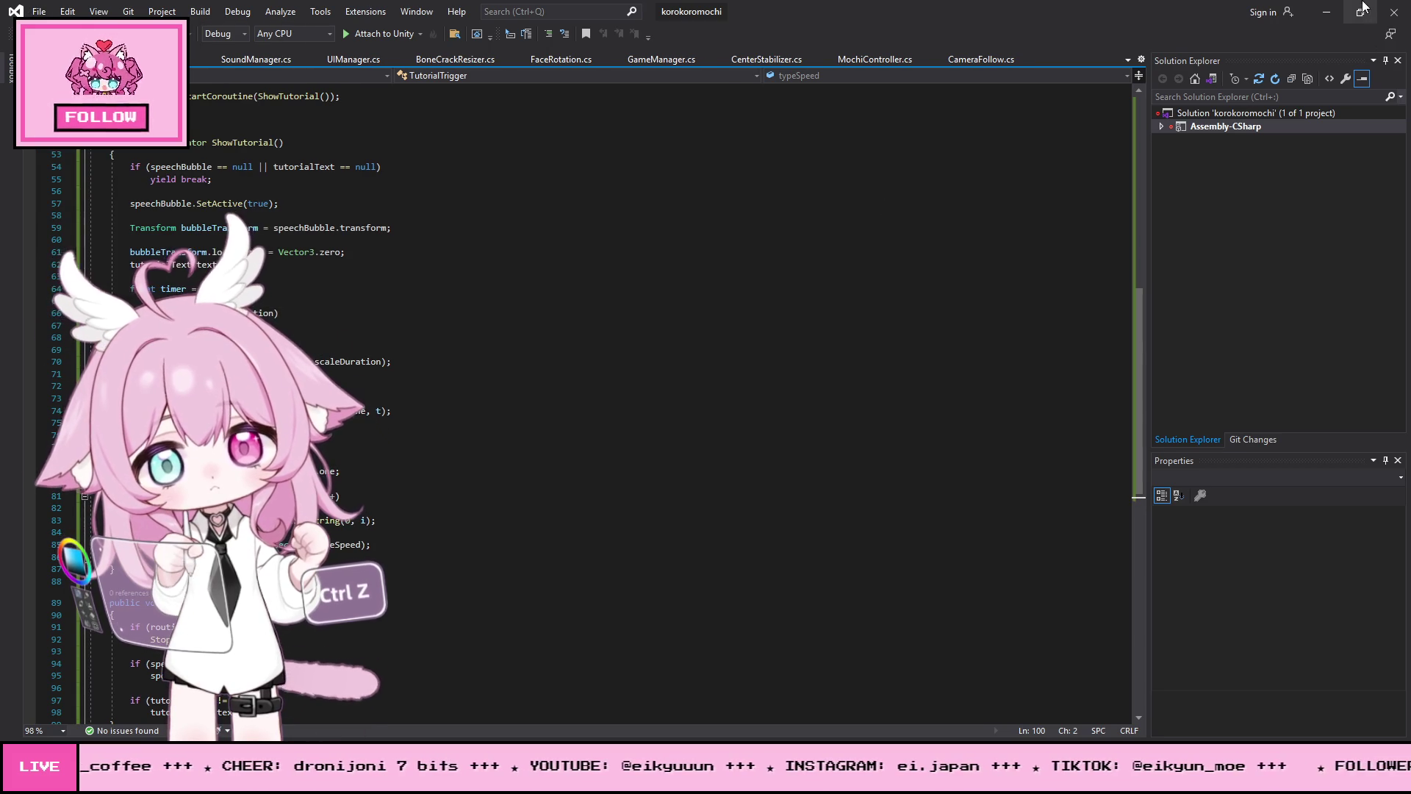
key("alt+Tab")
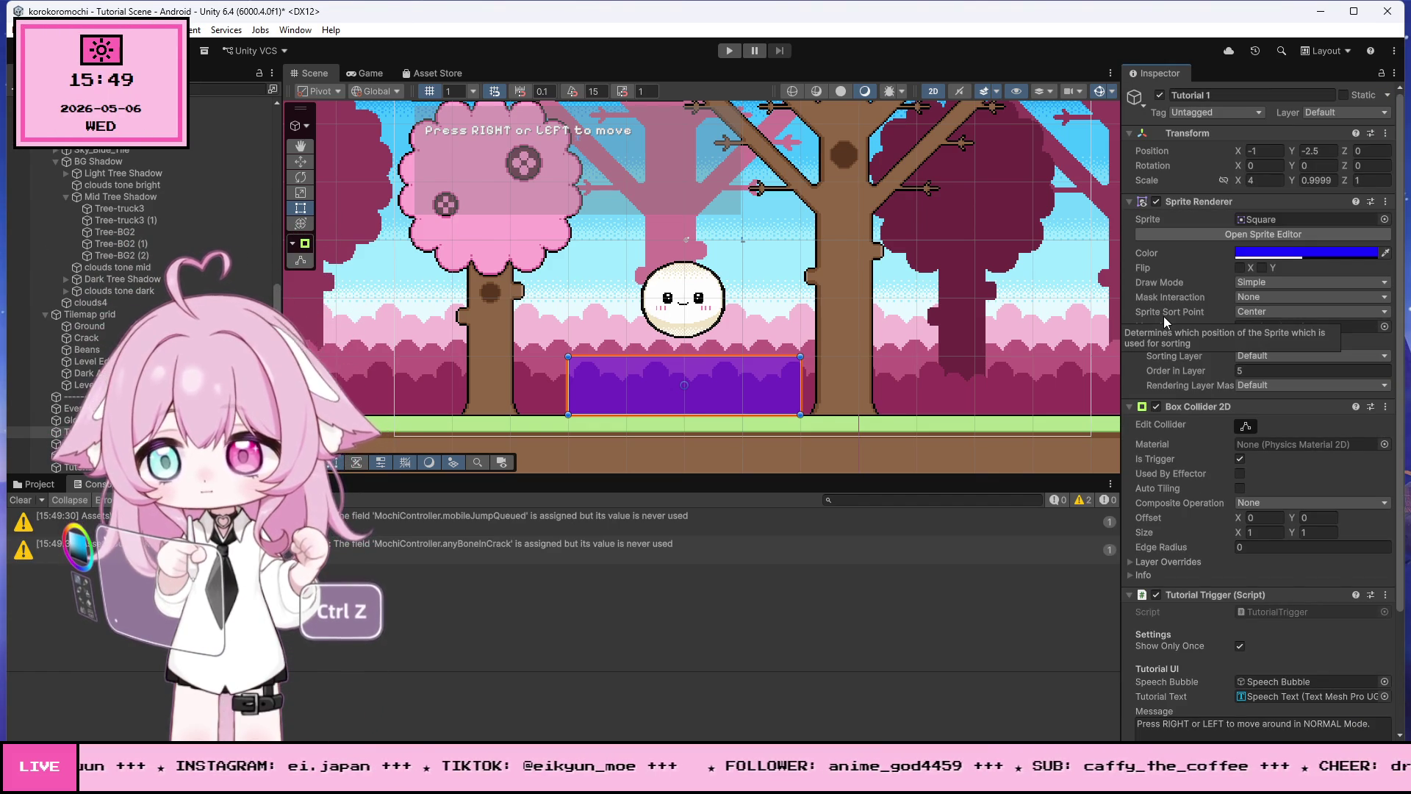
left_click(730, 49)
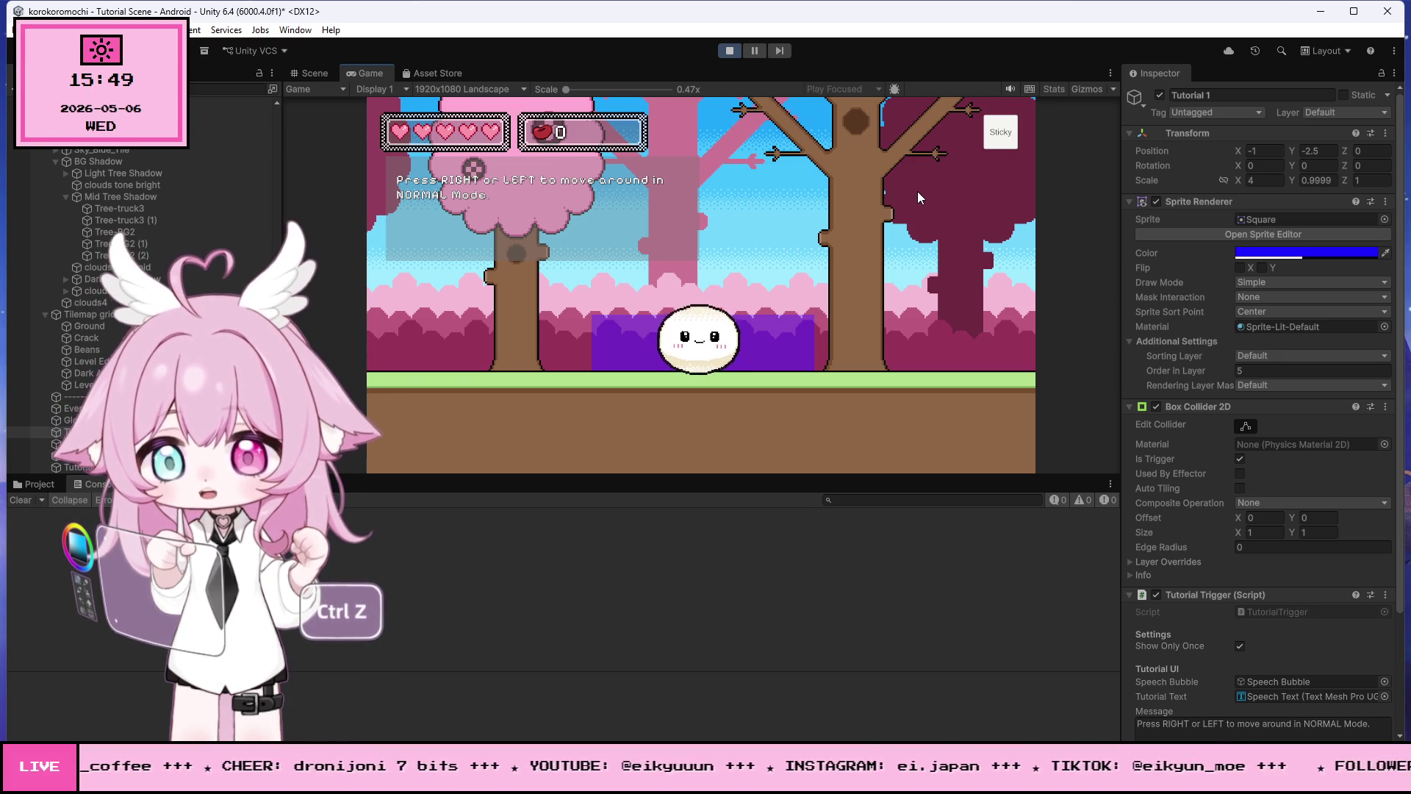
key("Left")
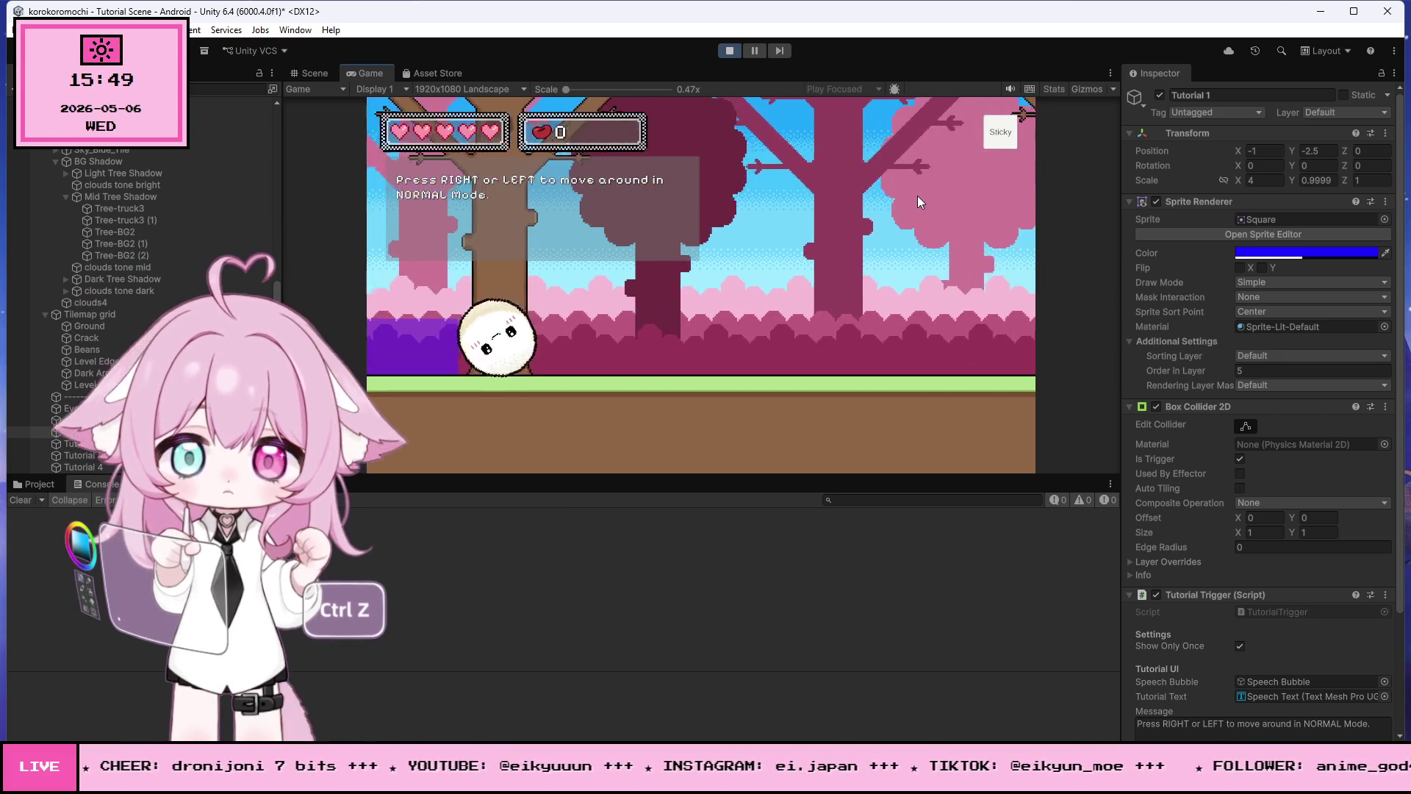
key("Right")
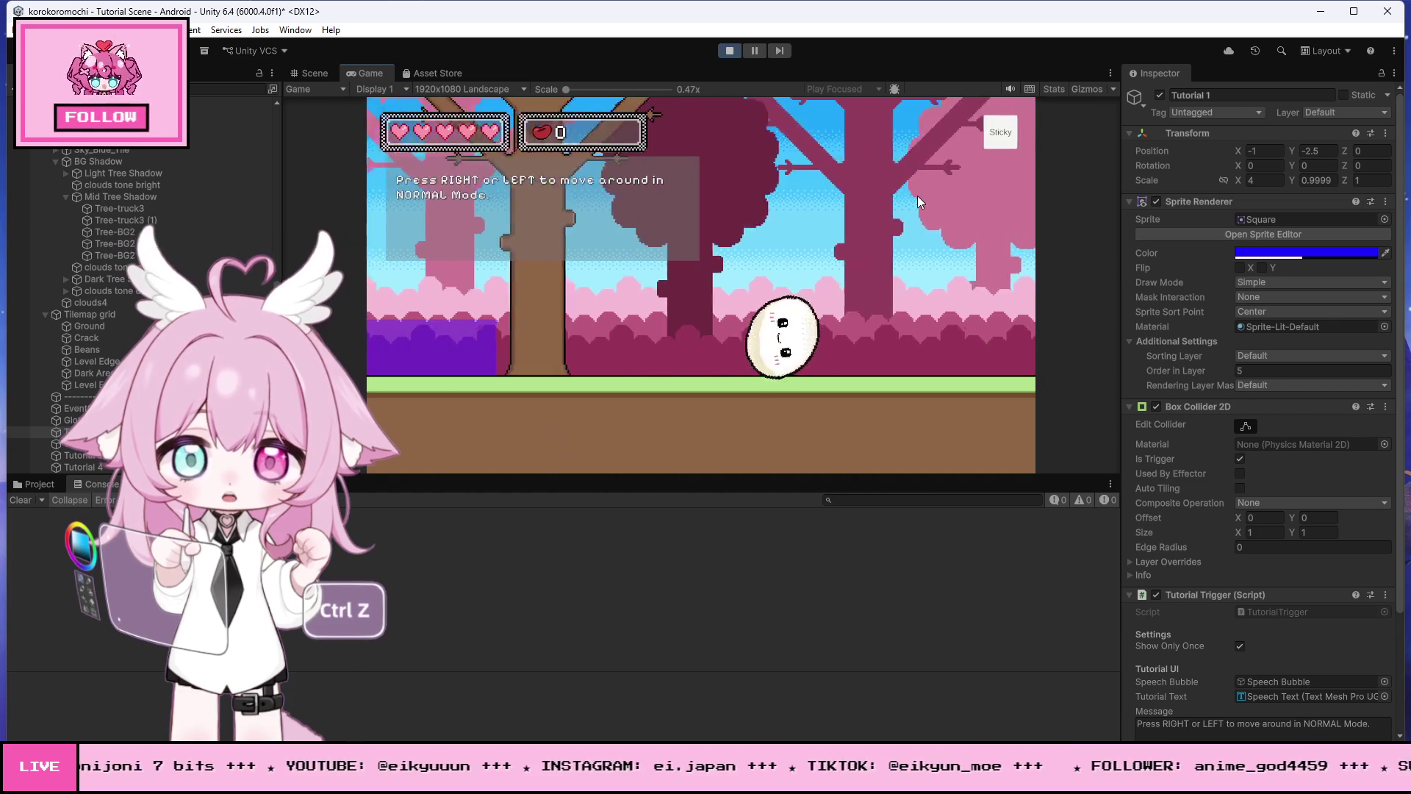
key("Left")
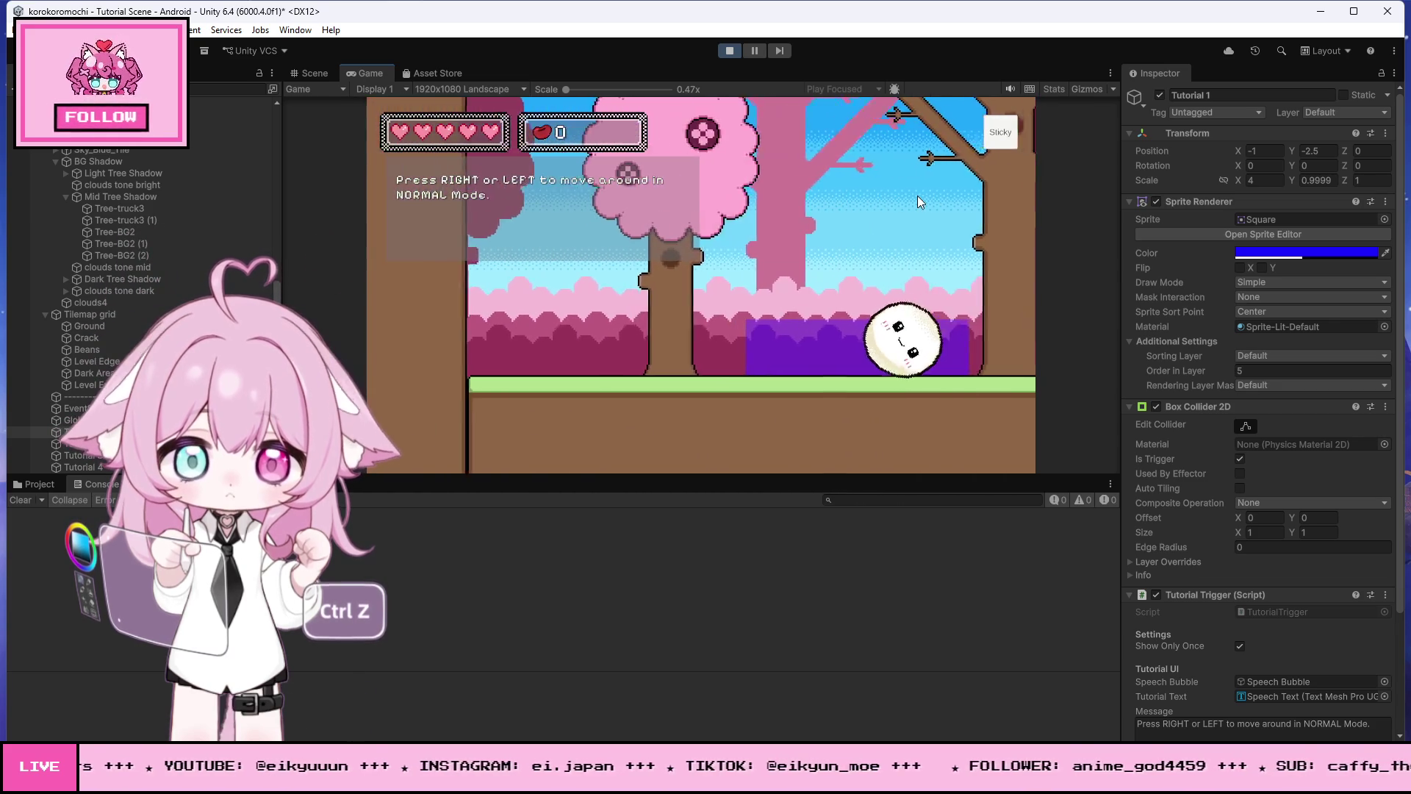
key("Right")
key("Left")
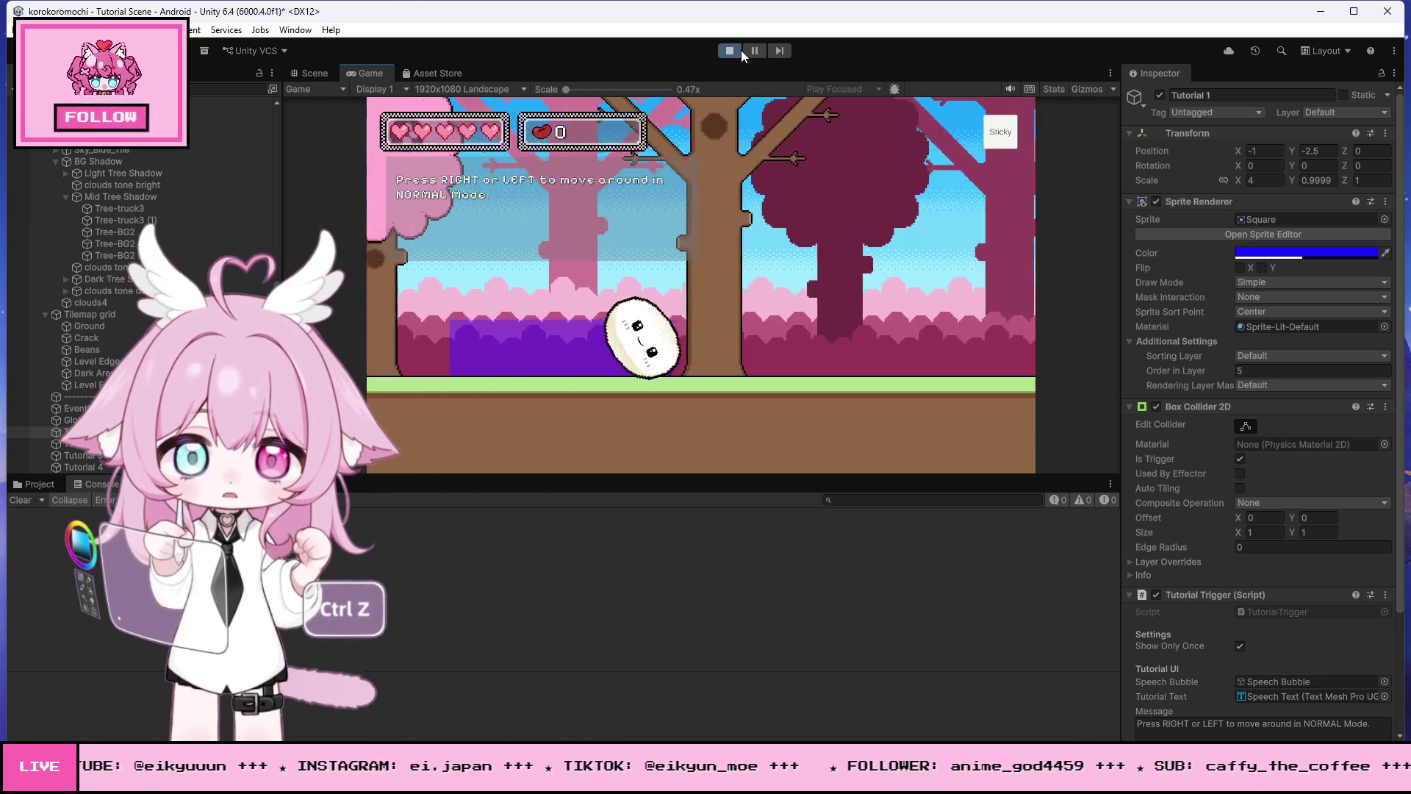
left_click(739, 50)
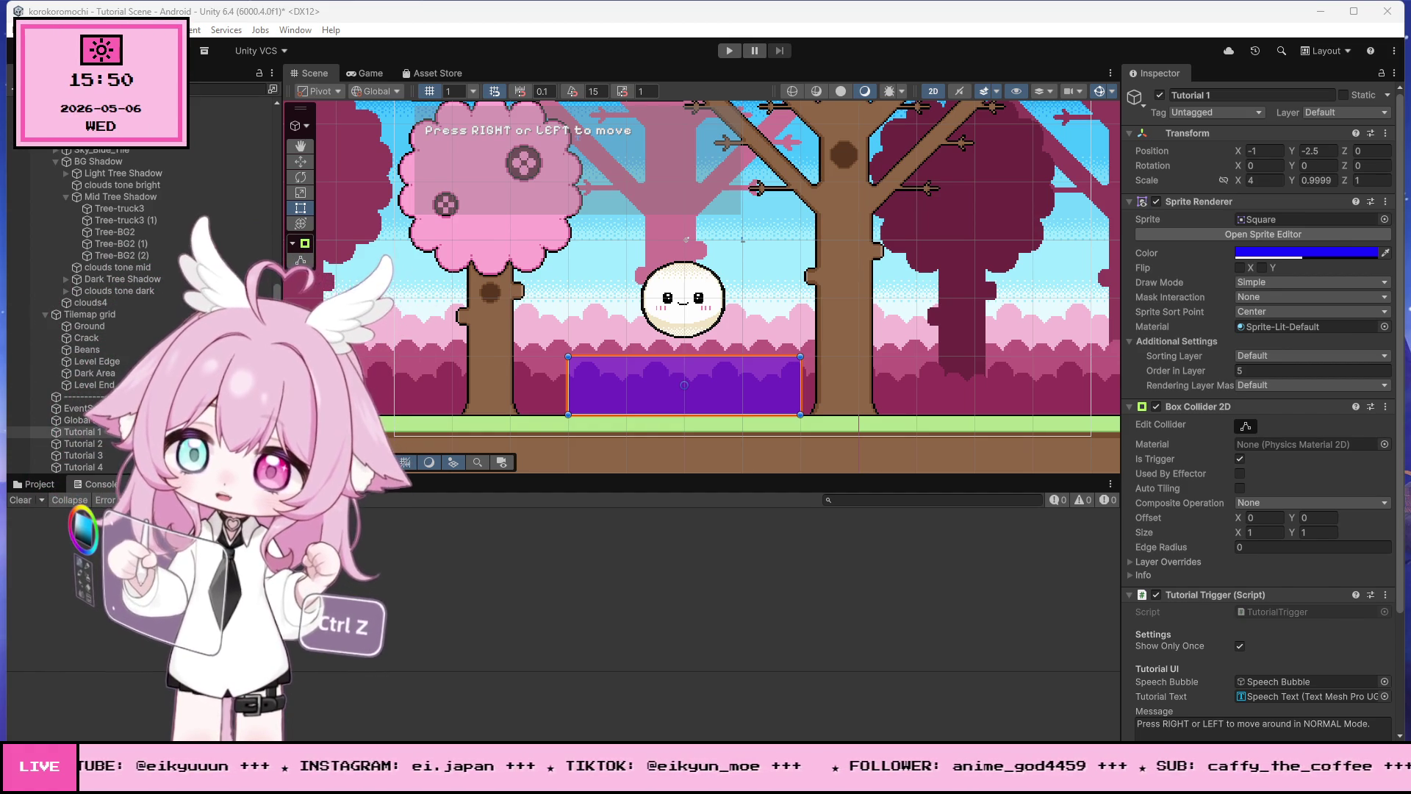
scroll(449, 380, "down", 8)
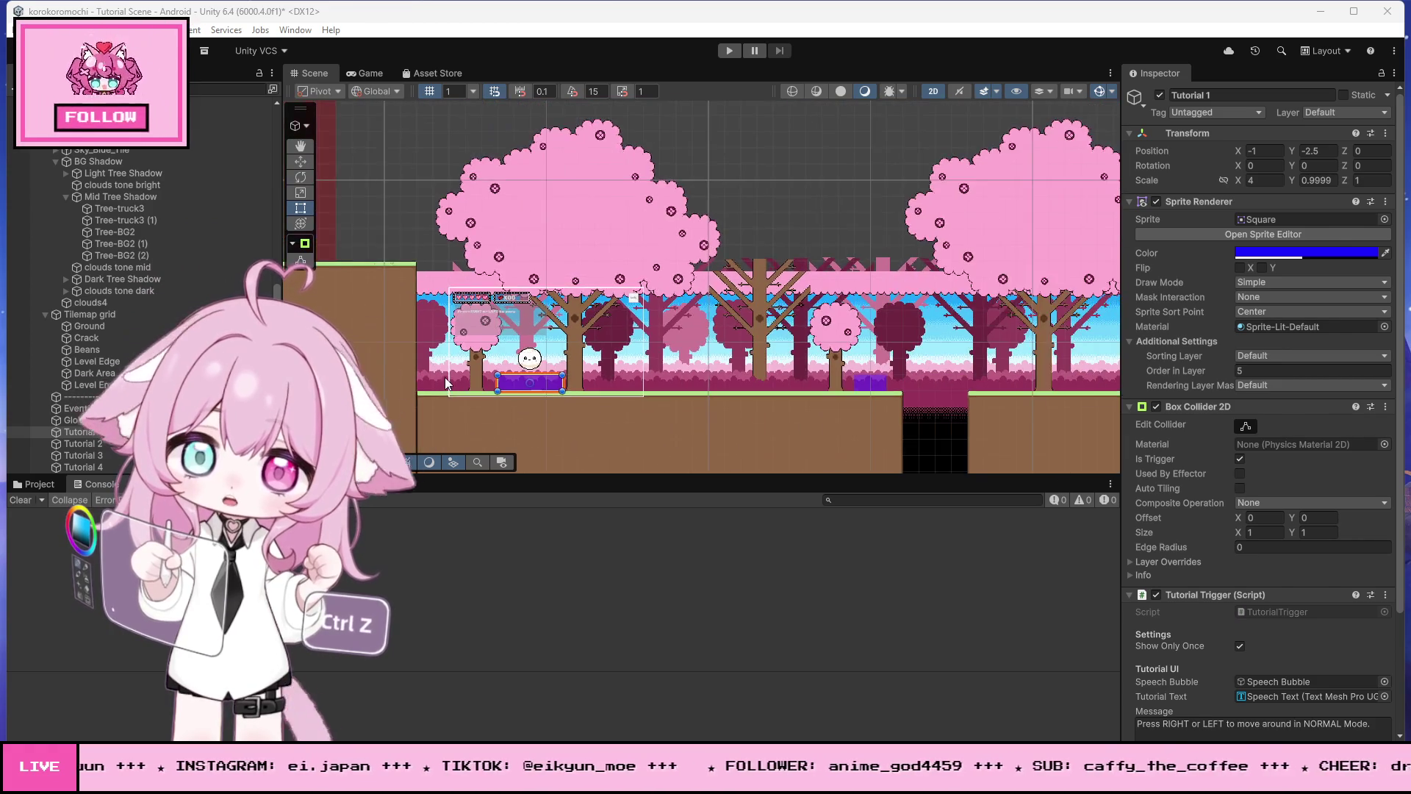
scroll(543, 360, "up", 5)
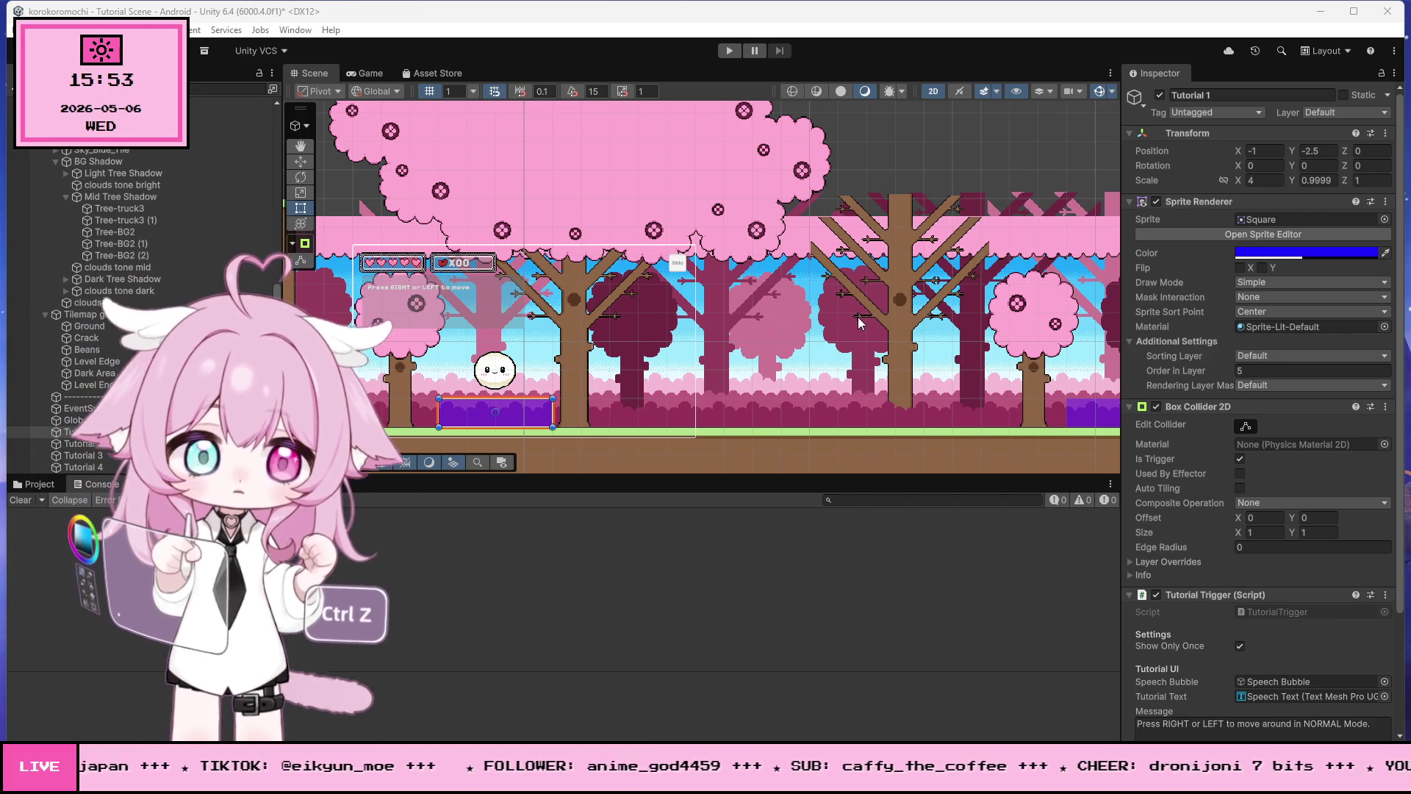
Step: Open the GameManager script for a quick look, then minimise Visual Studio
scroll(1192, 462, "down", 4)
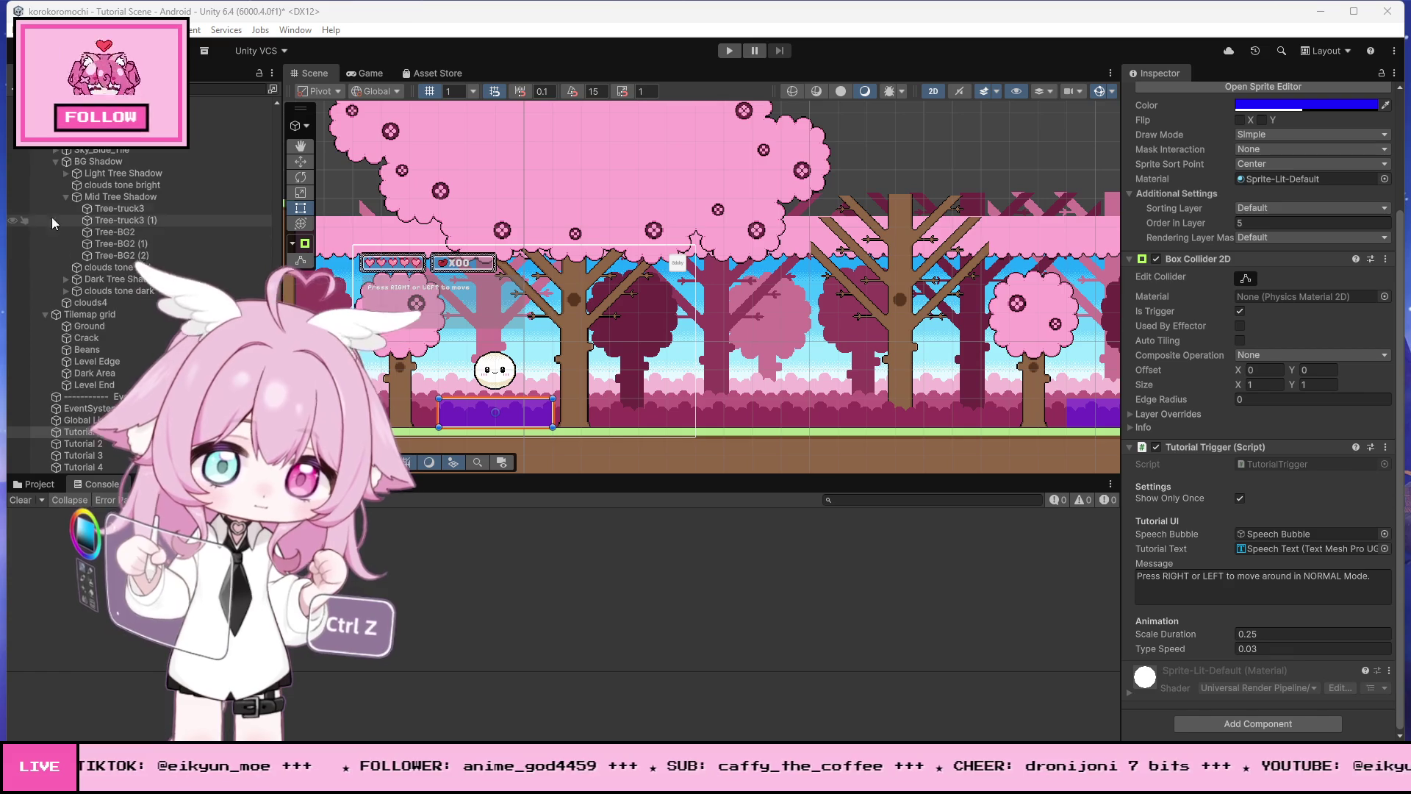
scroll(74, 213, "up", 10)
scroll(117, 199, "up", 3)
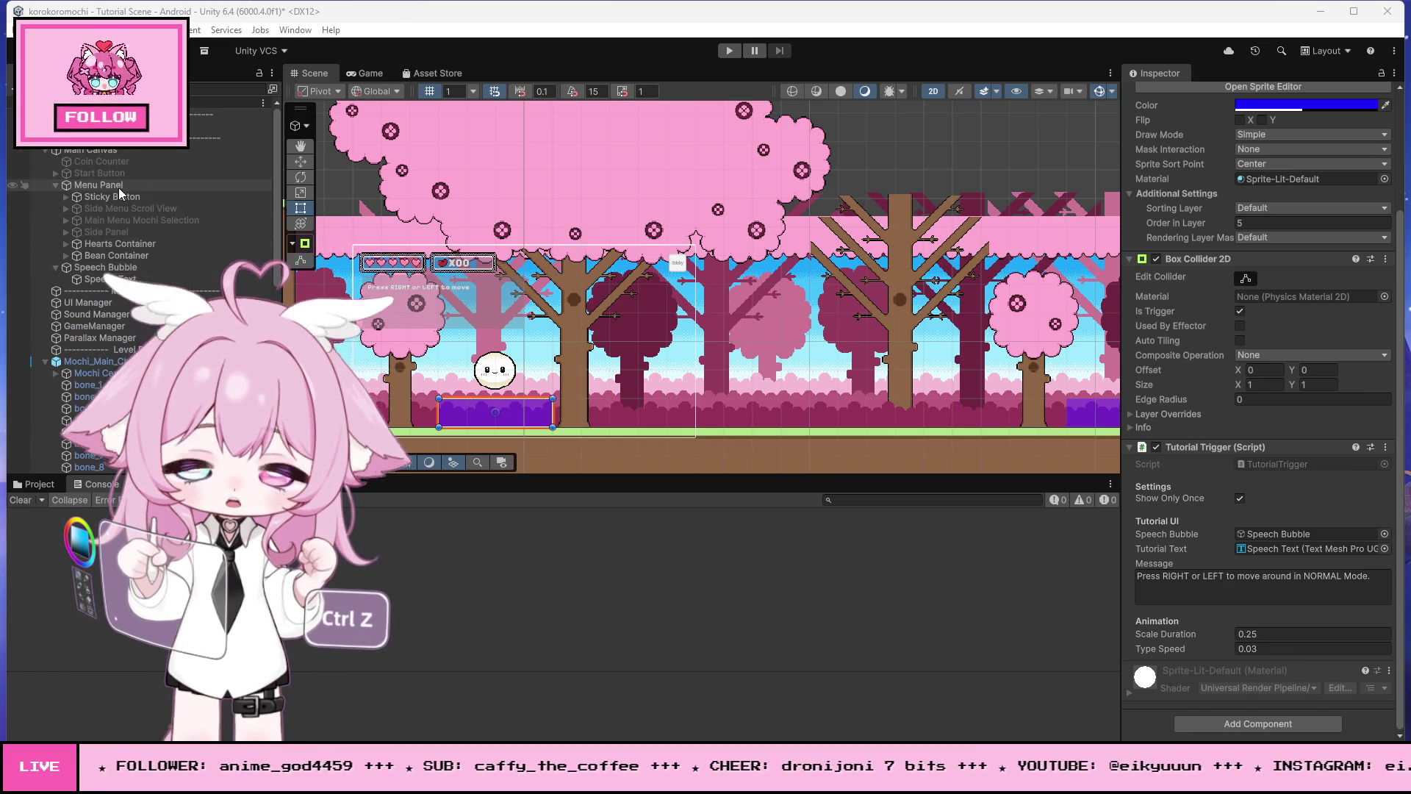
left_click(125, 326)
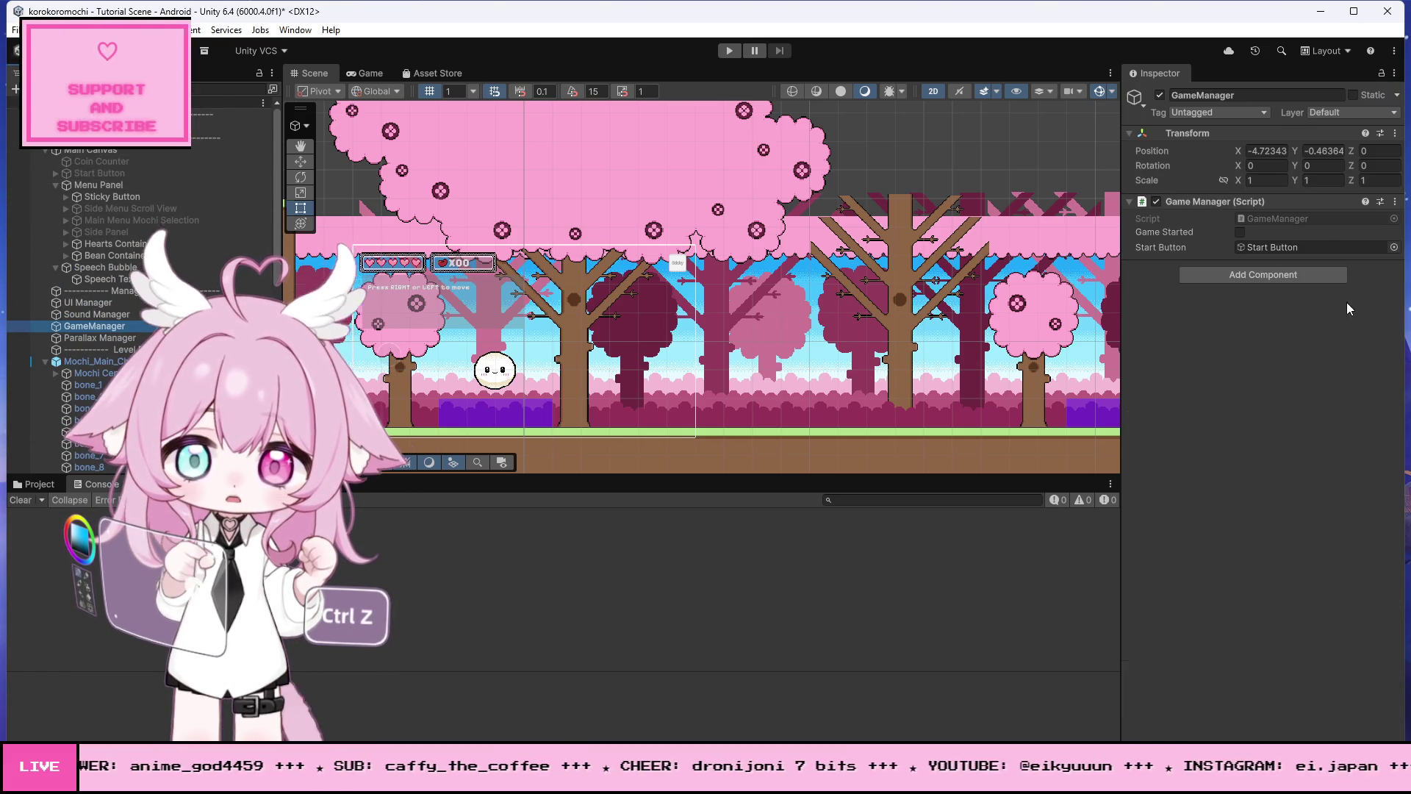
left_click(1395, 202)
left_click(1287, 383)
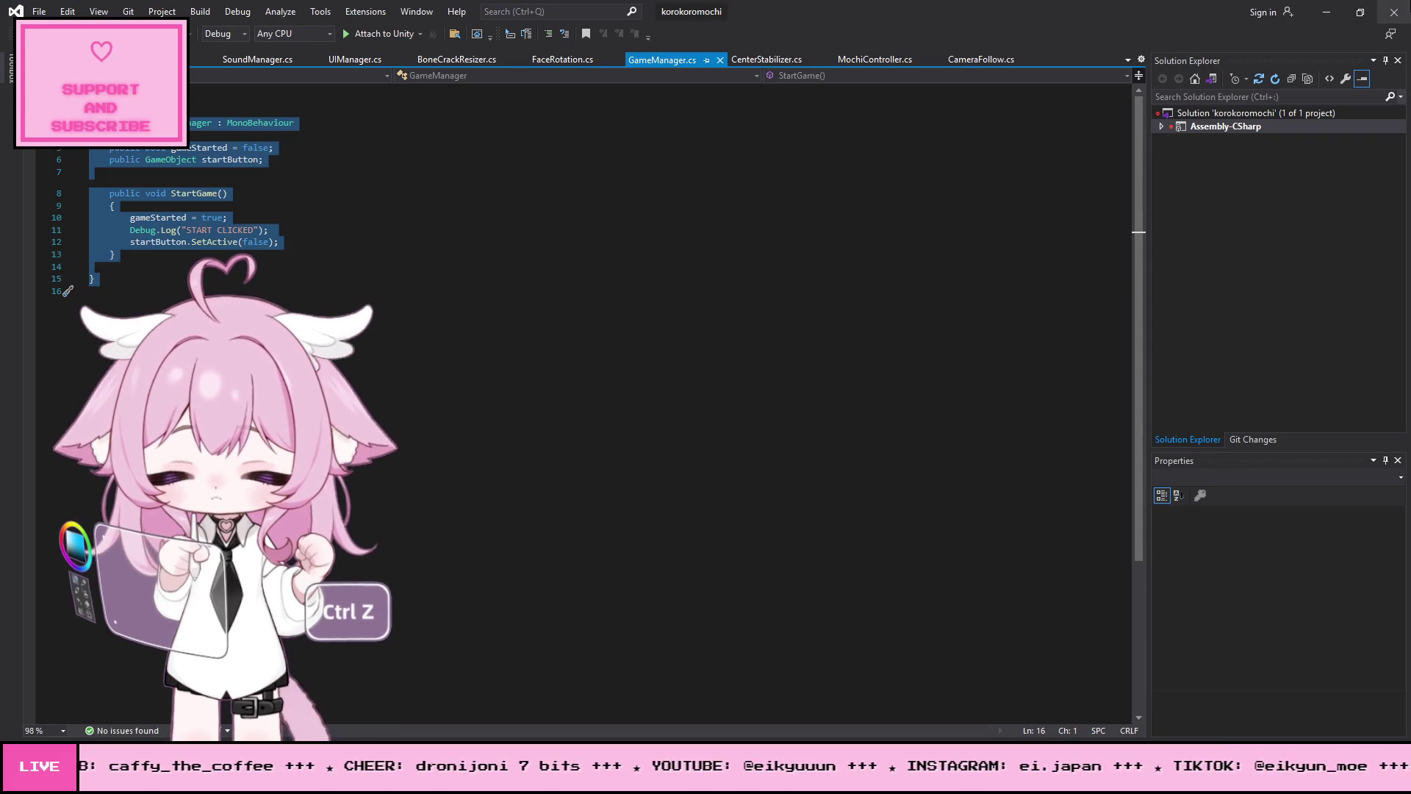
left_click(1326, 11)
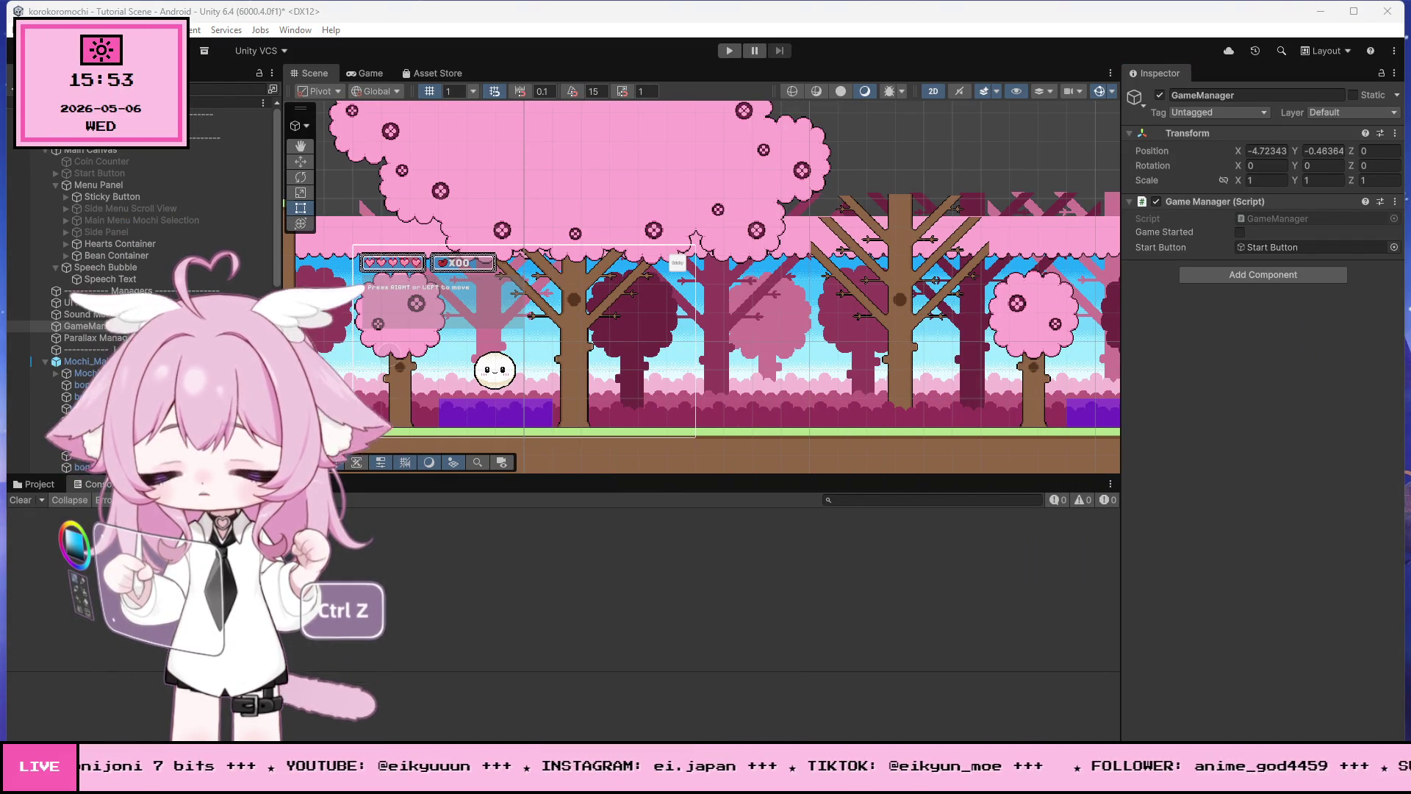
Step: Select Mochi_Main_Character and open its MochiController script for editing
left_click(89, 360)
scroll(1273, 401, "down", 3)
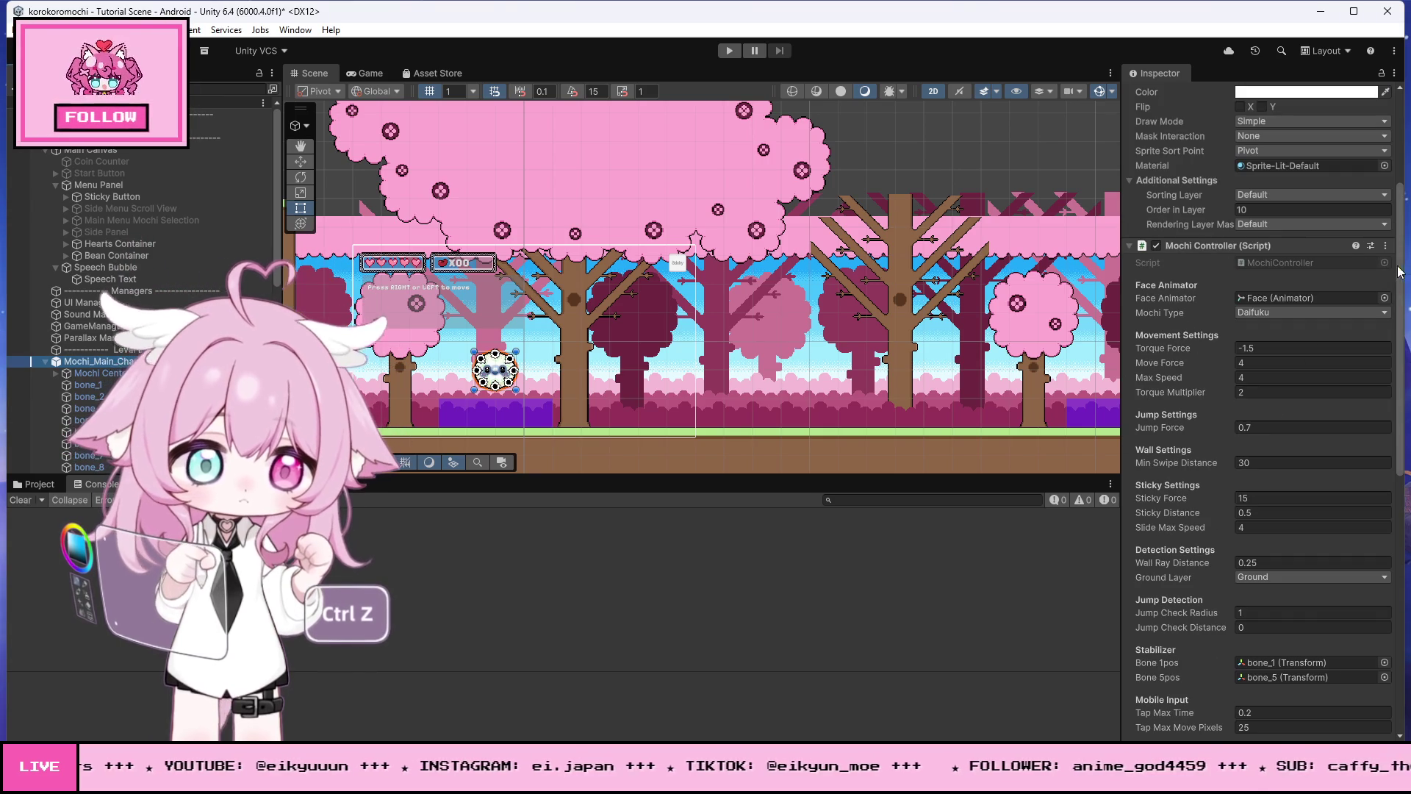
left_click(1385, 246)
left_click(1315, 444)
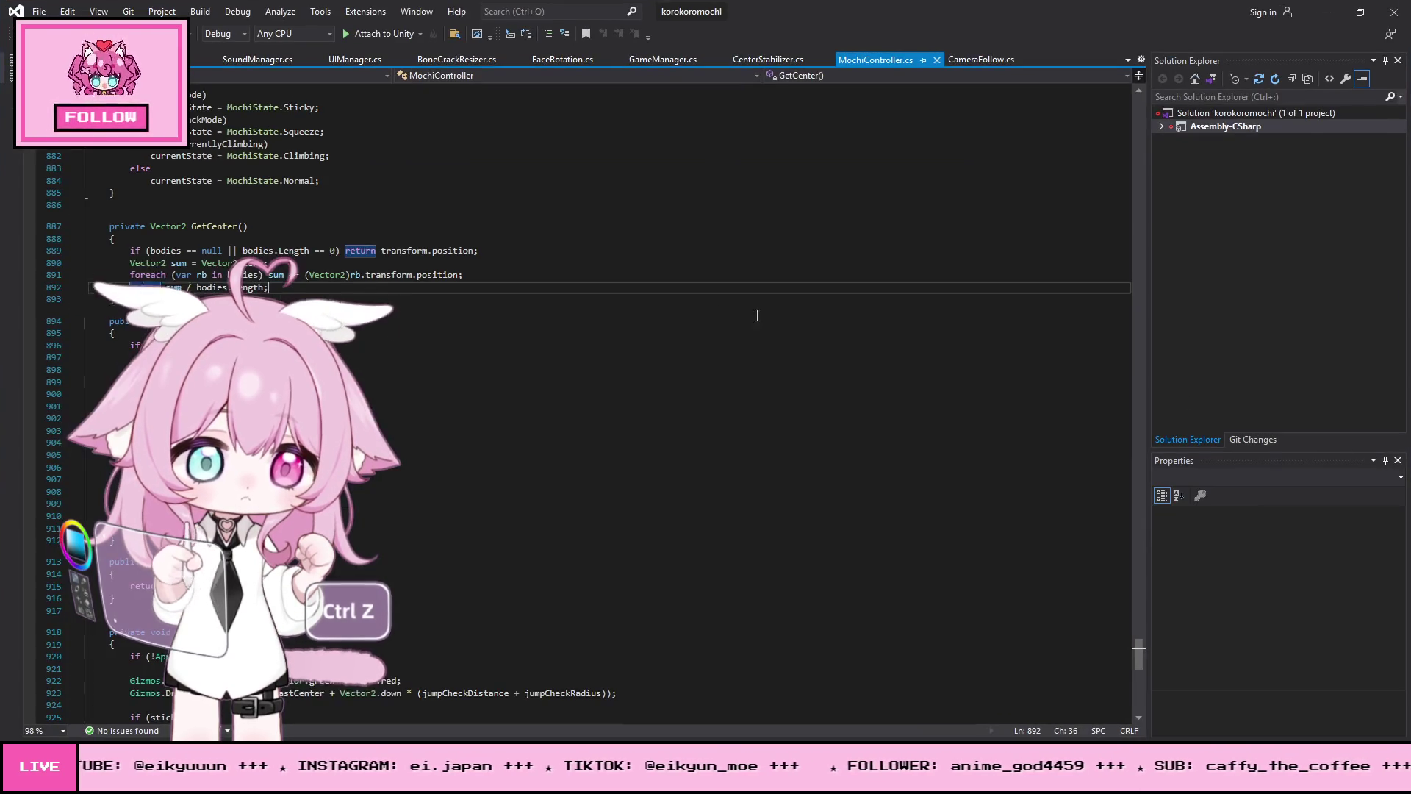
Step: Select MochiController.cs from line 892 to the end, minimise Visual Studio, and switch to Photoshop
key("ctrl+shift+End")
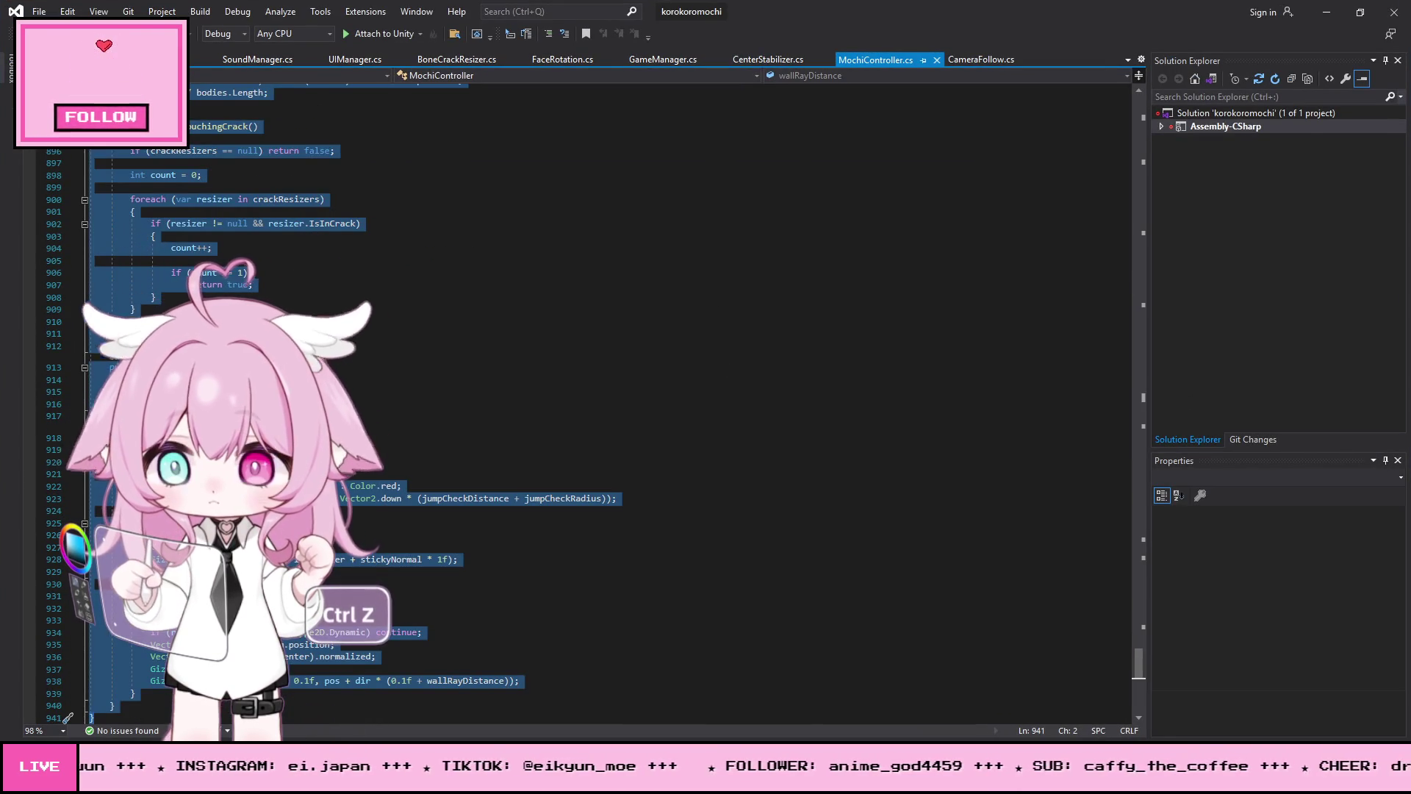
key("alt+Tab")
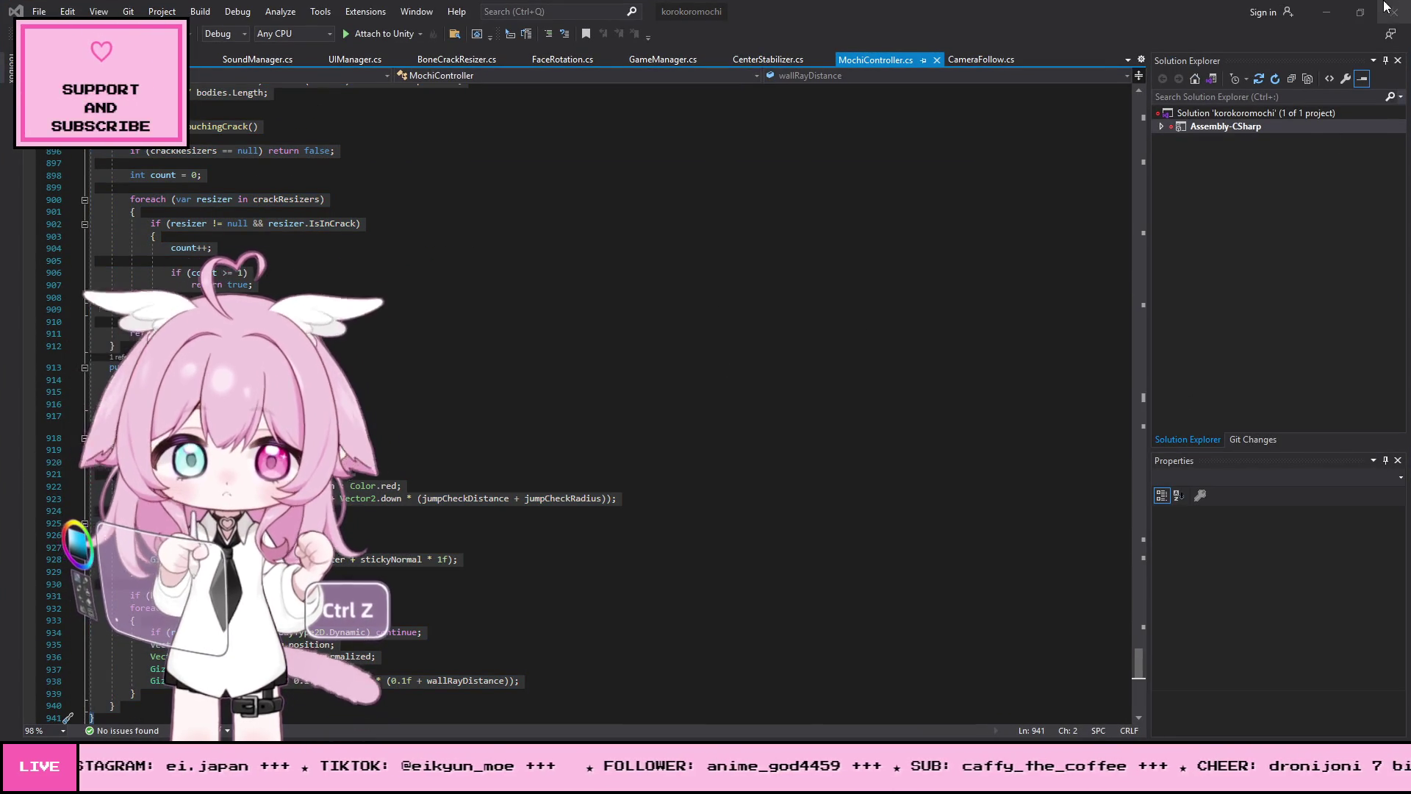
left_click(1327, 11)
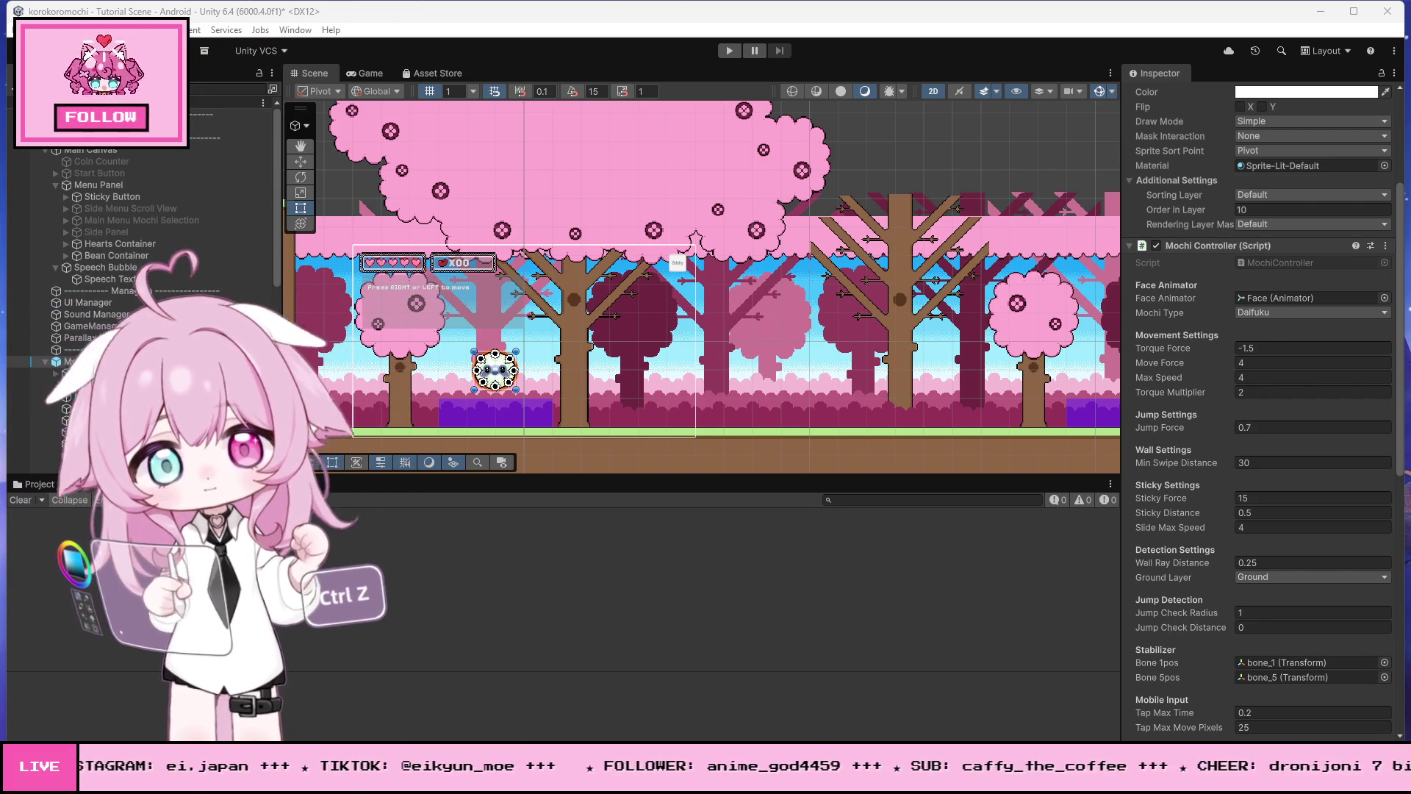
key("alt+Tab")
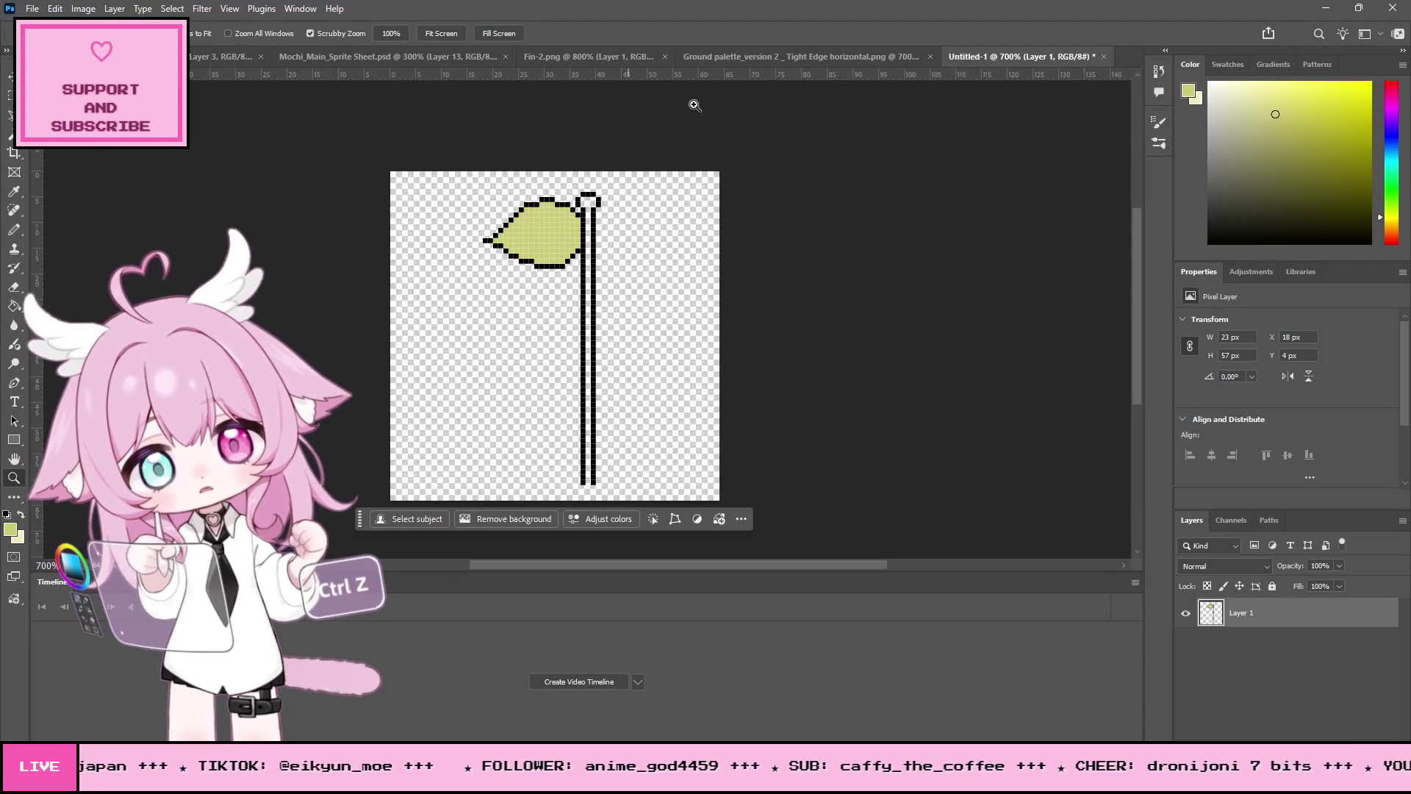
Step: Browse the open Photoshop documents and create a new 32 x 32 pixel document
left_click(735, 57)
left_click(504, 57)
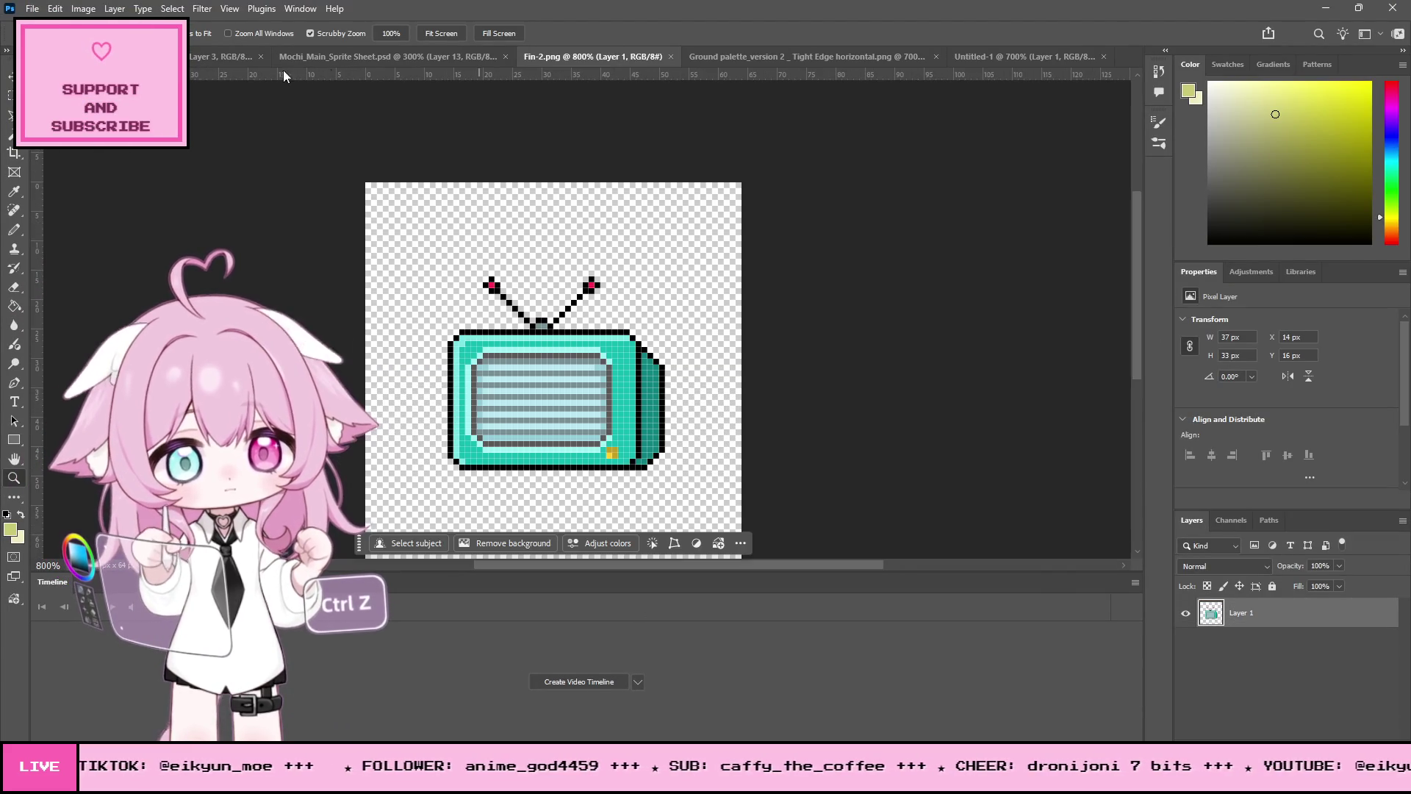
left_click(235, 57)
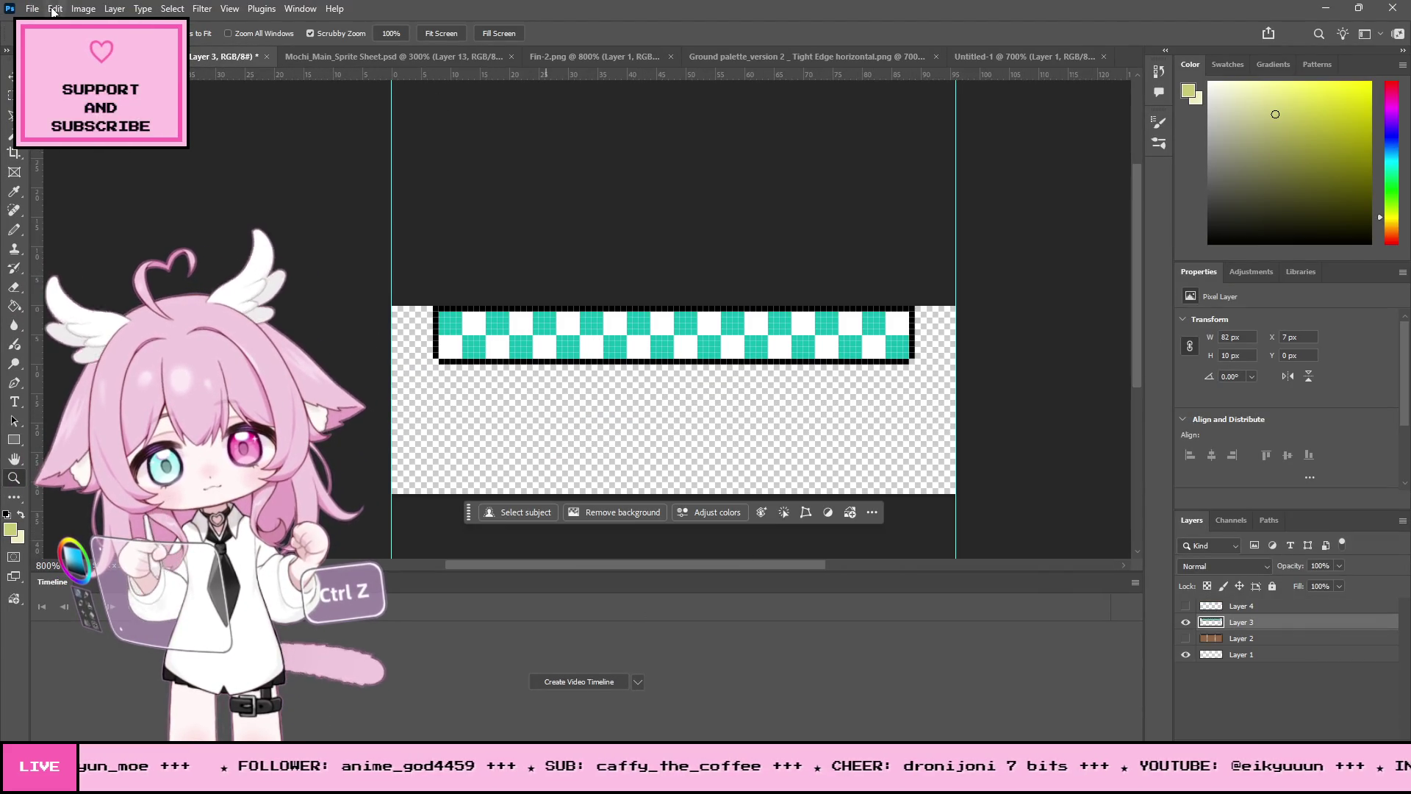
key("ctrl+n")
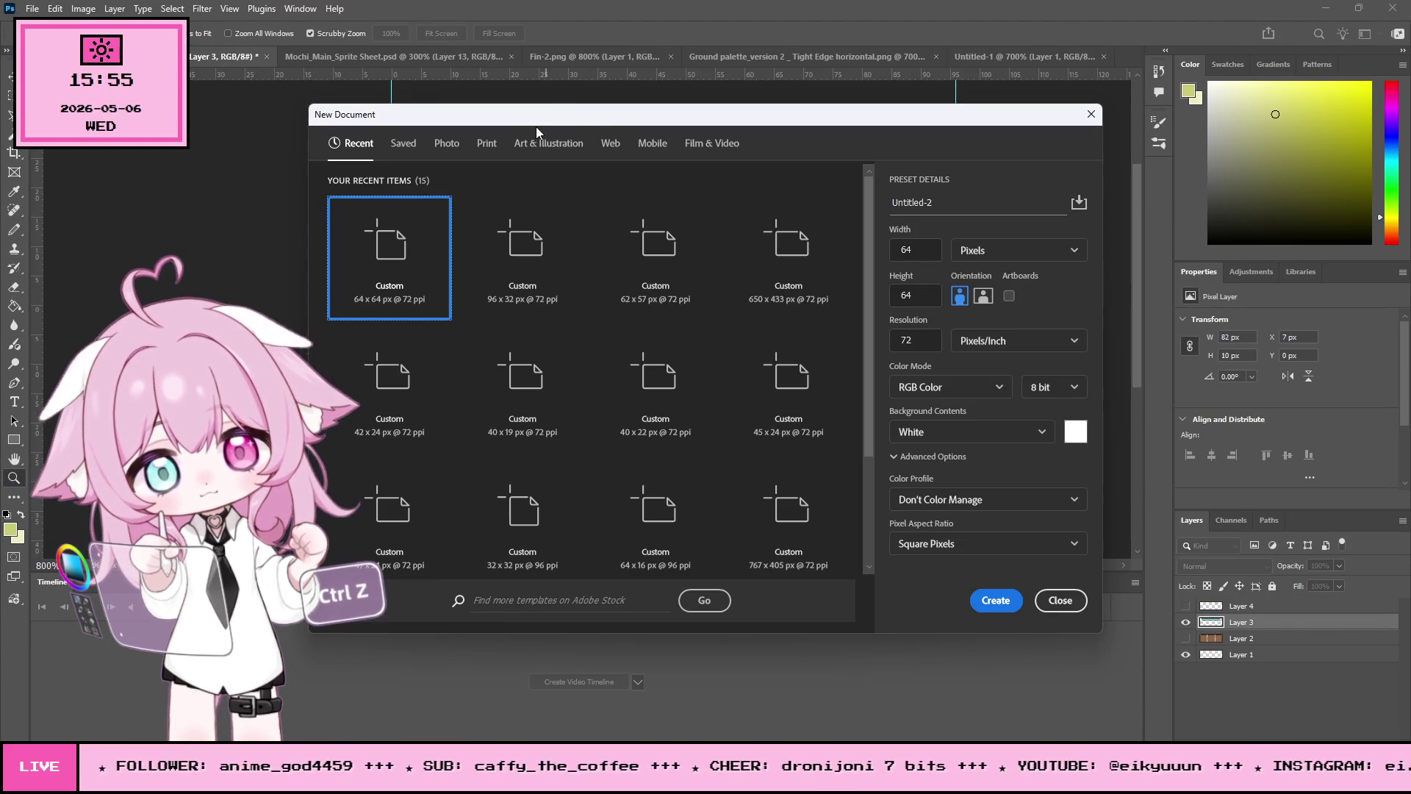
double_click(935, 256)
type("32")
key("Tab")
type("32")
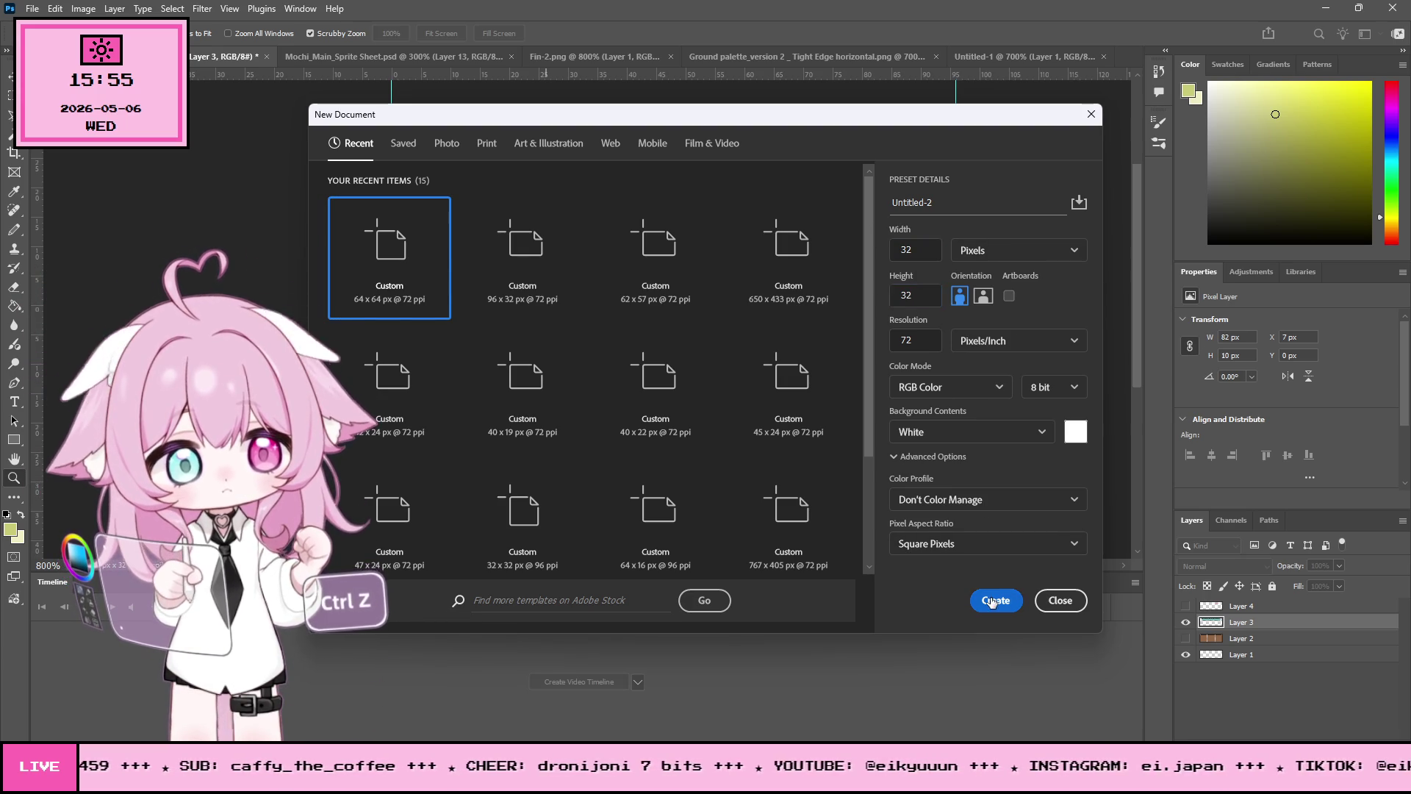
left_click(996, 599)
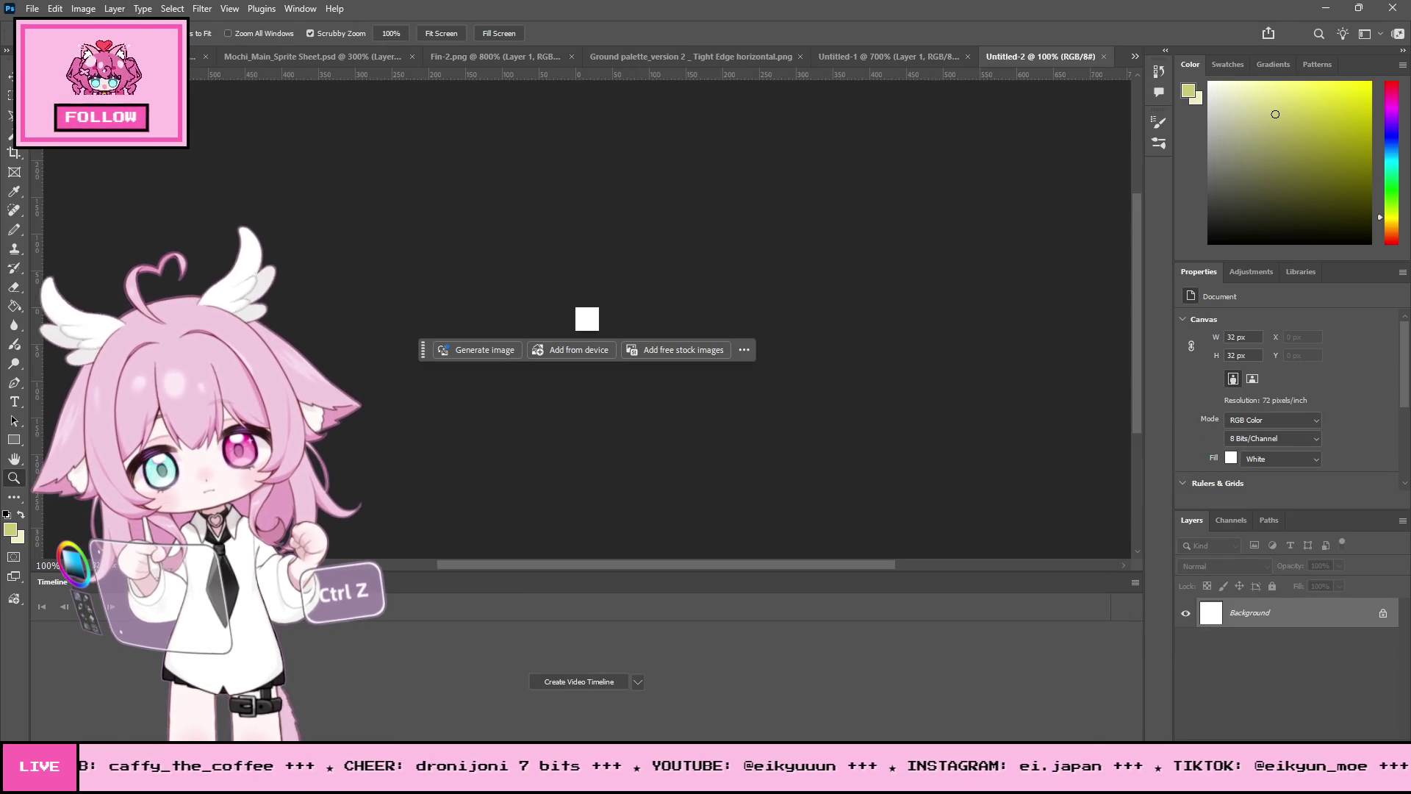
Step: Zoom the canvas to 800%, undo back to the transparent single layer, and minimise Photoshop
left_click(594, 348)
mouse_move(594, 348)
left_mouse_down()
mouse_move(620, 305)
mouse_move(566, 243)
mouse_move(639, 265)
left_mouse_up()
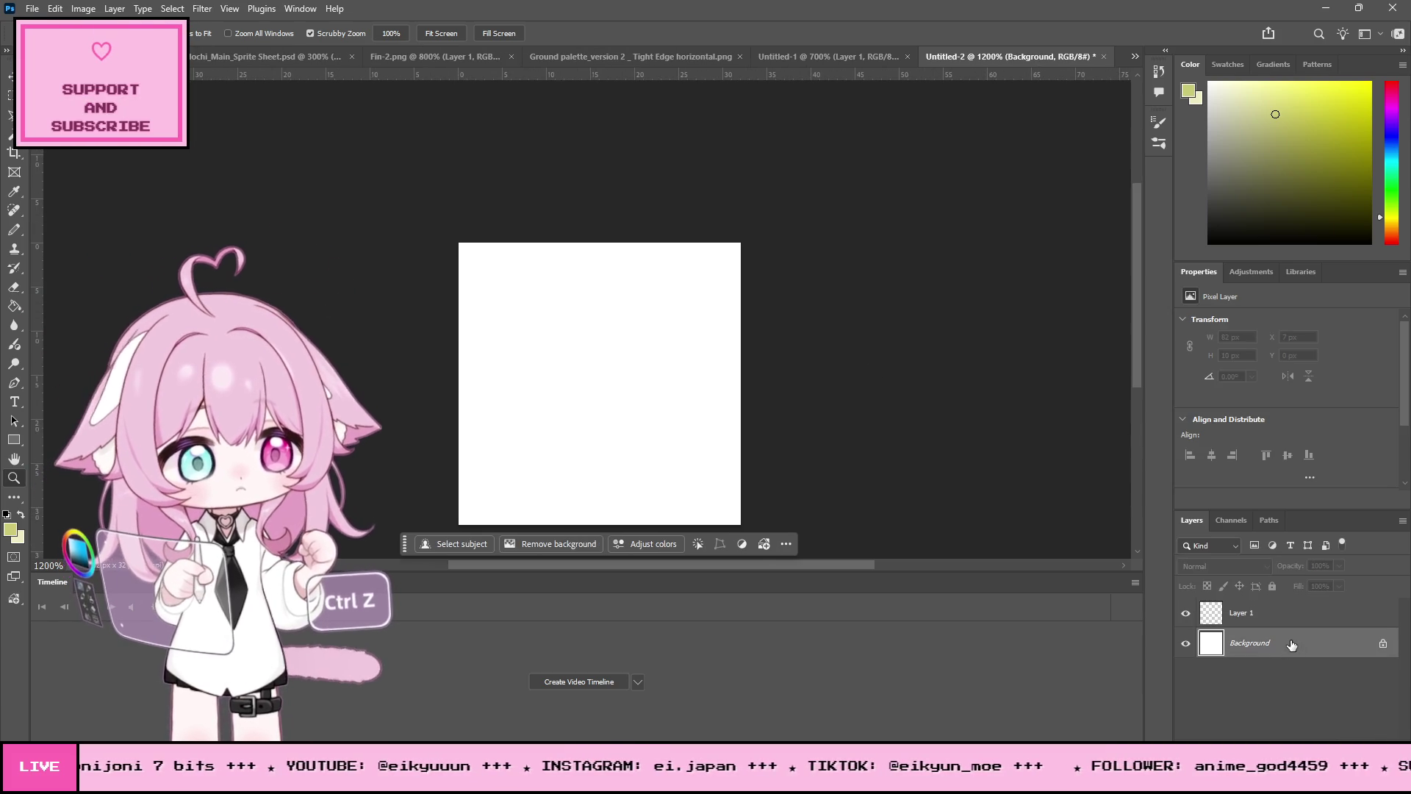
key("ctrl+z")
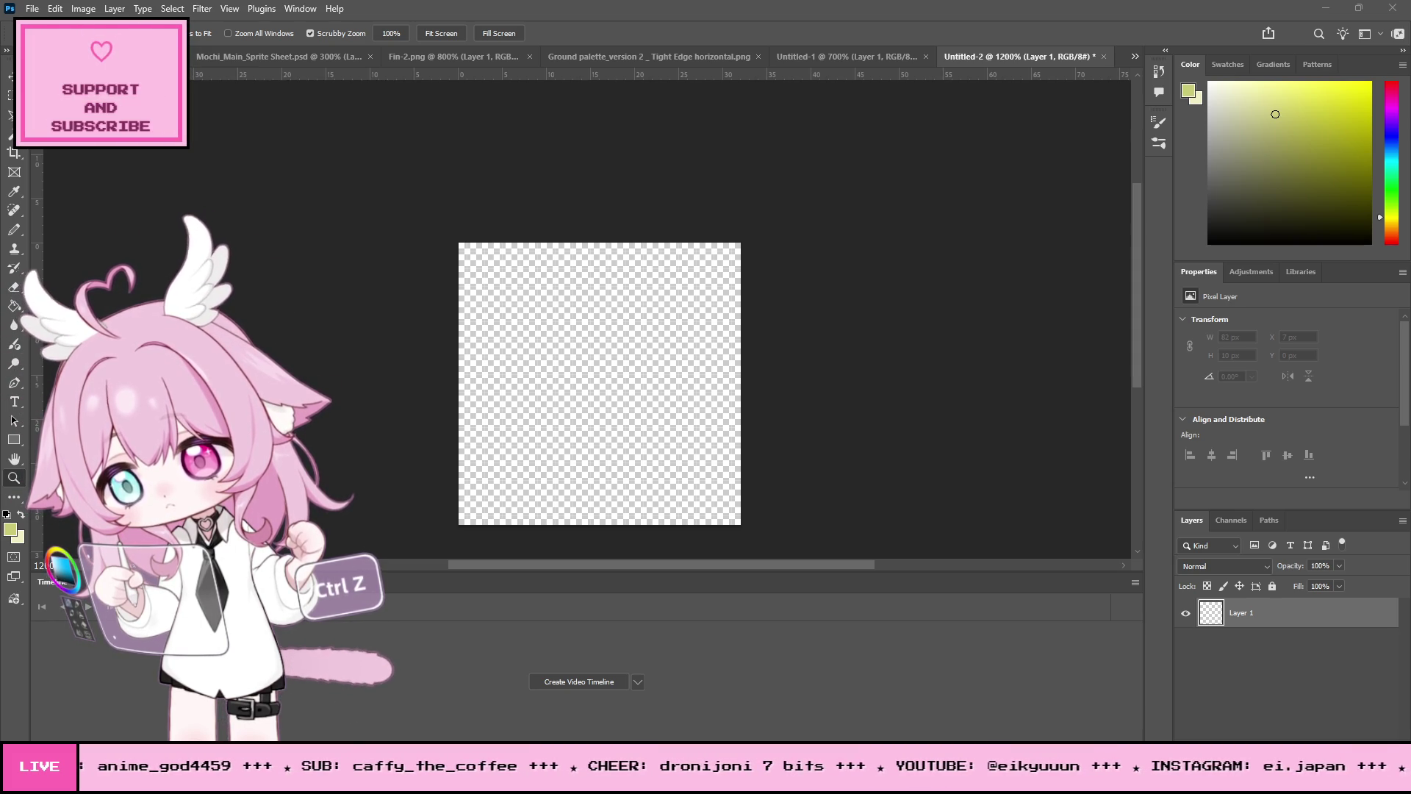
left_click(1325, 8)
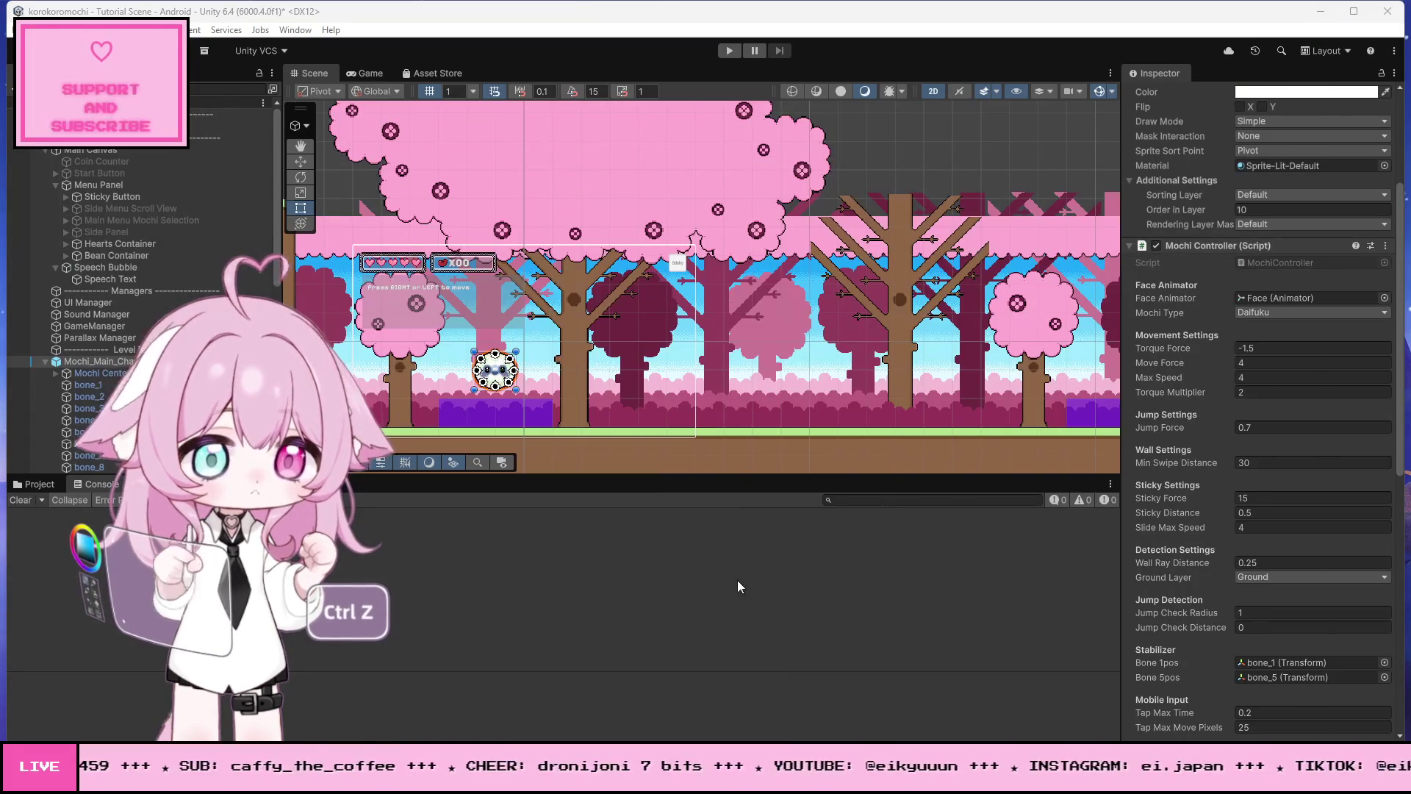
Step: Paste the GameManager code with canMove, canJump, canWallClimb, canSqueeze flags and UnlockMove, then save all
key("alt+Tab")
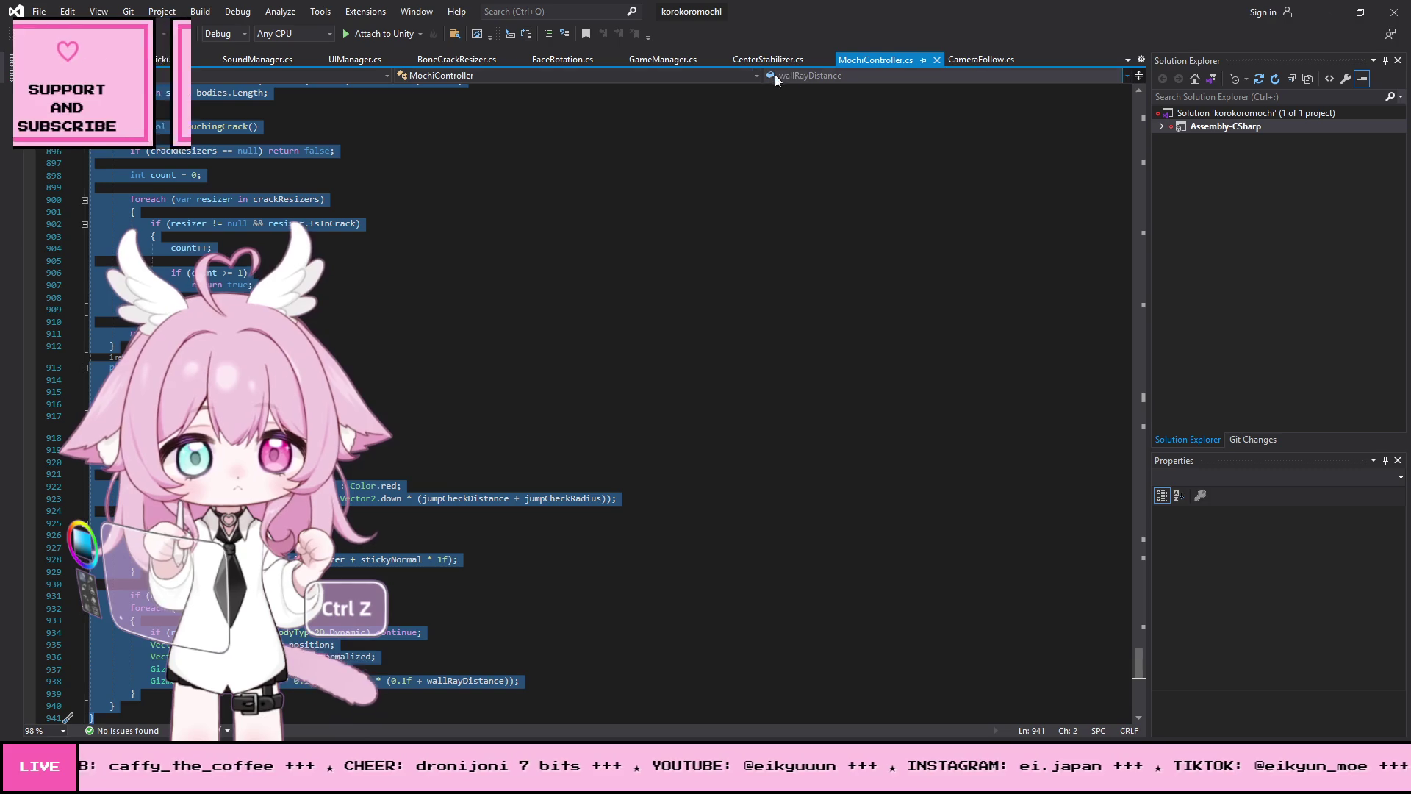
left_click(644, 60)
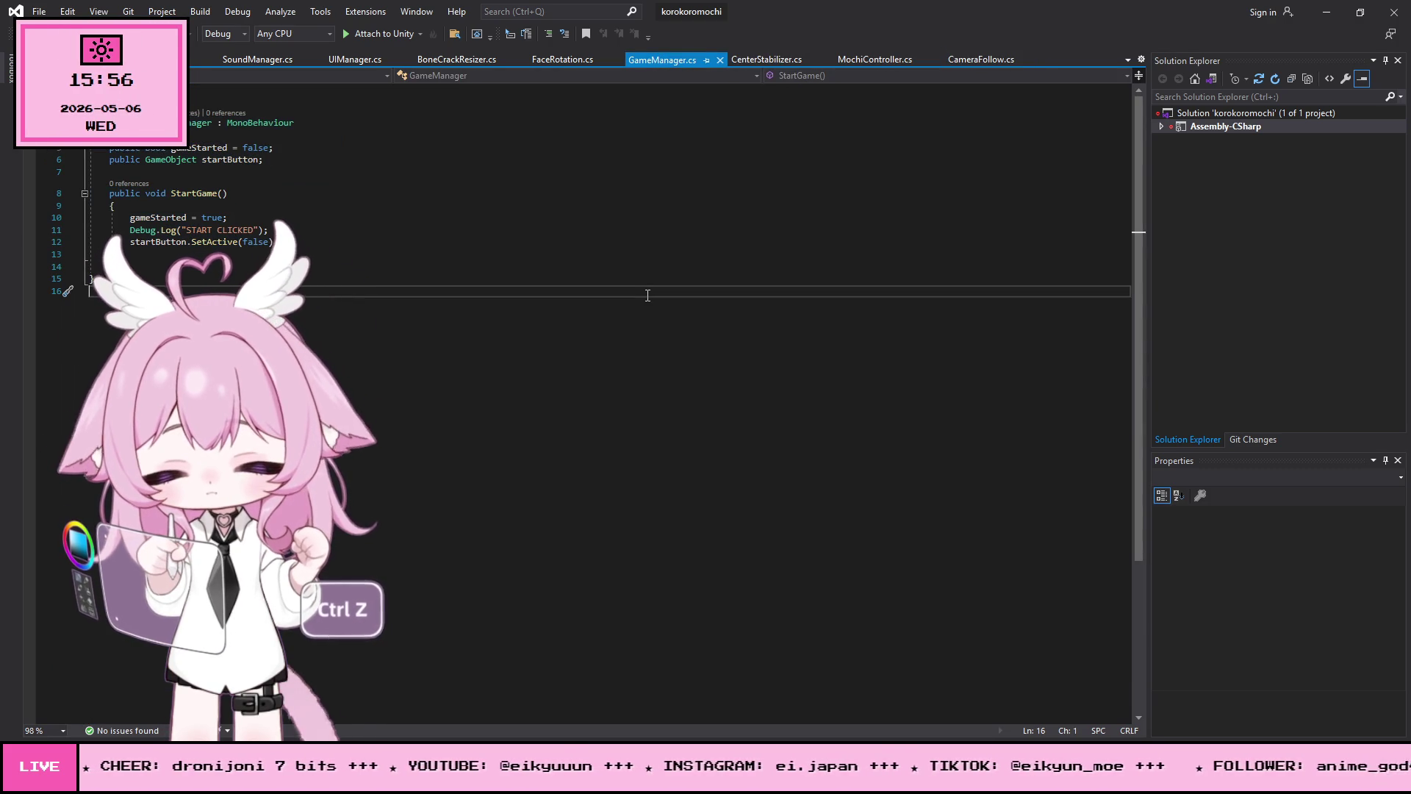
key("ctrl+a")
key("ctrl+v")
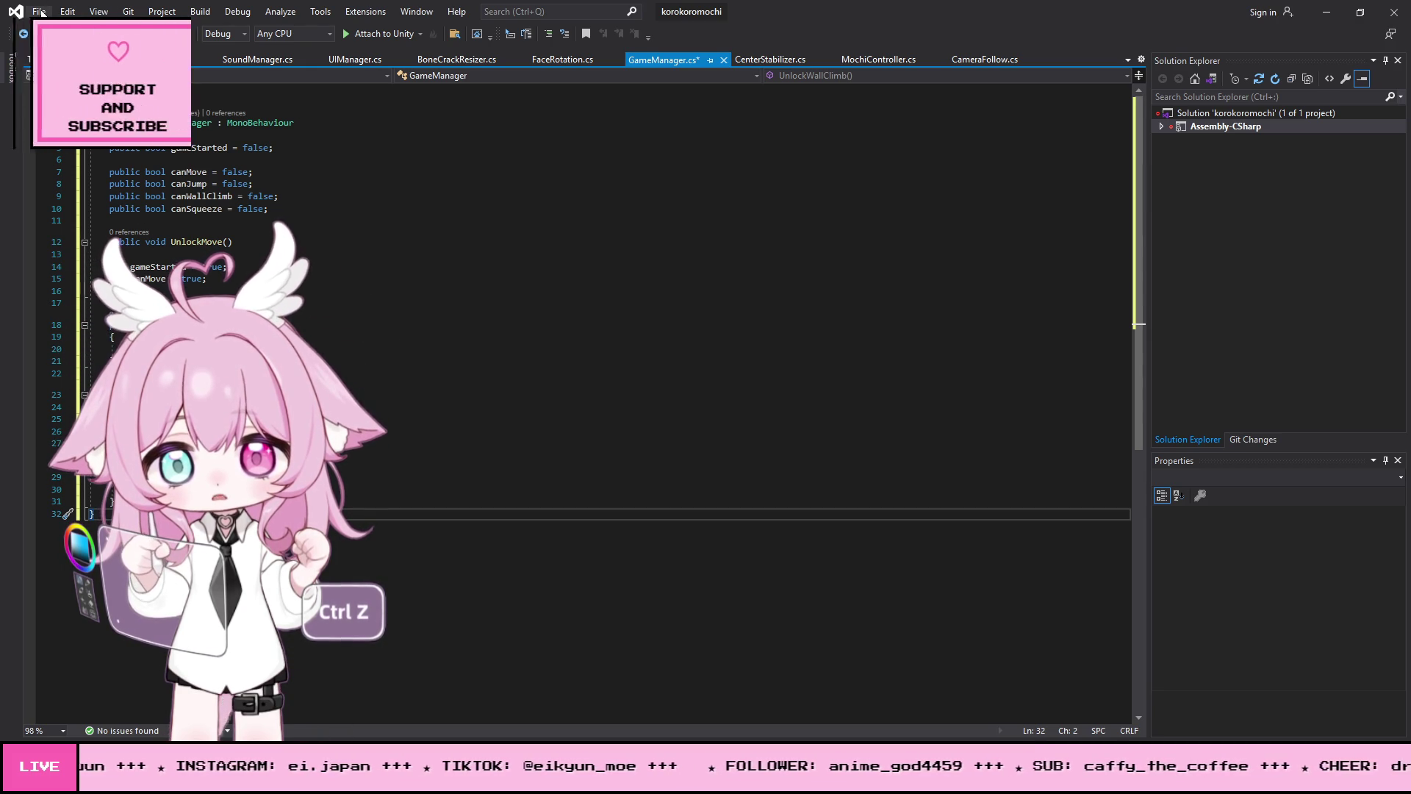
left_click(39, 12)
left_click(88, 188)
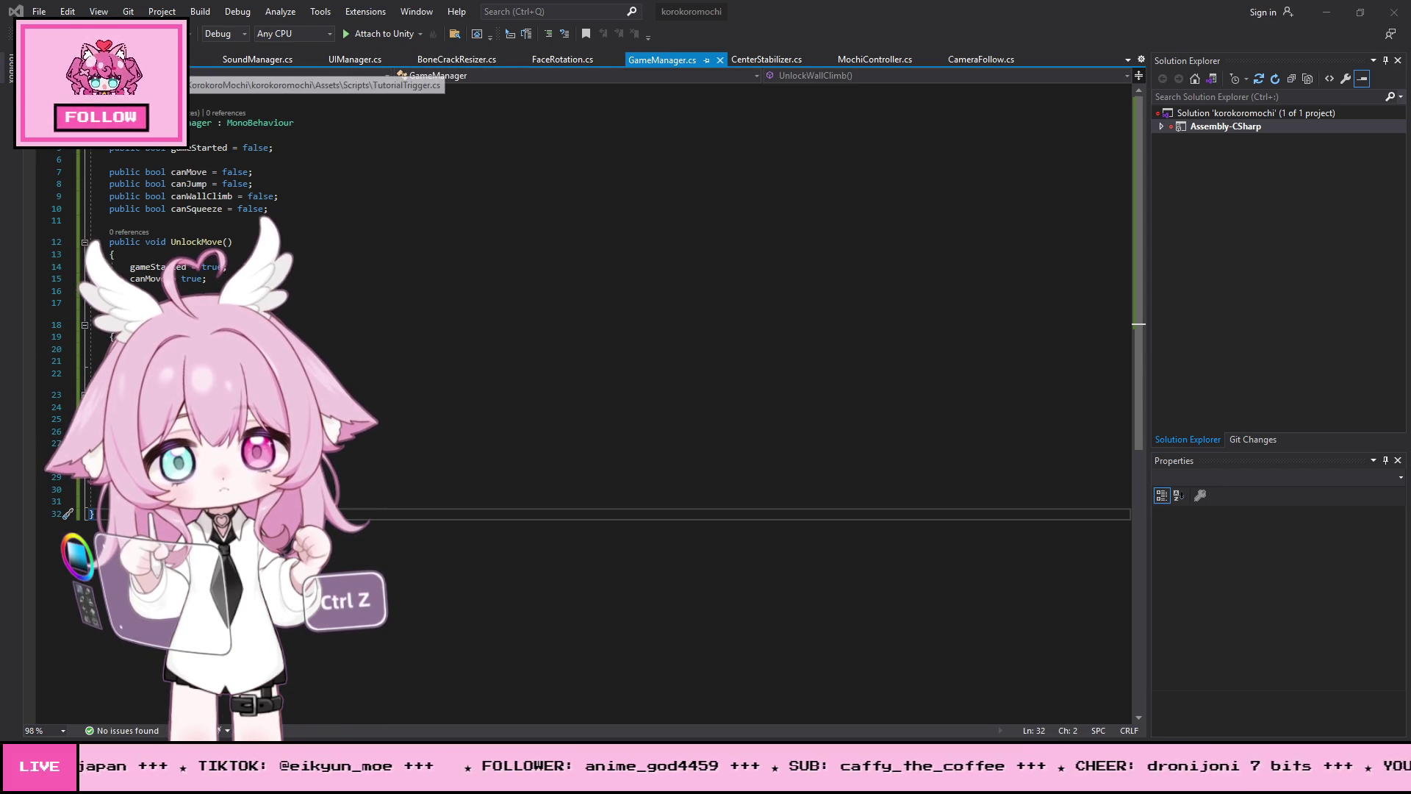
Step: Review the UnlockSkill call and definition in TutorialTrigger.cs, then move on to MochiController.cs
left_click(202, 58)
left_click(495, 221)
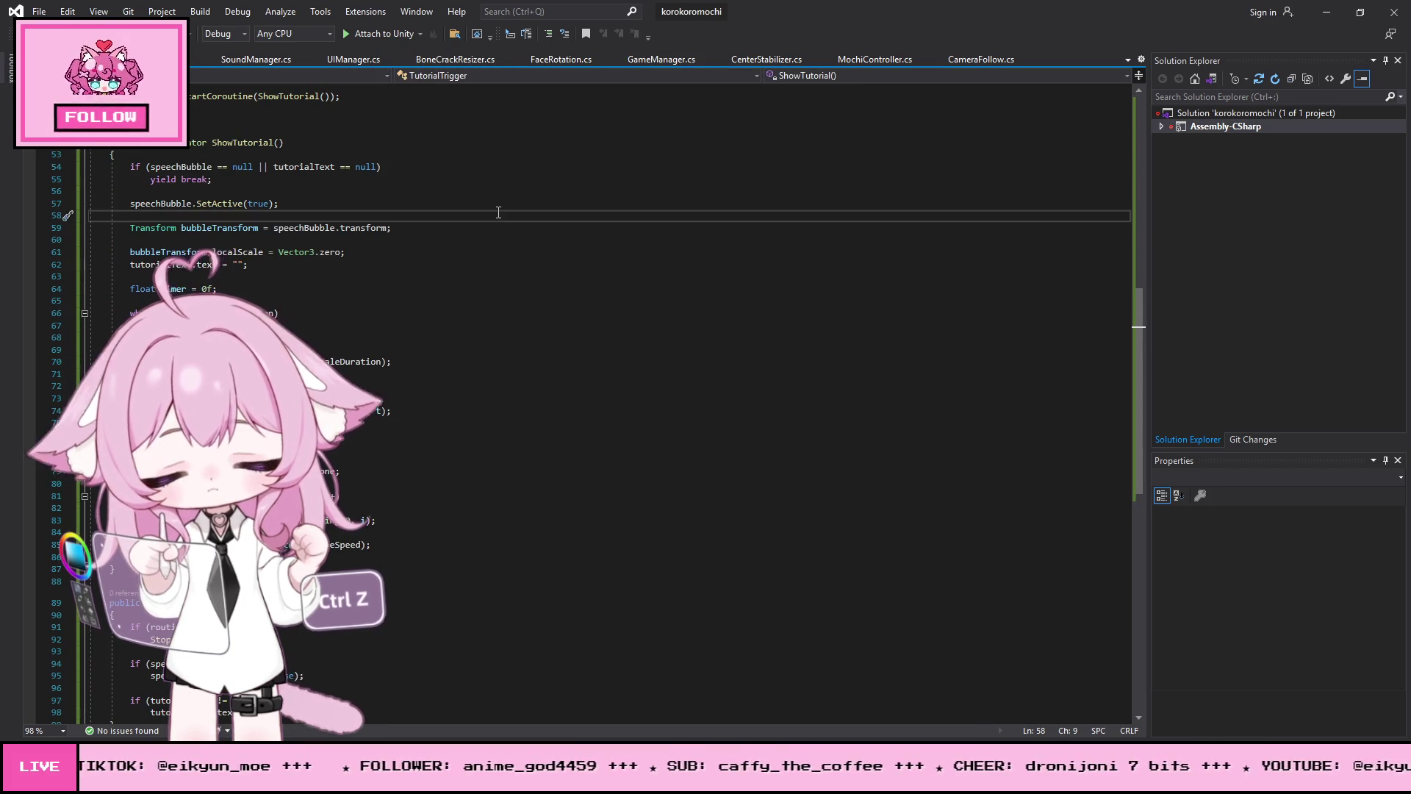
key("ctrl+z")
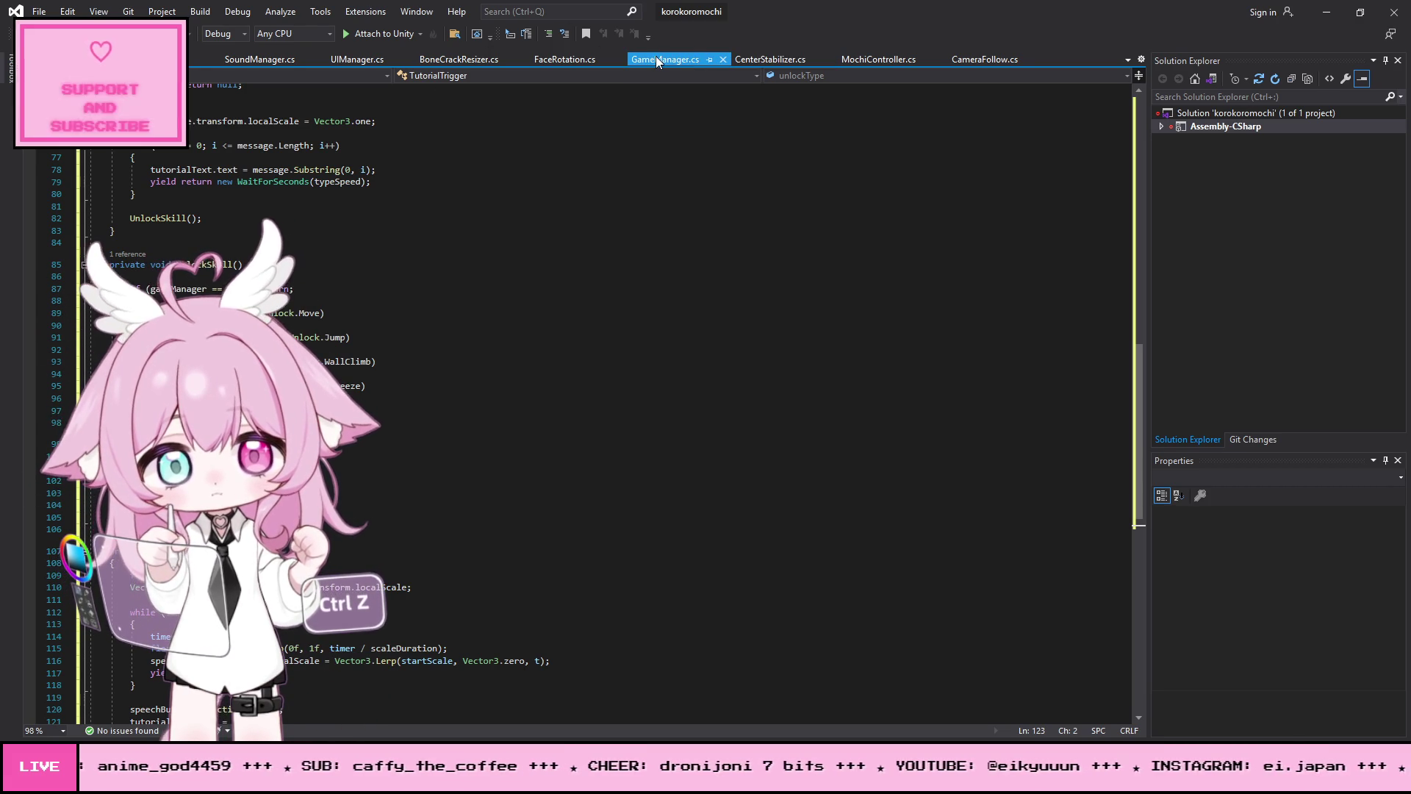
left_click(857, 59)
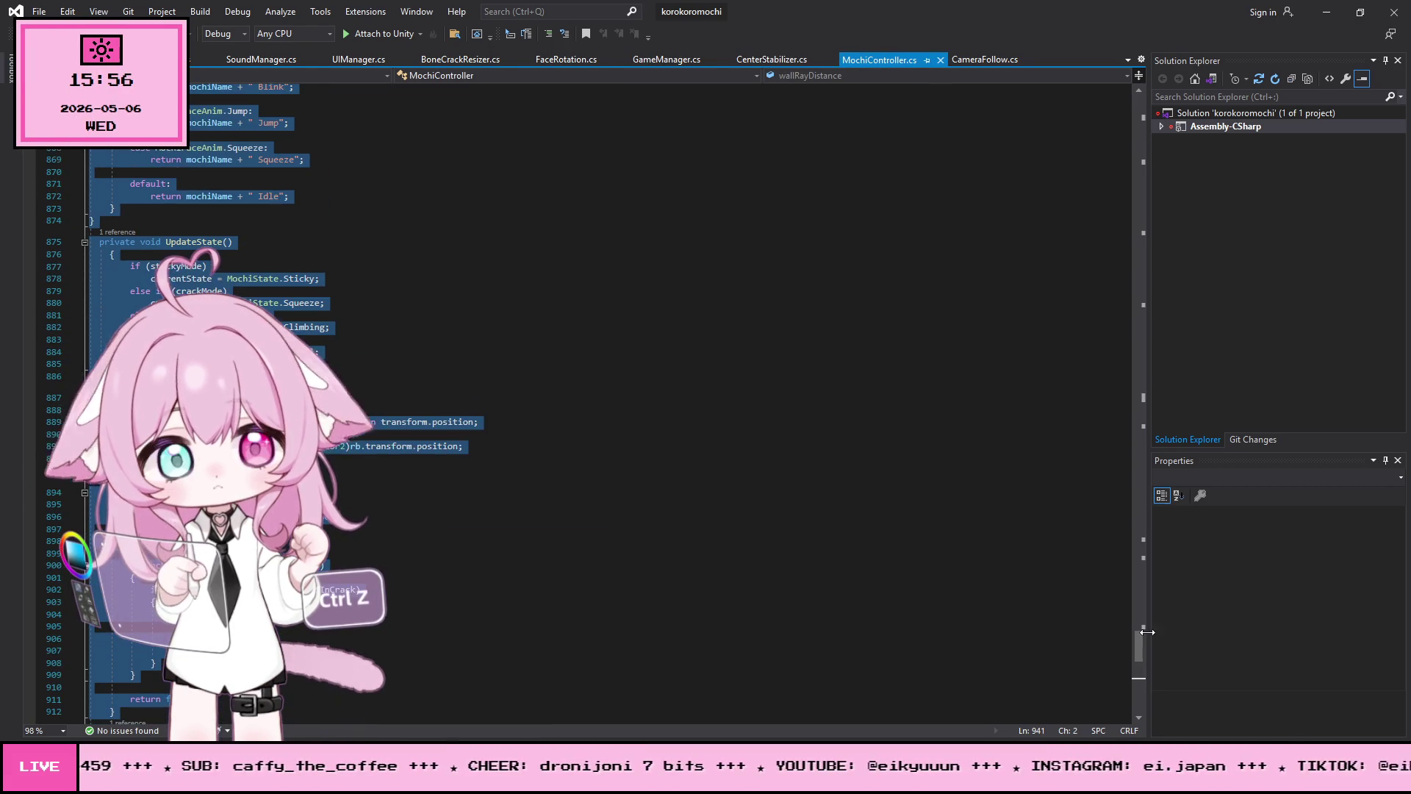
Step: Scroll MochiController.cs to the top and insert a new line at line 30 among its declarations
left_click_drag(1139, 653, 1169, 116)
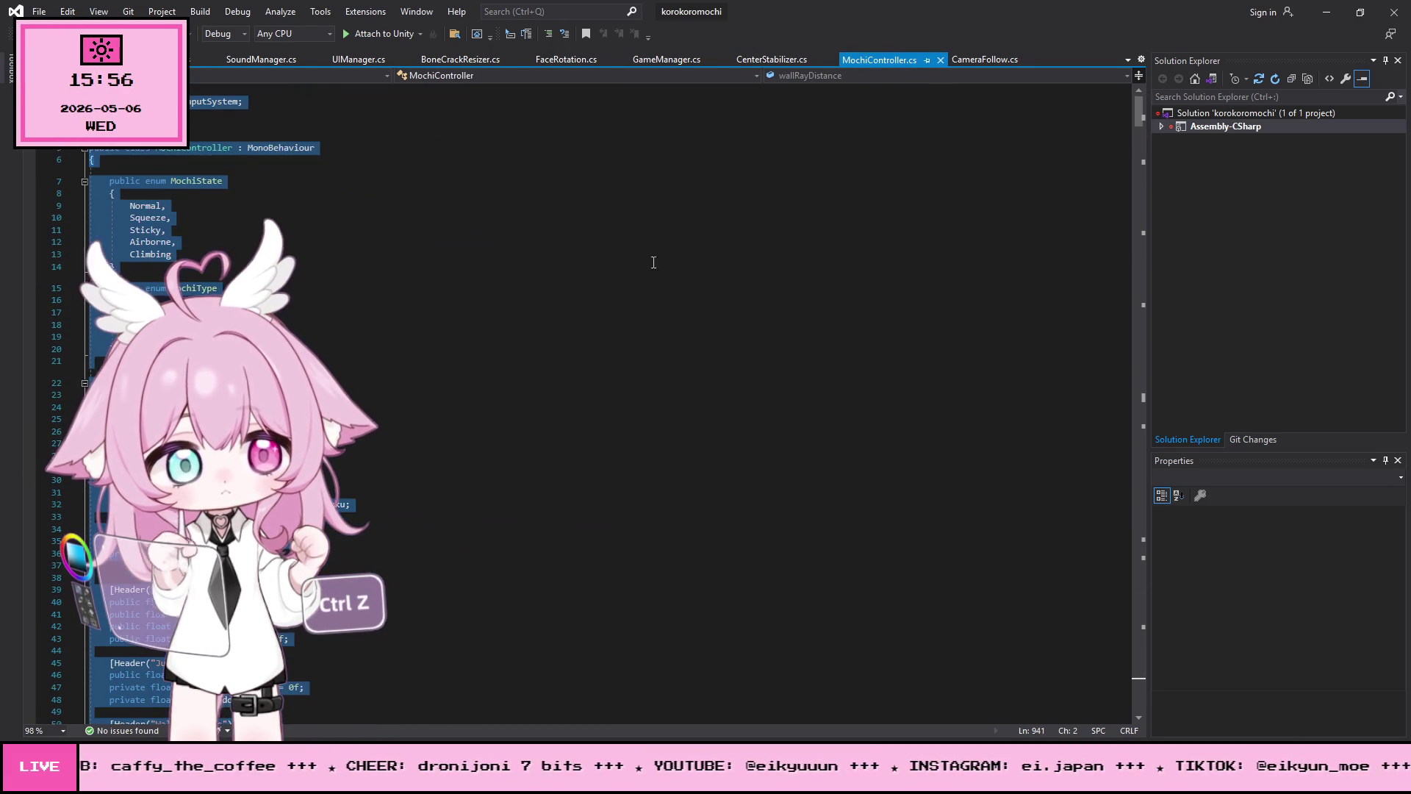
left_click(561, 269)
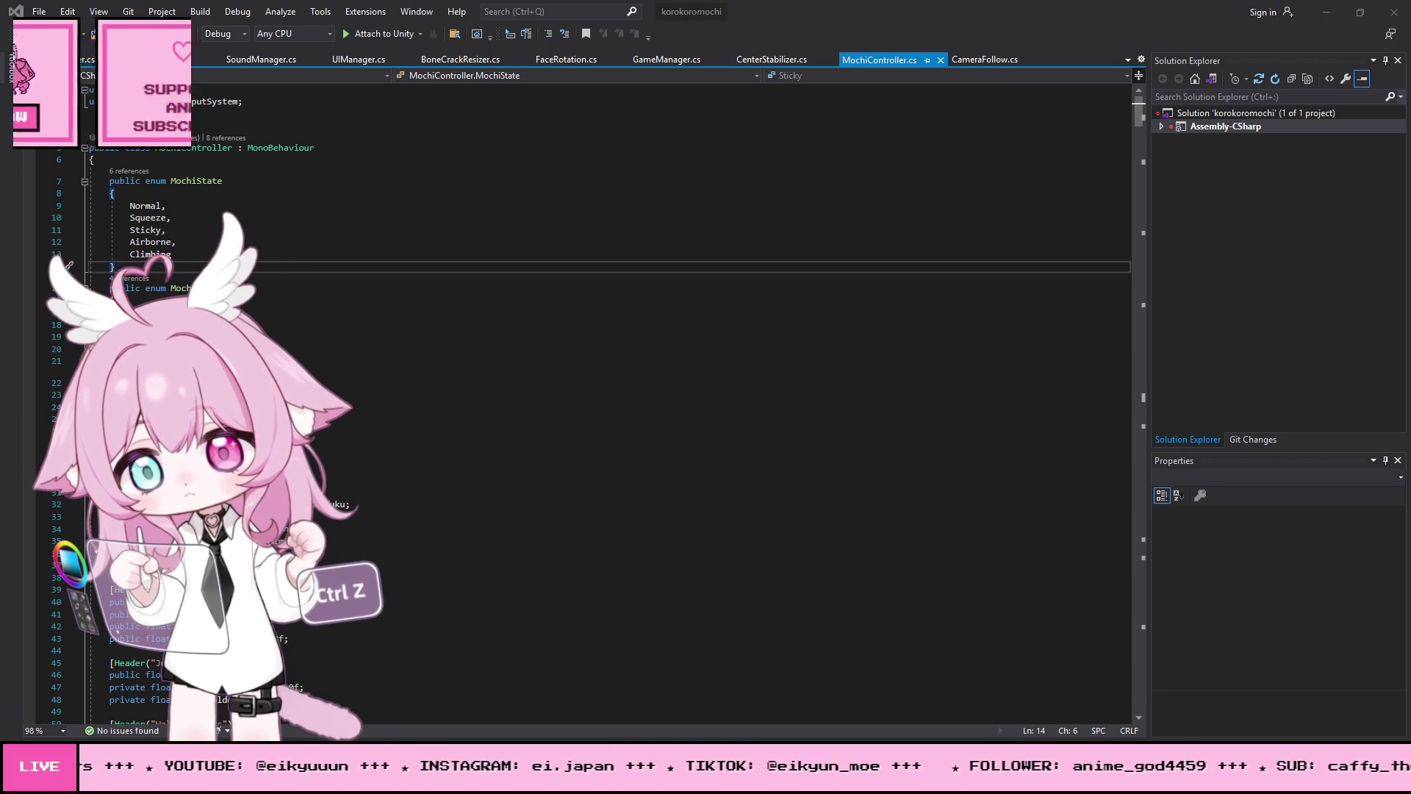
scroll(587, 397, "down", 2)
left_click(103, 408)
key("ctrl+z")
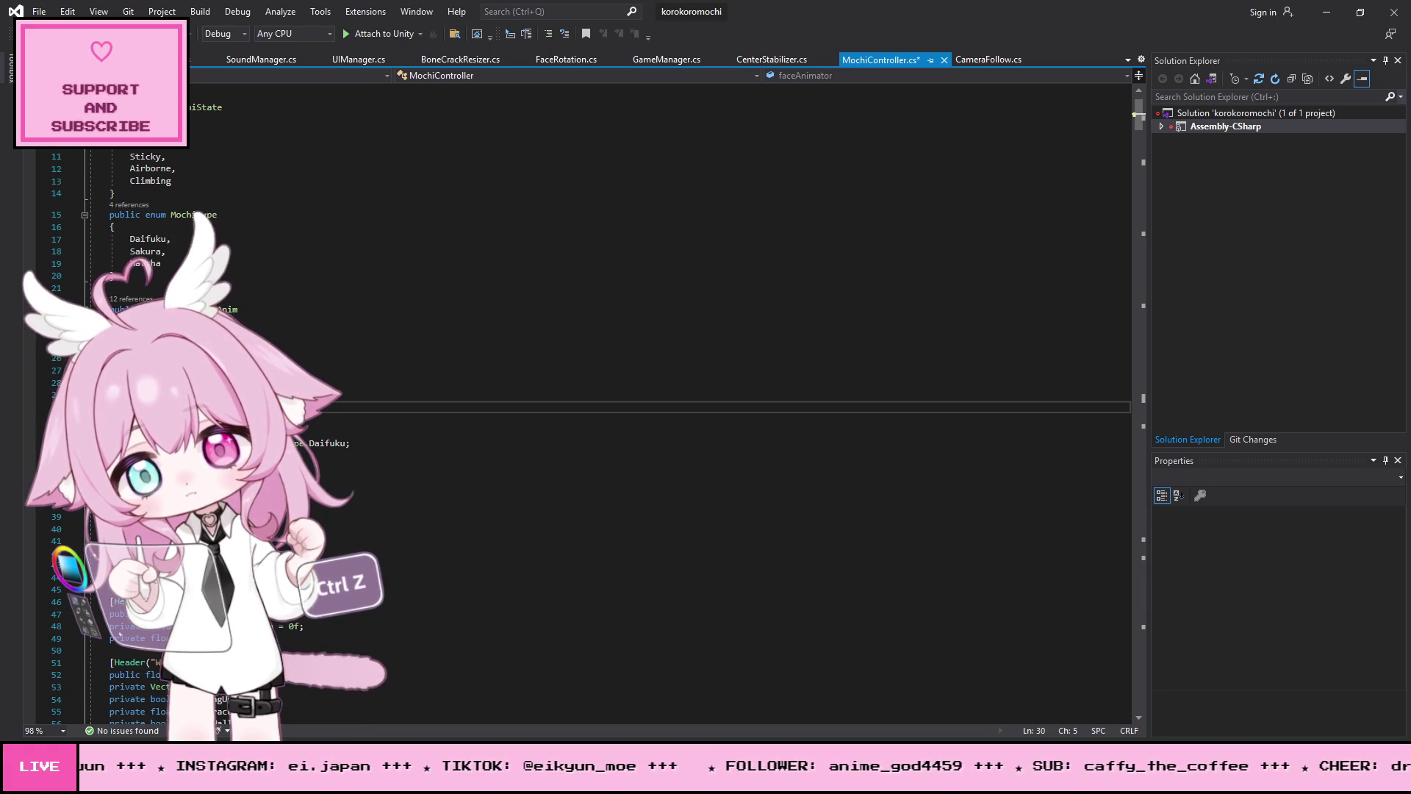
key("Return")
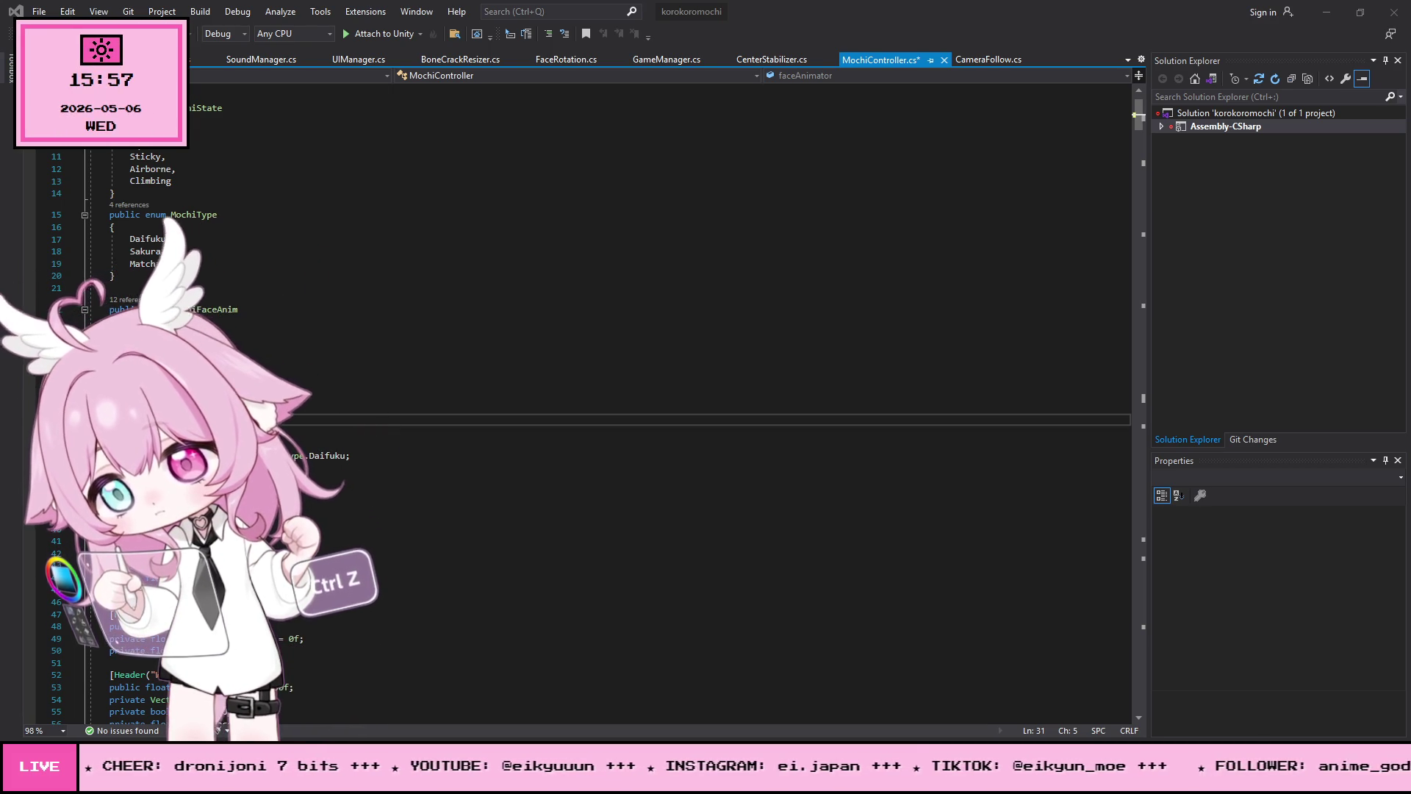
Step: Search MochiController.cs for the canMove check and dismiss the not-found message
left_click(521, 254)
key("ctrl+f")
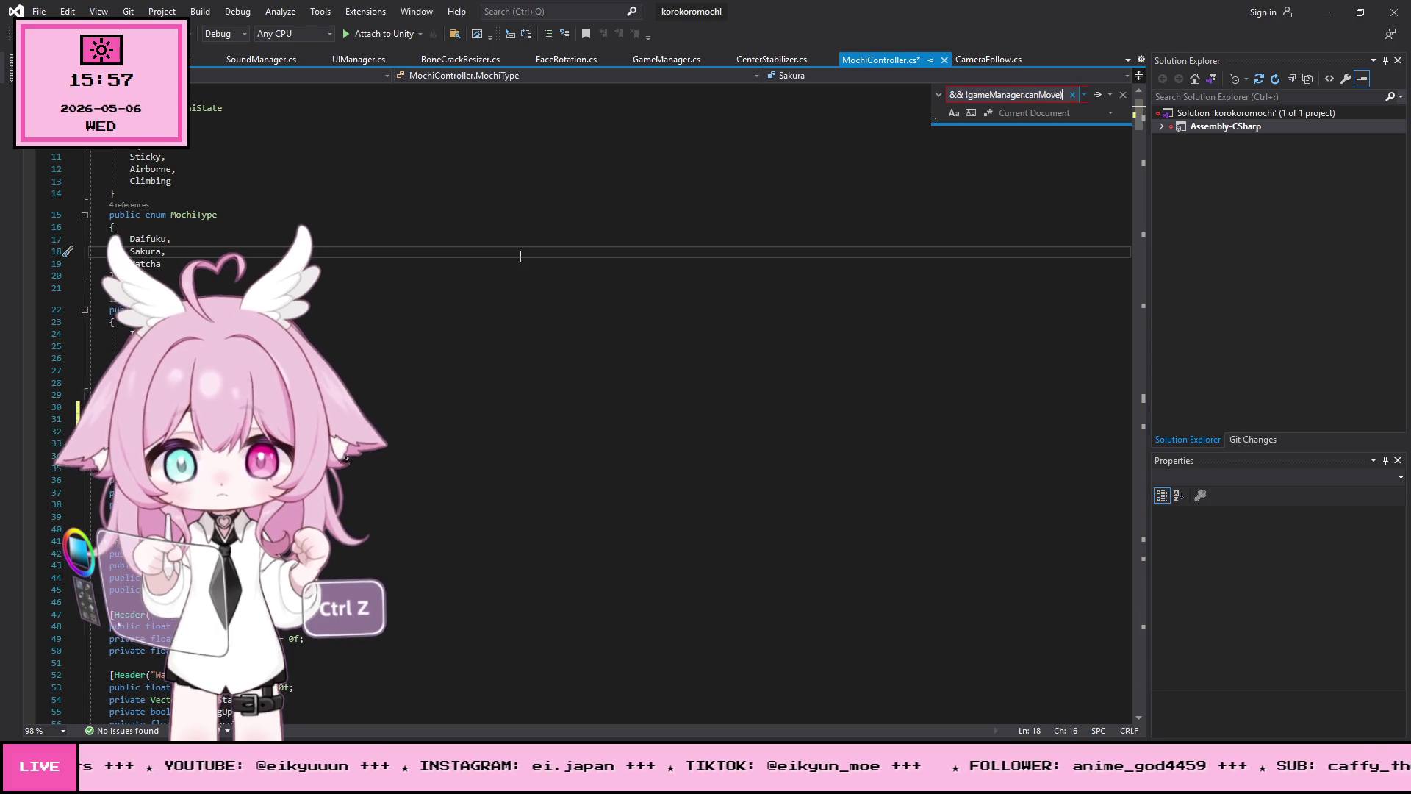
key("Return")
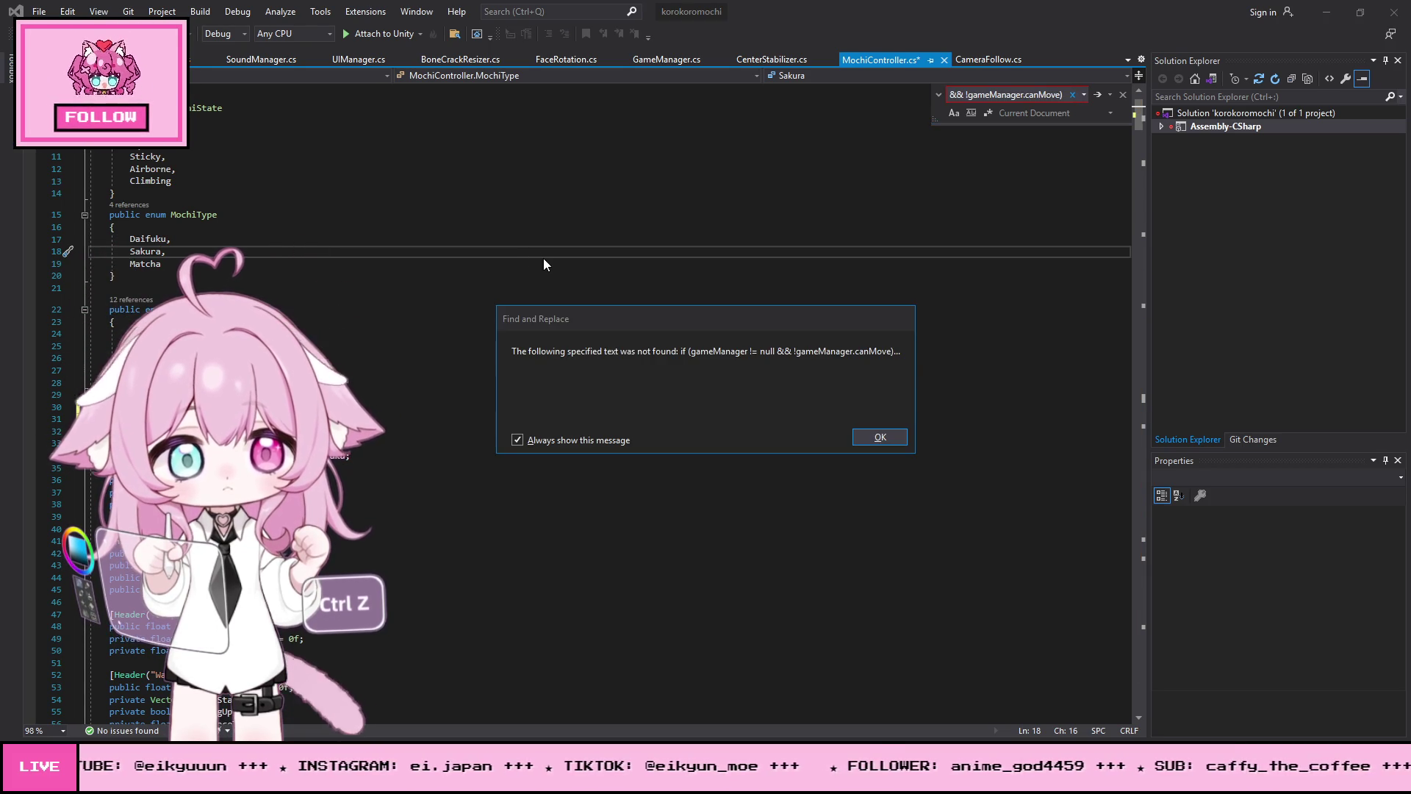
left_click(869, 439)
left_click(1122, 94)
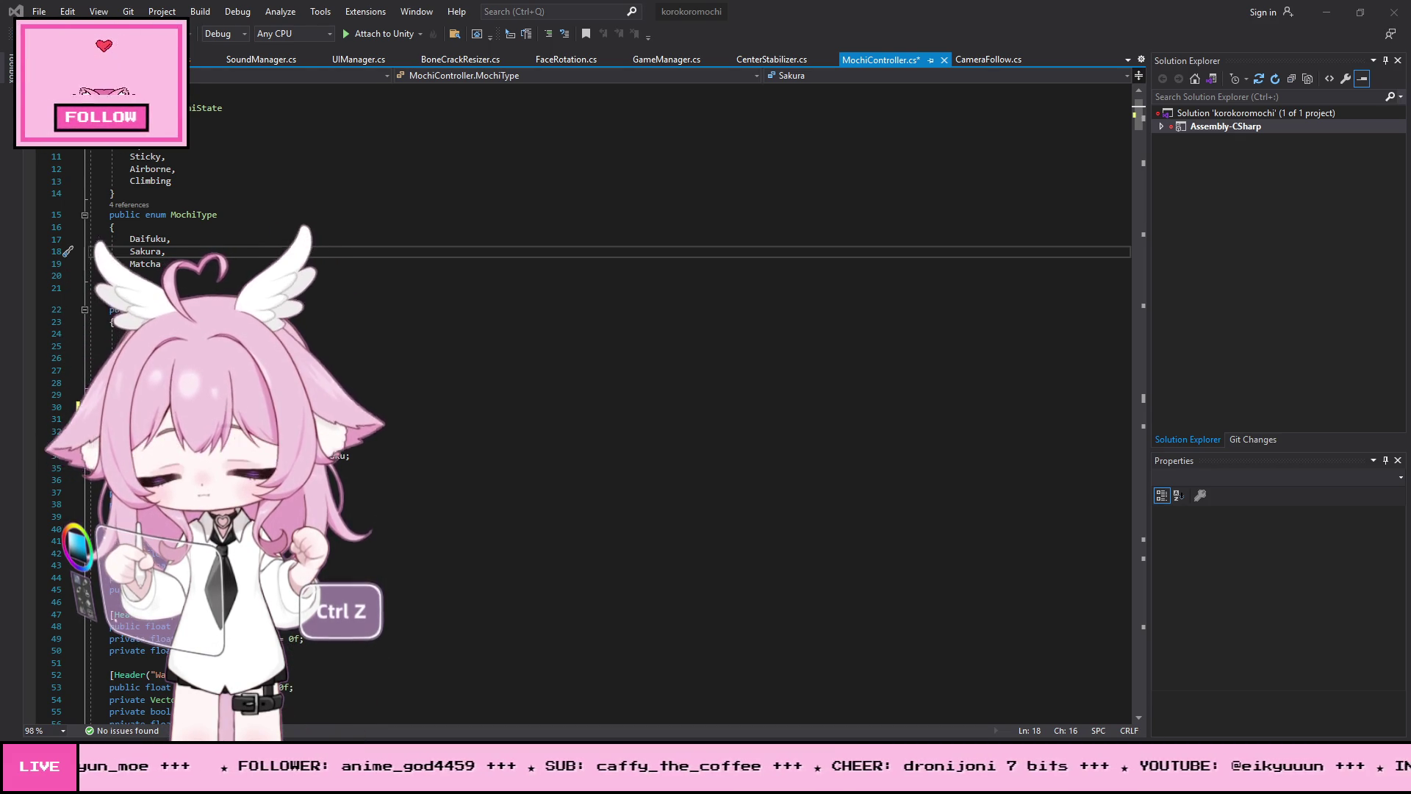
Step: Clear the search box and find the UpdateState(); call in Update
left_click(418, 423)
key("ctrl+f")
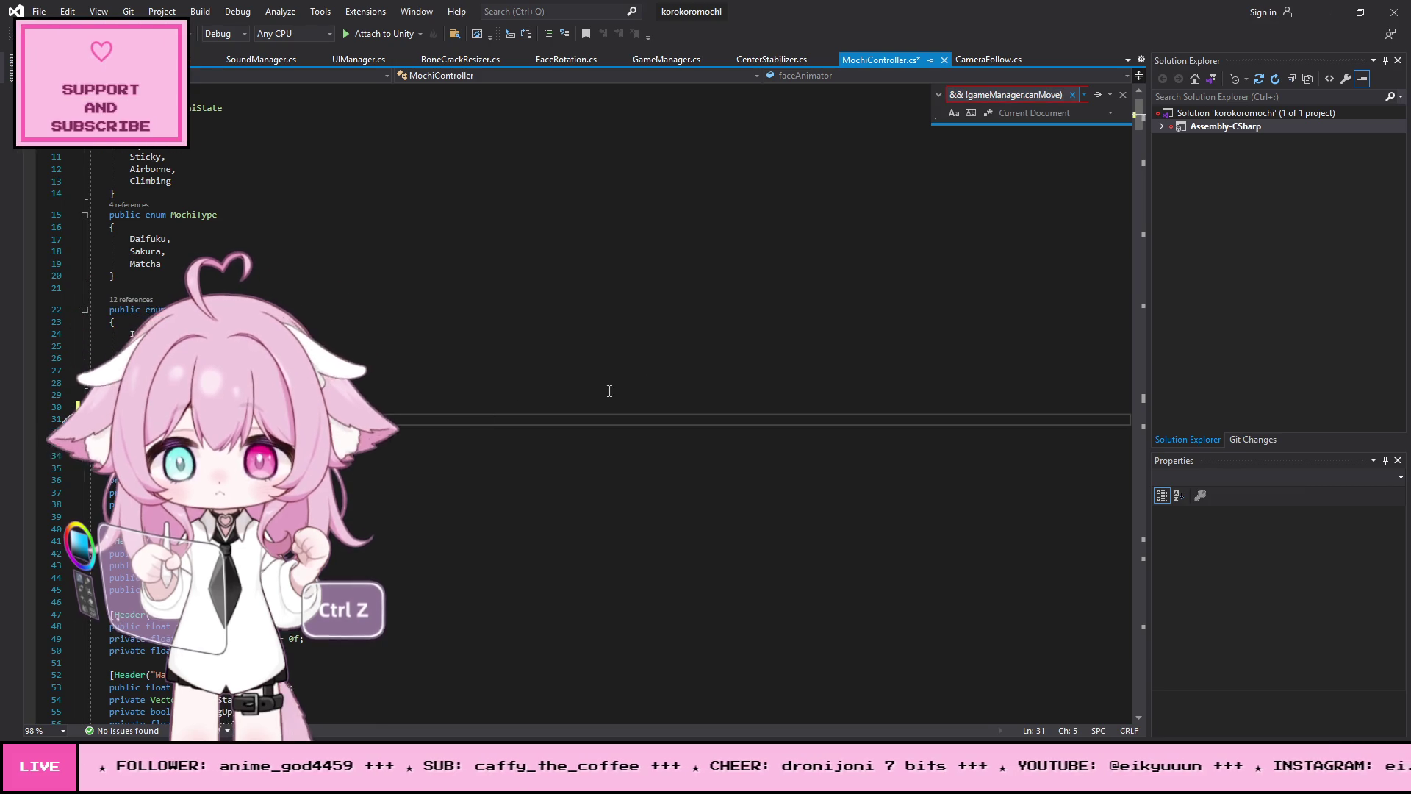
key("ctrl+a")
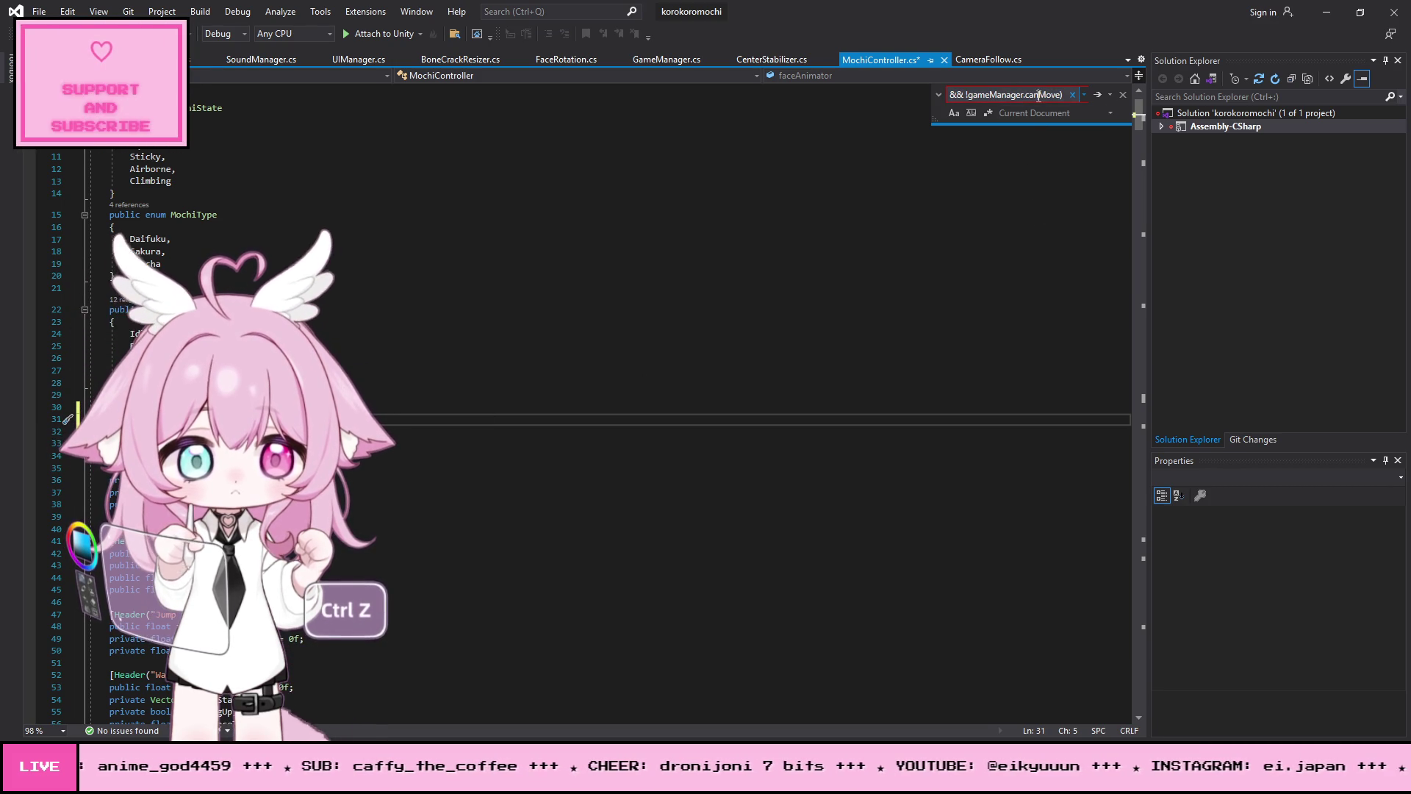
key("BackSpace")
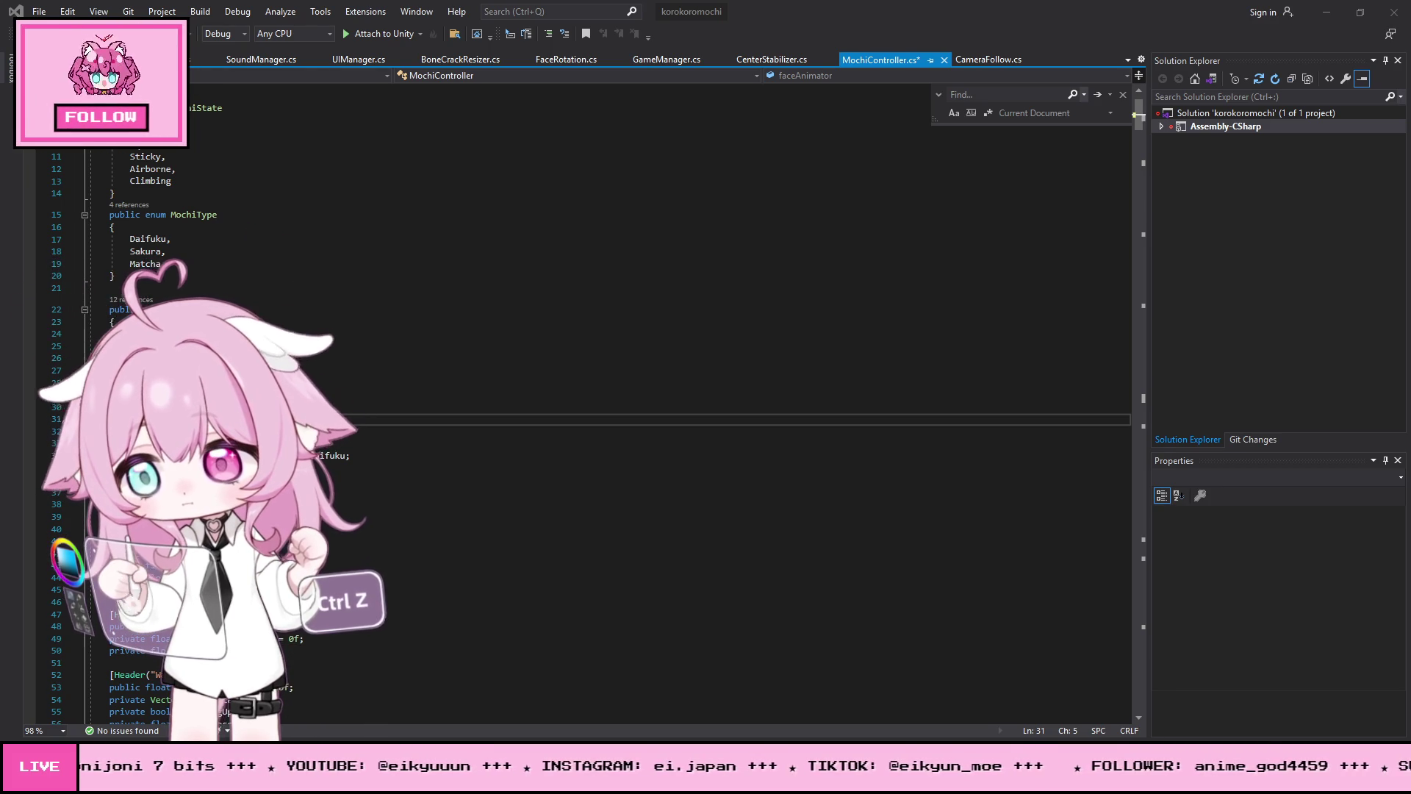
left_click(655, 406)
key("ctrl+f")
type("UpdateState();")
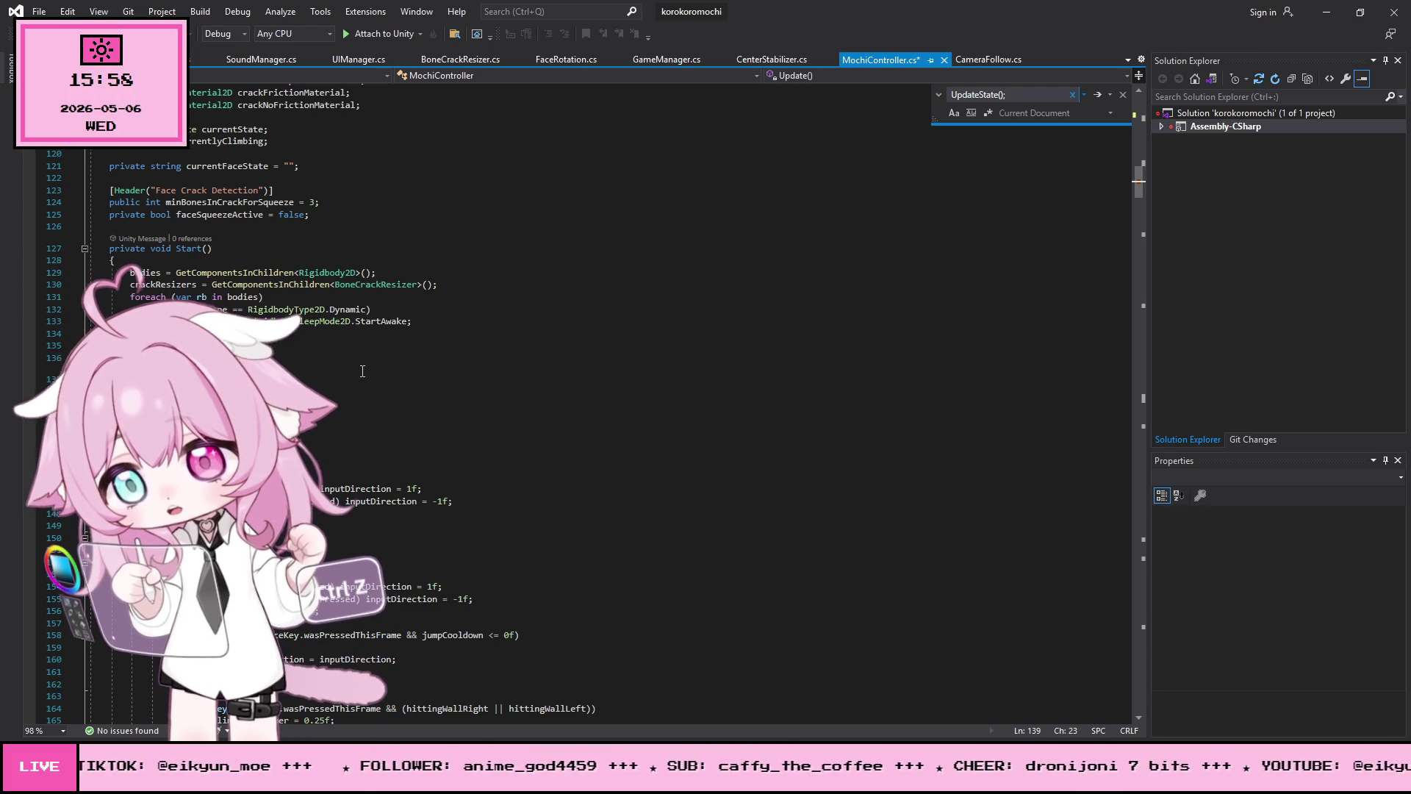
Step: Insert the canMove guard below UpdateState(), zeroing inputDirection and returning early
left_click(130, 427)
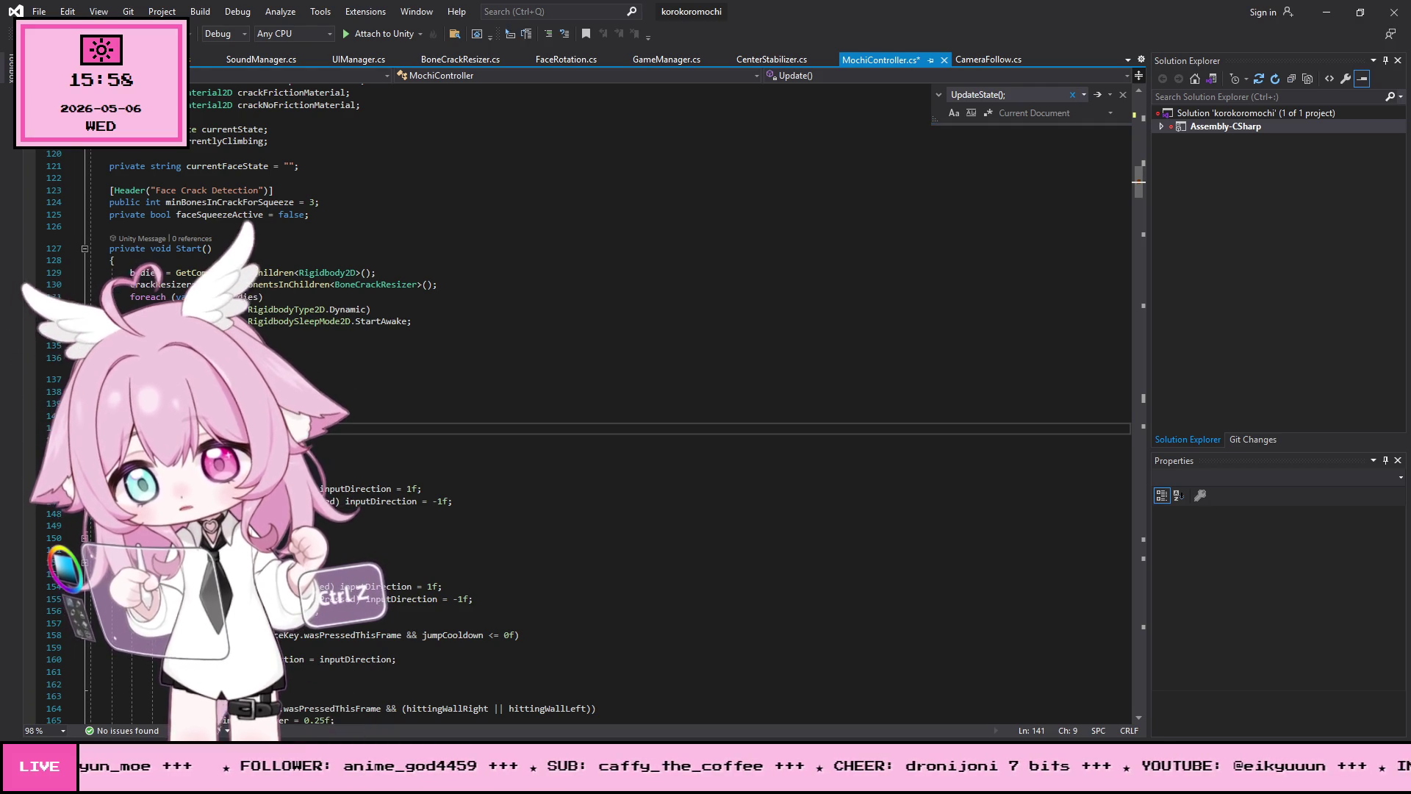
key("Return")
key("Return")
key("Return")
key("Up")
key("Up")
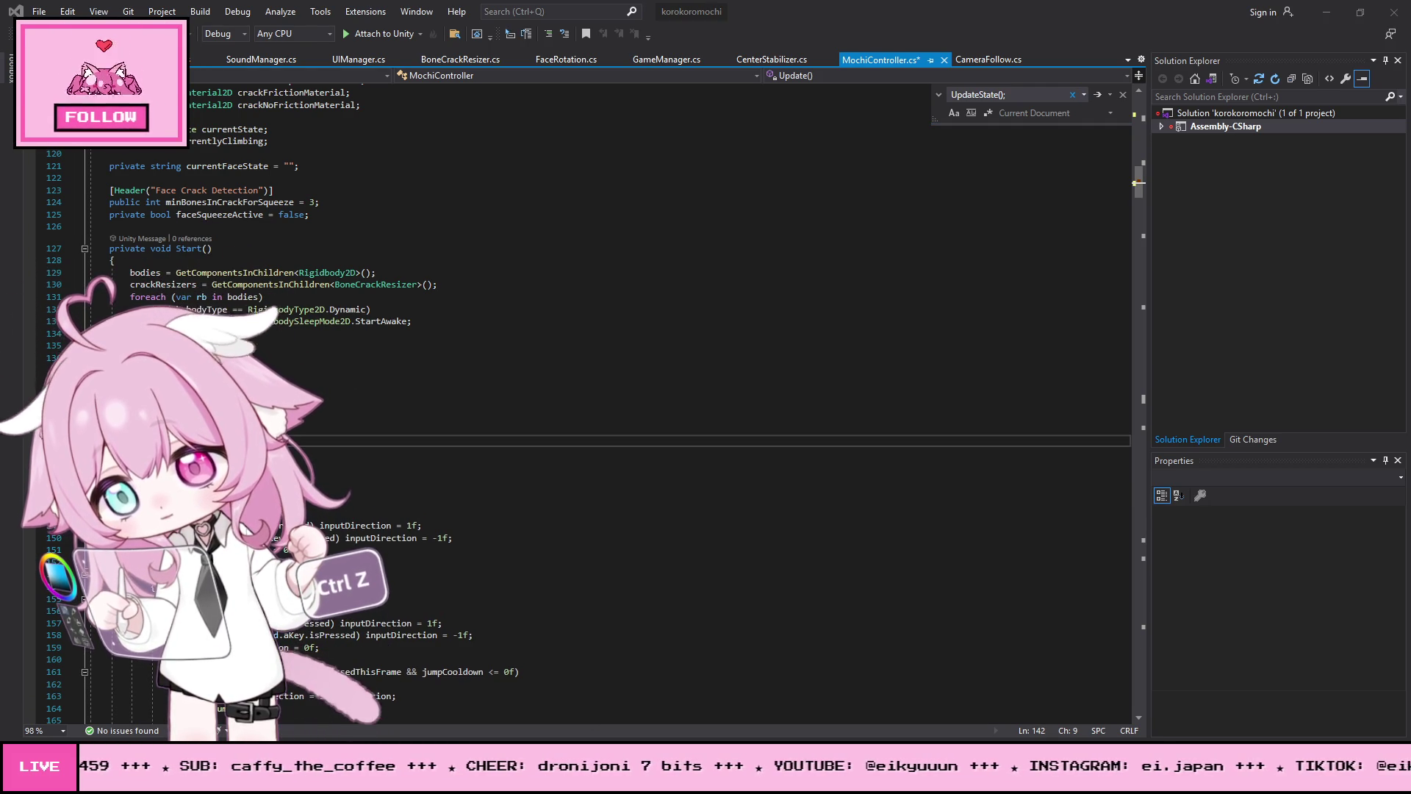
left_click(601, 441)
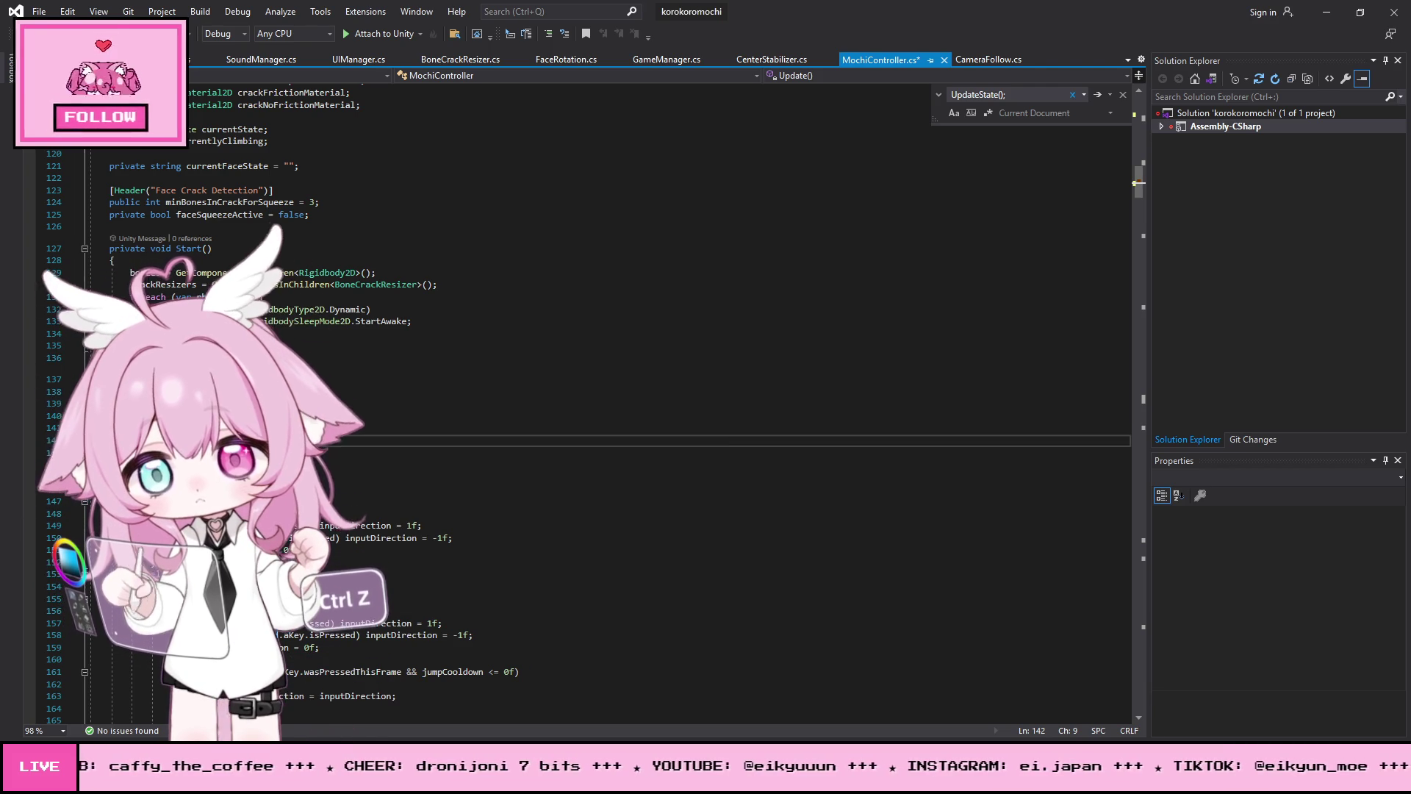
key("ctrl+v")
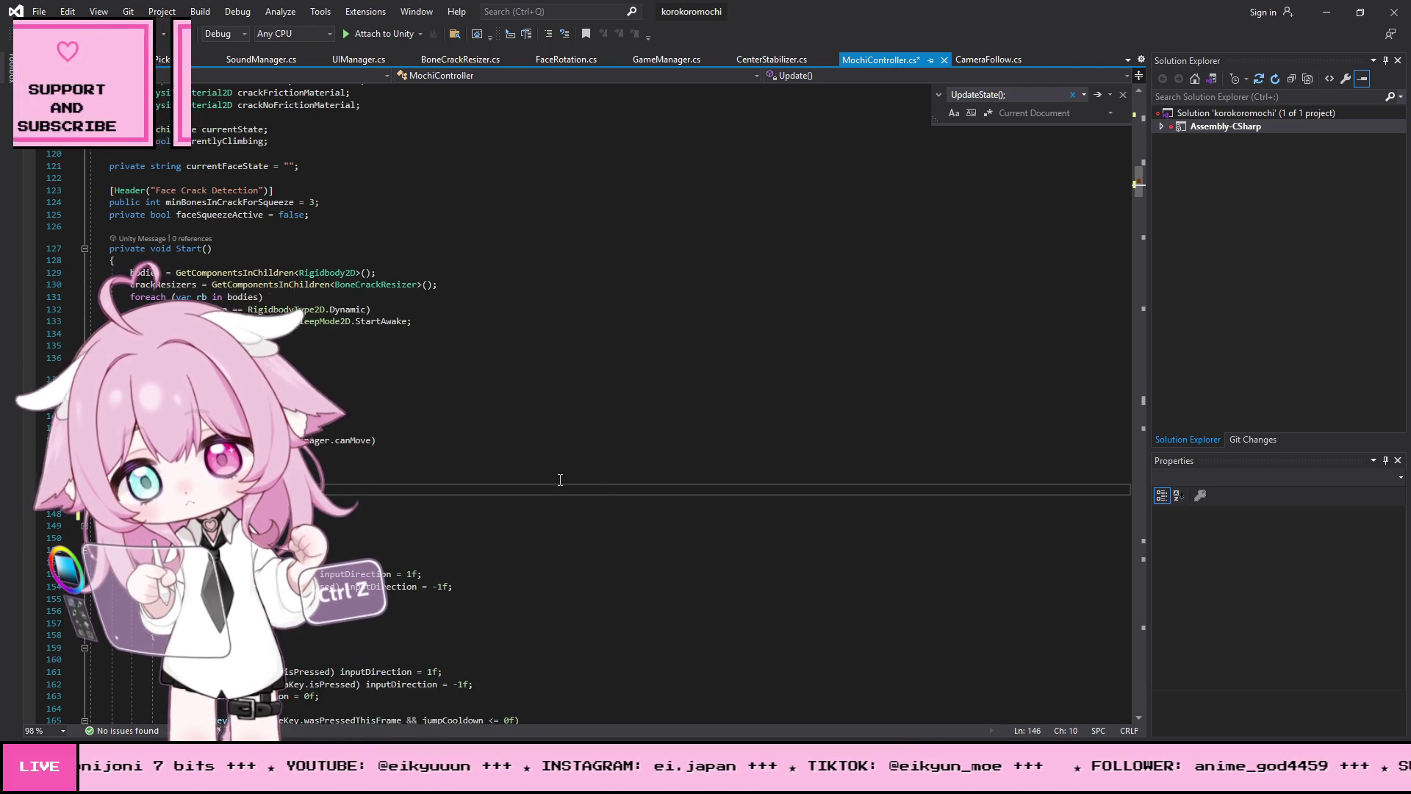
Step: Replace the jump-cooldown condition on line 165 with the new multi-line condition
scroll(560, 480, "down", 3)
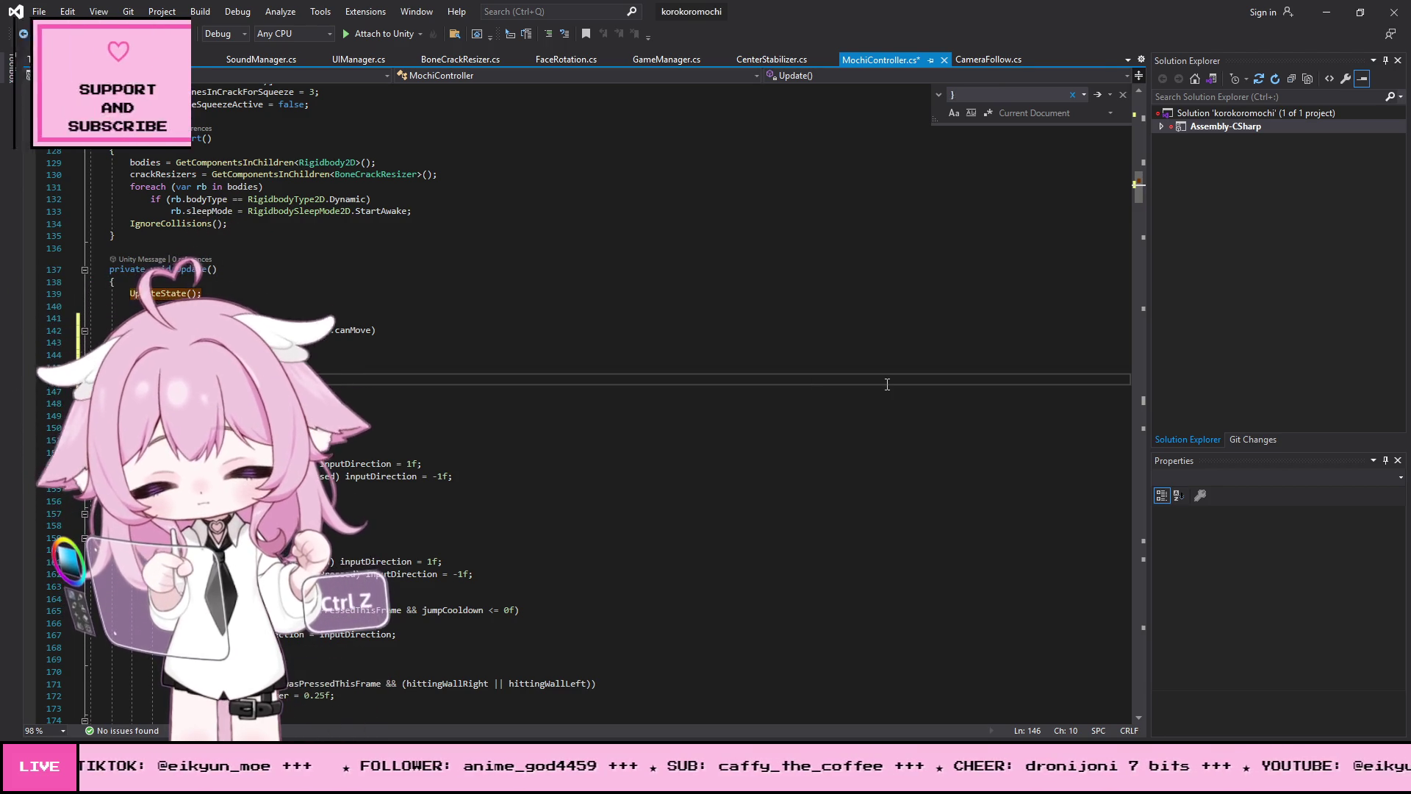
key("ctrl+v")
scroll(661, 463, "down", 3)
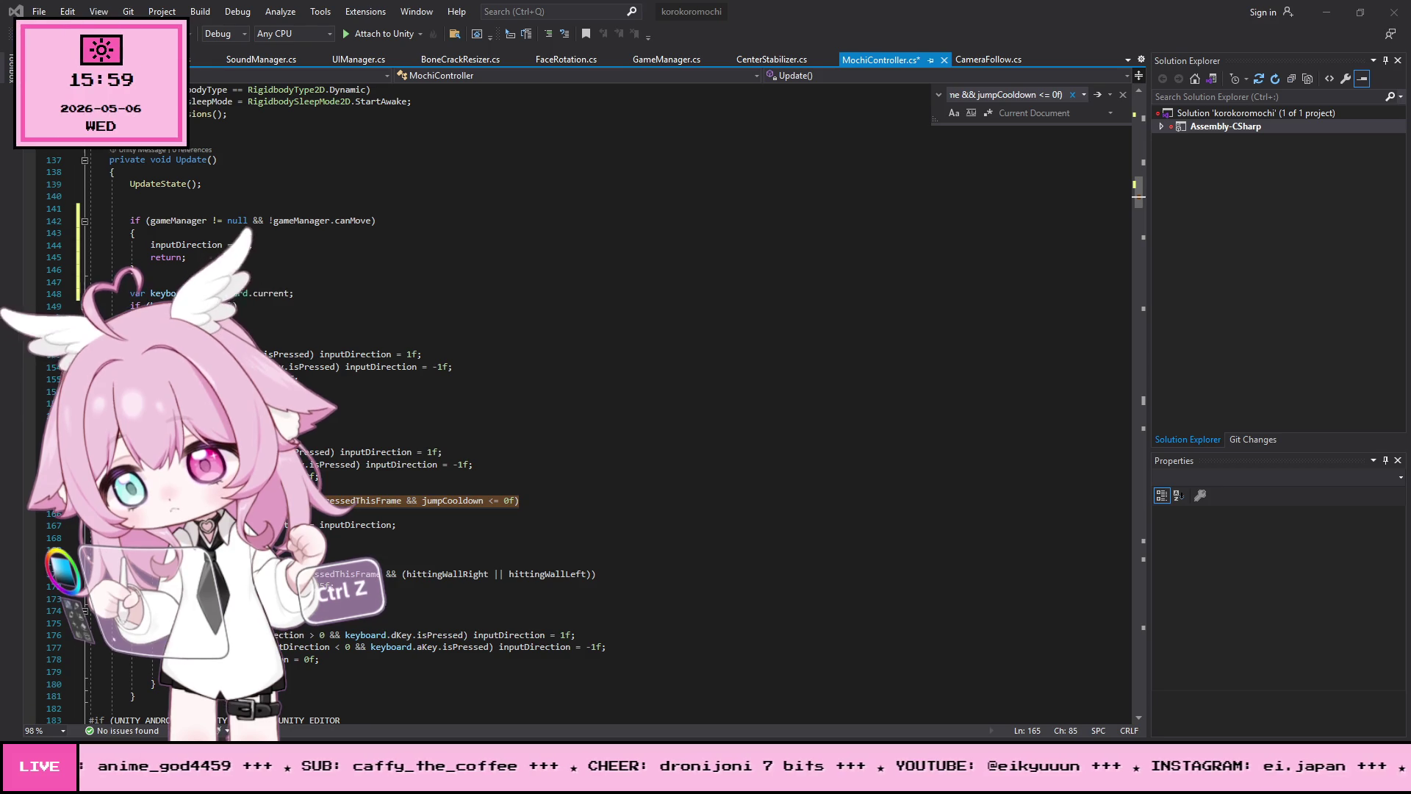
left_click_drag(519, 501, 32, 501)
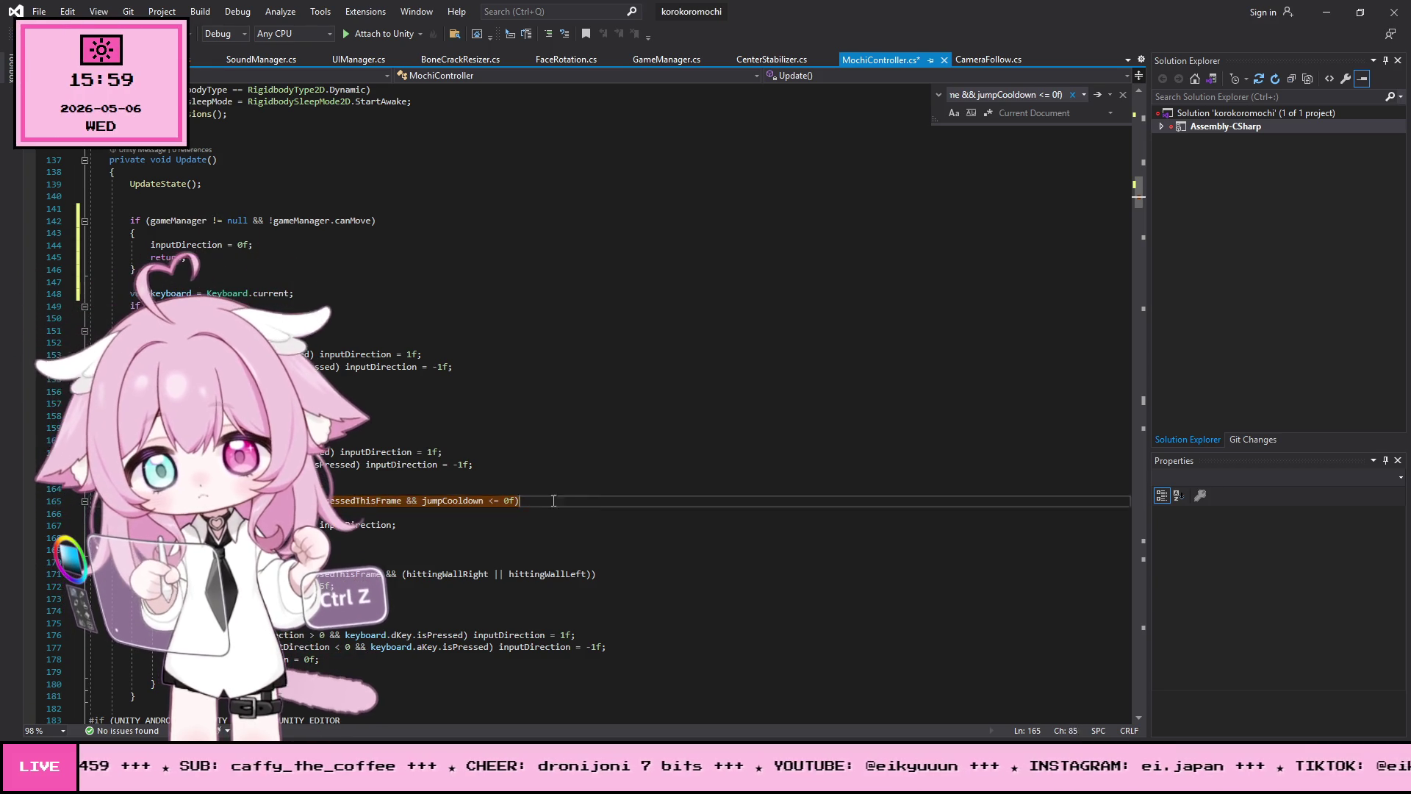
key("ctrl+v")
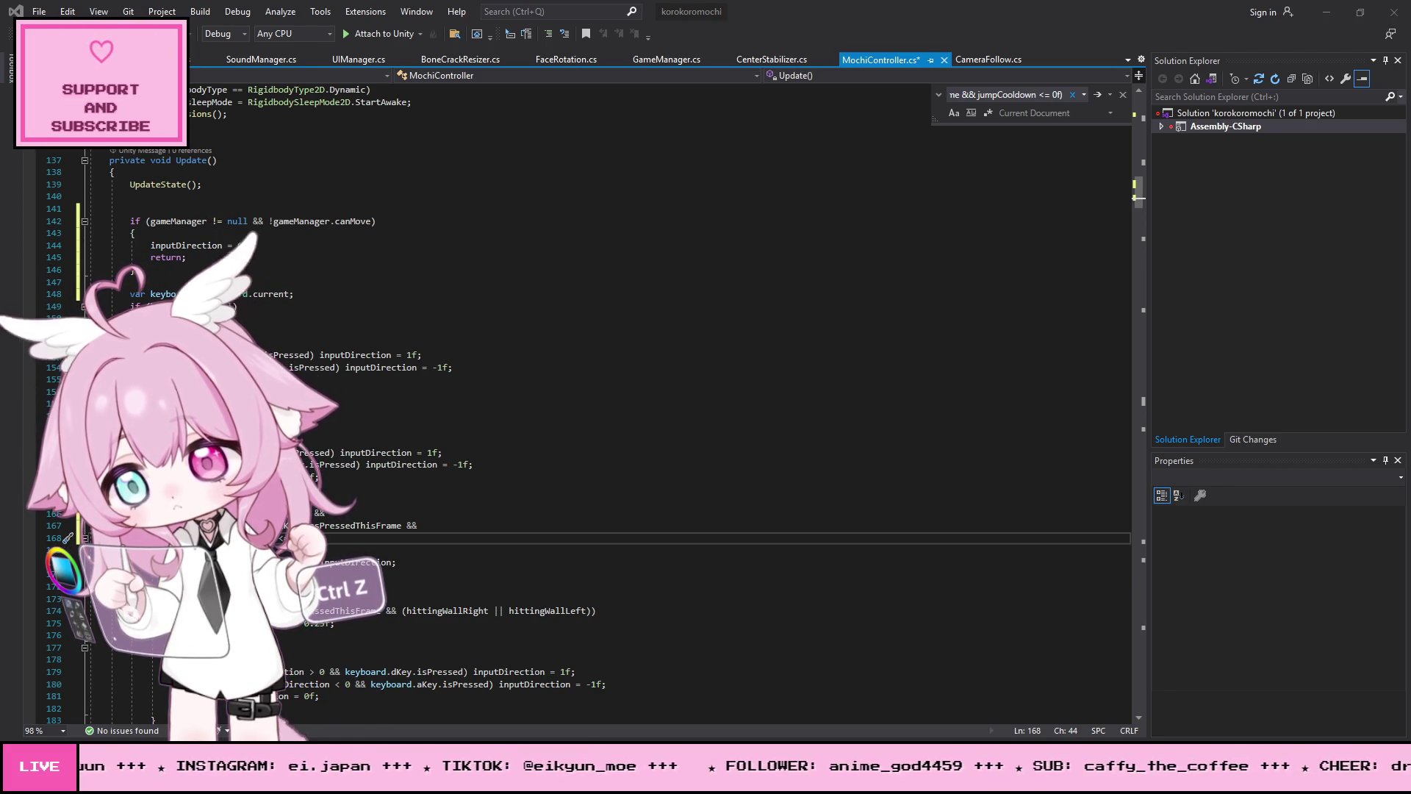
Step: Replace the (hittingWallRight || hittingWallLeft) condition on line 174 with the three-line check
left_click(743, 380)
key("ctrl+f")
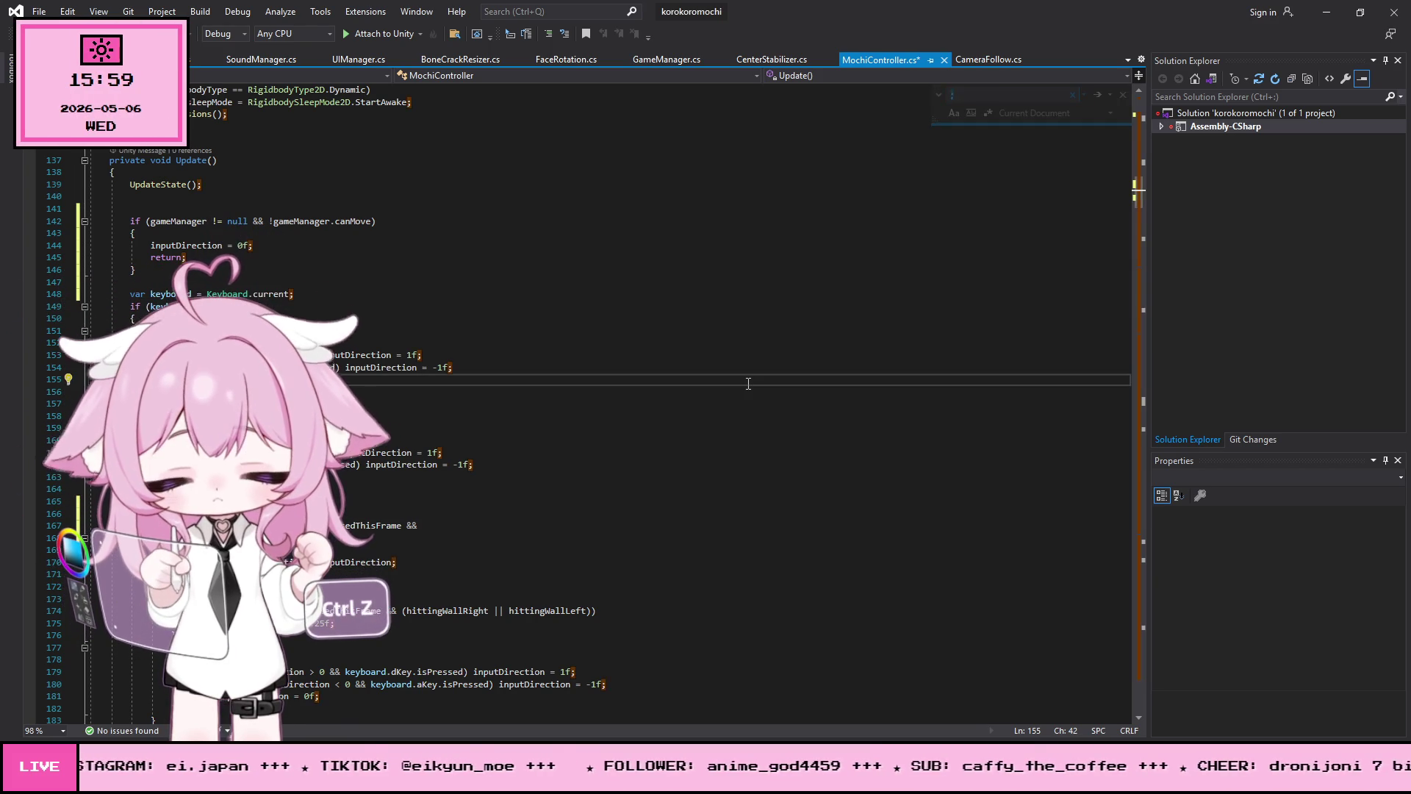
key("ctrl+v")
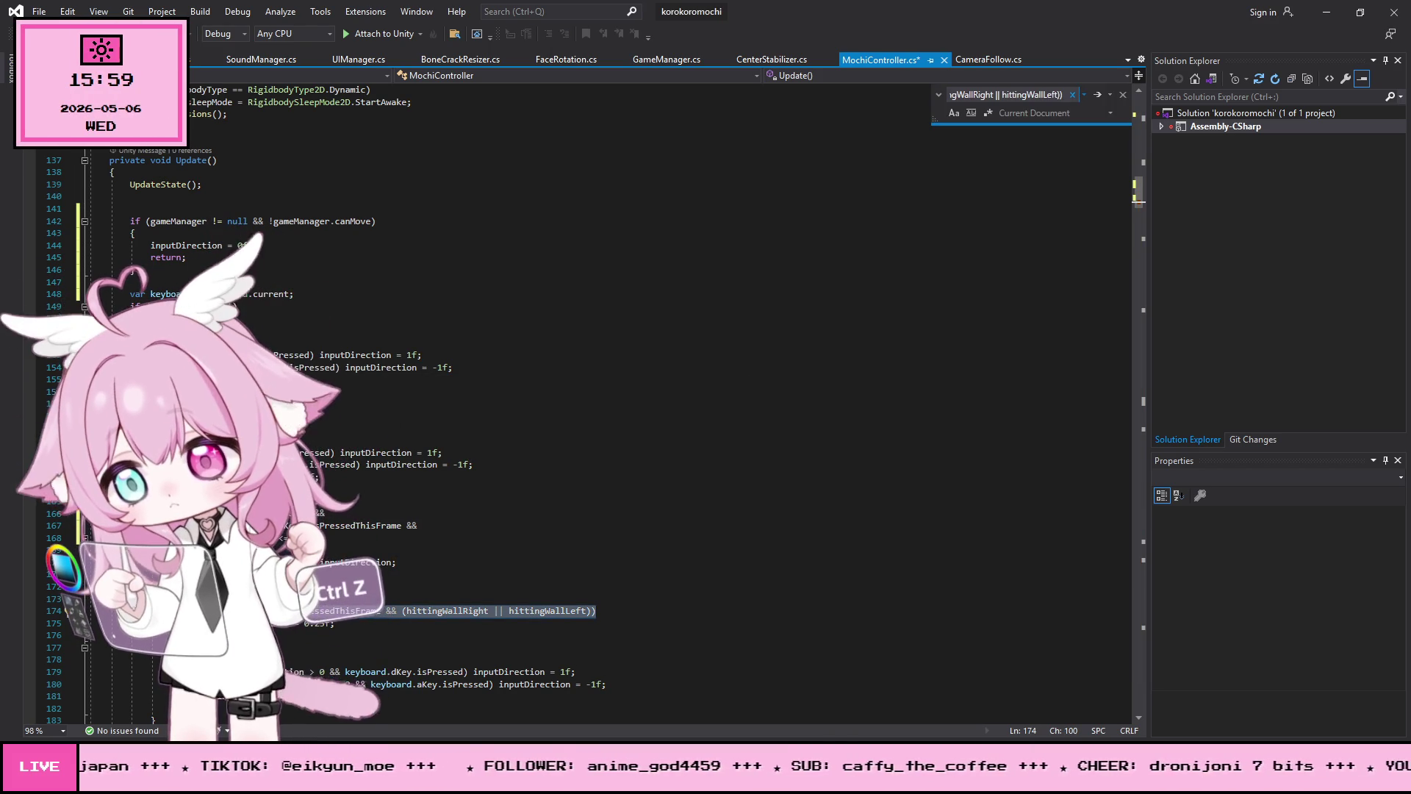
key("alt+Tab")
key("alt+Tab")
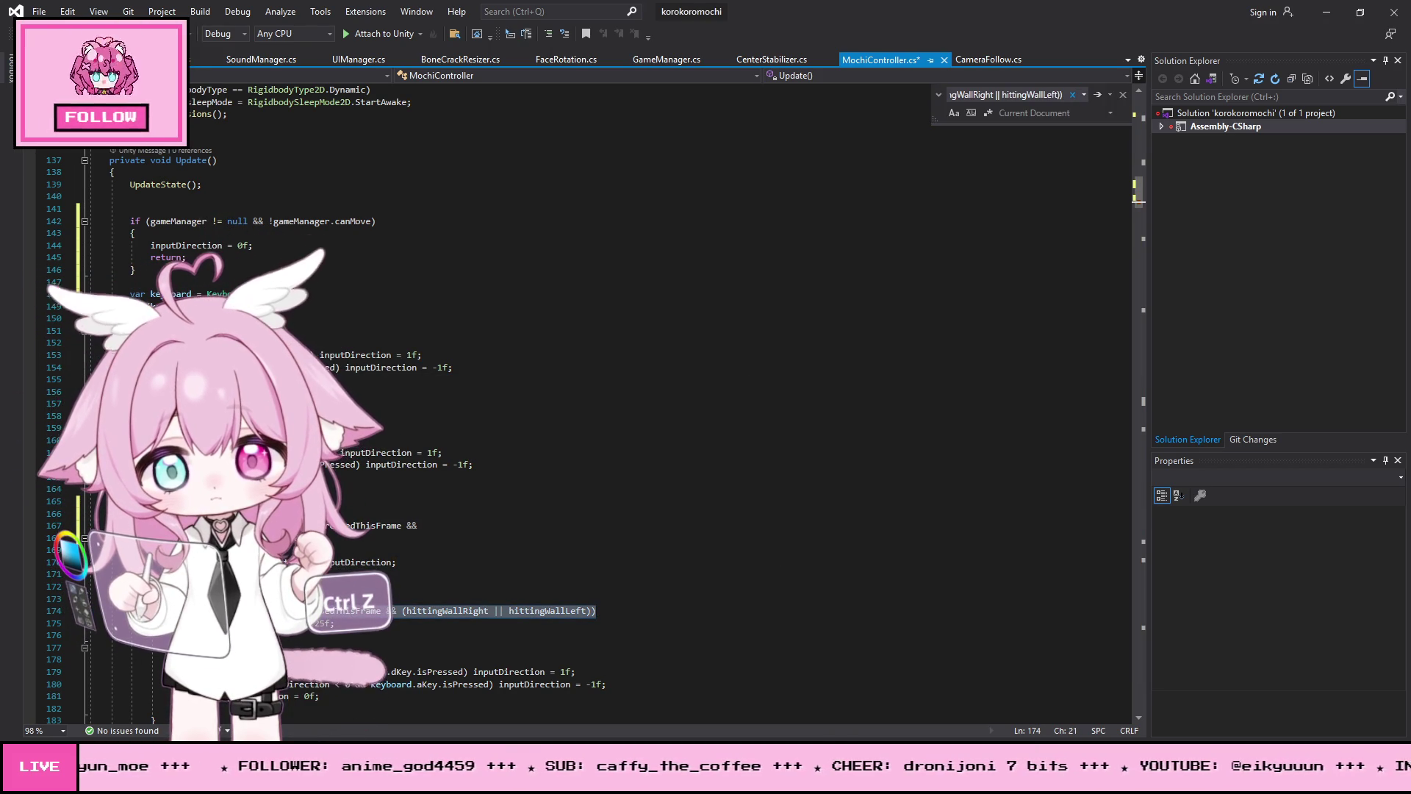
key("ctrl+v")
left_click_drag(319, 652, 99, 622)
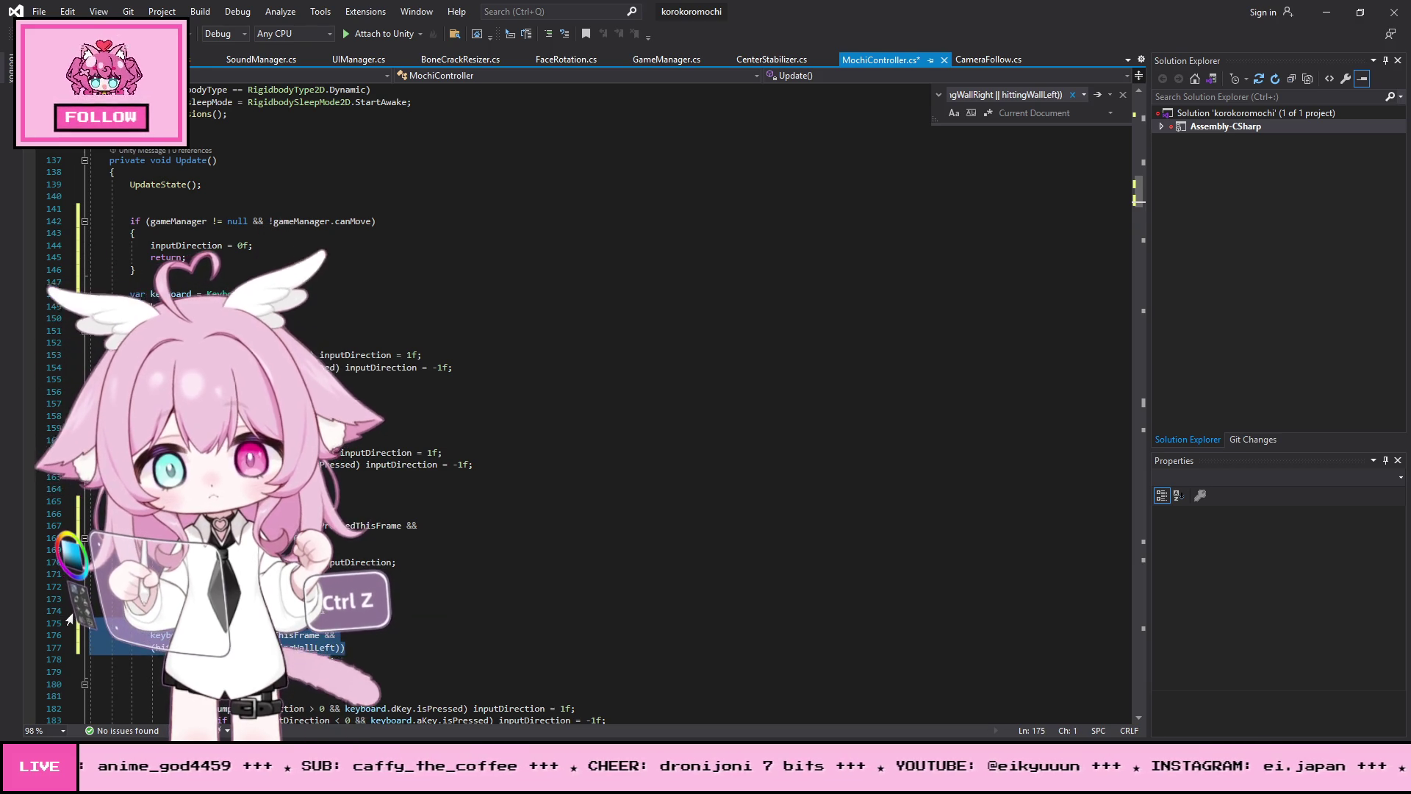
left_click(539, 573)
scroll(545, 549, "down", 3)
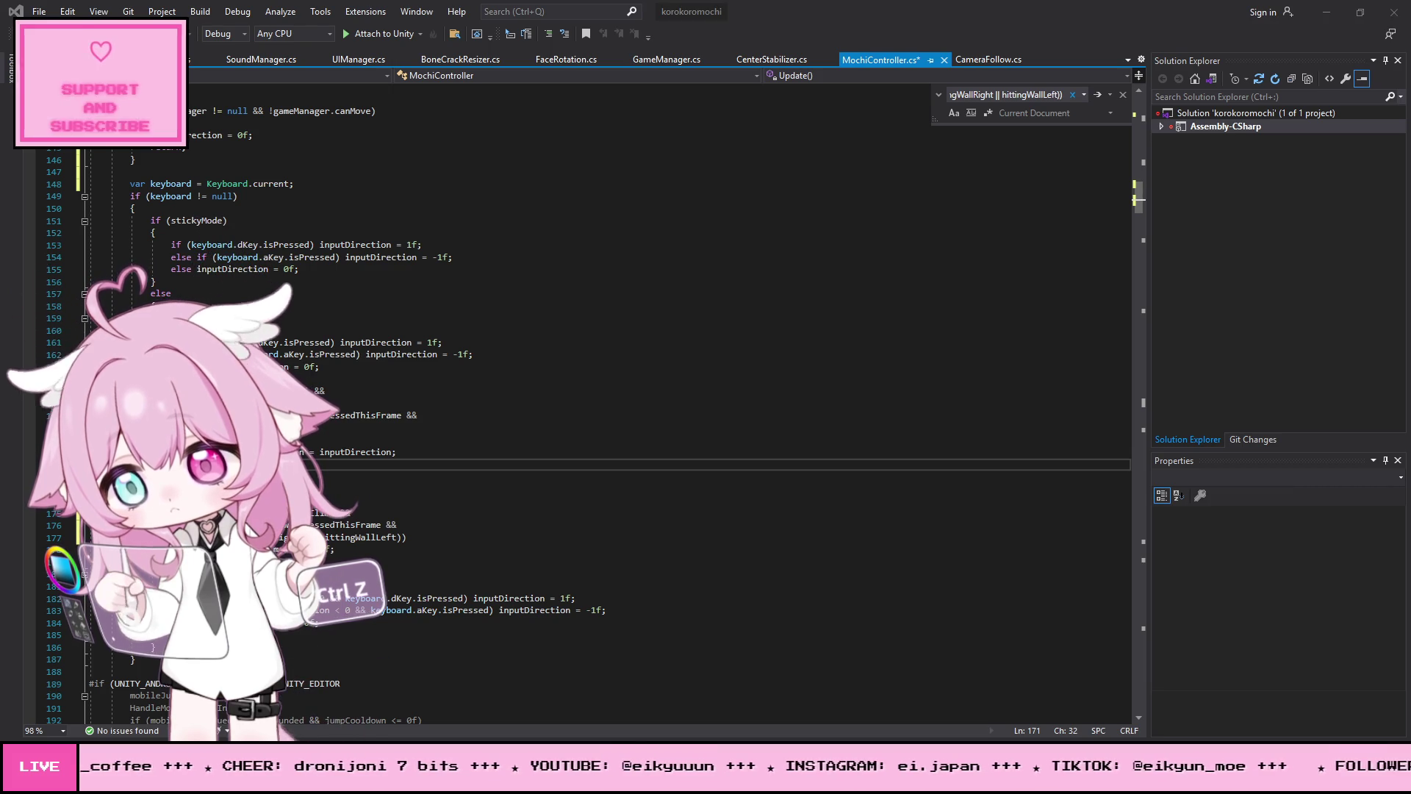
Step: Add the not-sticky-mode block at the anyBoneTouchingCrack && !stickyMode check on line 344
left_click(763, 353)
key("ctrl+f")
key("ctrl+v")
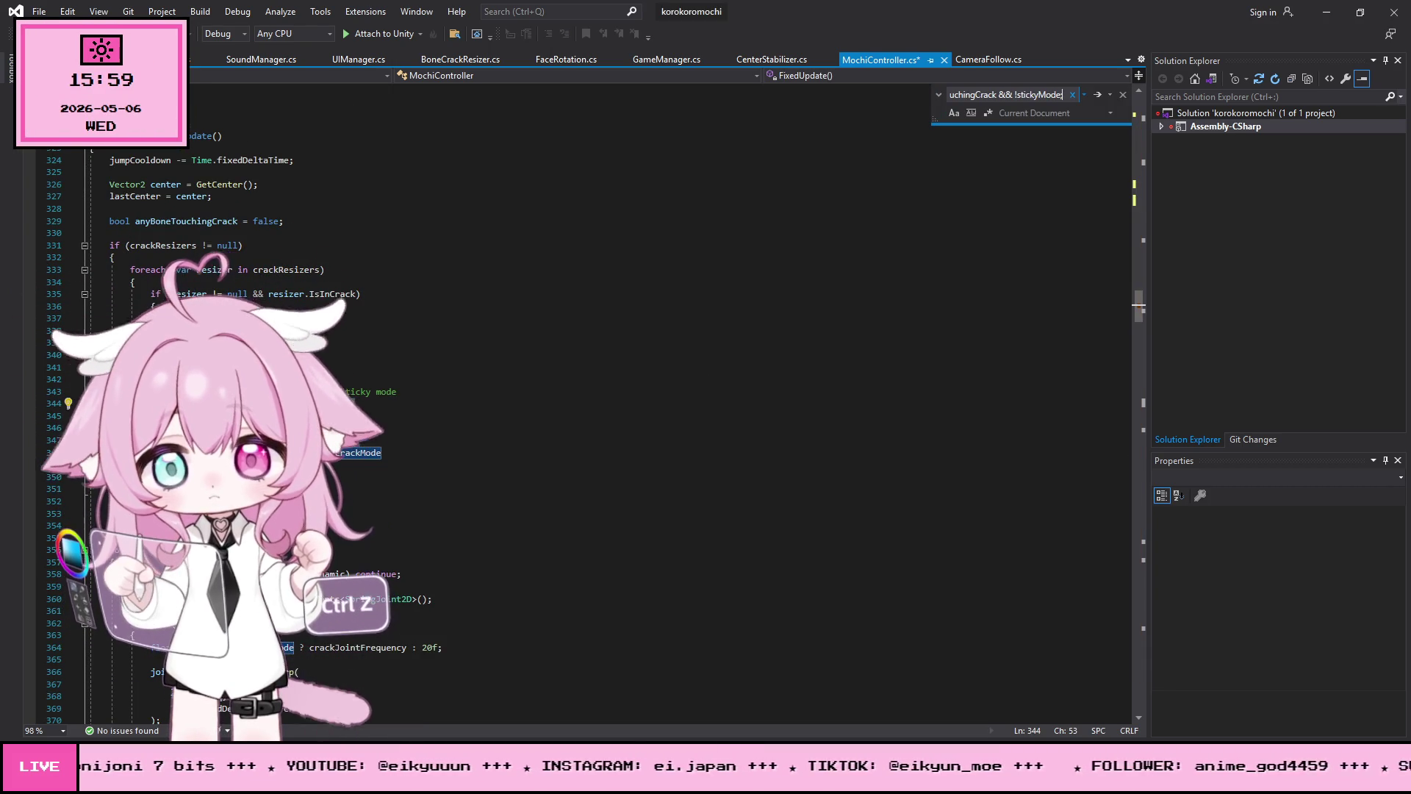
left_click(213, 403)
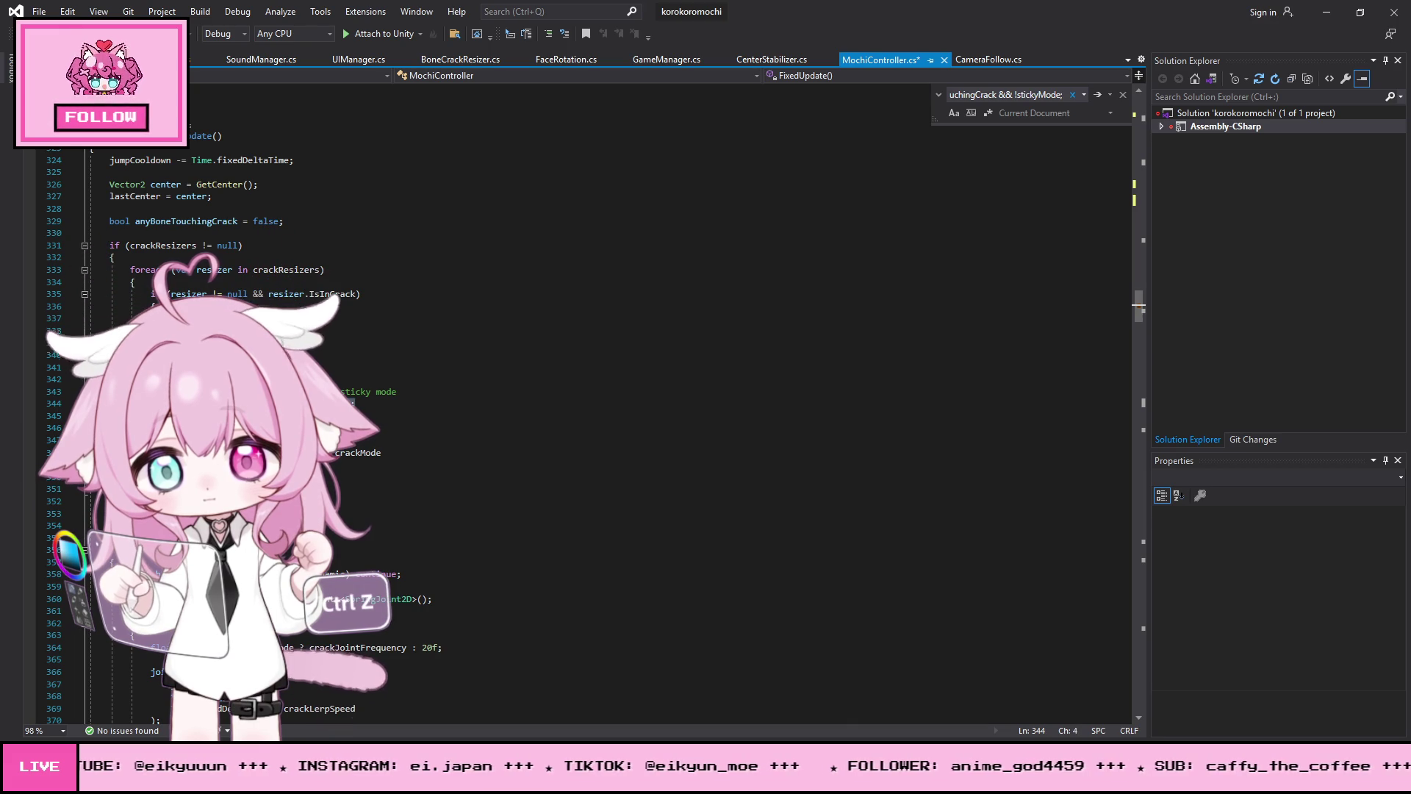
key("ctrl+z")
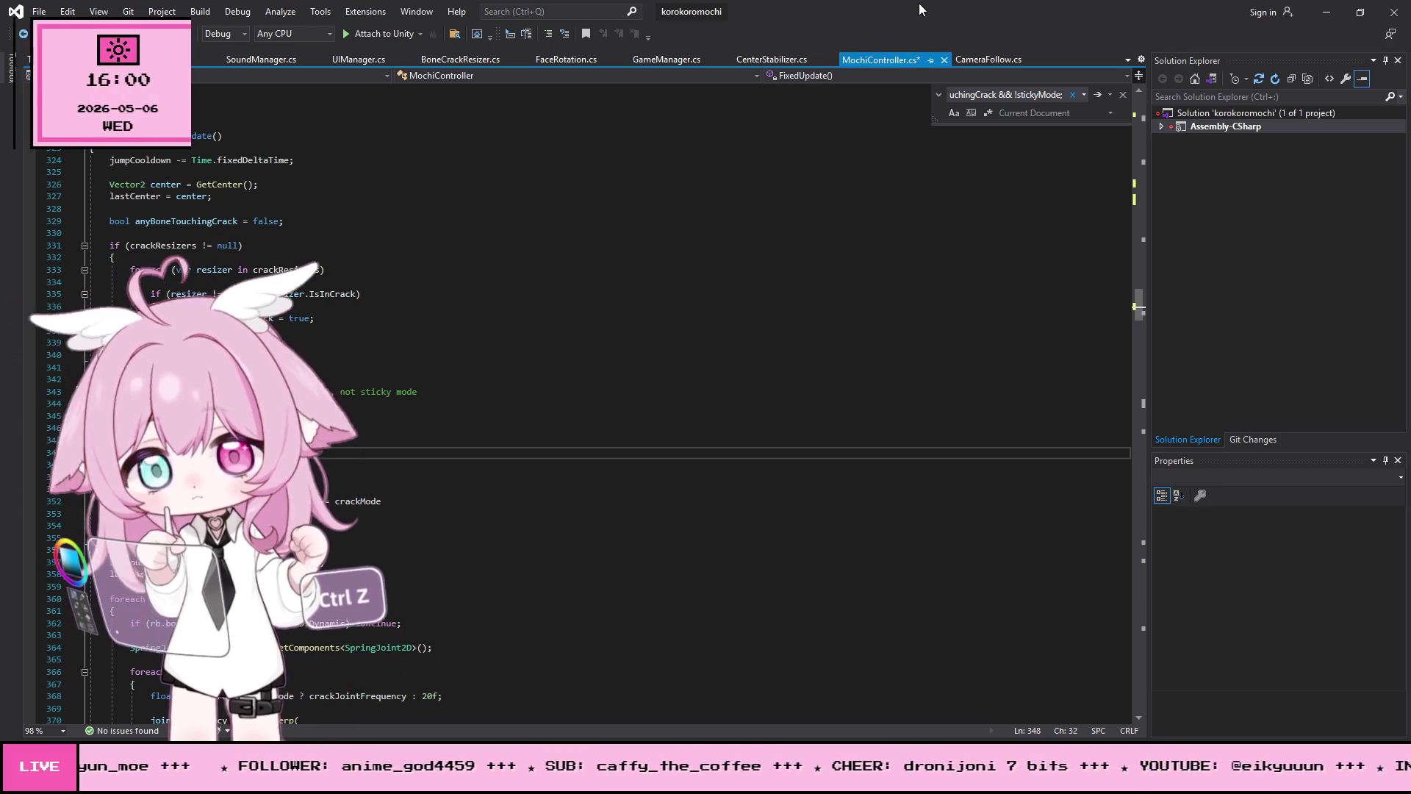
Step: Save MochiController.cs and return to the Unity editor
left_click(38, 11)
left_click(81, 185)
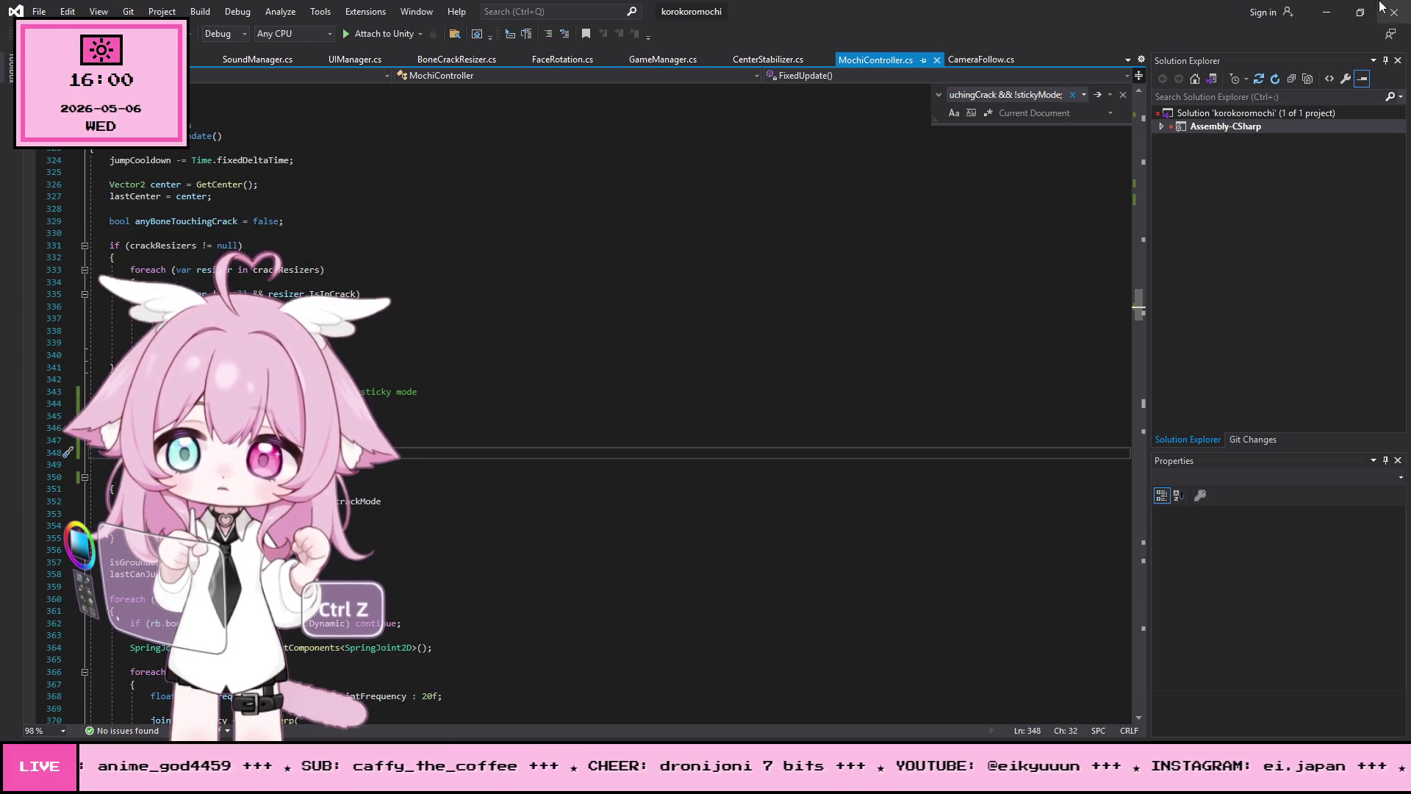
left_click(1326, 11)
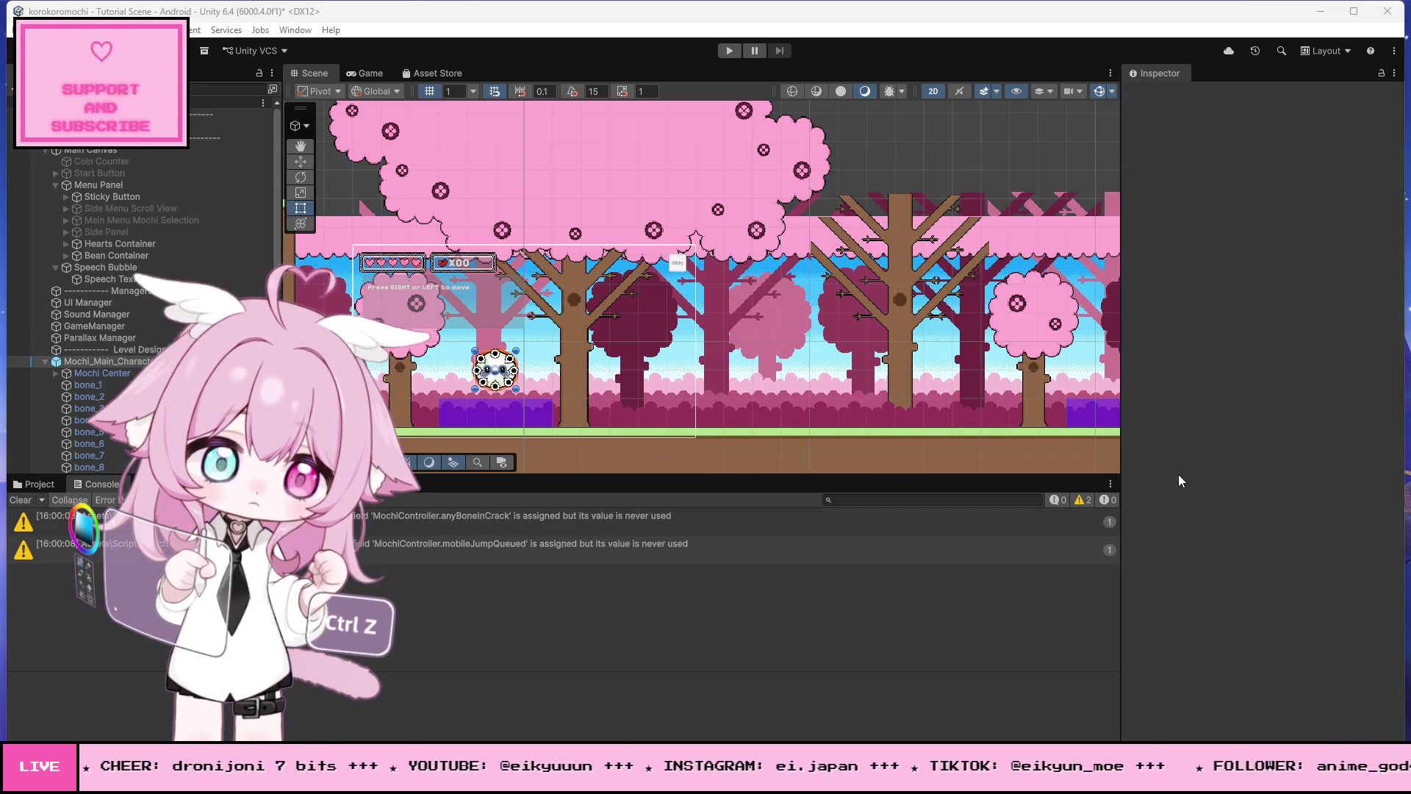
Step: Clear the Console warnings and link GameManager to the Mochi Controller's Game Manager field
left_click(22, 503)
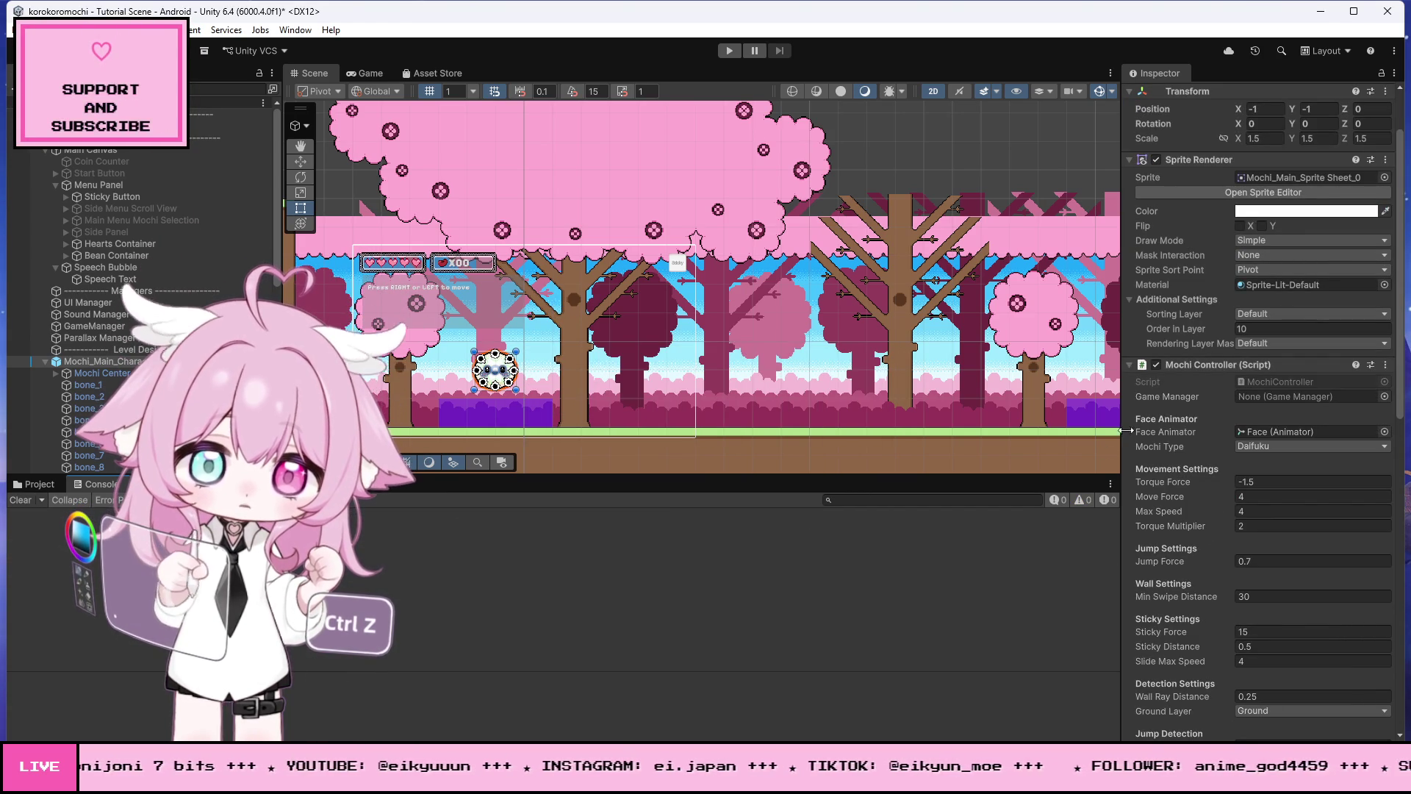
scroll(1205, 411, "down", 3)
scroll(1216, 417, "down", 2)
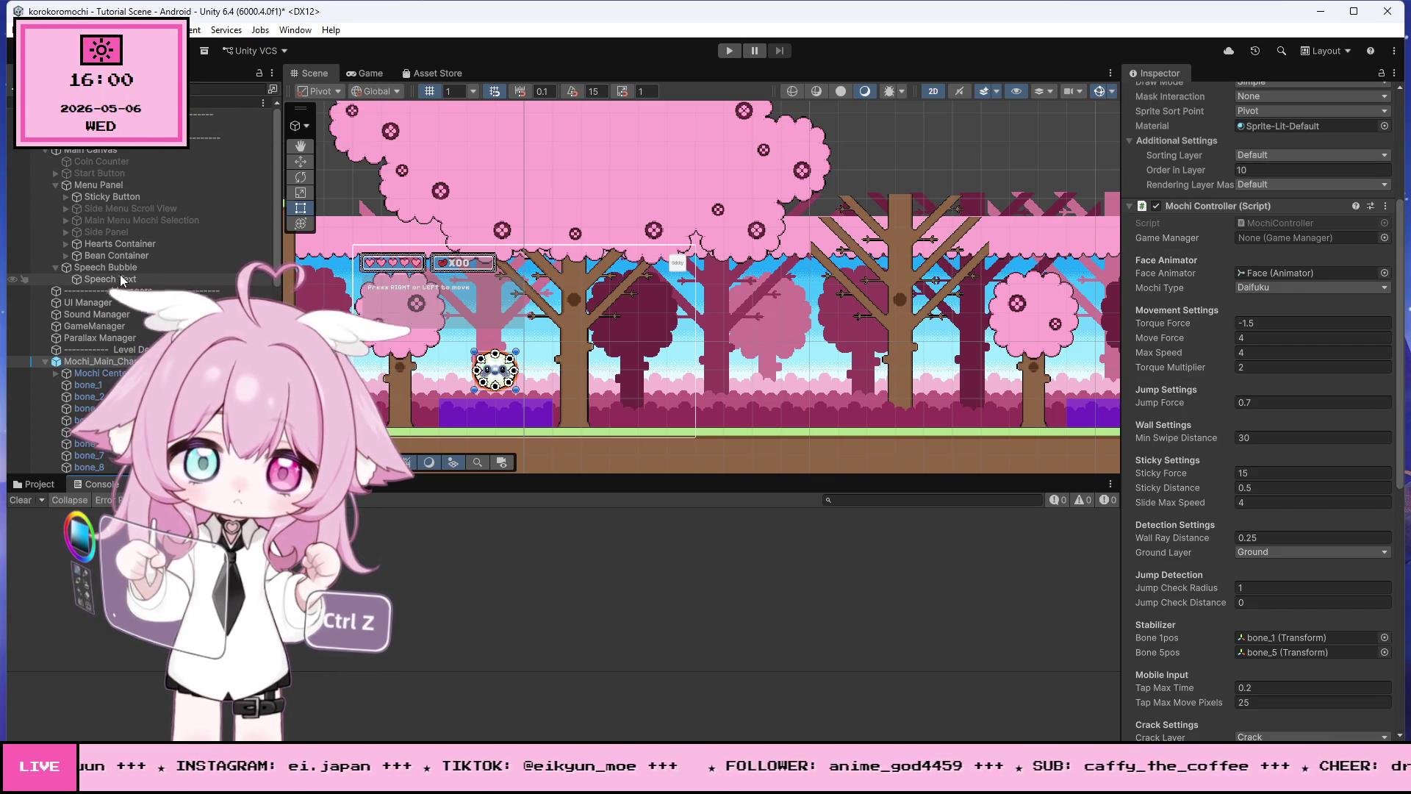
left_click_drag(994, 291, 1271, 238)
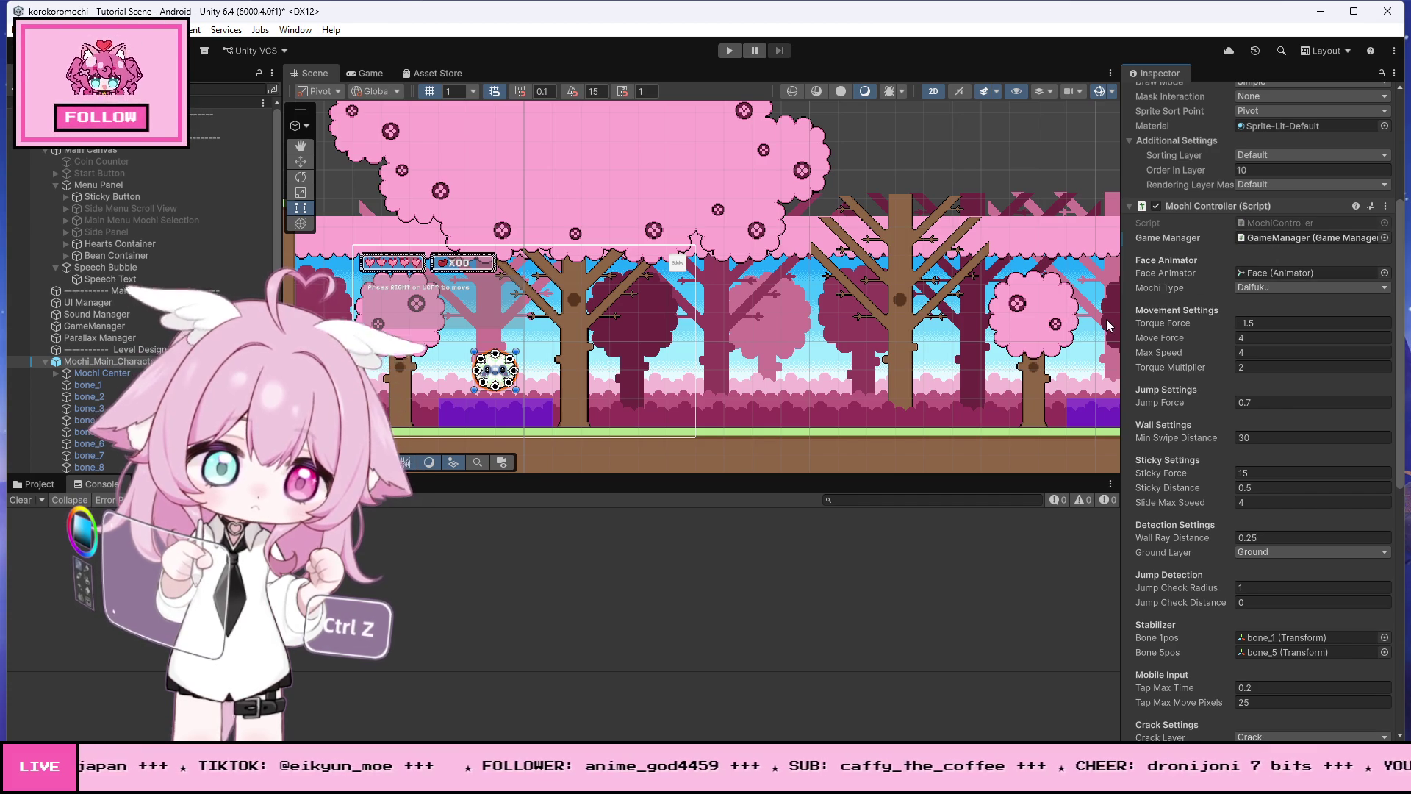
scroll(1195, 332, "down", 3)
scroll(1195, 330, "down", 5)
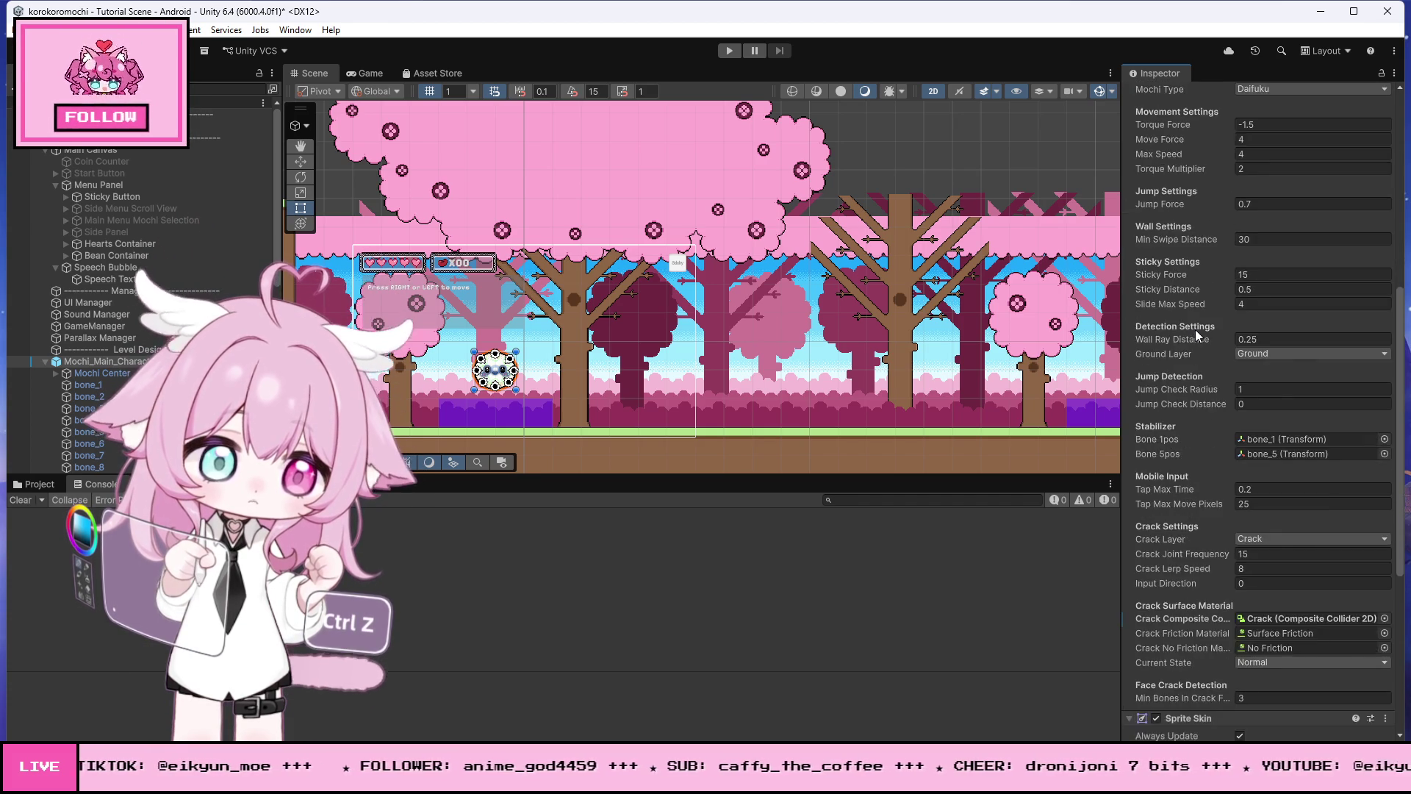
scroll(139, 309, "up", 10)
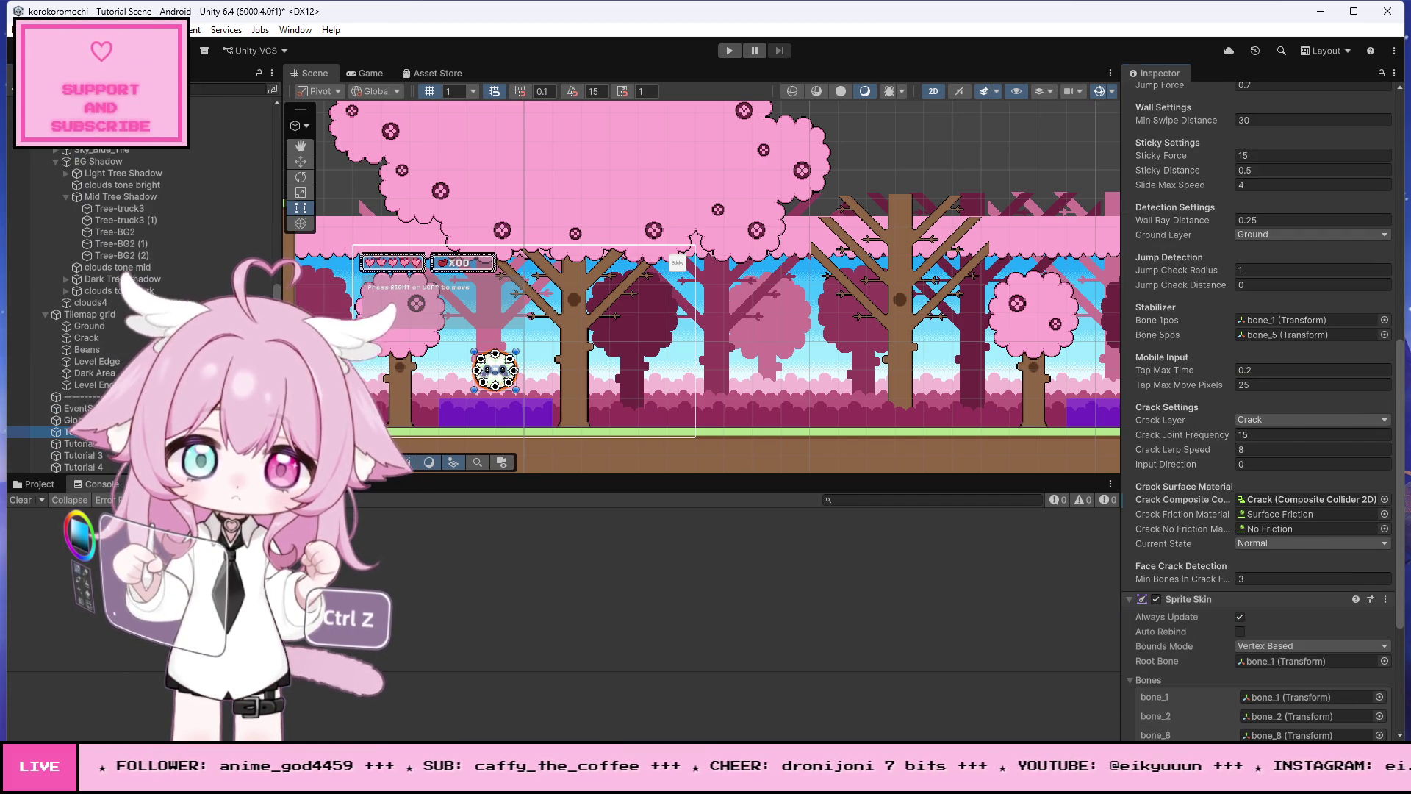
Step: Link GameManager to a tutorial trigger's Game Manager field, then start Play mode
left_click(77, 432)
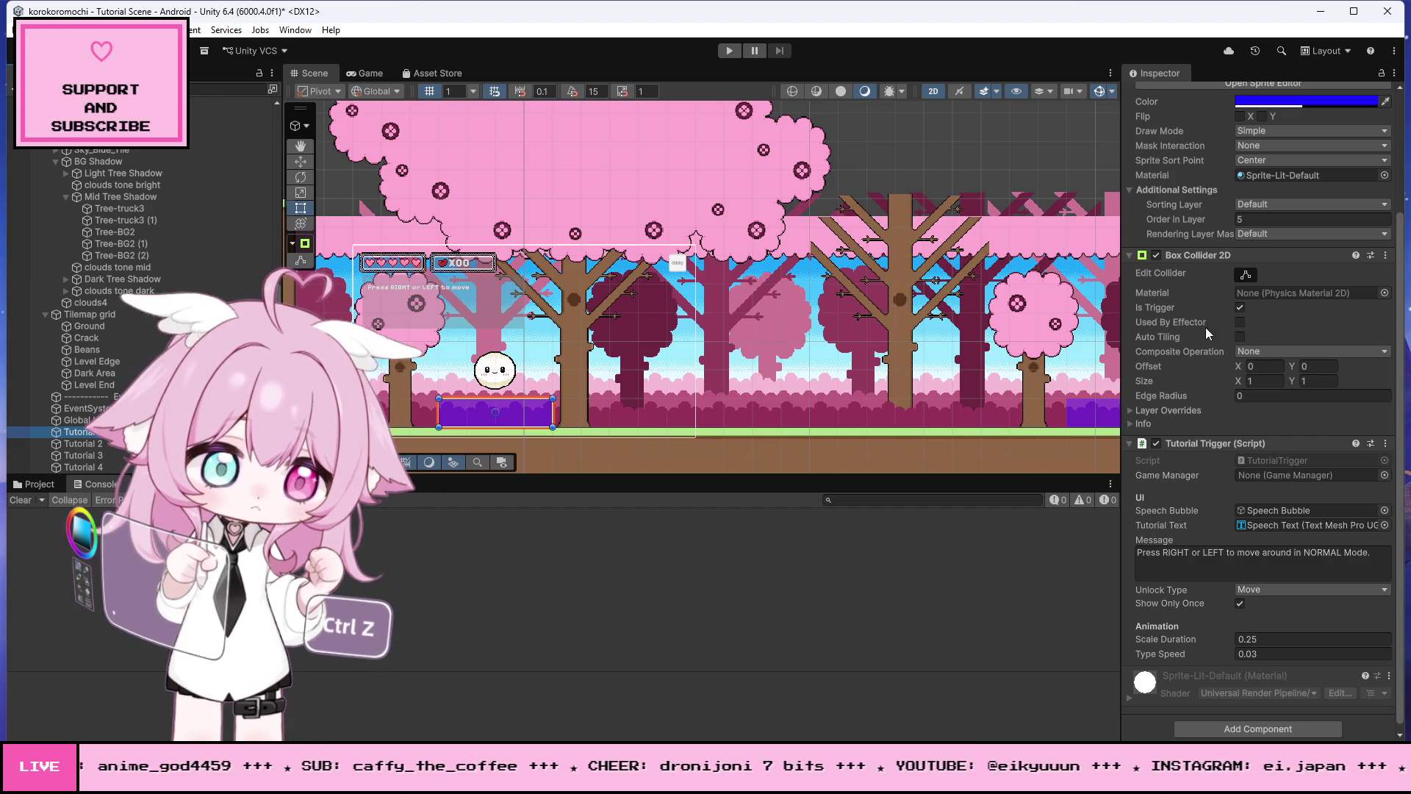
left_click(94, 464)
scroll(165, 296, "up", 10)
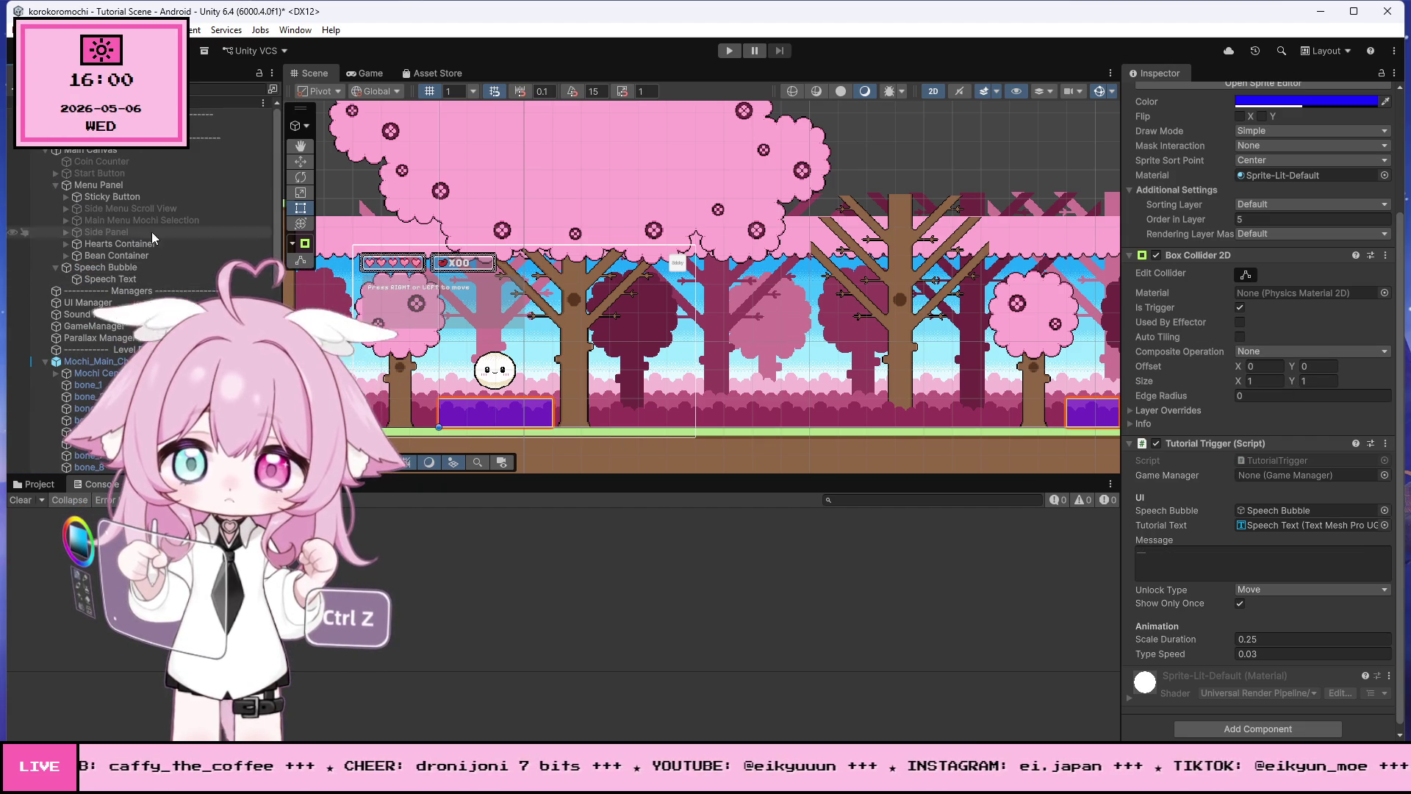
scroll(166, 250, "up", 1)
mouse_move(94, 326)
left_mouse_down()
mouse_move(882, 448)
mouse_move(1270, 489)
mouse_move(1282, 476)
left_mouse_up()
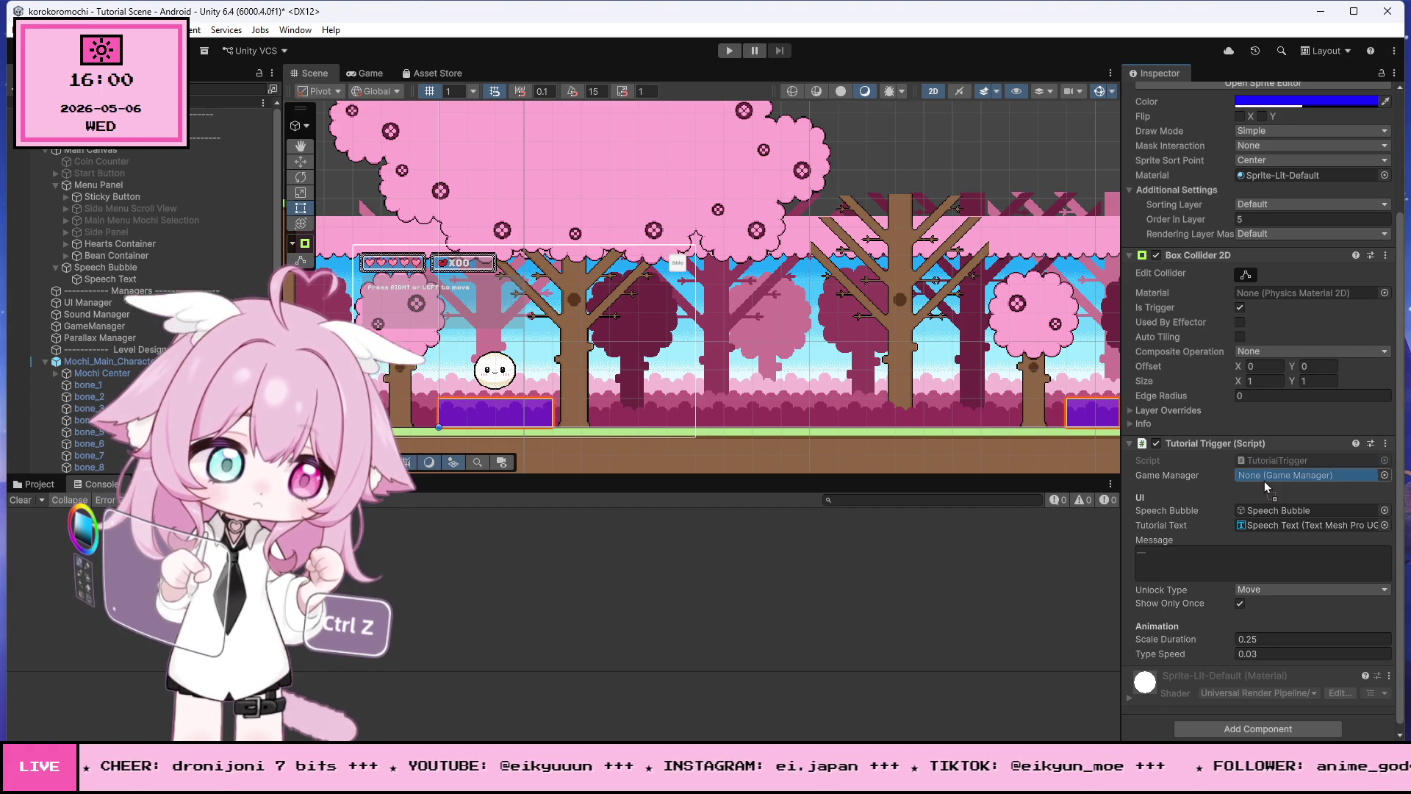
left_click(731, 51)
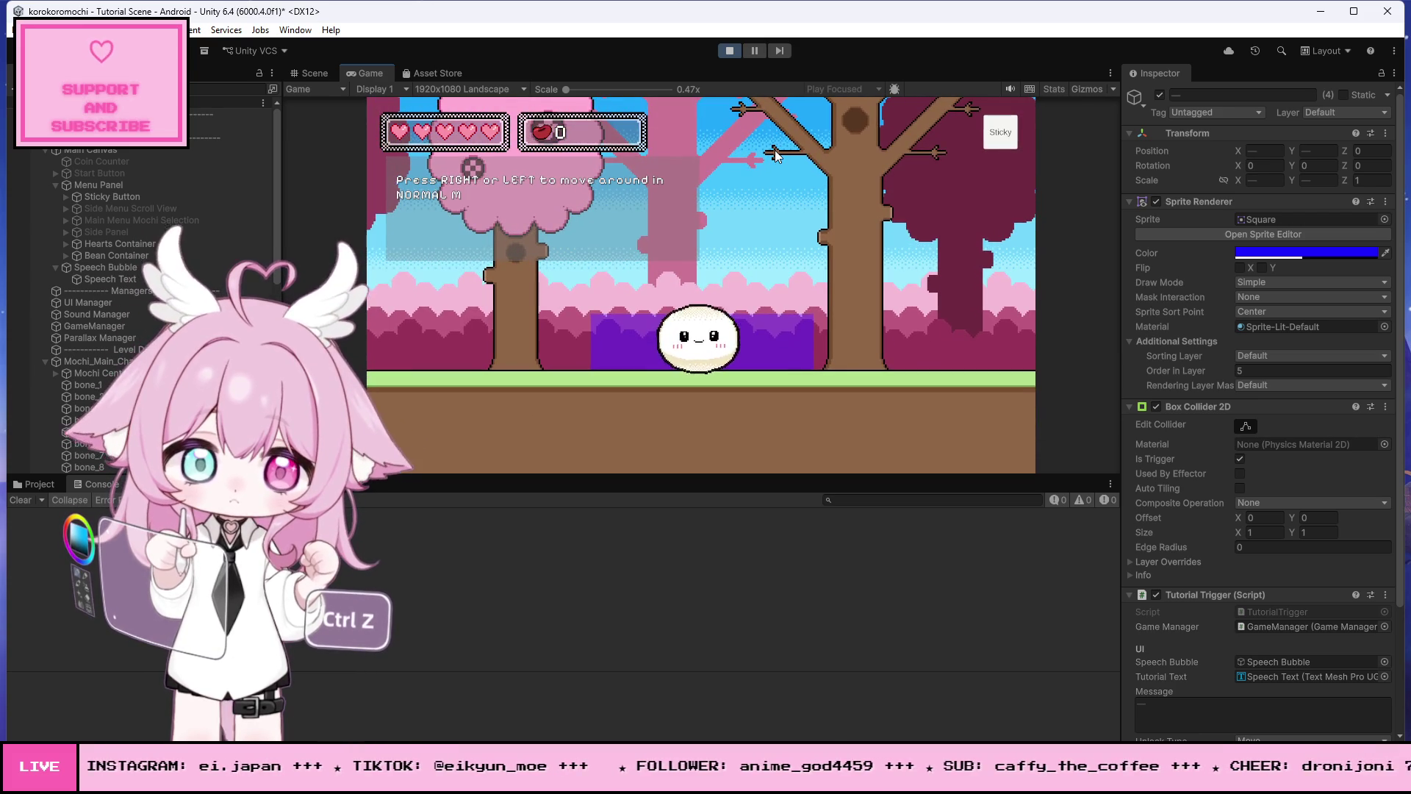
Step: Roll the mochi left and right past the tutorial prompts, then stop the play-test
key("Left")
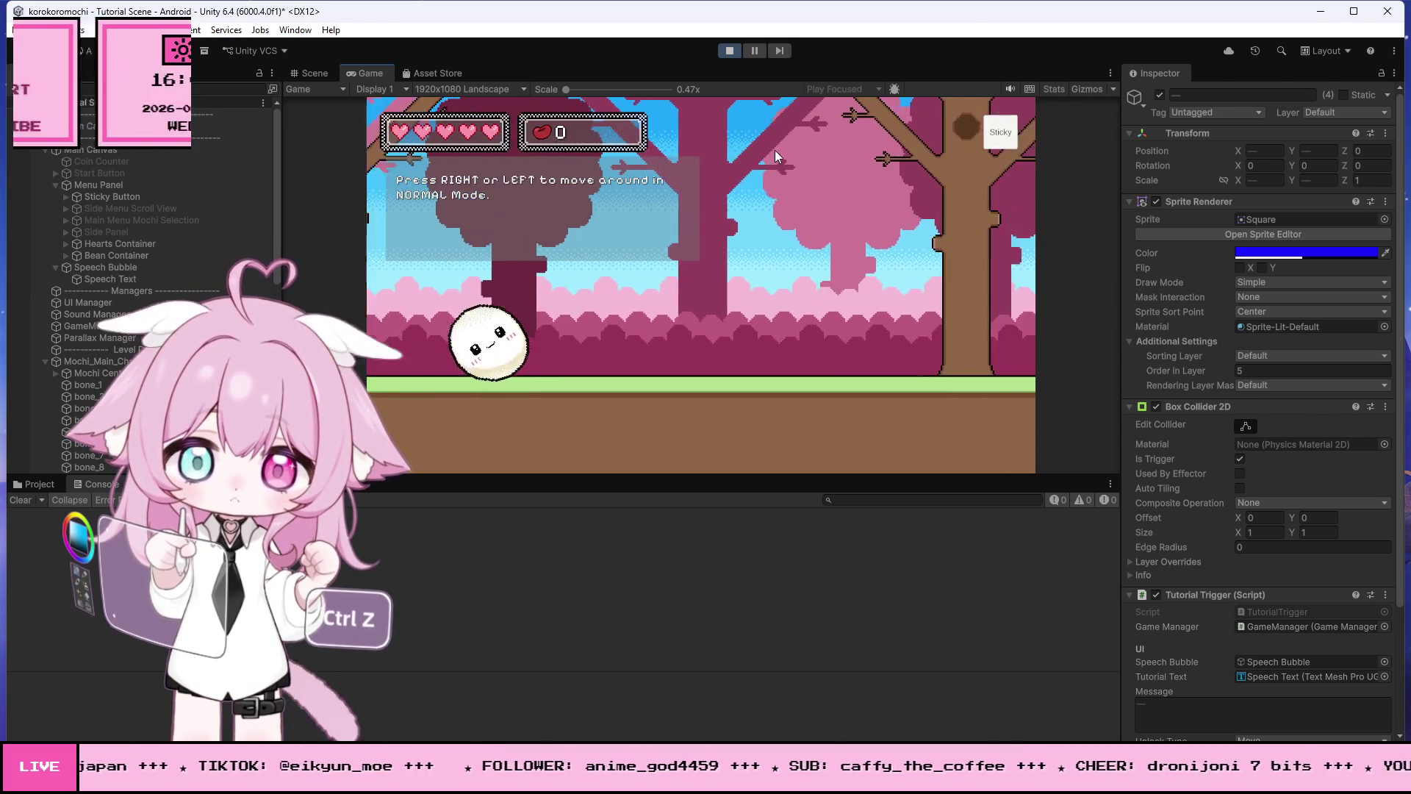
key("Right")
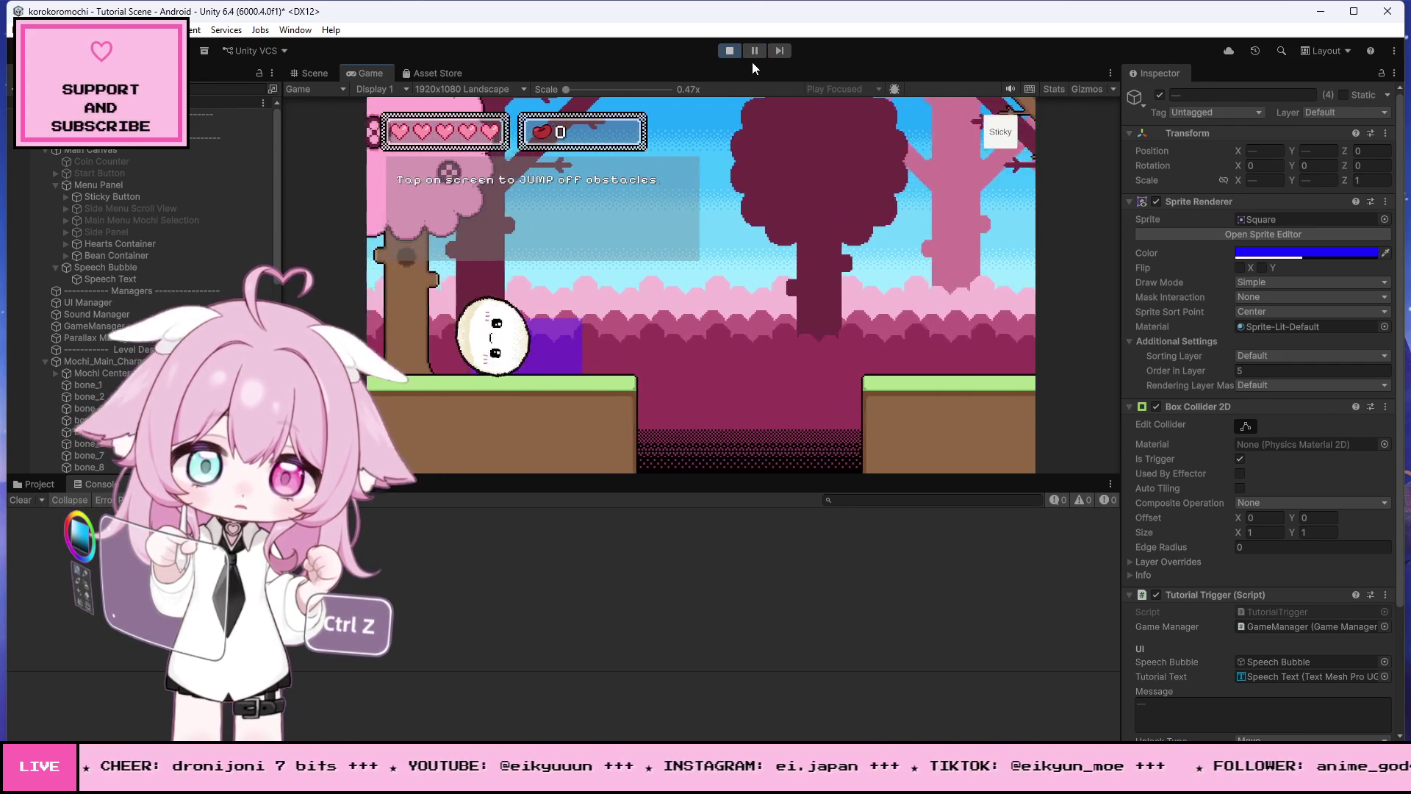
left_click(739, 46)
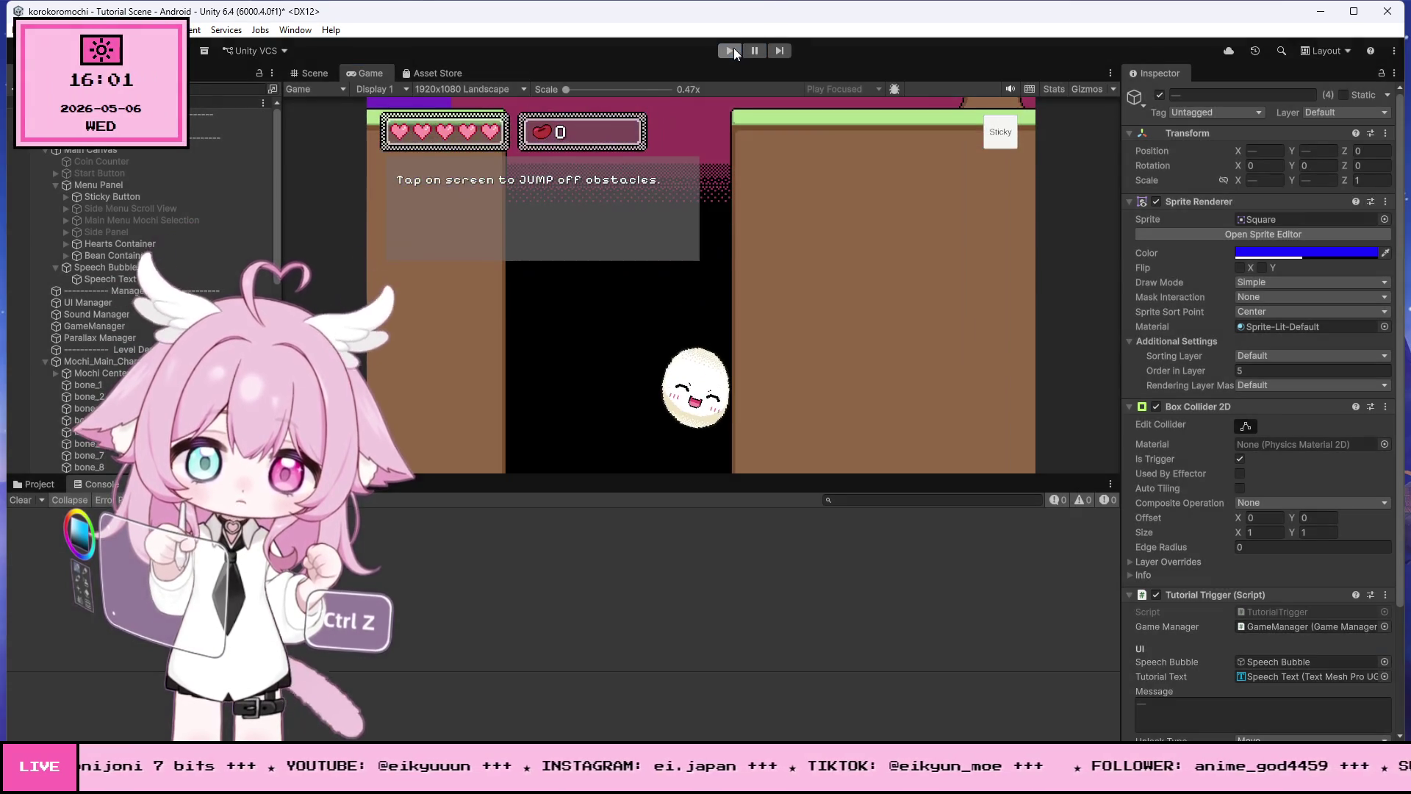
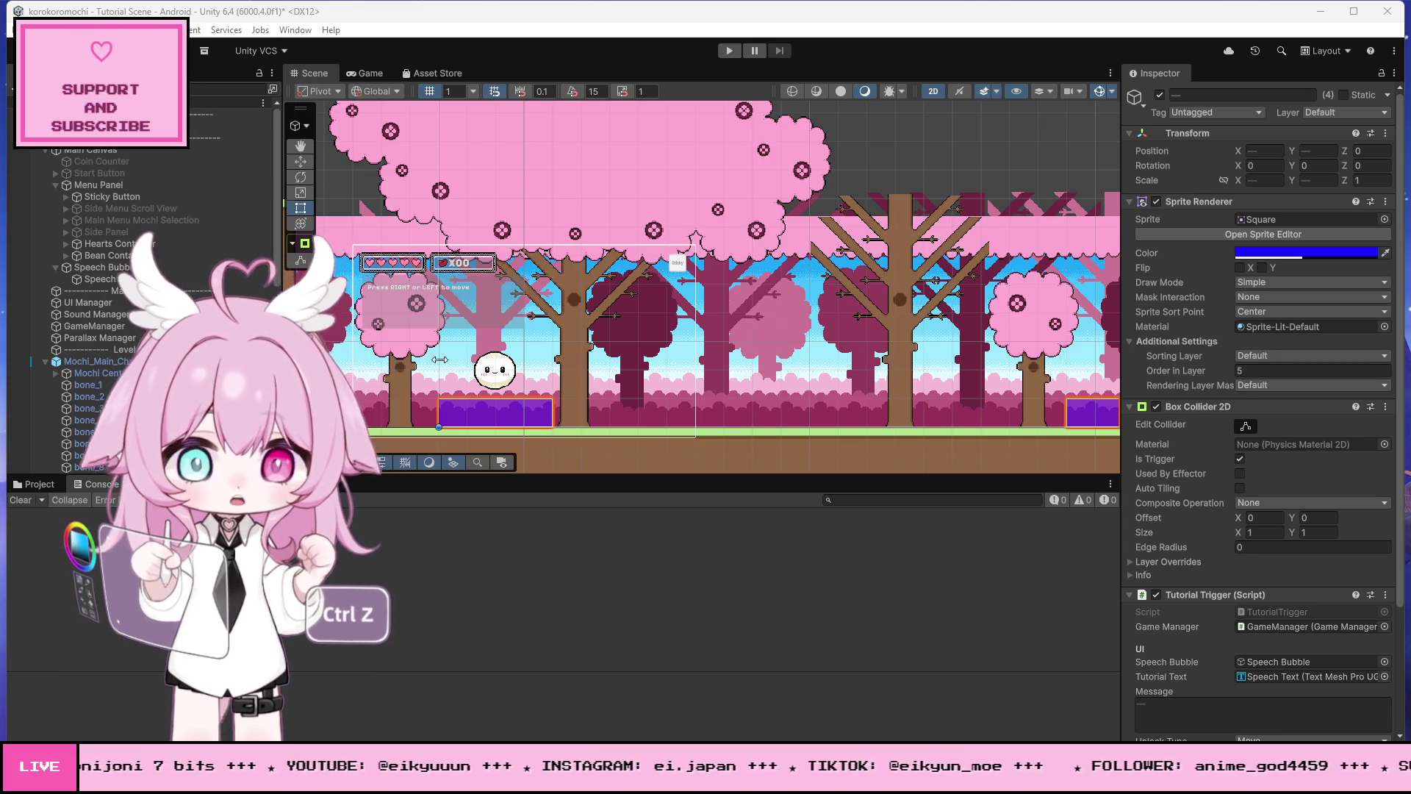
Step: Zoom the Scene view, then switch to Visual Studio with MochiController.cs open
scroll(441, 345, "up", 3)
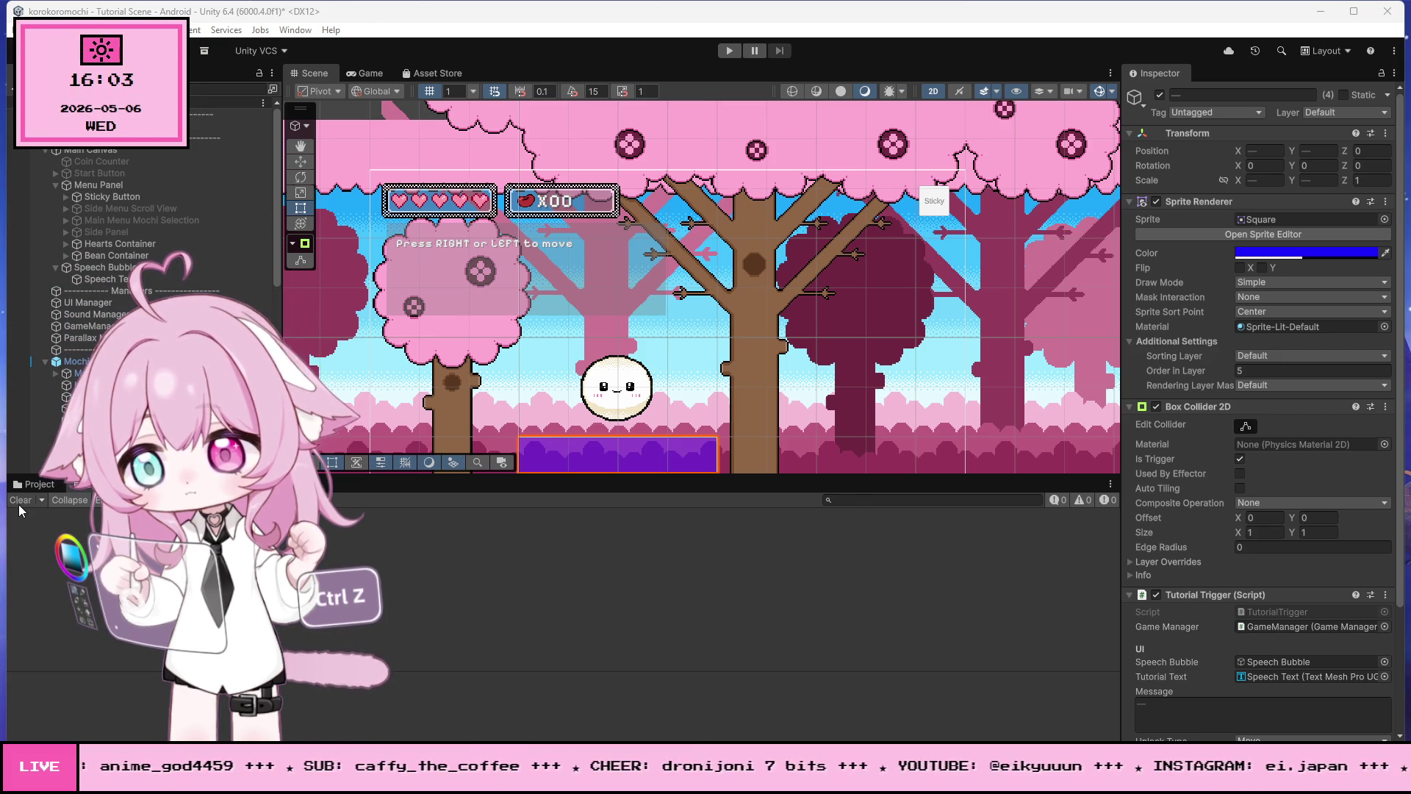
key("alt+Tab")
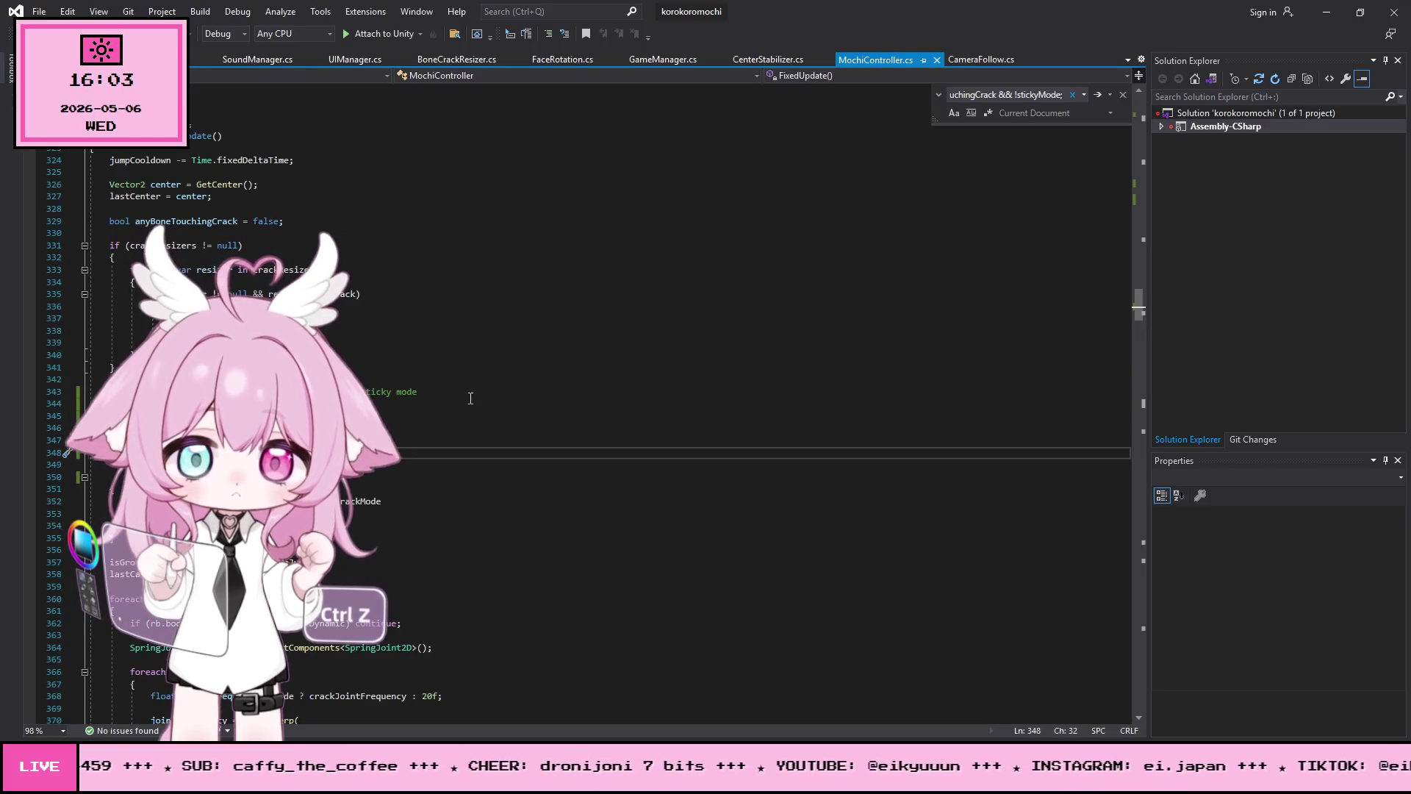
Step: Replace the entire TutorialTrigger script with the new pasted code
scroll(1044, 413, "up", 5)
left_click_drag(1141, 279, 1119, 83)
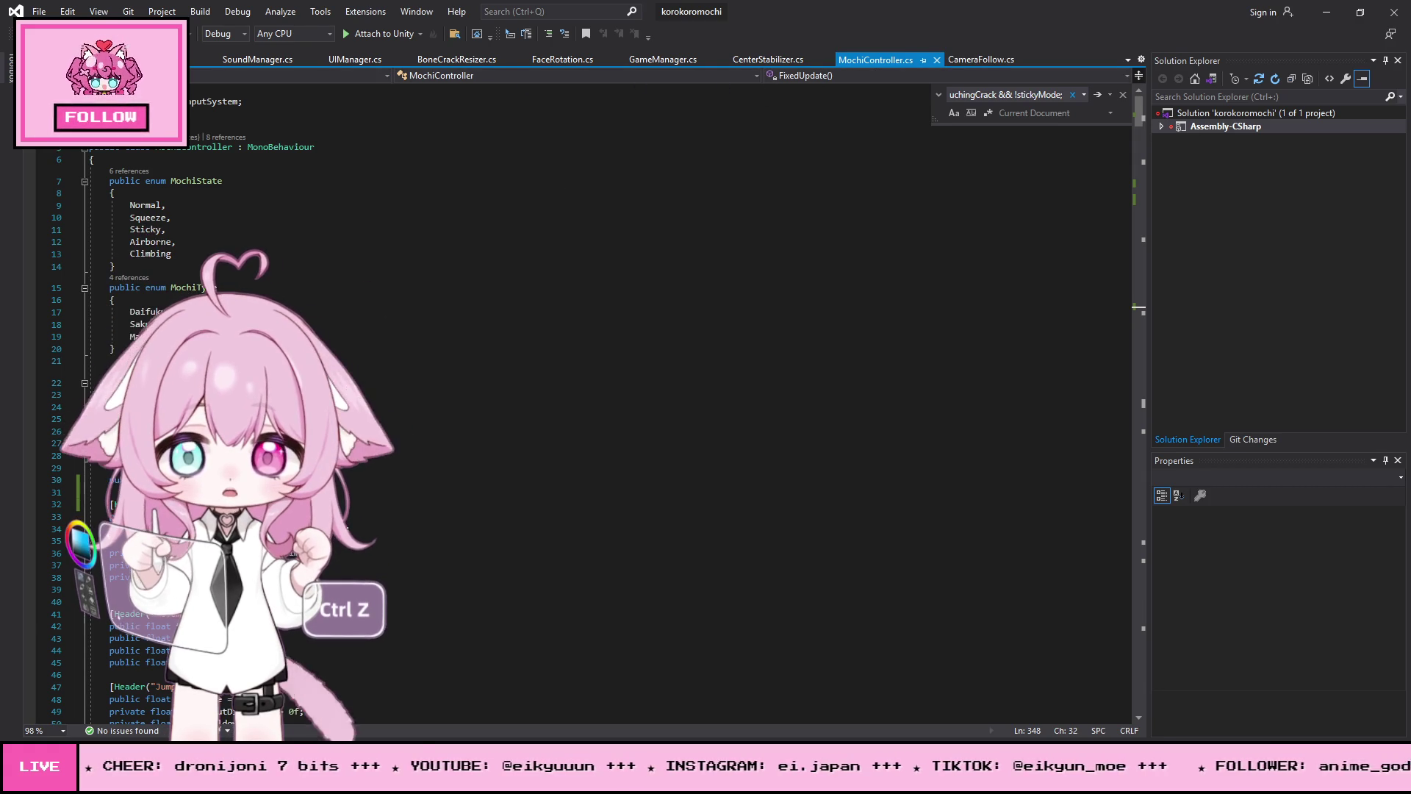
left_click(198, 58)
key("ctrl+a")
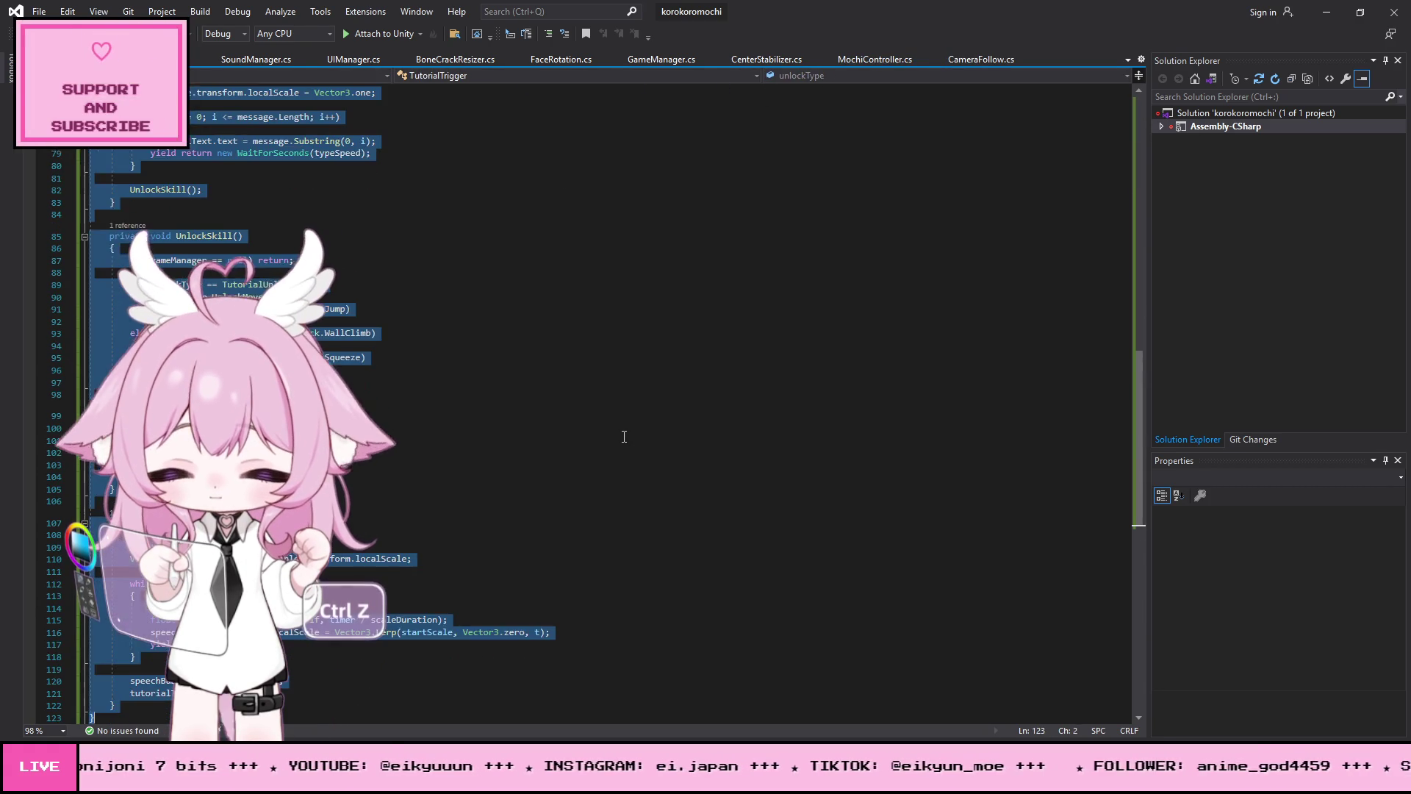
key("ctrl+v")
Step: Save all changed script files with File > Save All
scroll(671, 378, "up", 5)
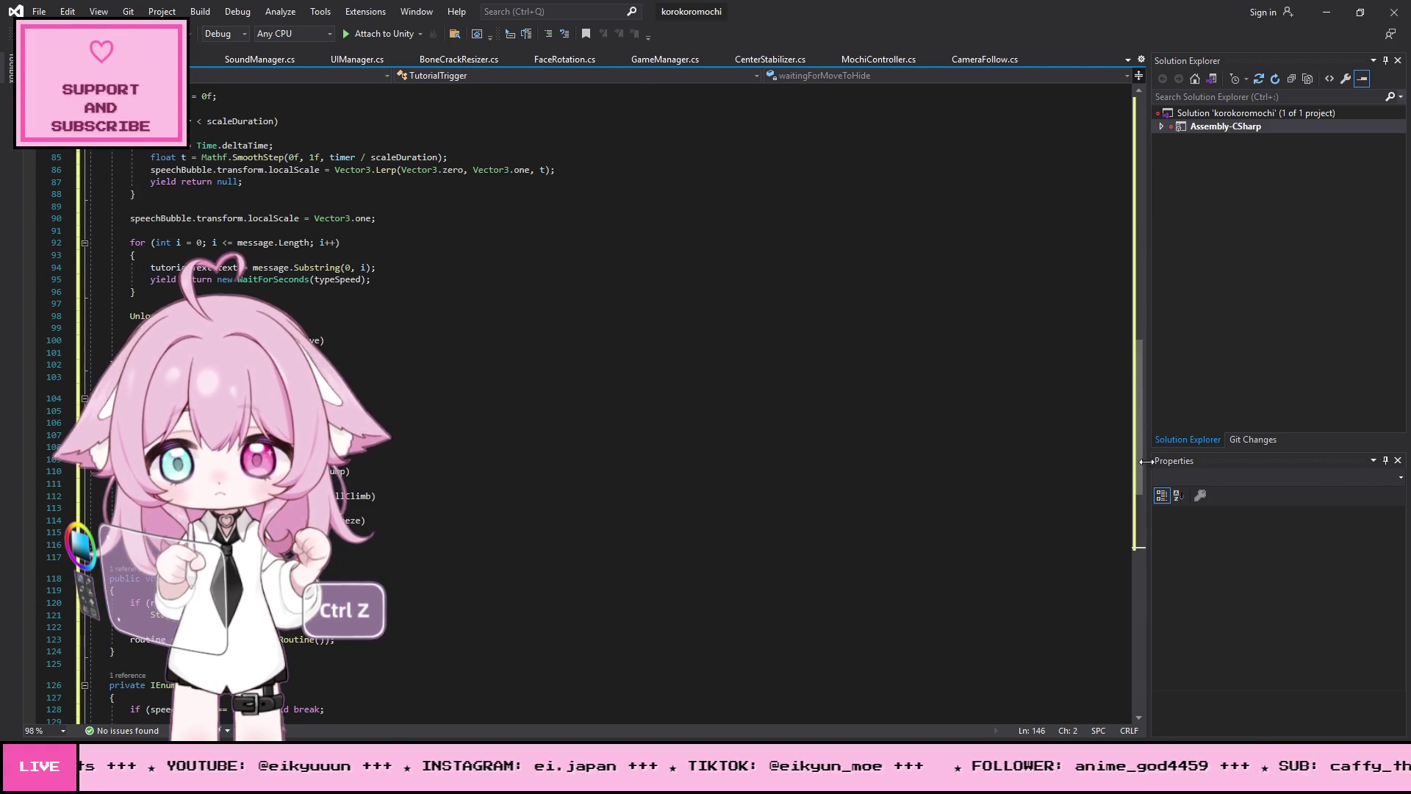
left_click_drag(1136, 388, 1121, 122)
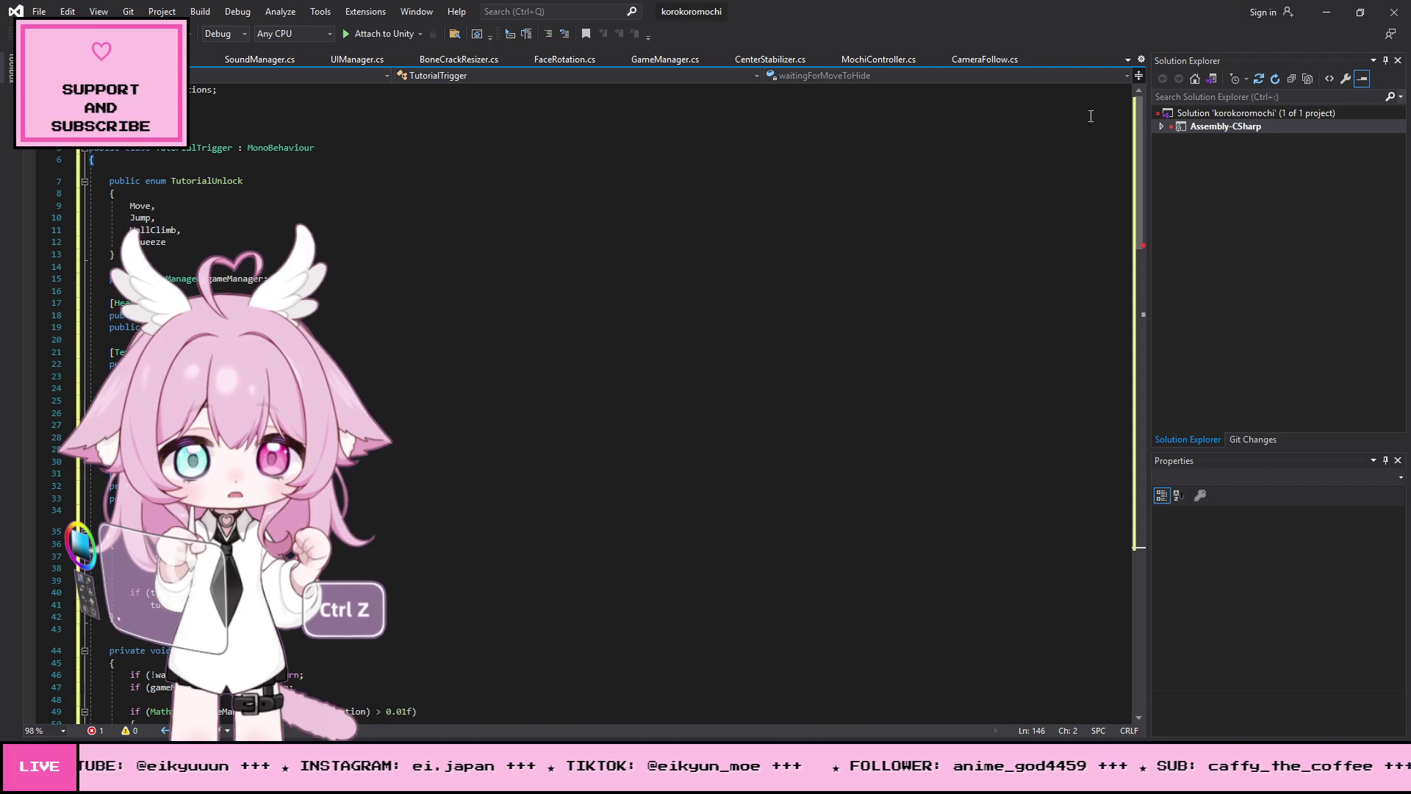
left_click(39, 11)
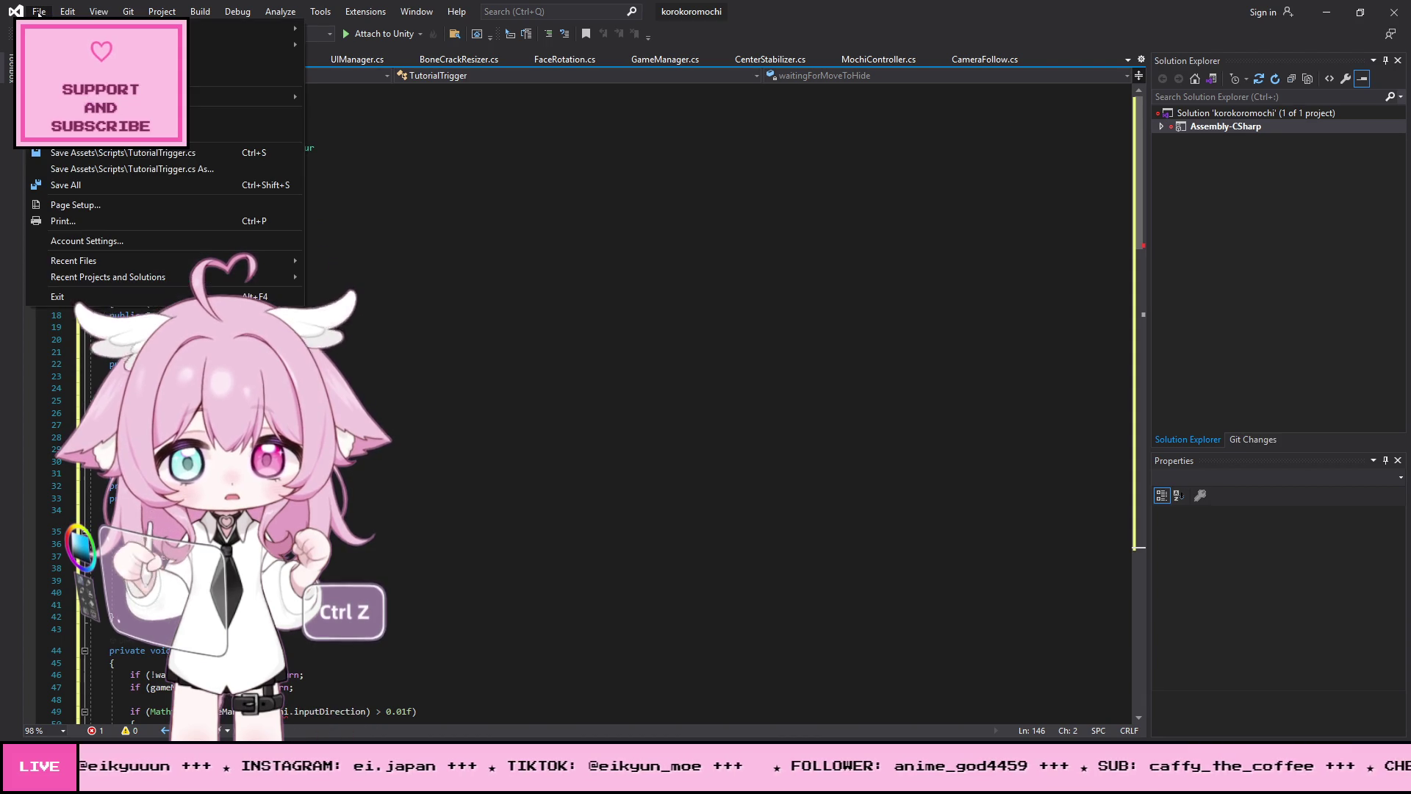
left_click(81, 185)
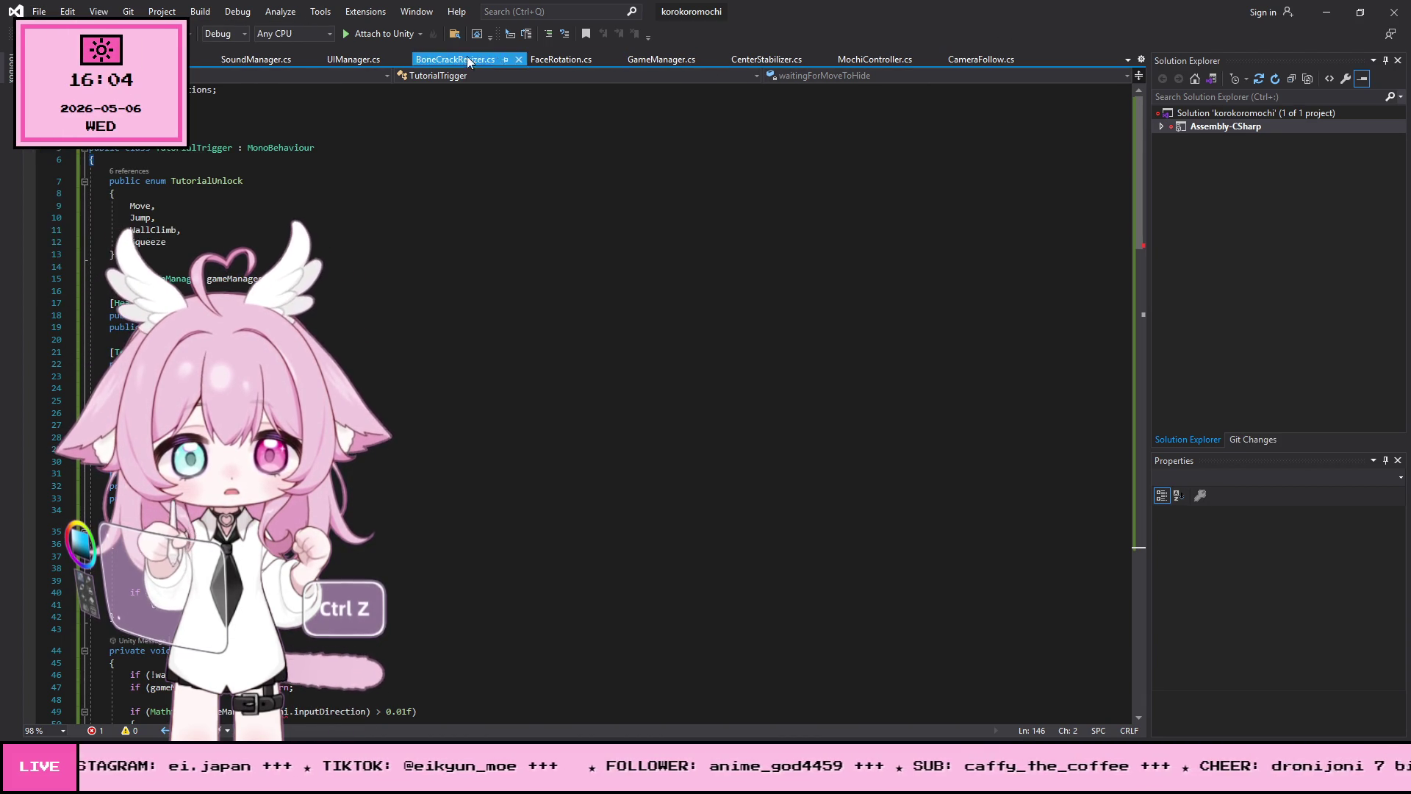
left_click(558, 59)
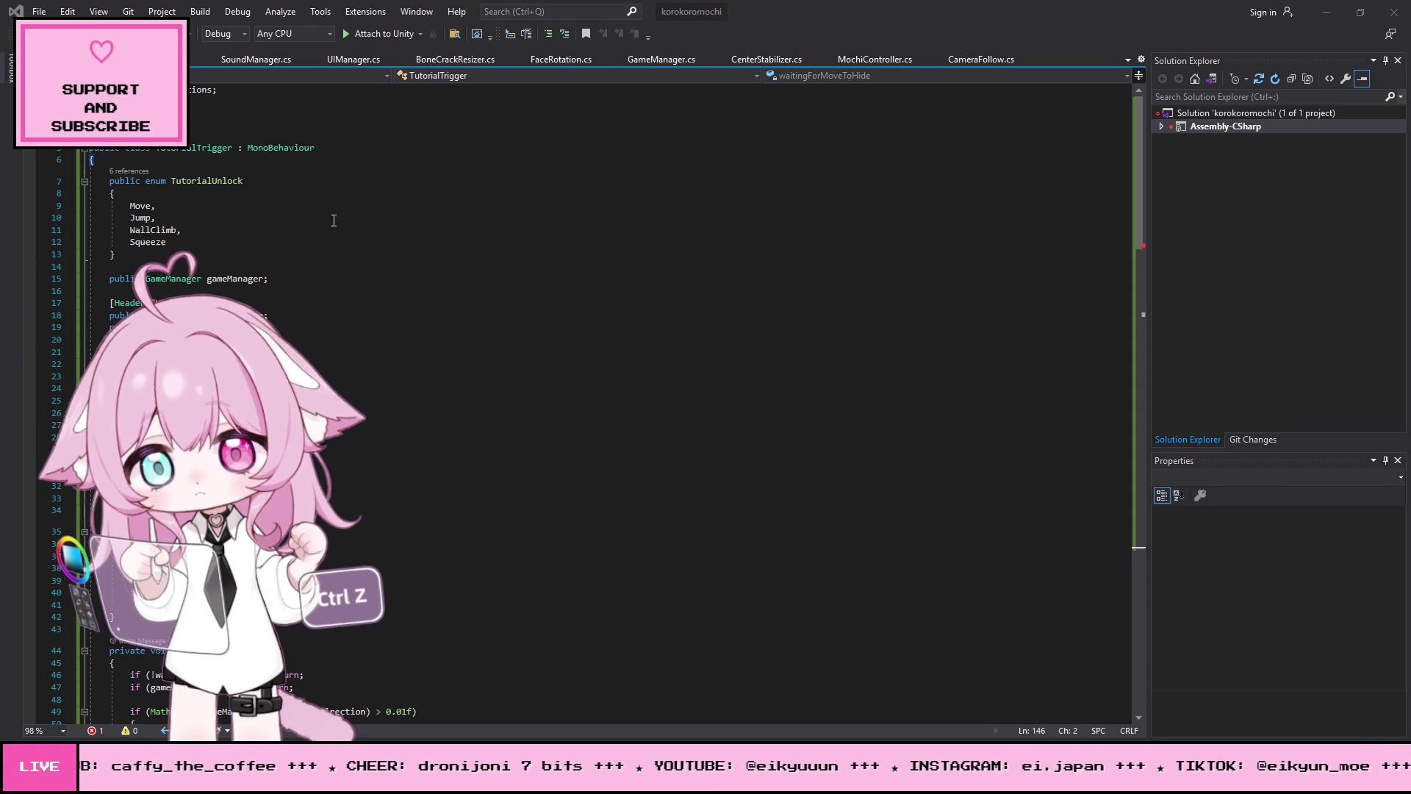
Step: Add a 'public MochiController mochi;' field above gameStarted in GameManager
left_click(680, 61)
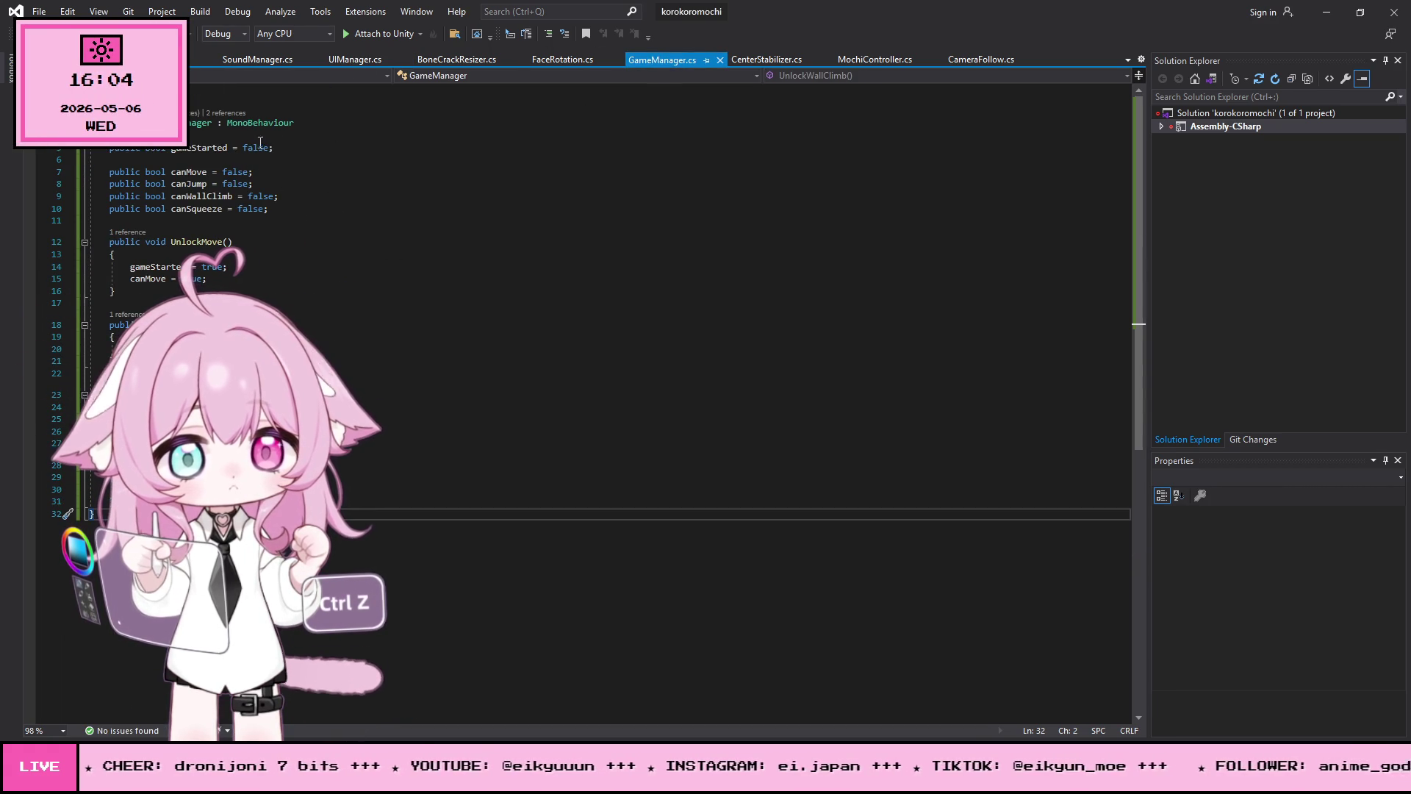
left_click(110, 149)
key("Return")
key("Return")
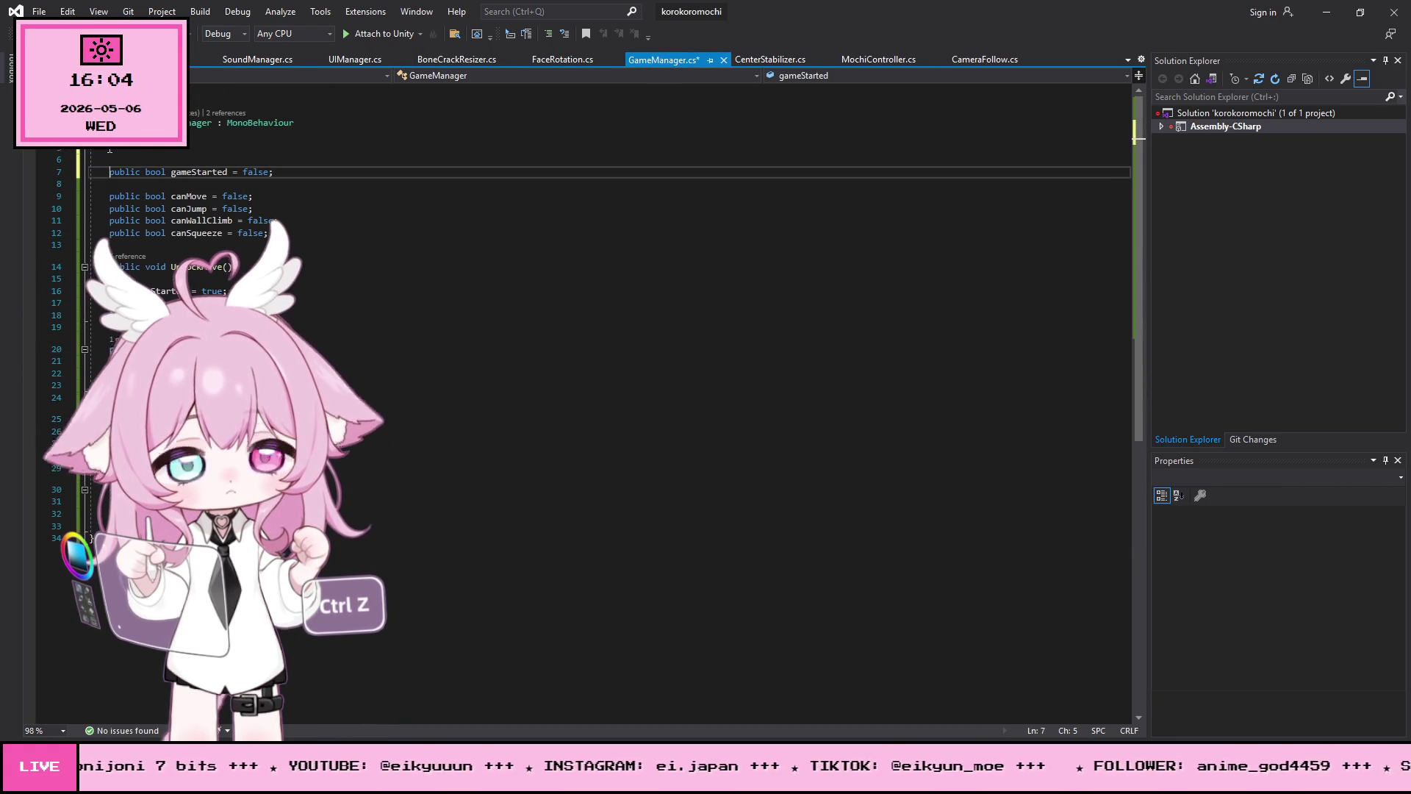
key("Up")
type("public MochiController mochi;")
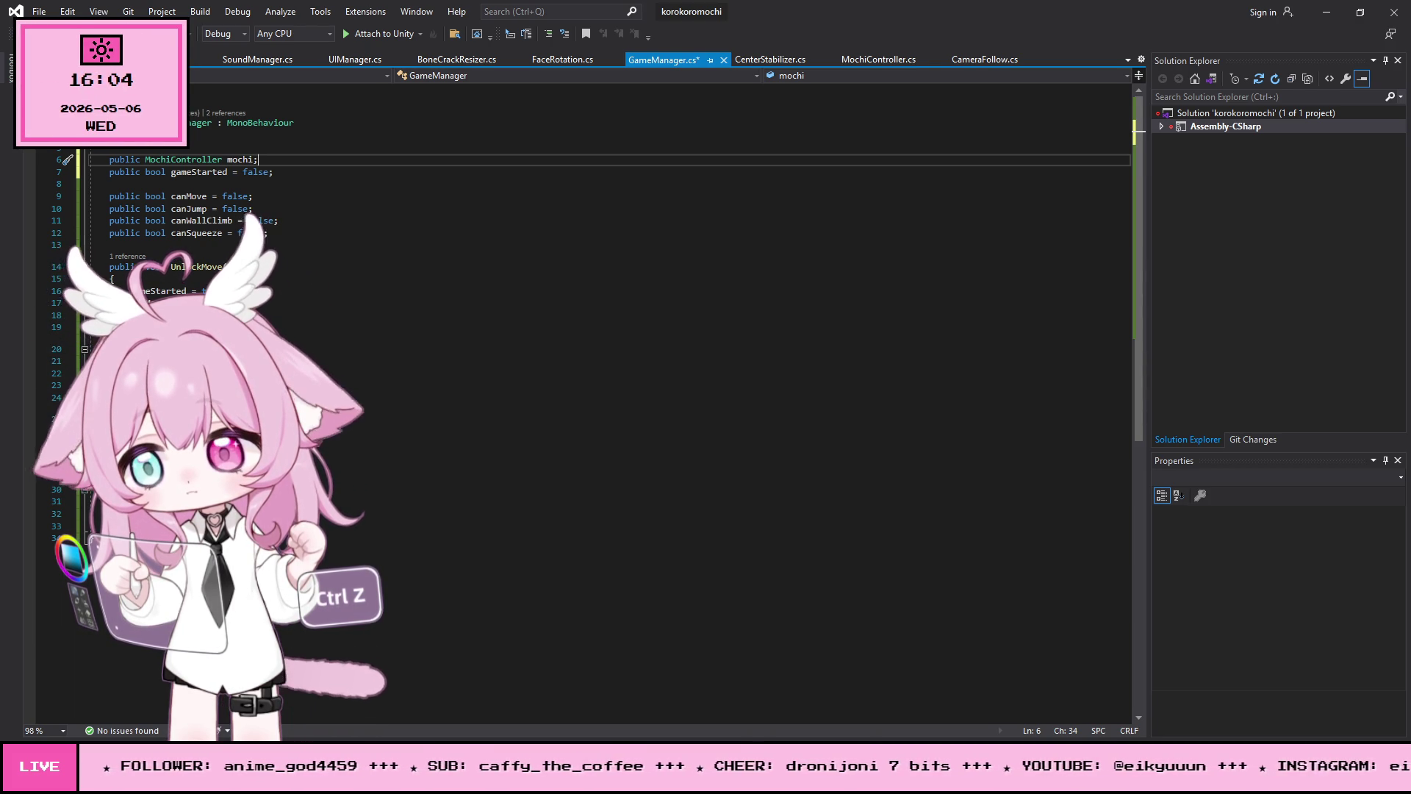
Step: Delete the mochi field line again and return to the TutorialTrigger script
key("ctrl+a")
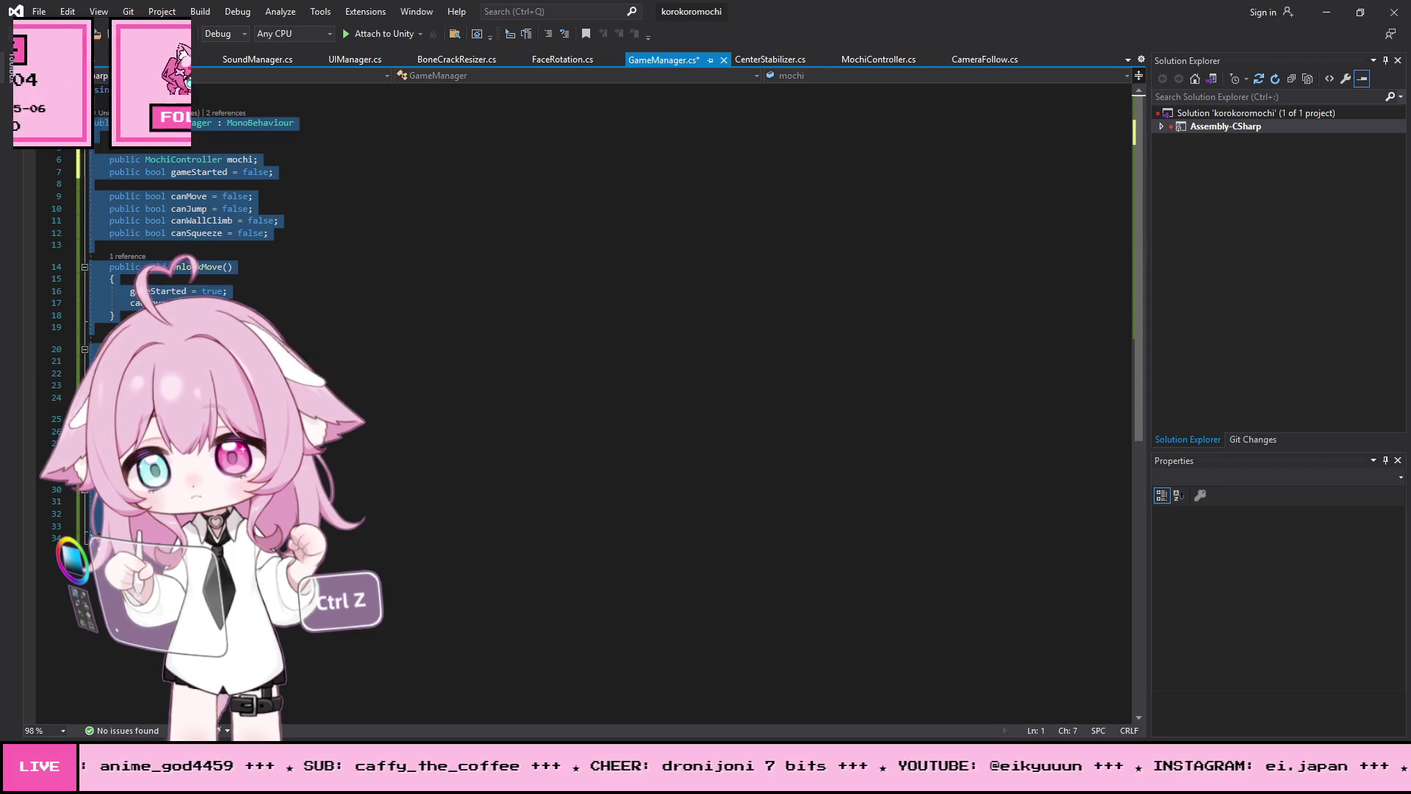
key("alt+Tab")
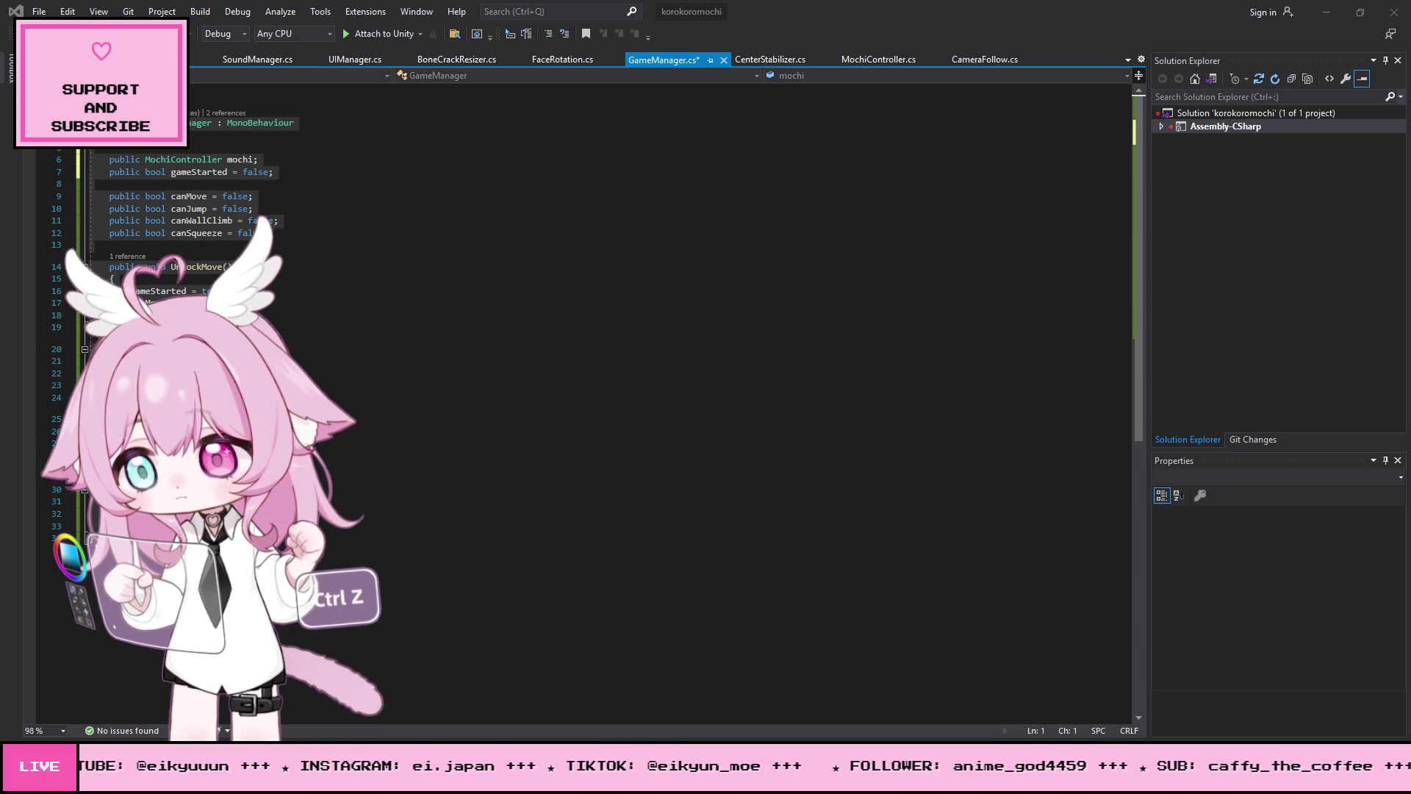
left_click_drag(258, 160, 3, 150)
key("Delete")
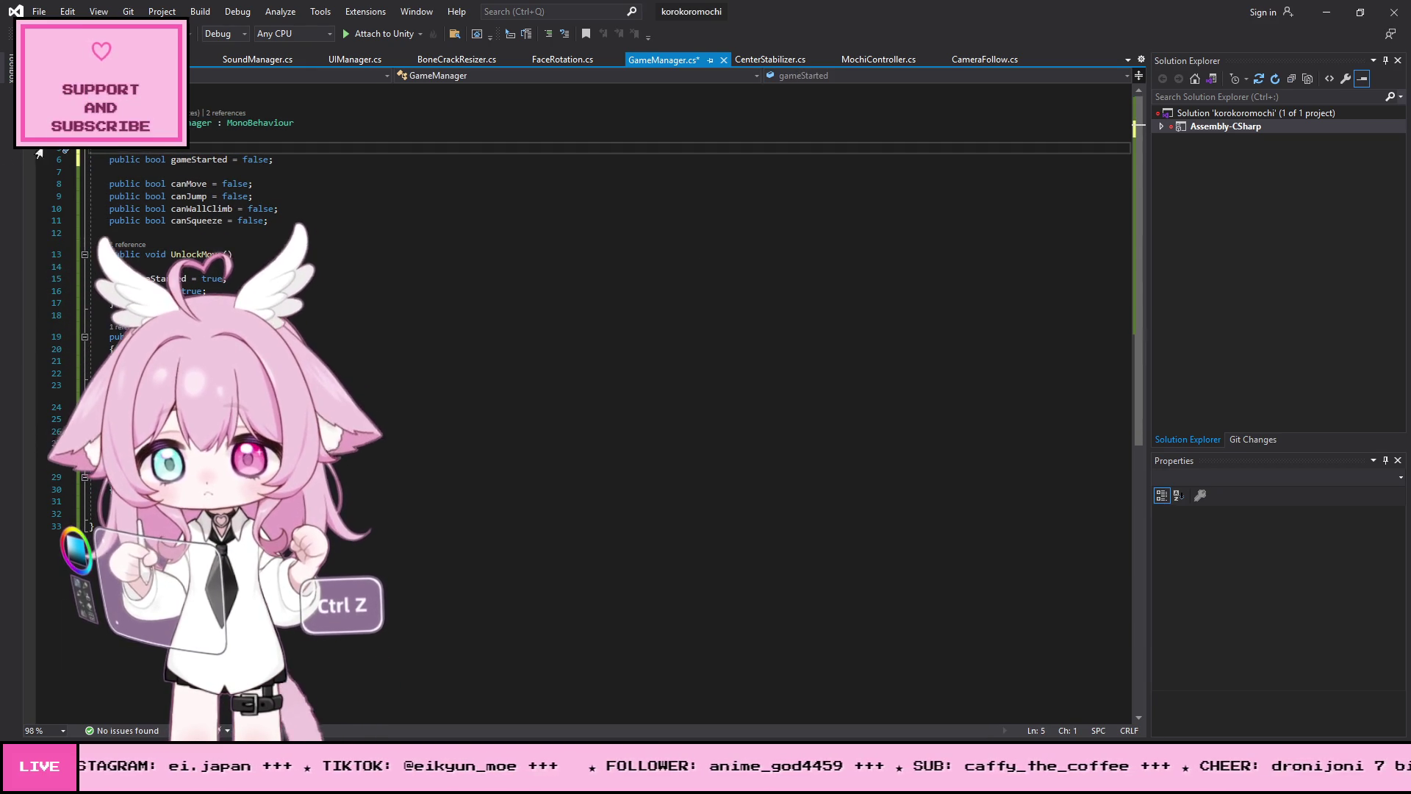
key("ctrl+Tab")
left_click(514, 329)
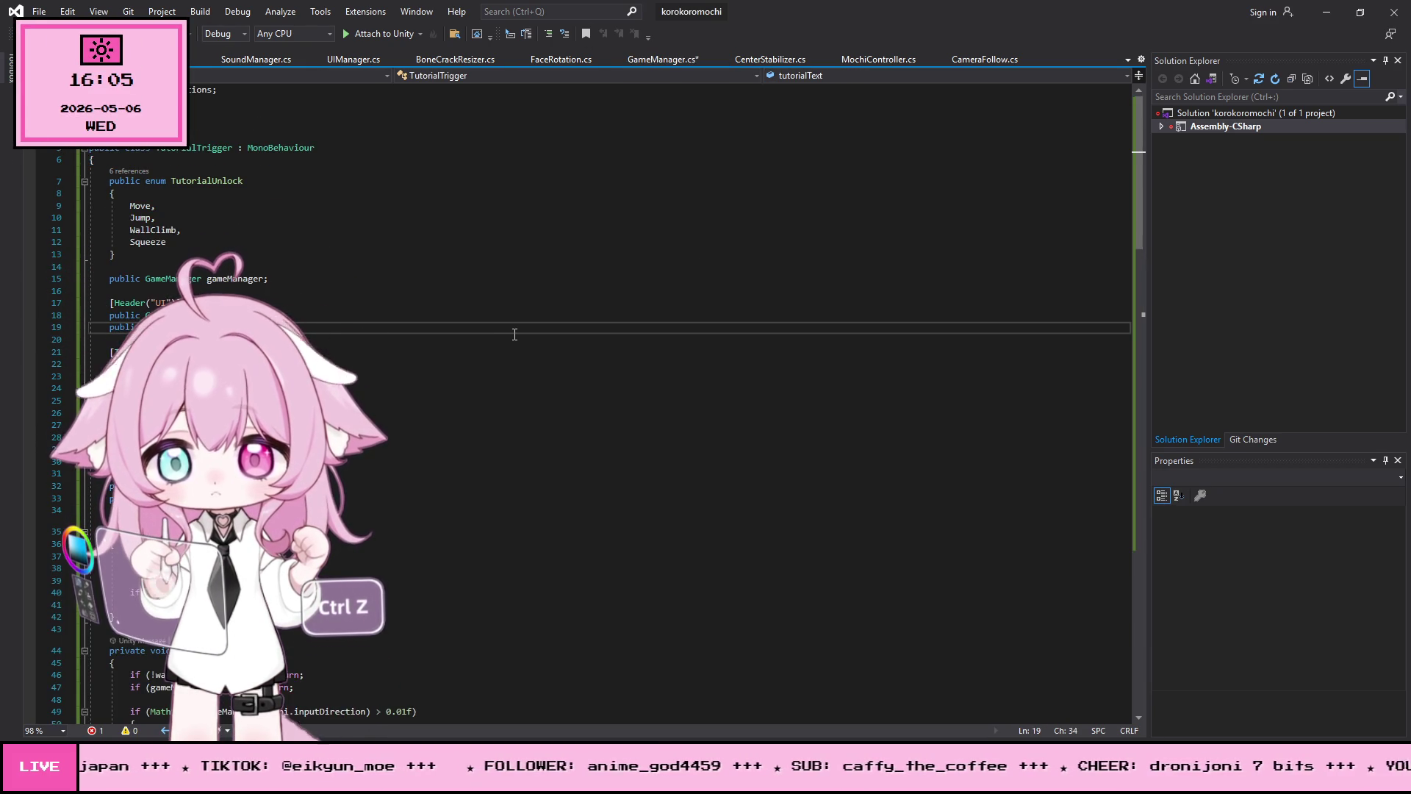
Step: Undo back to the error-free TutorialTrigger code
key("ctrl+a")
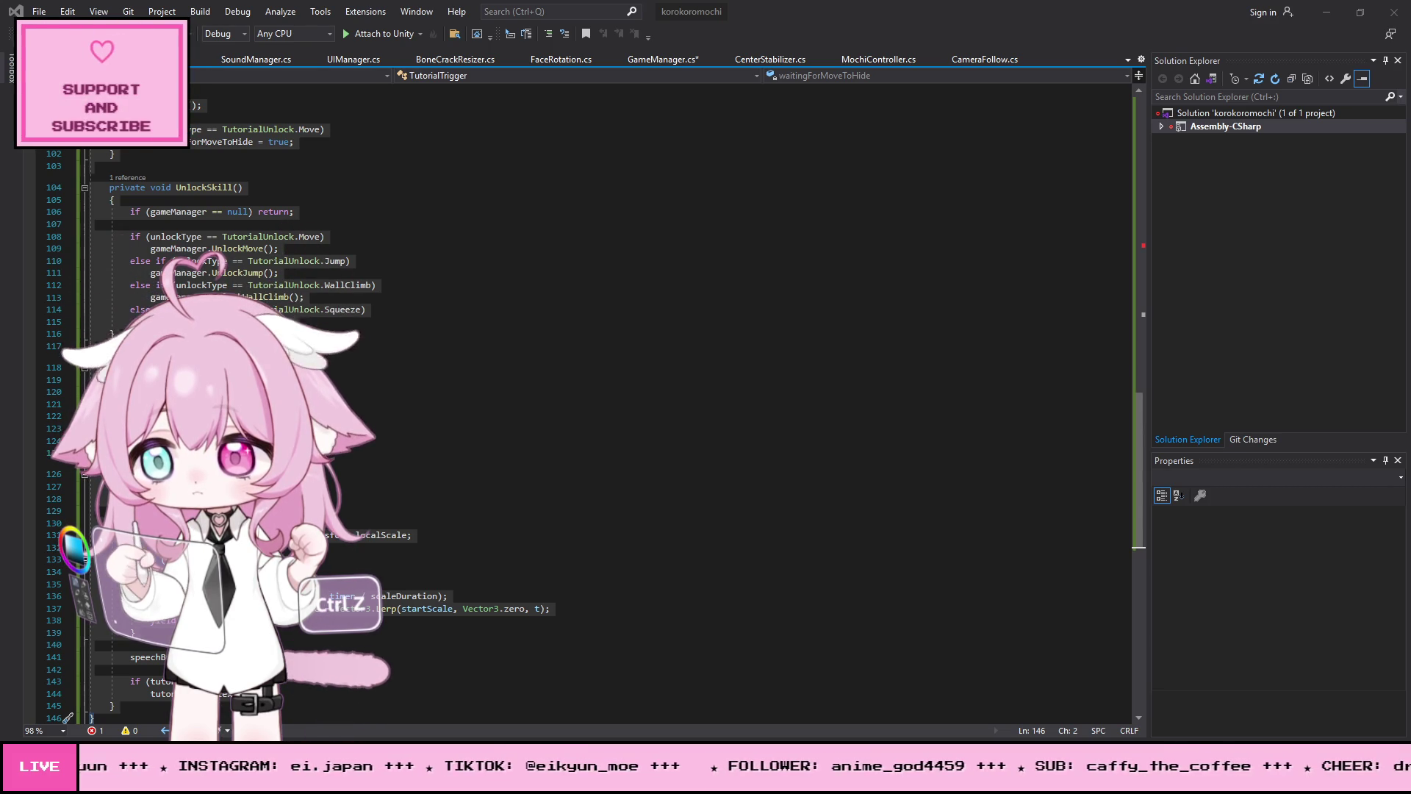
left_click(412, 377)
key("ctrl+z")
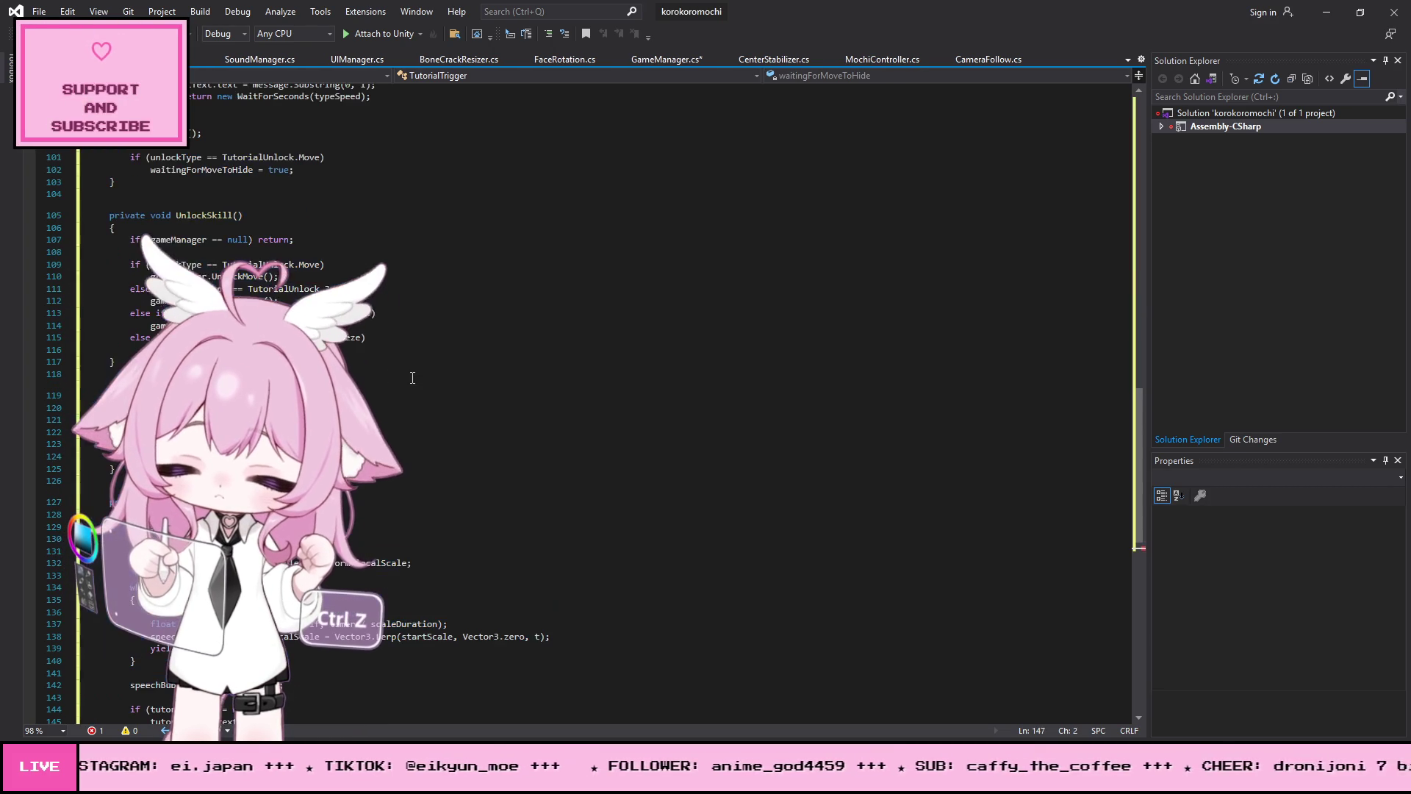
Step: Save all scripts and return to the Unity editor
left_click(39, 12)
left_click(83, 185)
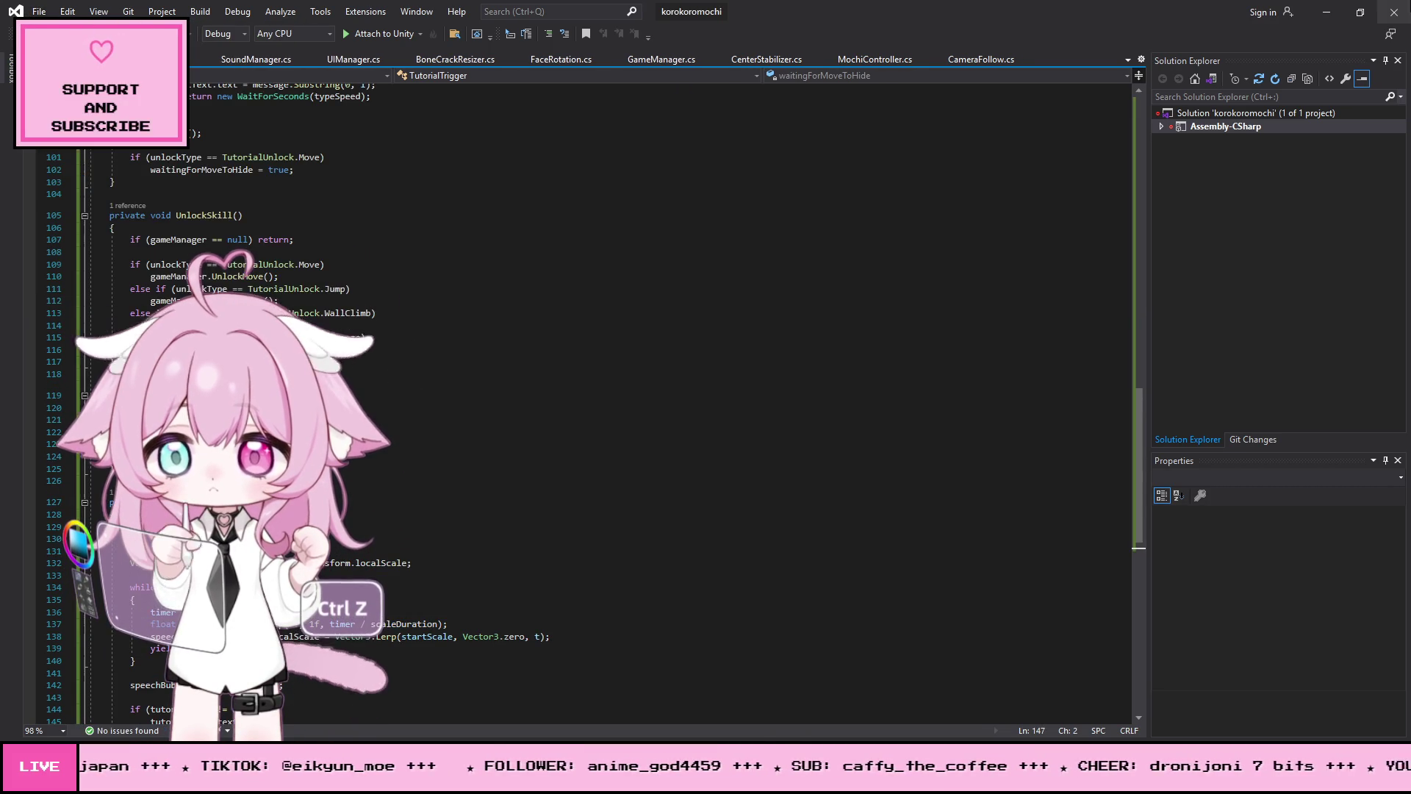
key("alt+Tab")
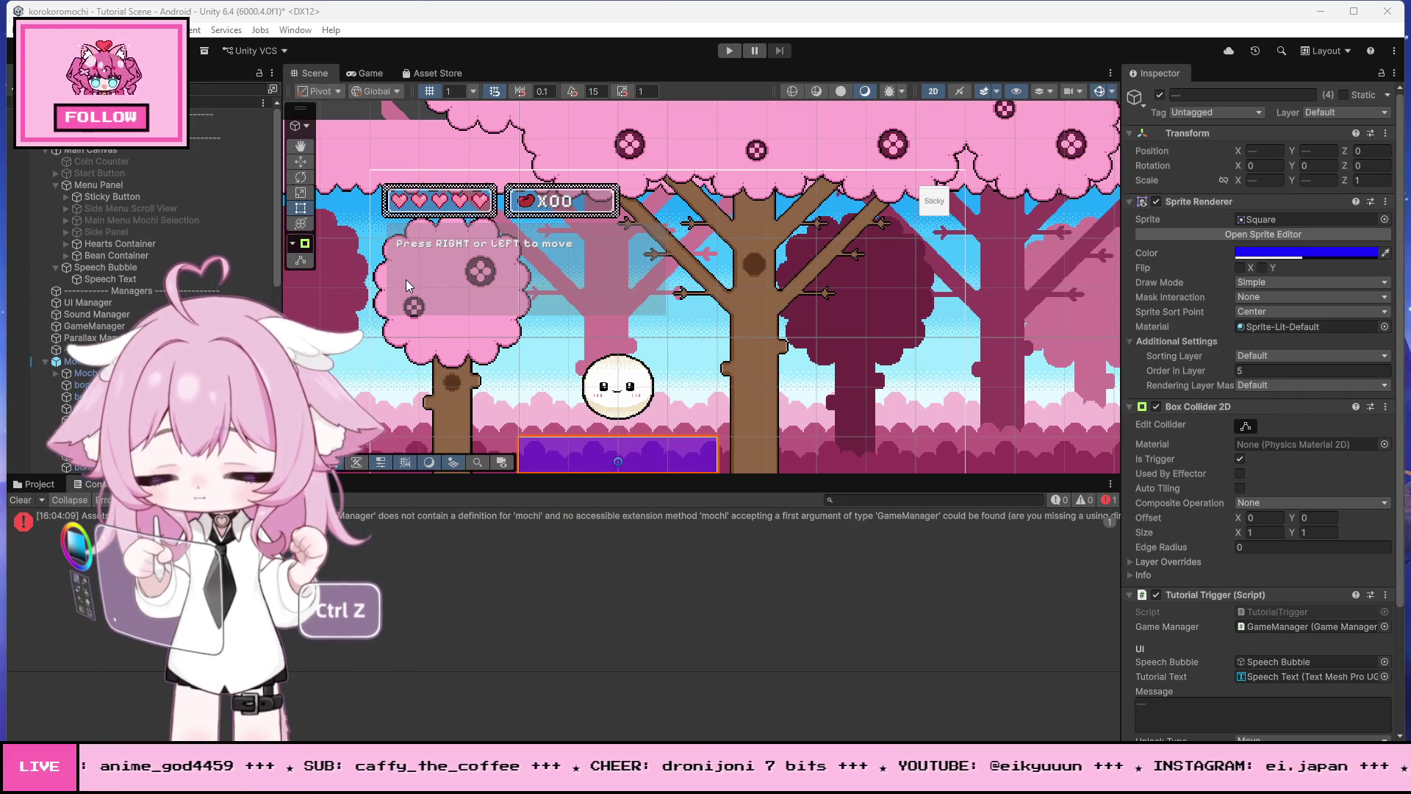
Step: Clear the console, enter Play mode and roll the mochi onto the purple trigger and past the gap
left_click(21, 499)
left_click(729, 50)
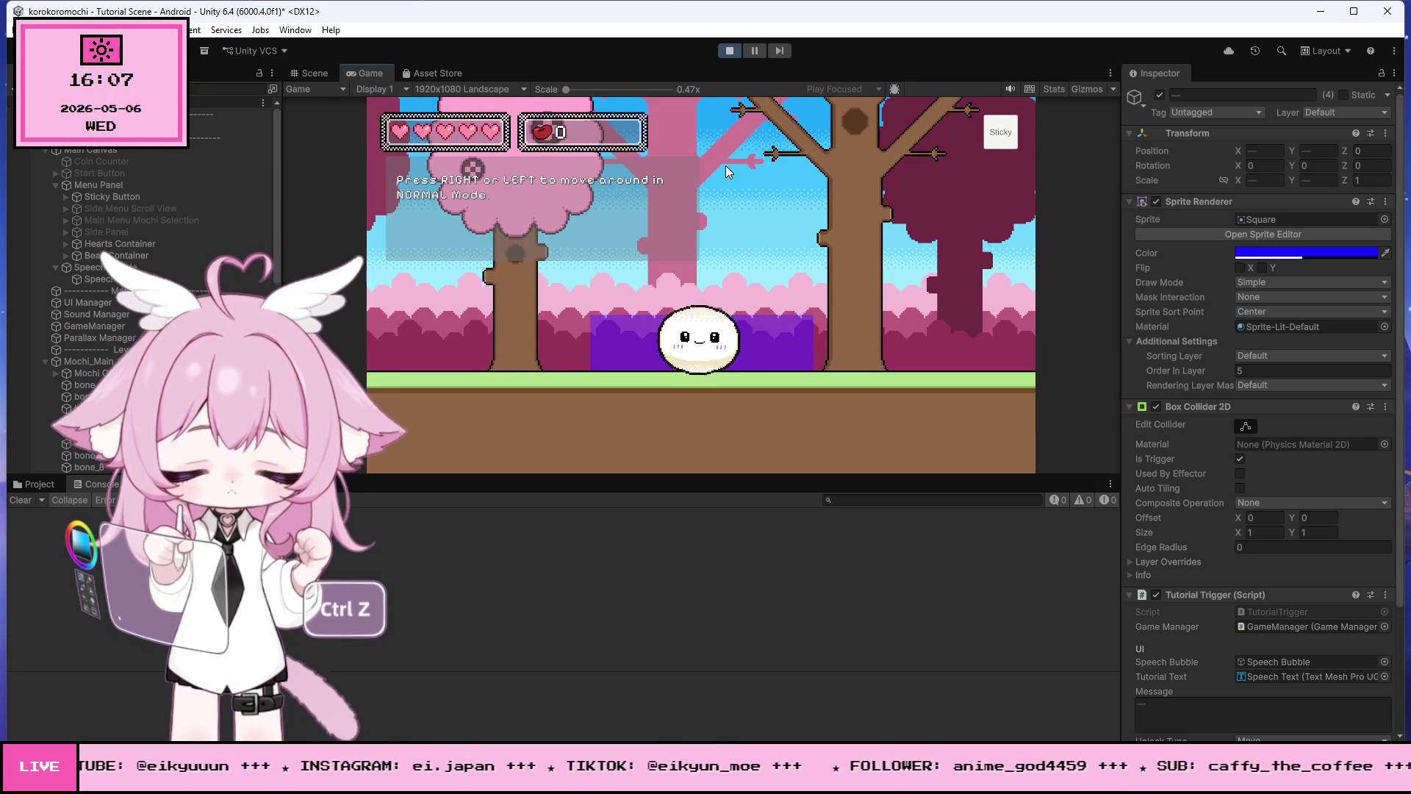
key("Right")
key("Left")
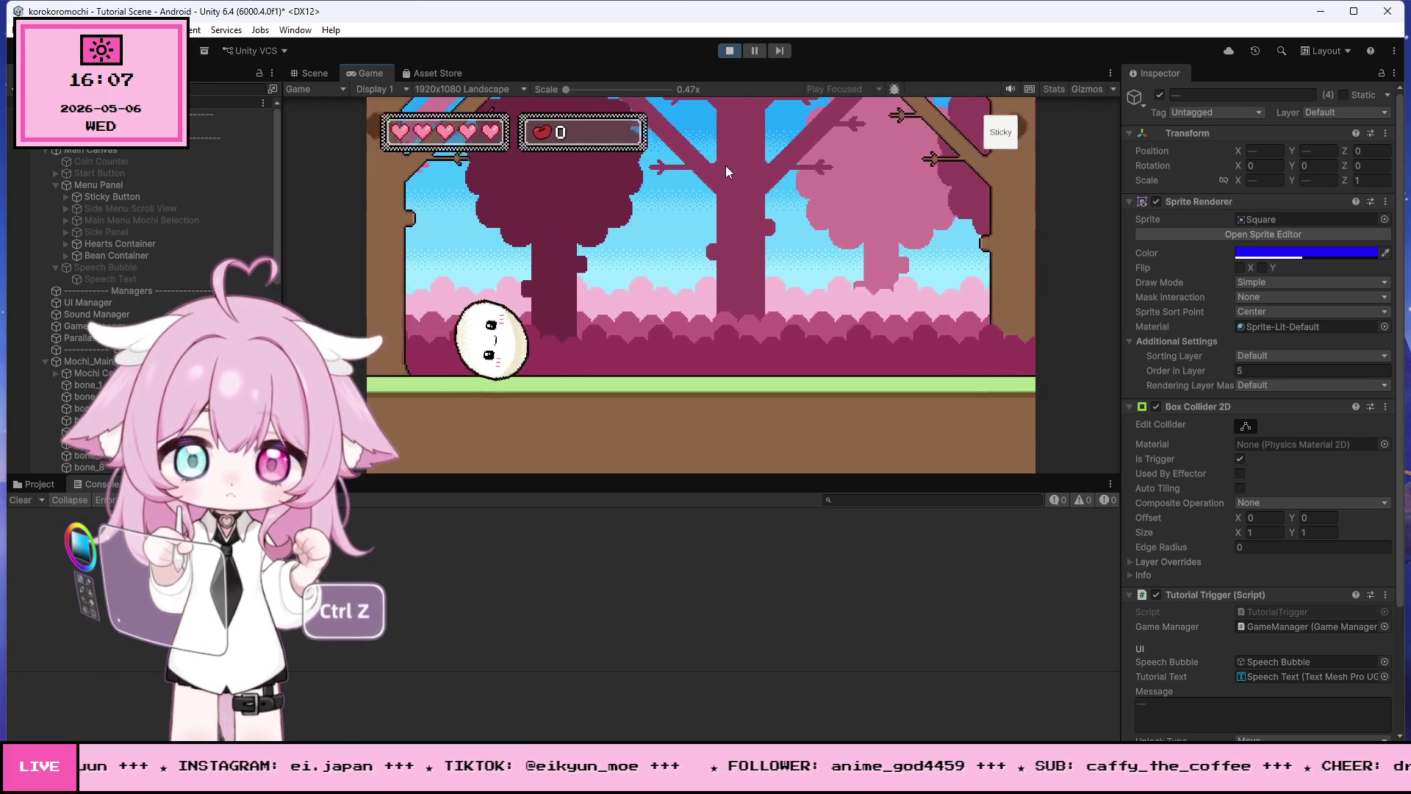
key("Right")
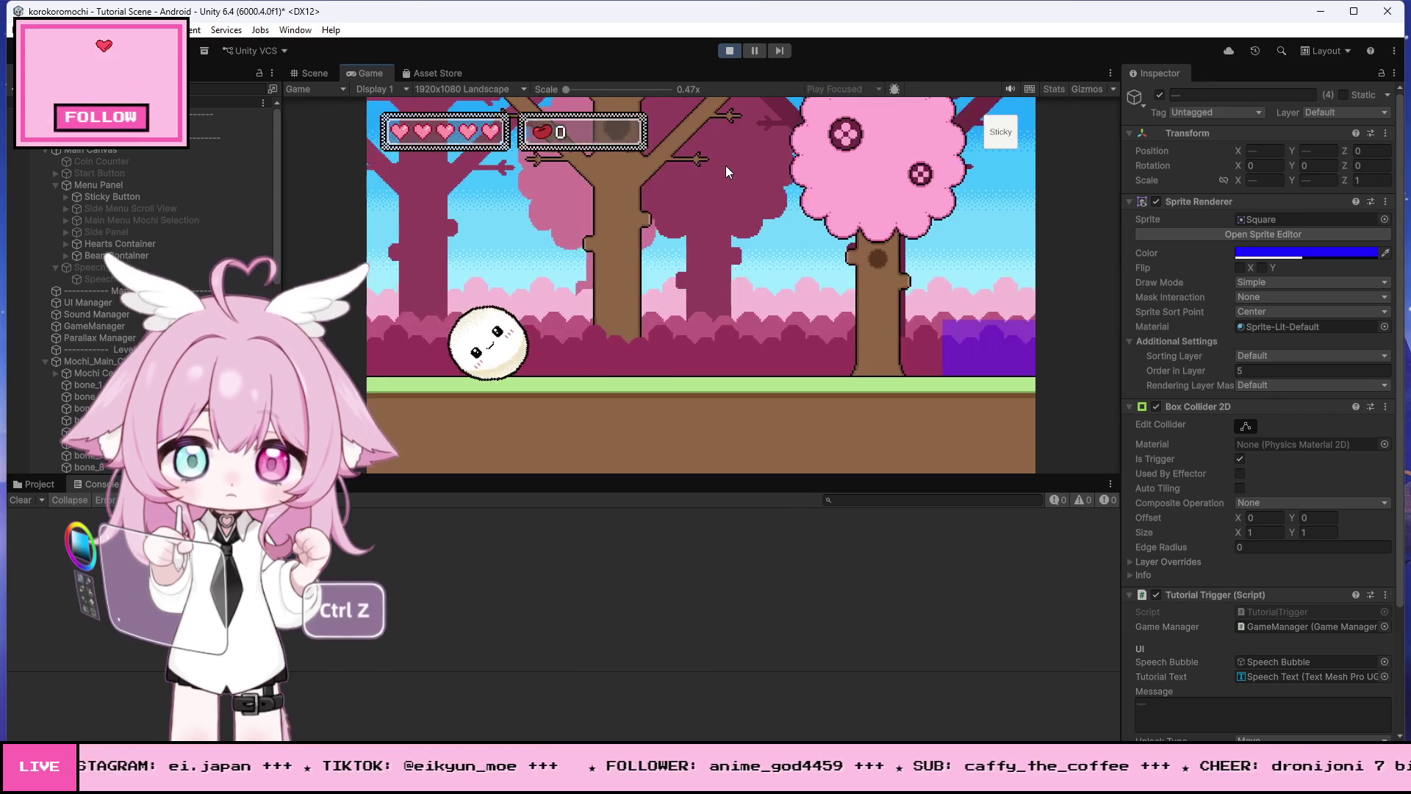
key("Right")
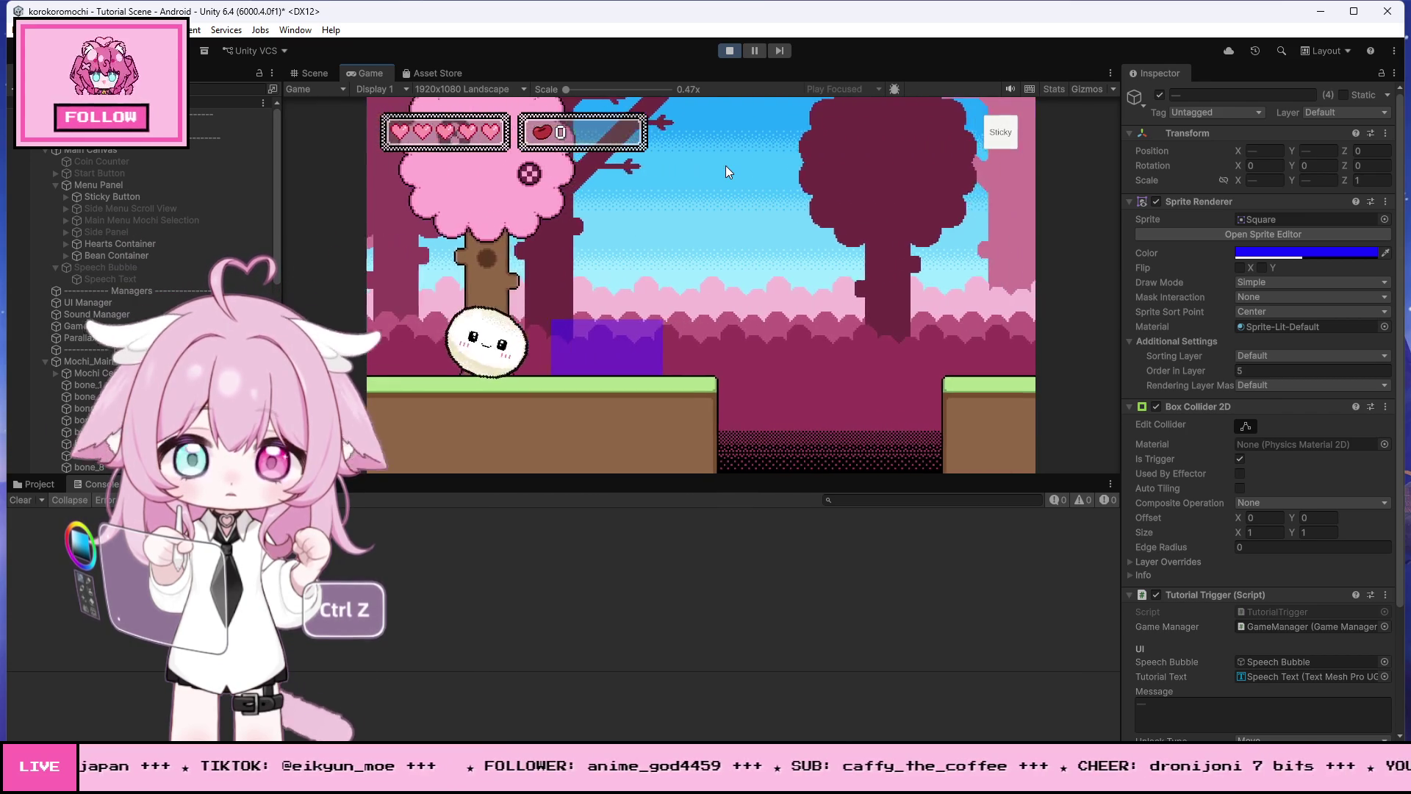
key("Left")
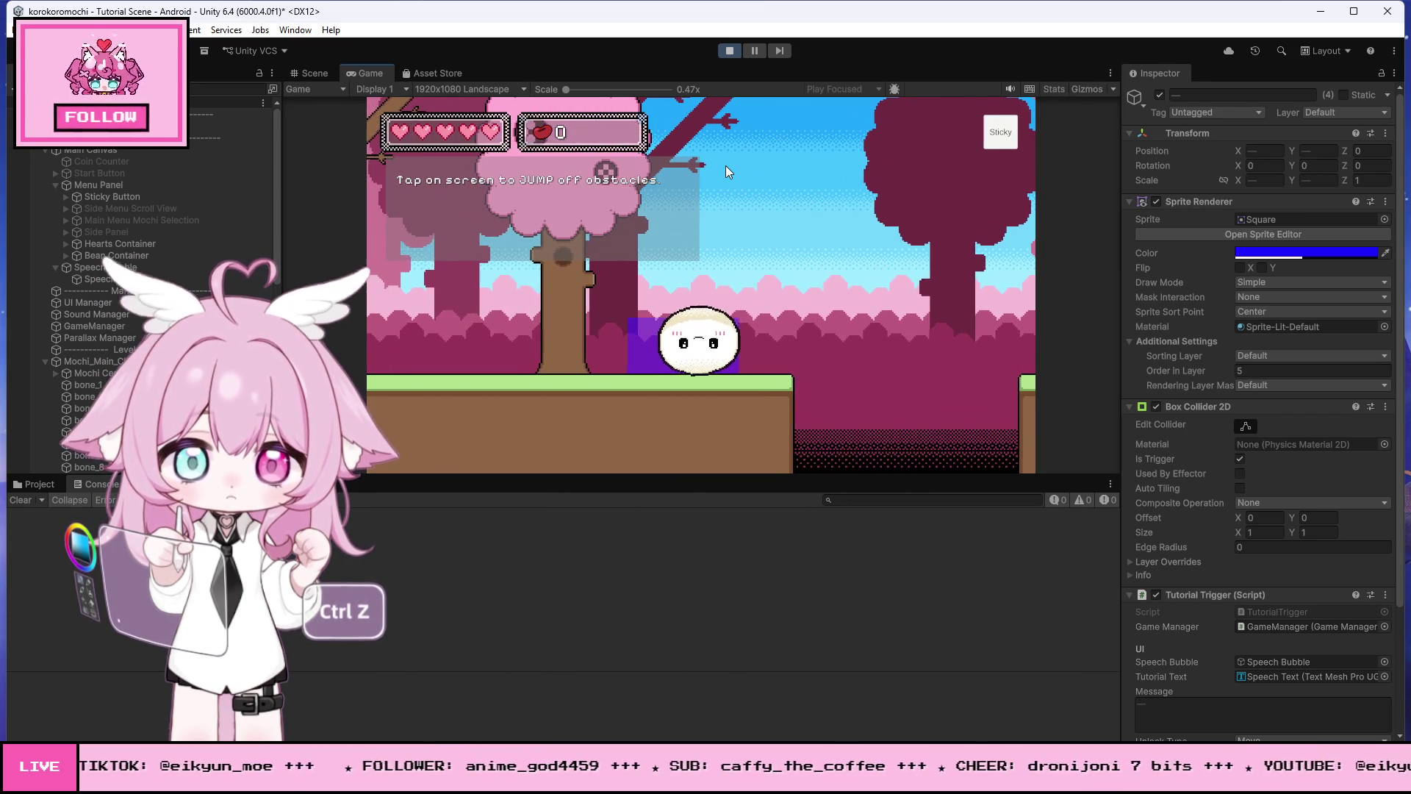
key("Right")
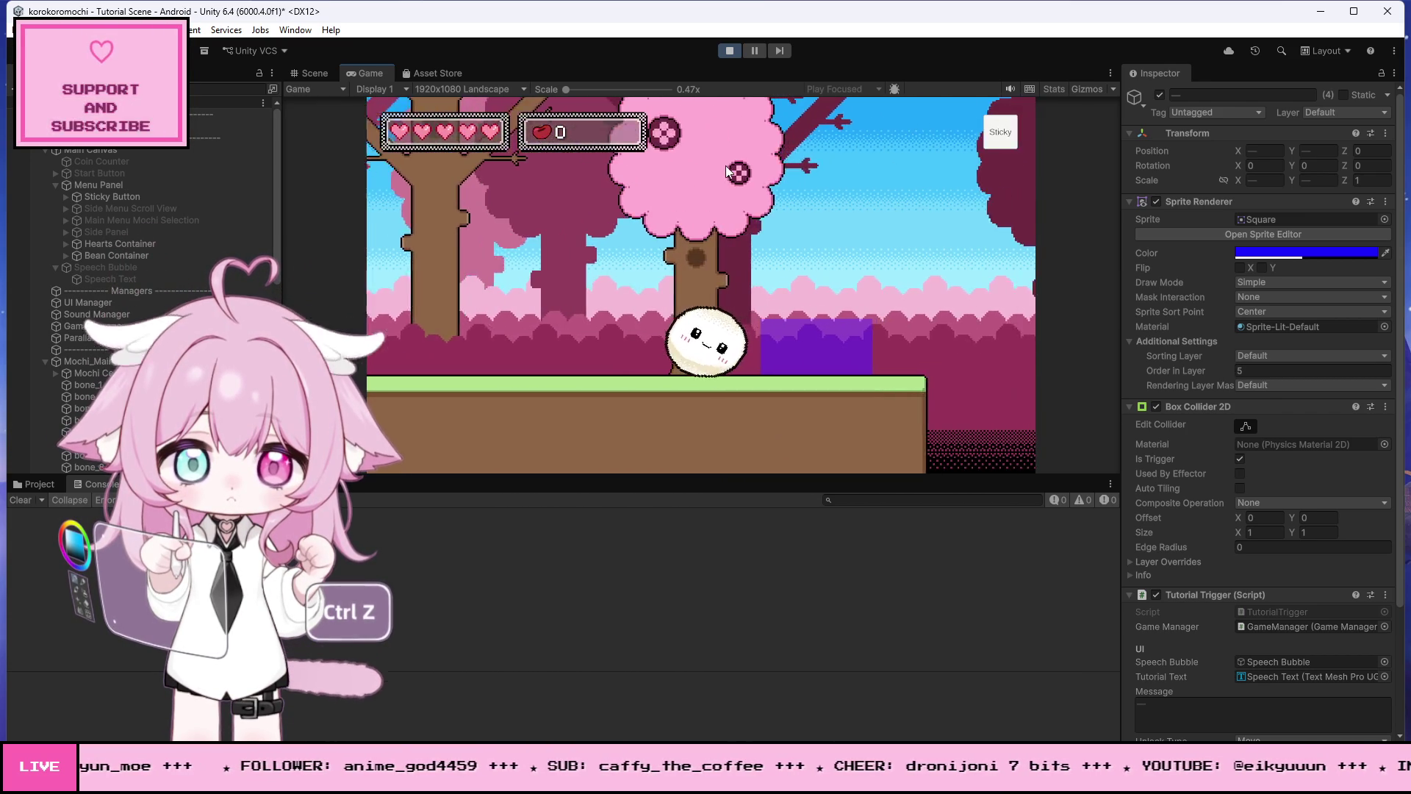
key("Right")
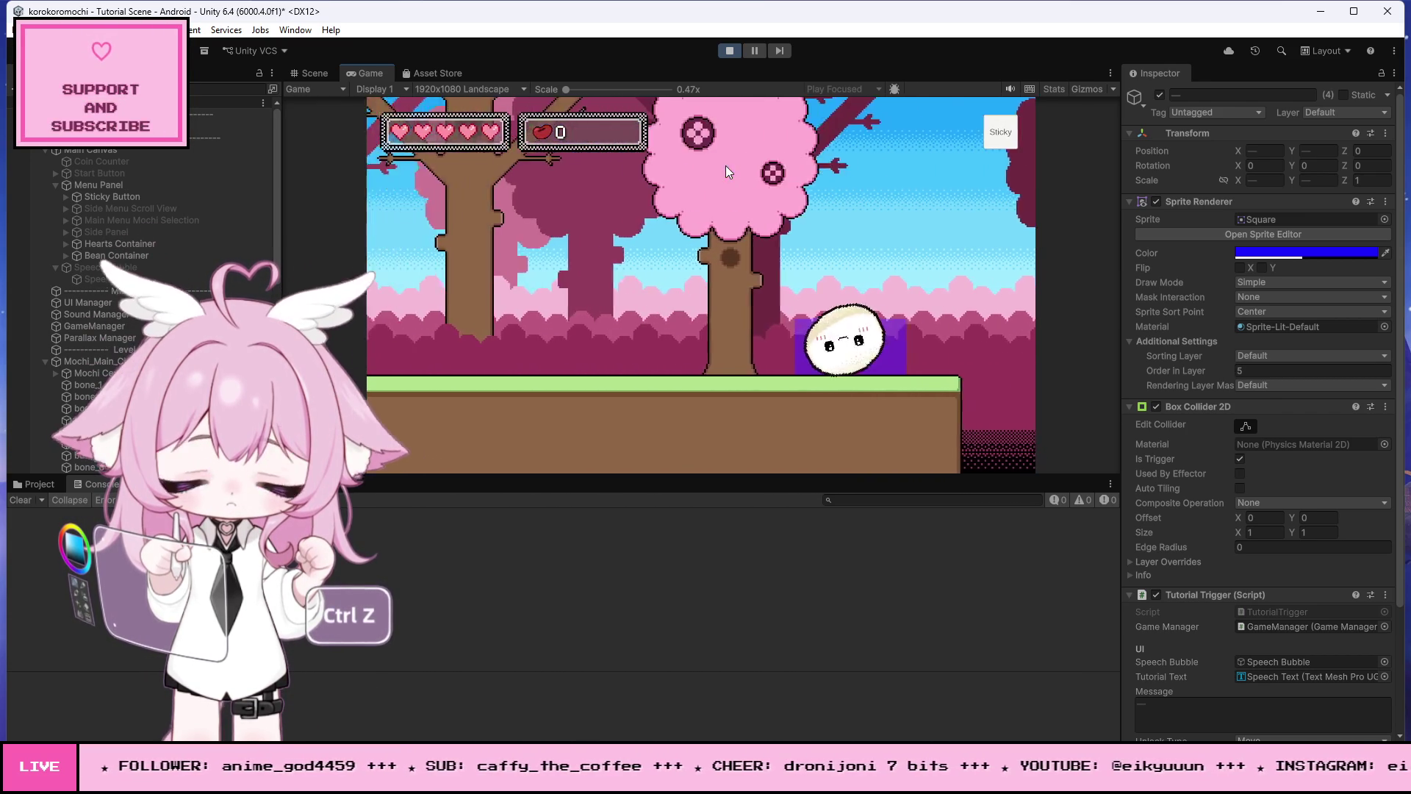
Step: Steer the mochi back and forth by the gap, then stop the play test
key("Left")
key("Right")
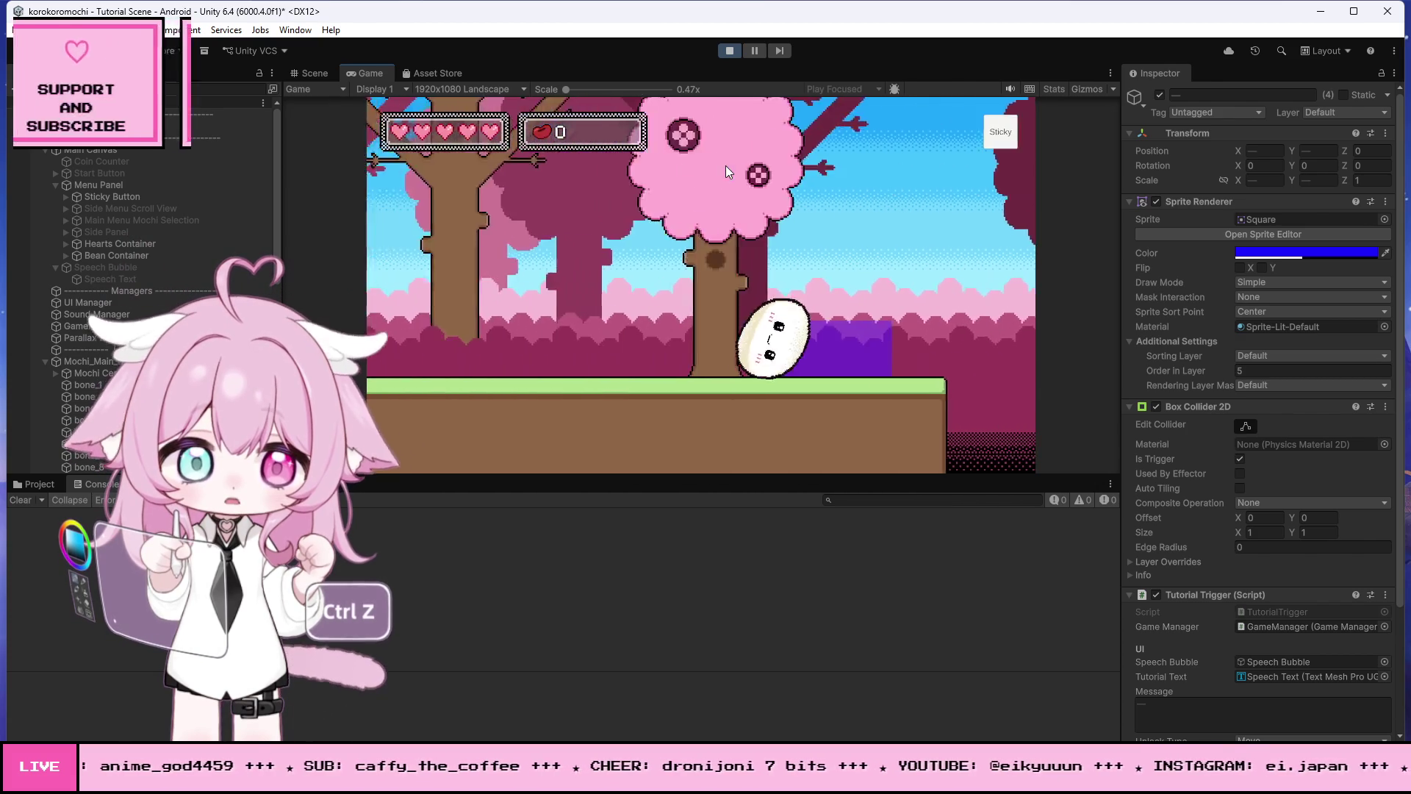
key("Right")
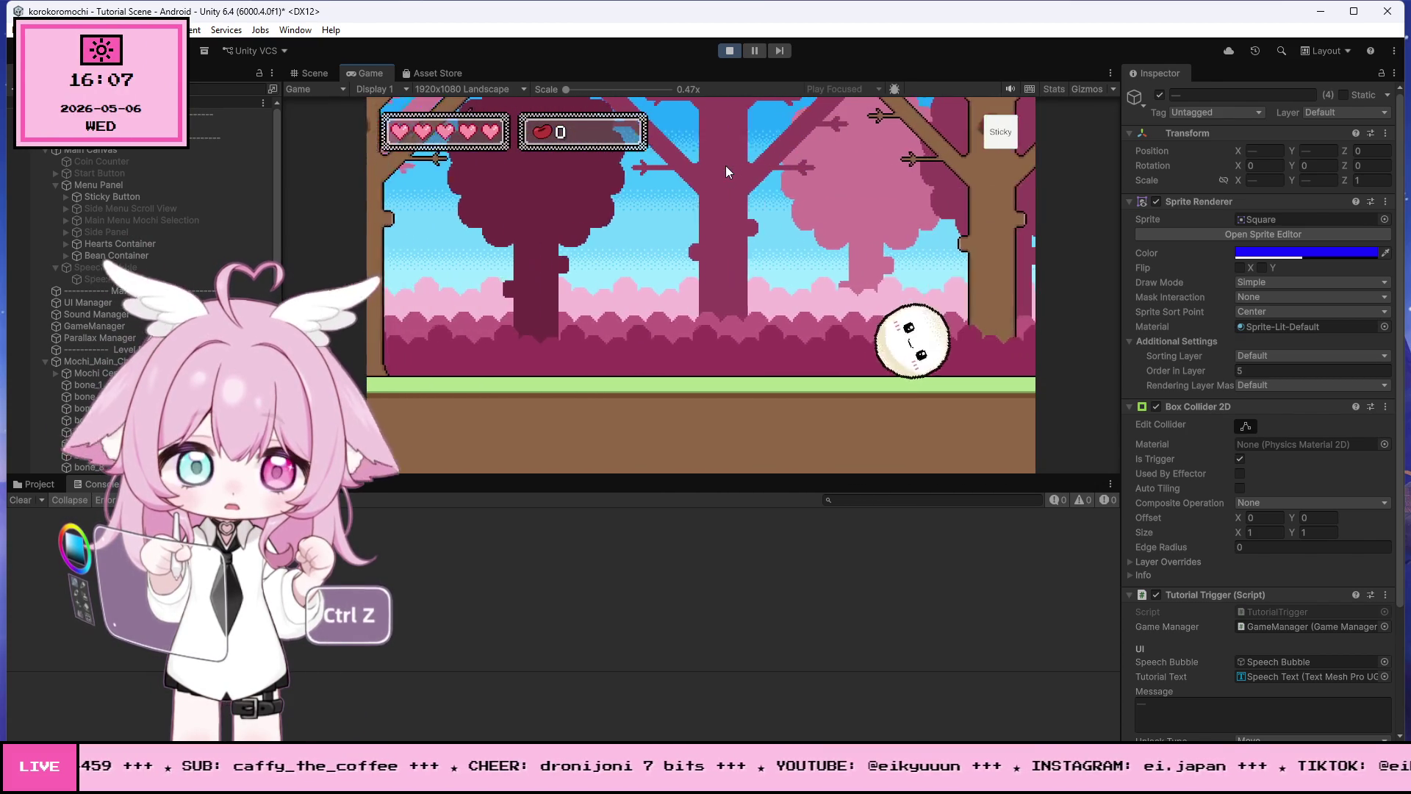
key("Left")
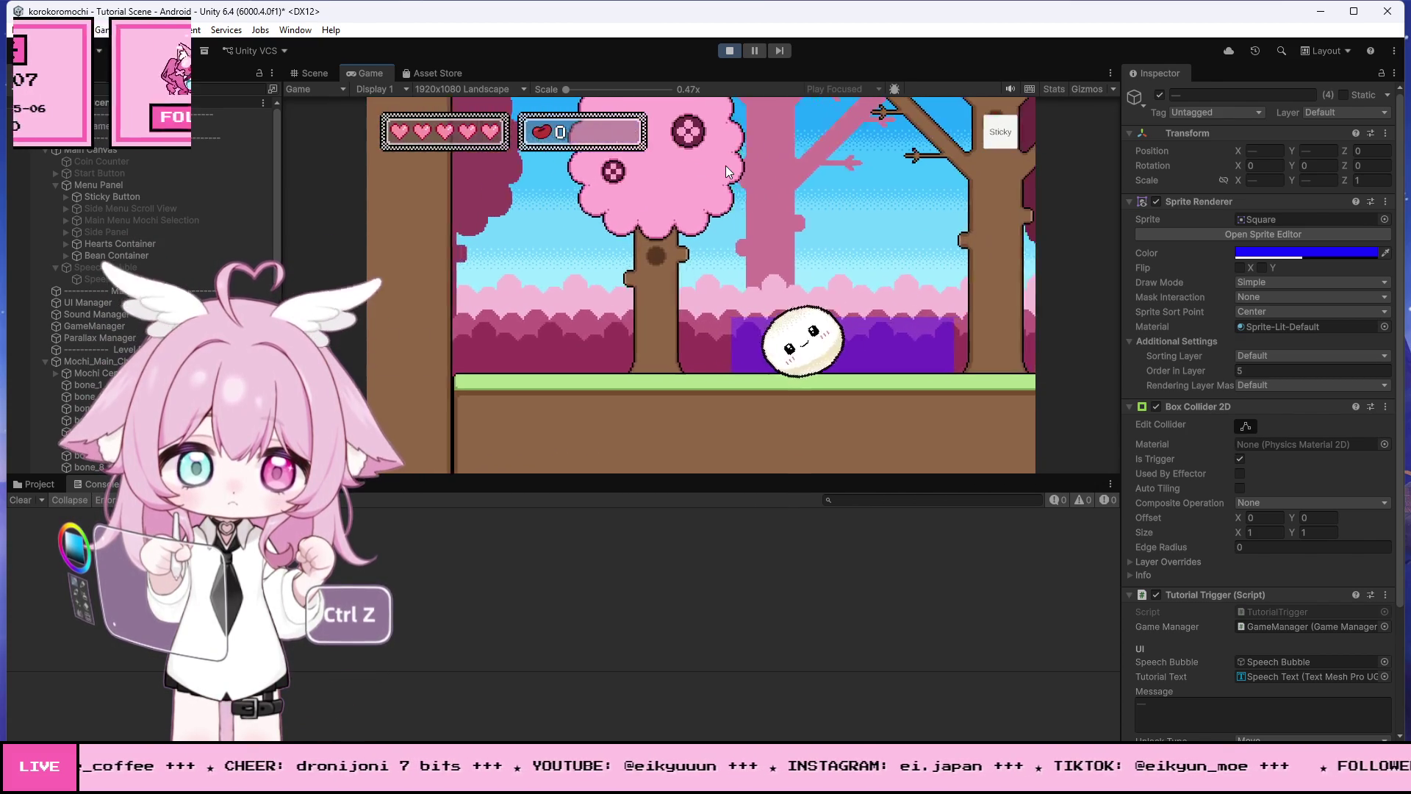
key("Right")
key("Left")
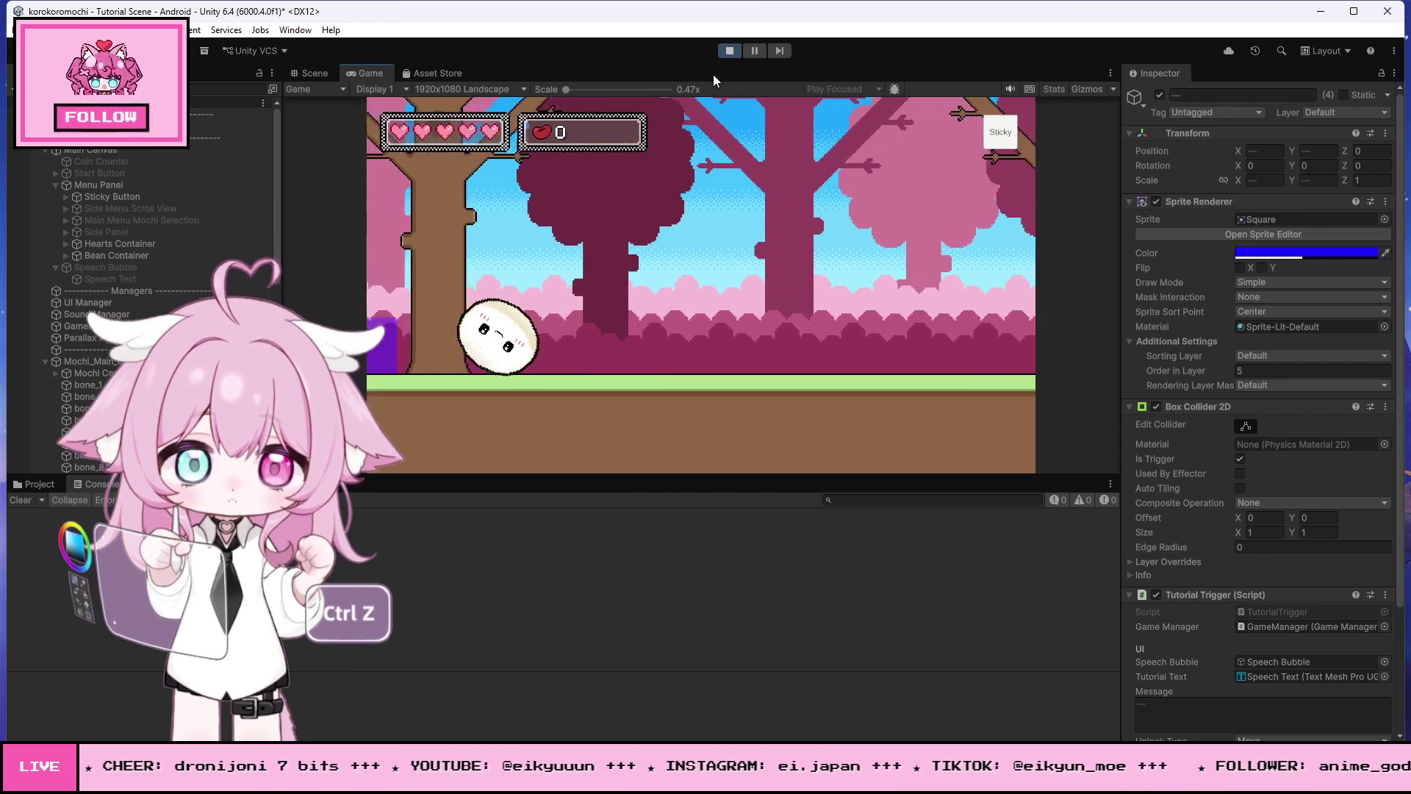
key("Right")
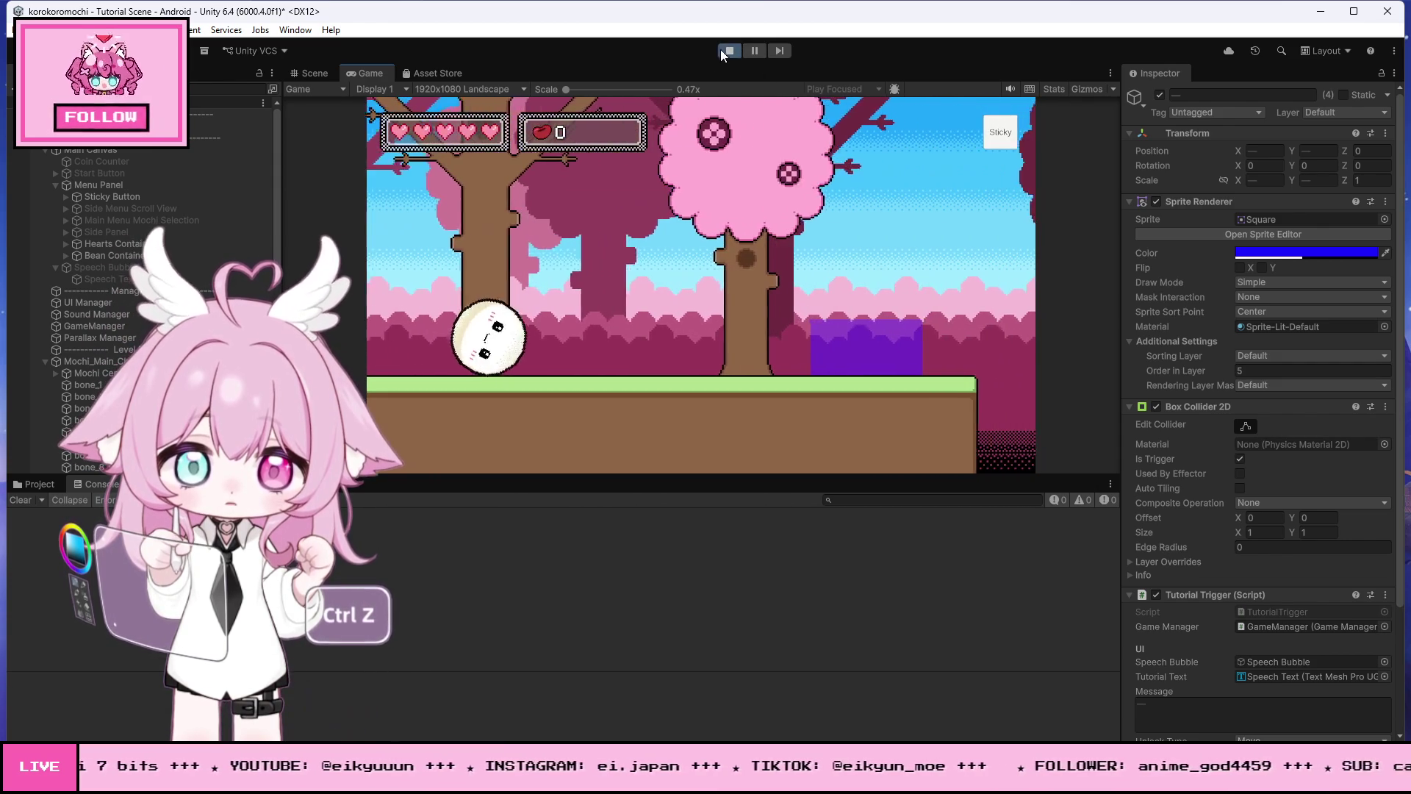
left_click(727, 52)
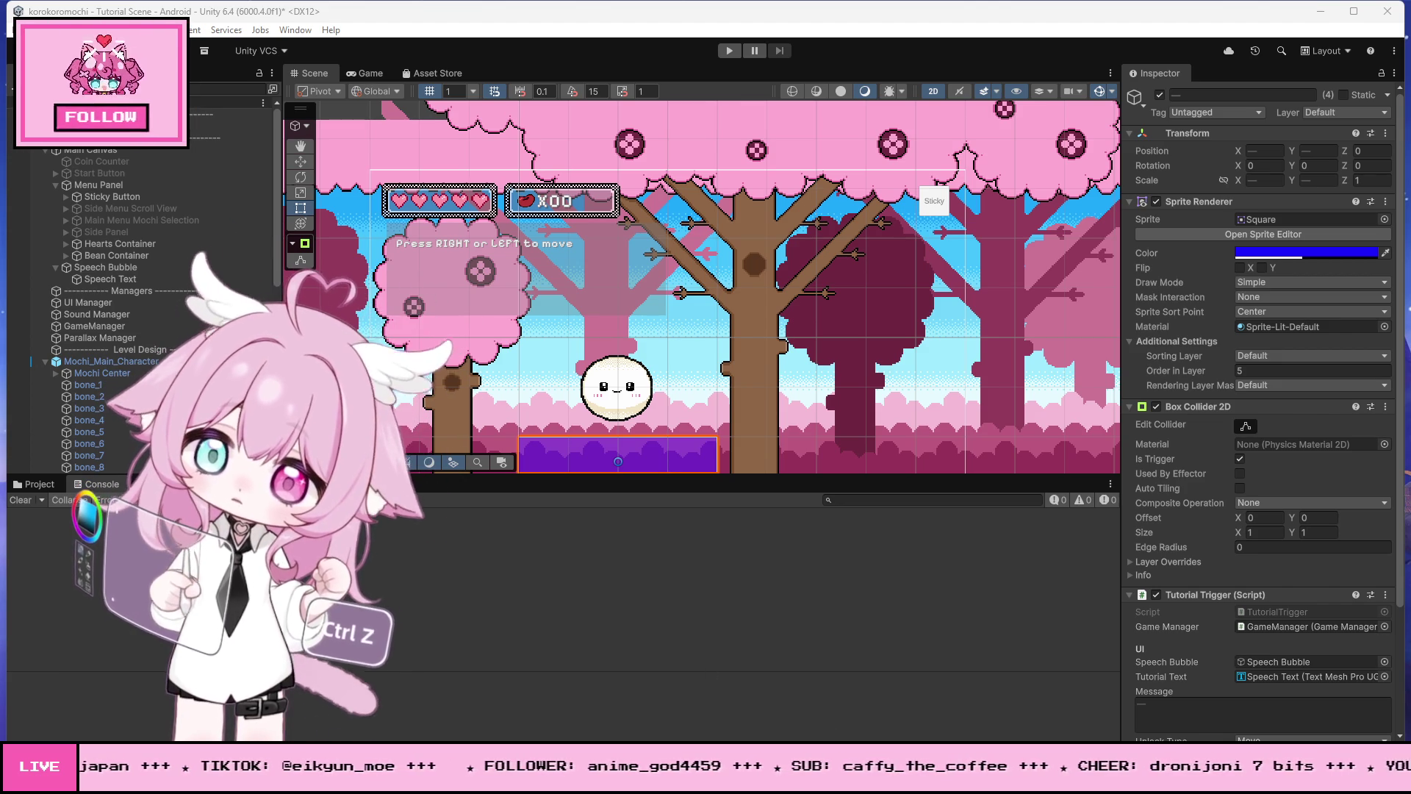
key("alt+Tab")
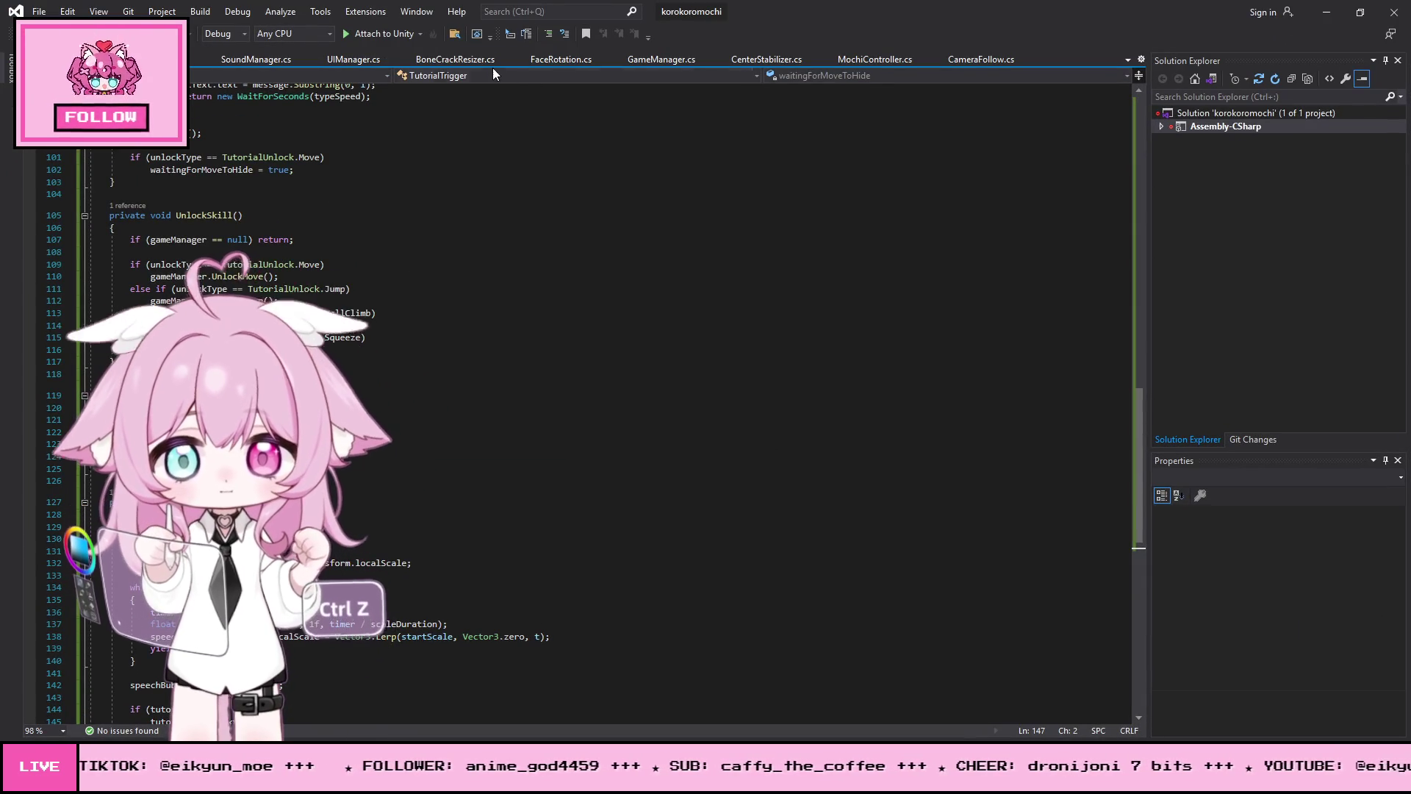
Step: Select all the code in MochiController.cs, then switch to Photoshop's blank Untitled-2 canvas
left_click(874, 59)
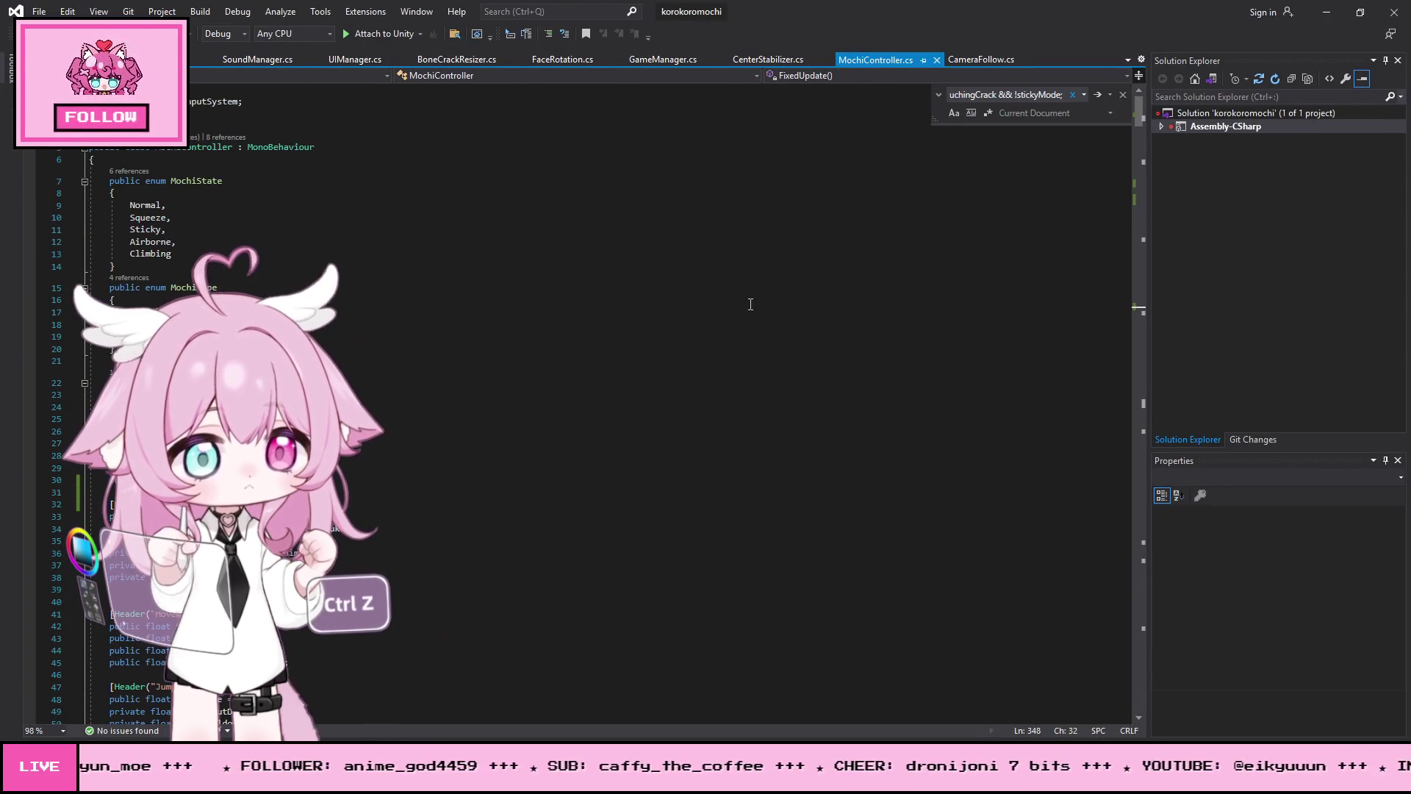
left_click(735, 326)
key("ctrl+a")
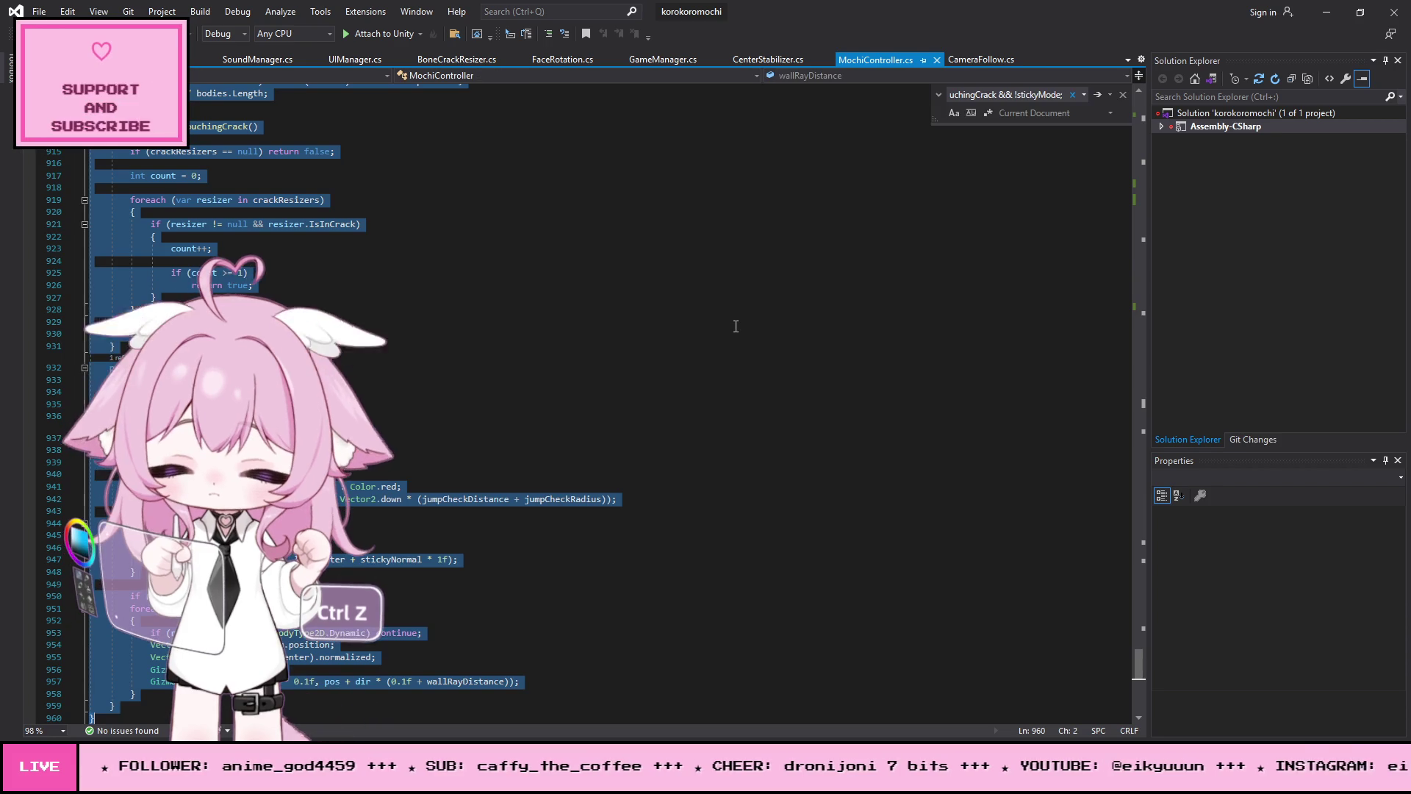
key("alt+Tab")
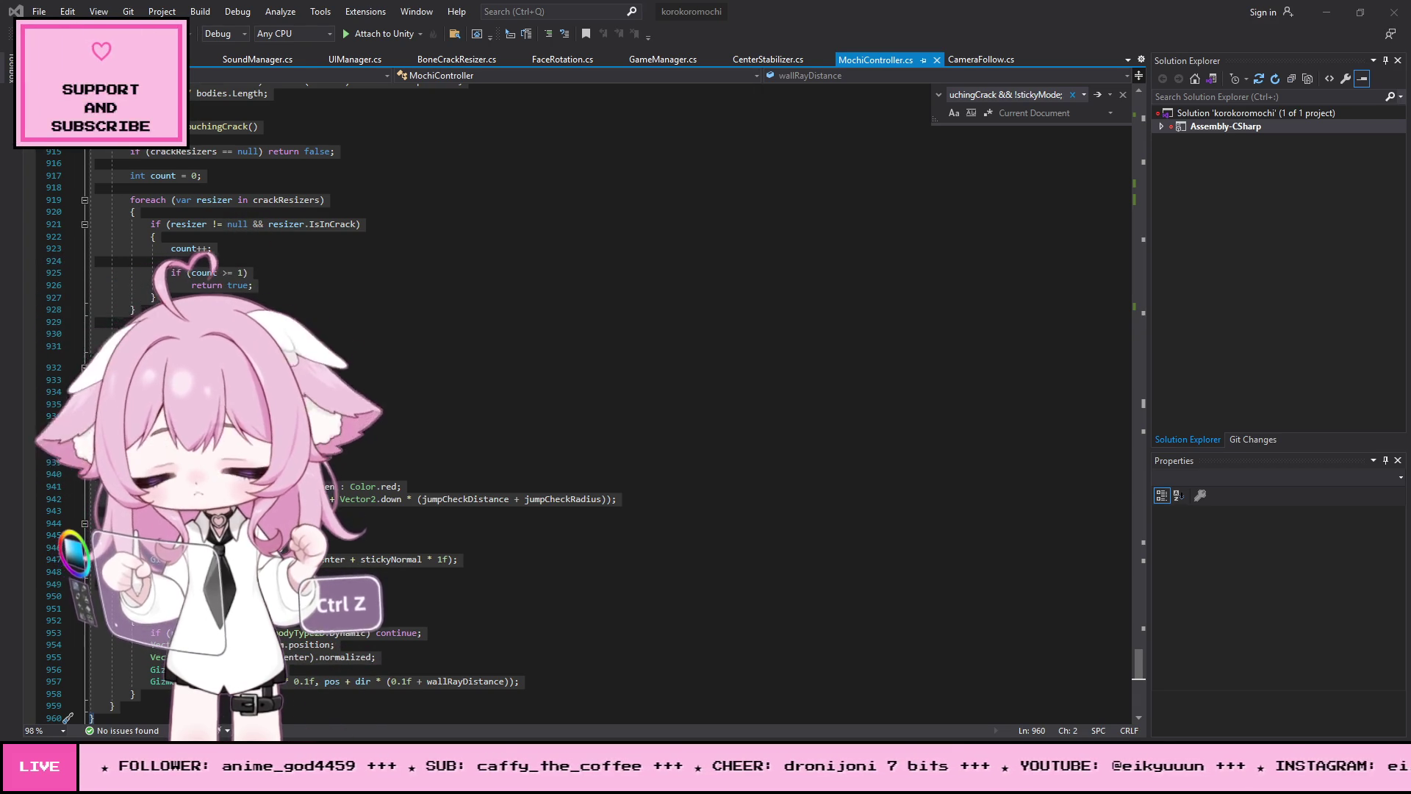
key("alt+Tab")
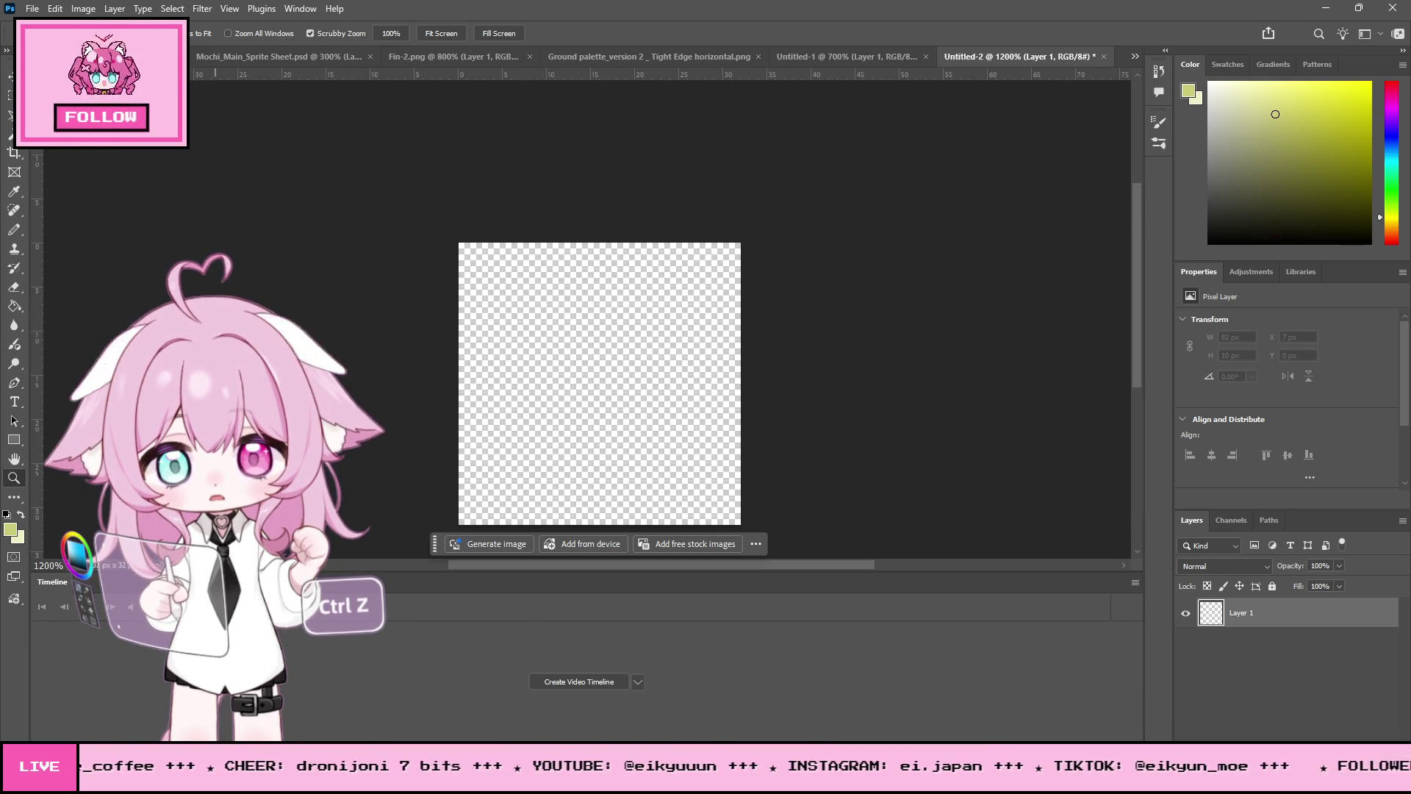
Step: In the Project window, open Assets/Sprites/Buttons and show the GoBack sprite in Explorer
key("alt+Tab")
left_click(37, 485)
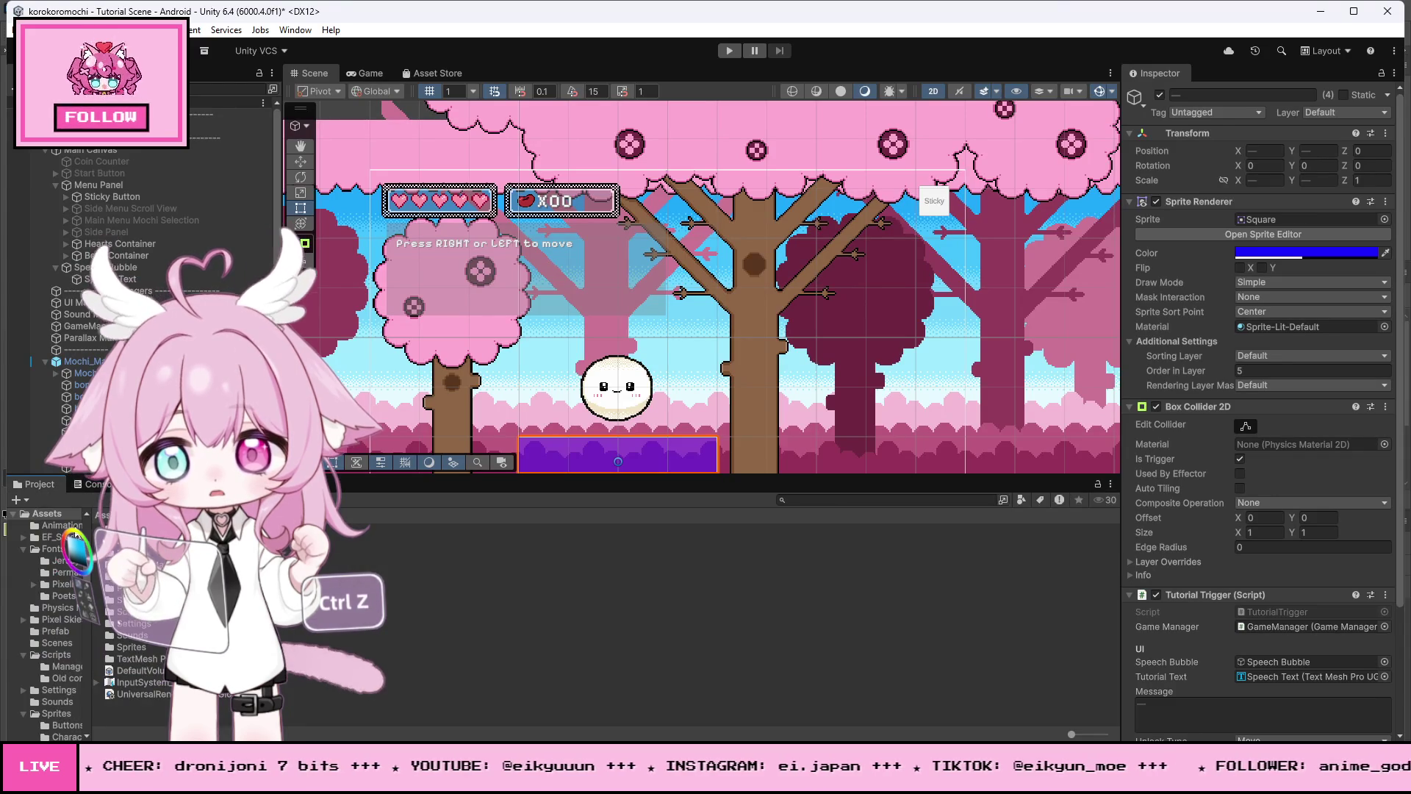
double_click(135, 648)
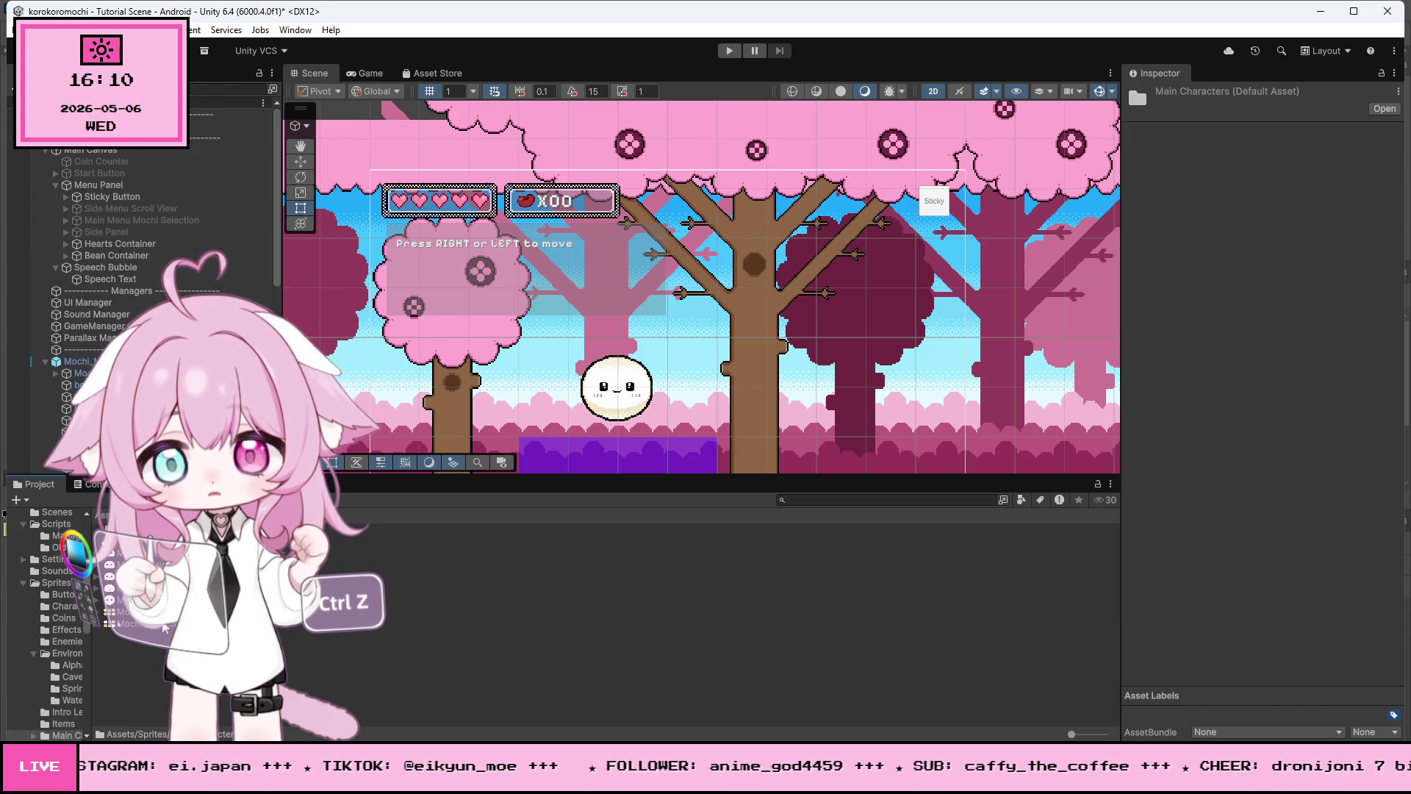
left_click(165, 625)
left_click(63, 594)
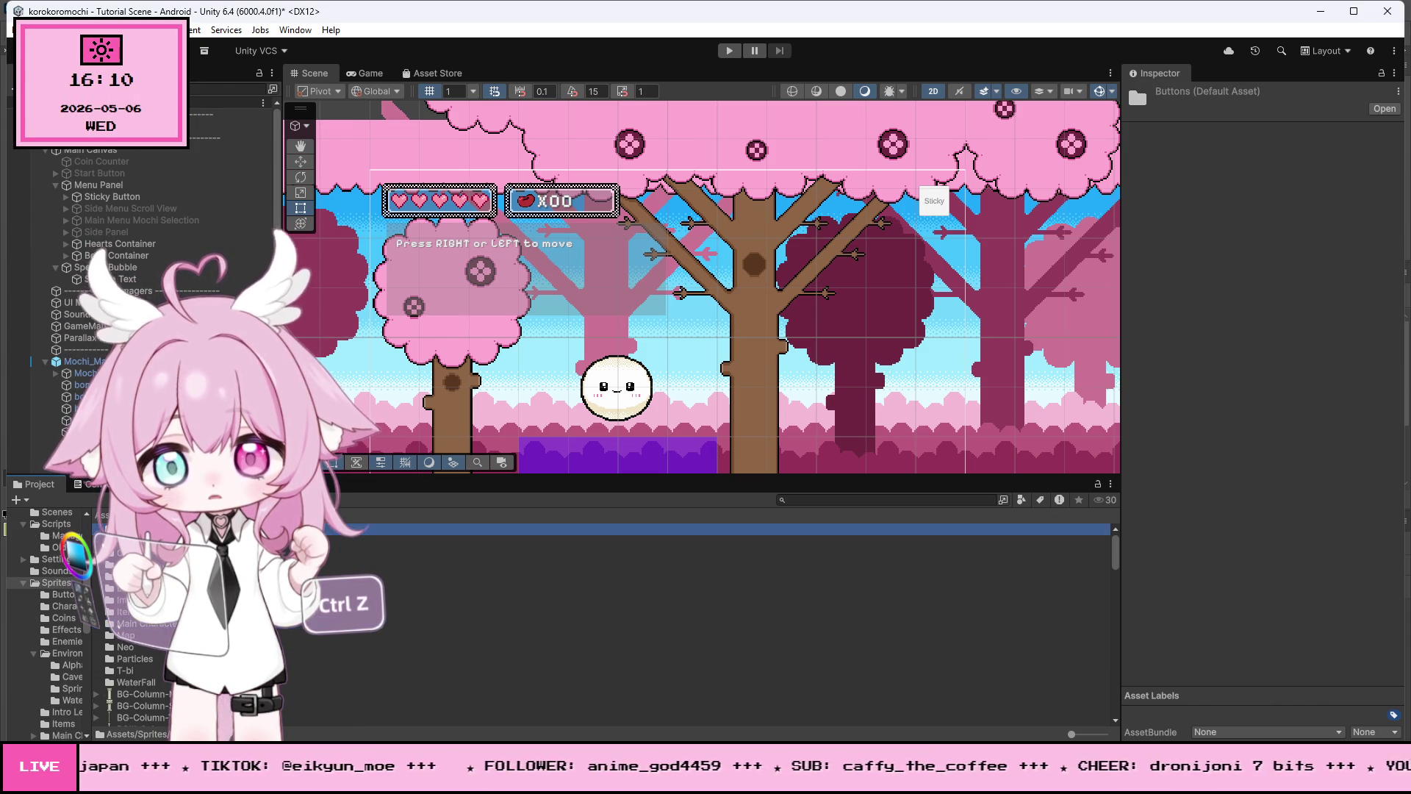
left_click(136, 540)
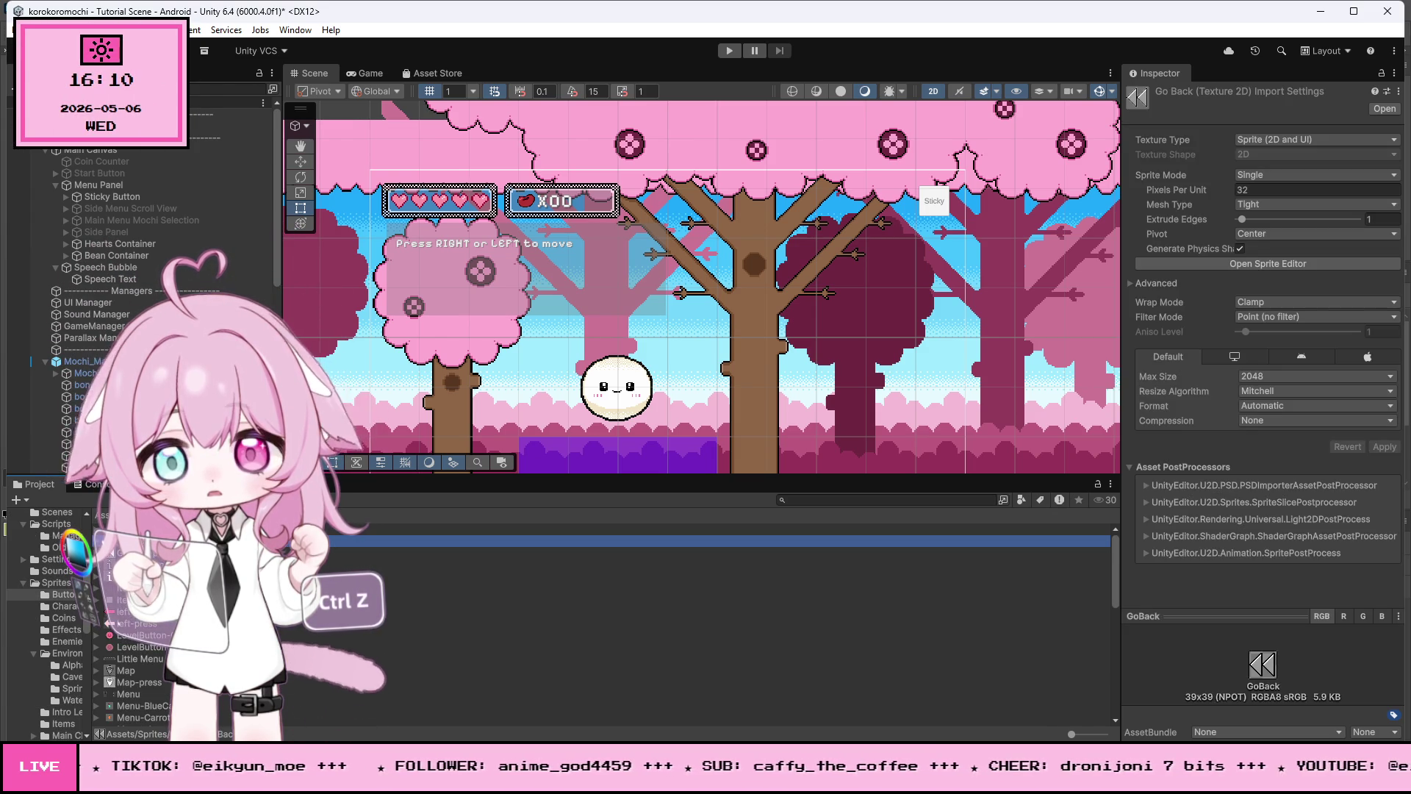
right_click(136, 540)
left_click(195, 144)
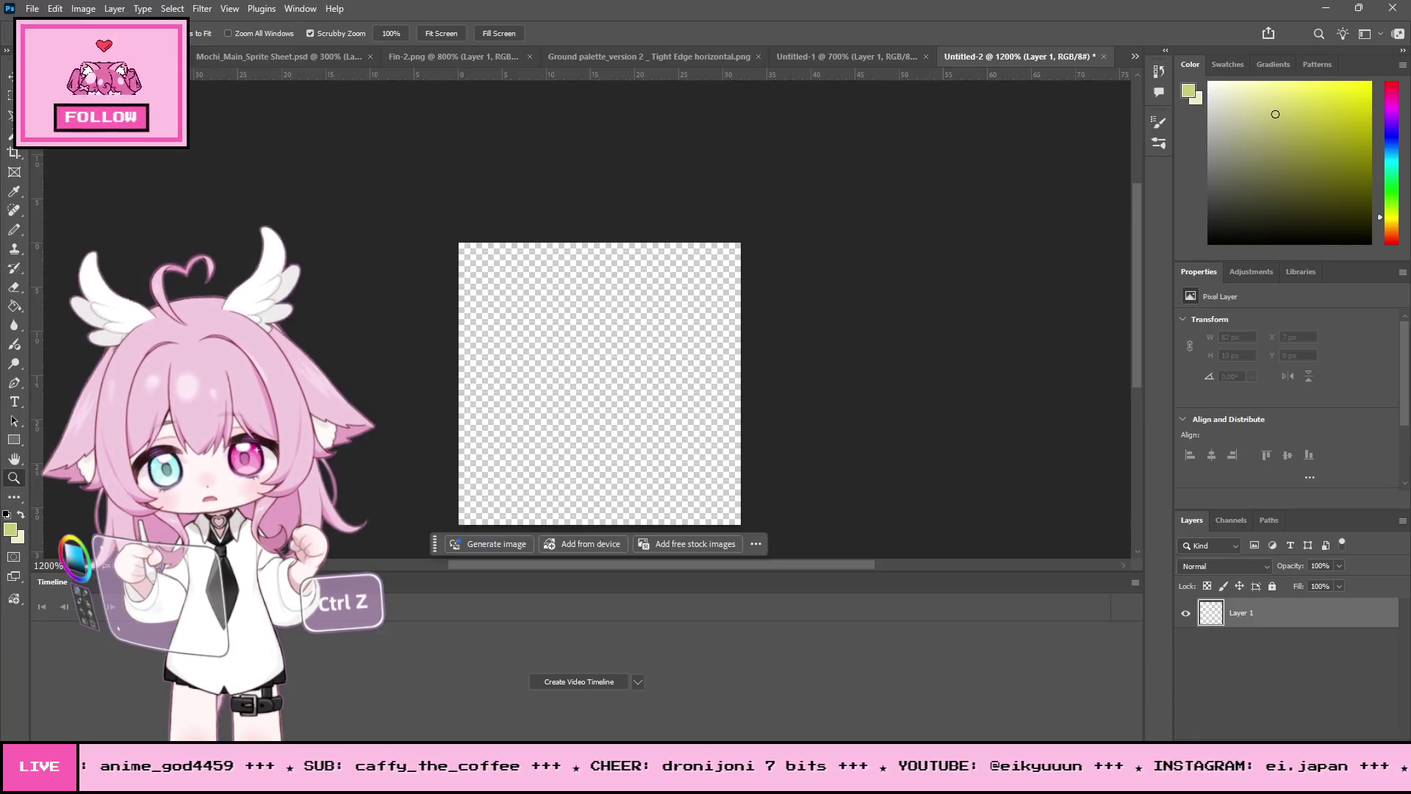
Step: Erase the double-arrow art inside GoBack.png's one-pixel black border and deselect
left_click_drag(570, 295, 578, 287)
scroll(552, 298, "down", 3)
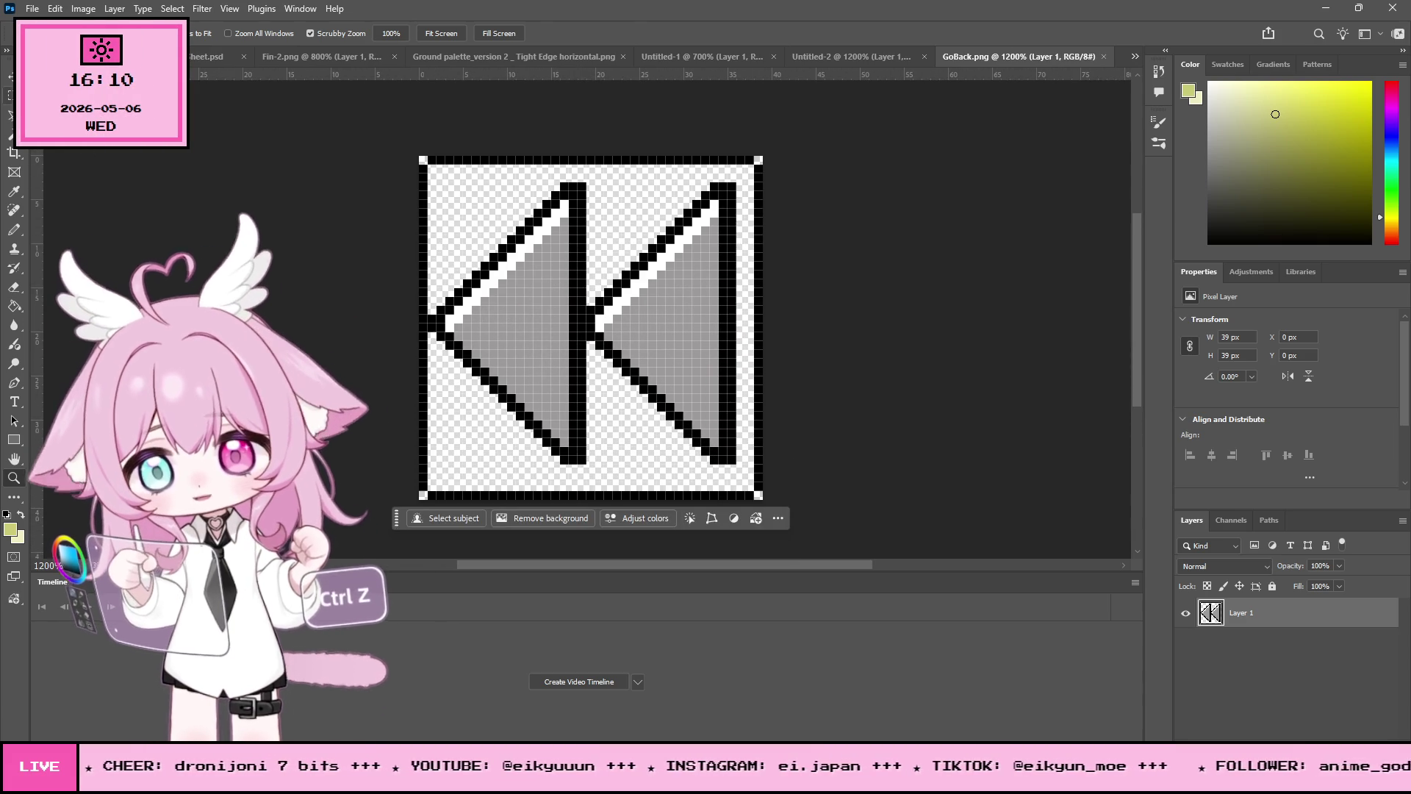
key("m")
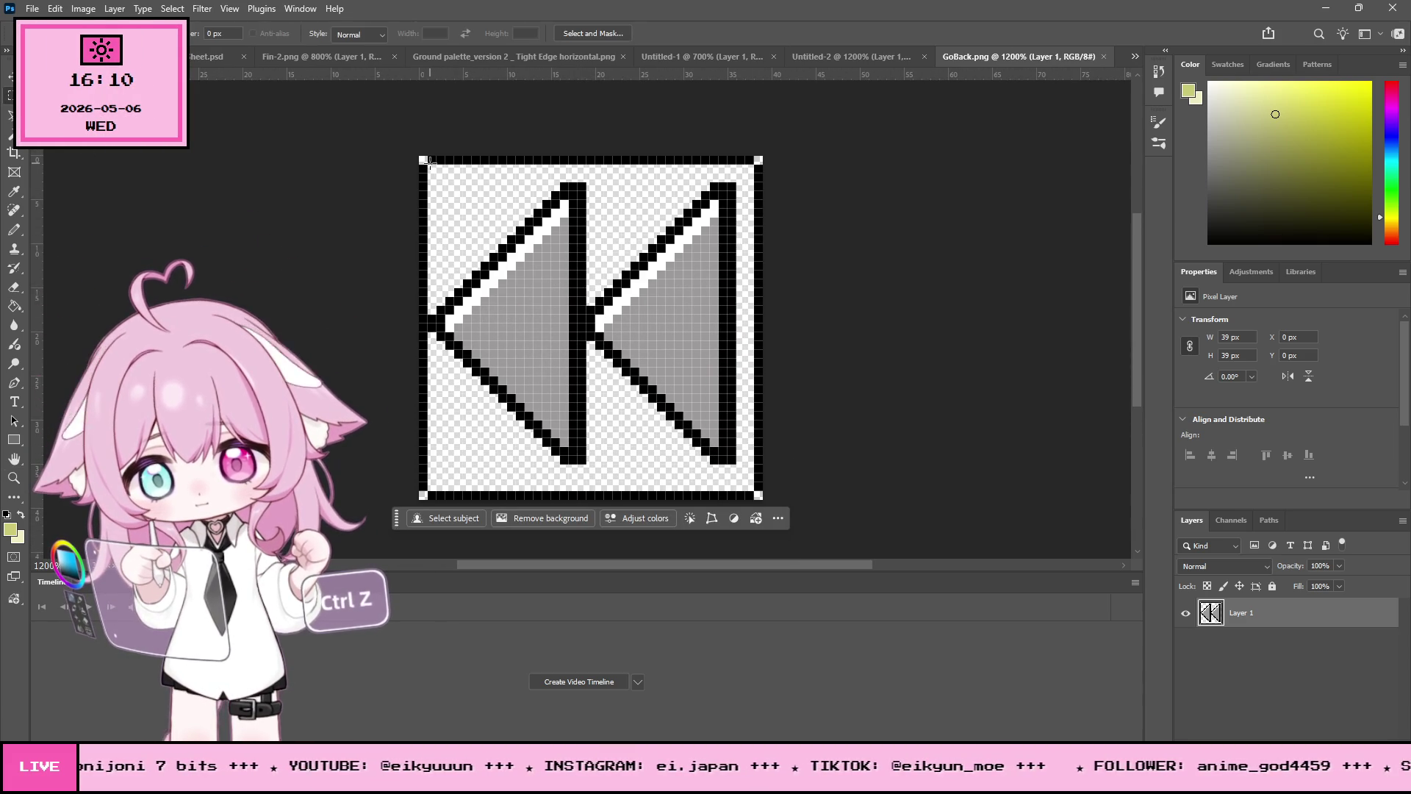
mouse_move(429, 162)
left_mouse_down()
mouse_move(702, 329)
mouse_move(753, 425)
mouse_move(753, 492)
left_mouse_up()
key("Delete")
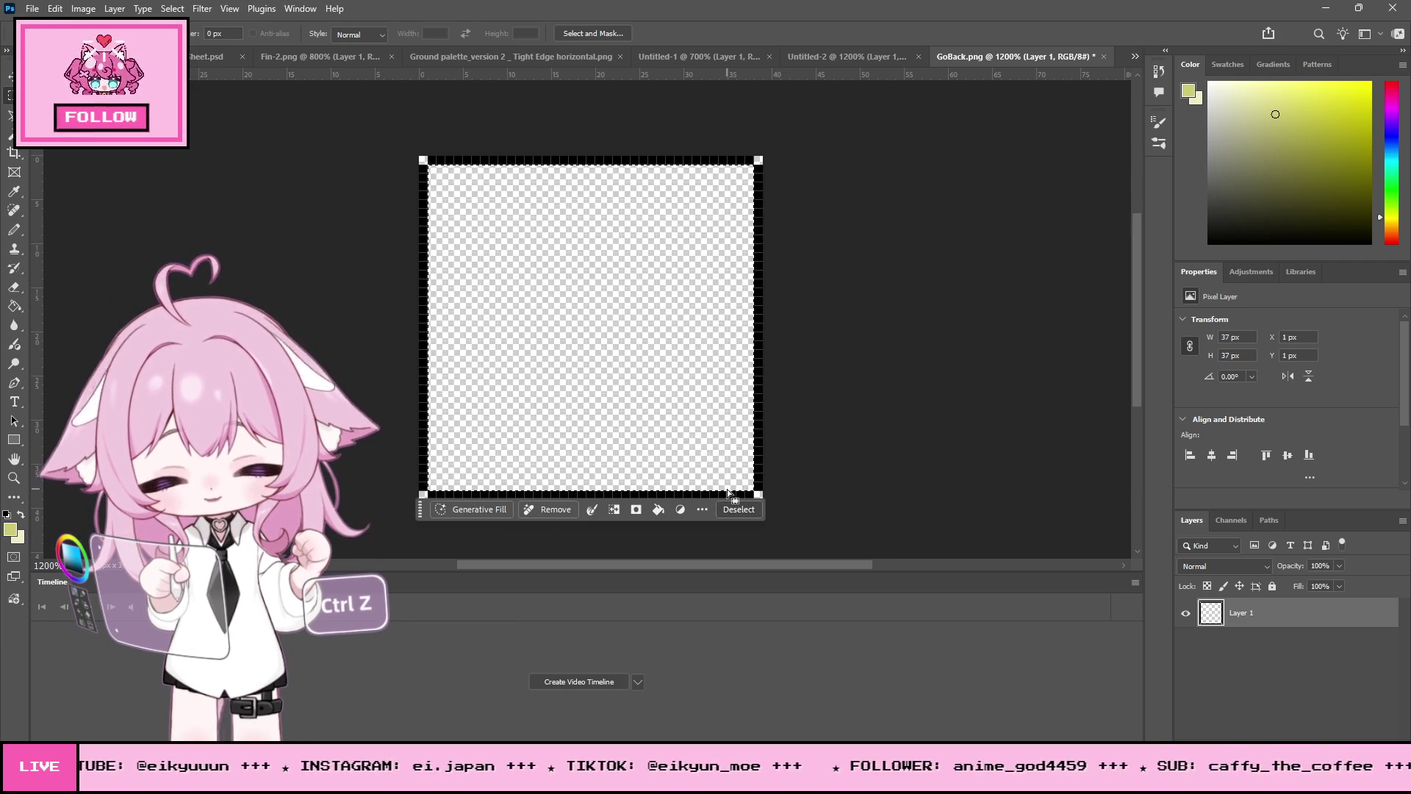
key("ctrl+d")
Step: Add guides along the canvas top, bottom, left and right edges, removing a stray vertical guide
mouse_move(36, 297)
left_mouse_down()
mouse_move(680, 297)
mouse_move(567, 297)
mouse_move(591, 297)
left_mouse_up()
left_click_drag(505, 74, 550, 151)
left_click_drag(540, 77, 610, 500)
left_click_drag(37, 220, 419, 268)
mouse_move(37, 218)
left_mouse_down()
mouse_move(779, 291)
mouse_move(763, 290)
left_mouse_up()
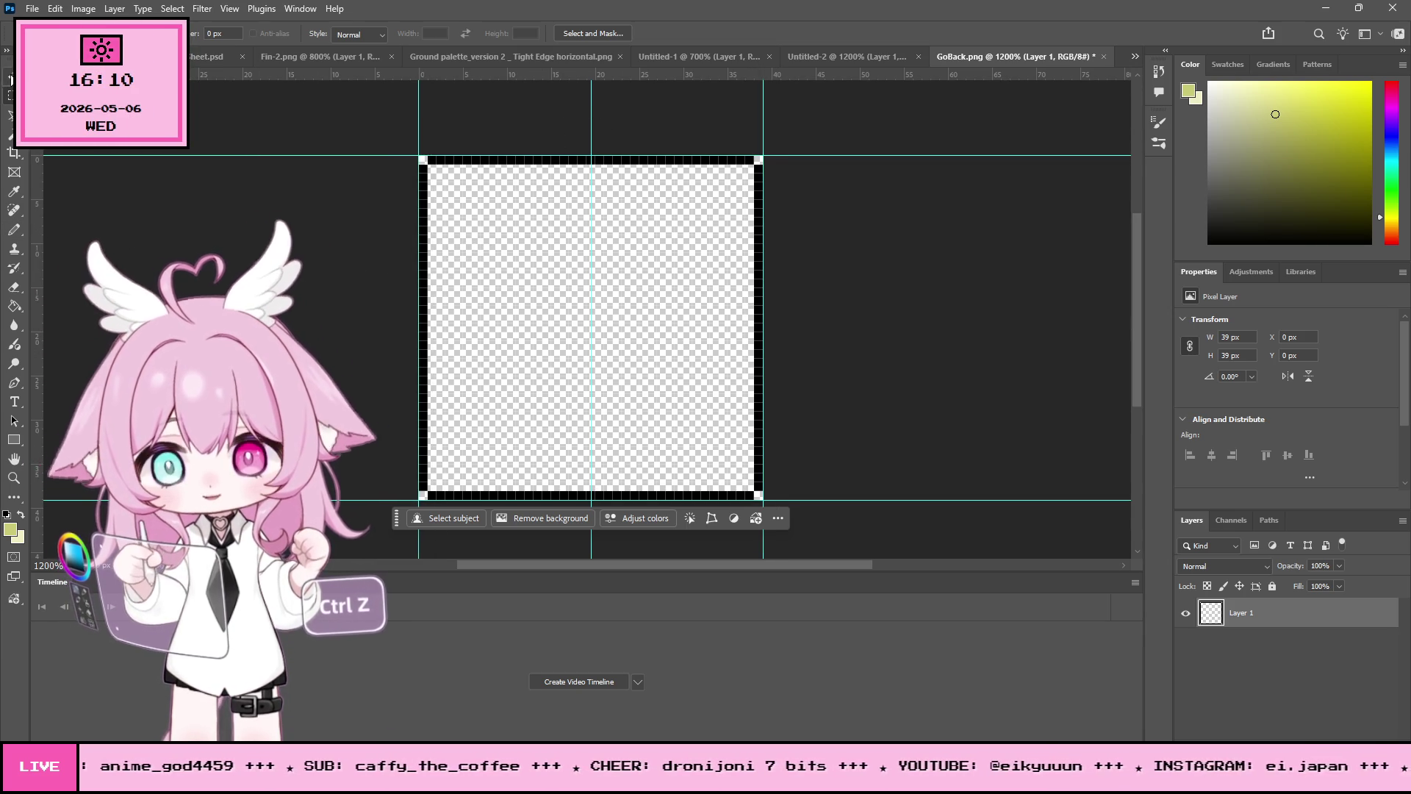
key("v")
mouse_move(592, 115)
left_mouse_down()
mouse_move(515, 115)
mouse_move(515, 74)
left_mouse_up()
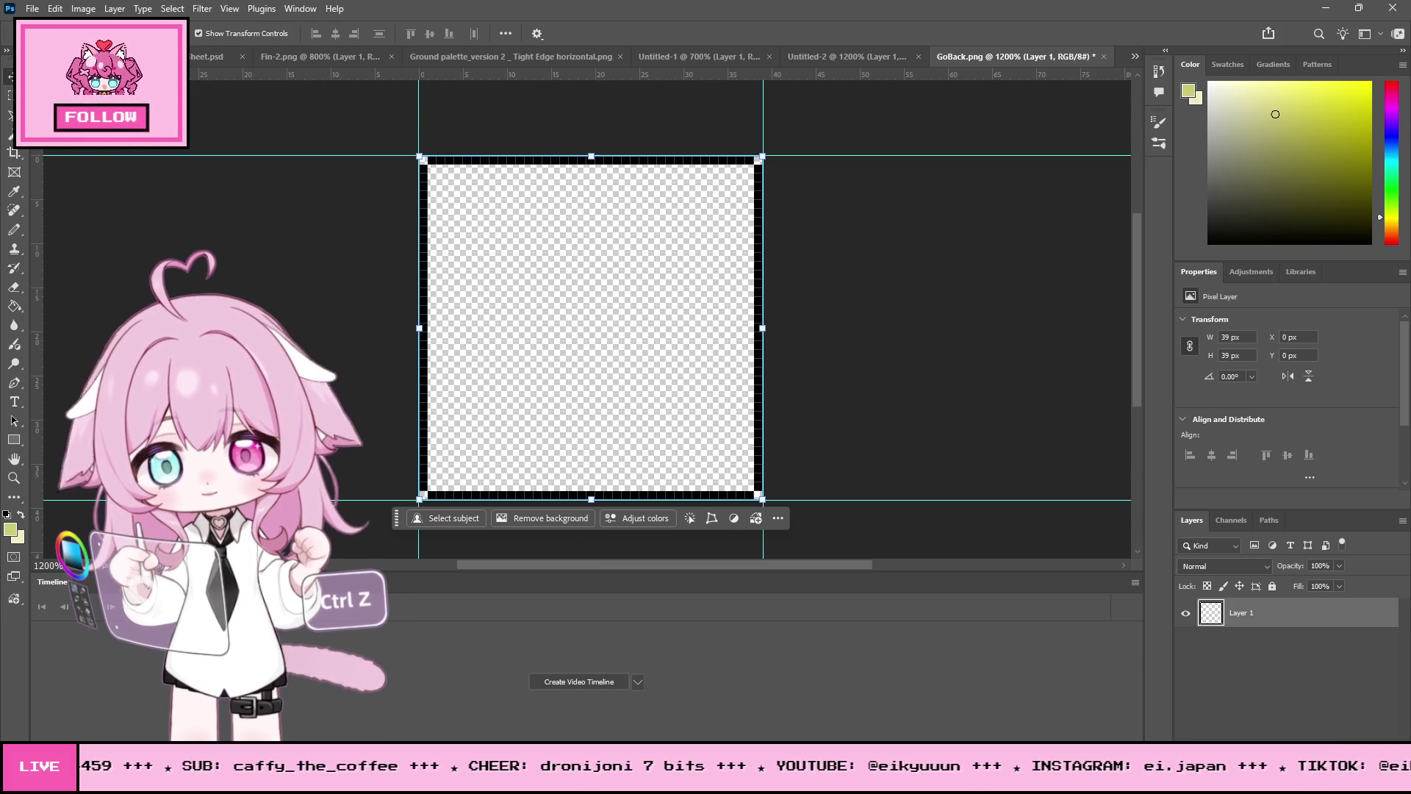
Step: Set the Pencil to black and draw the left arc of the egg outline
key("b")
left_click(582, 233)
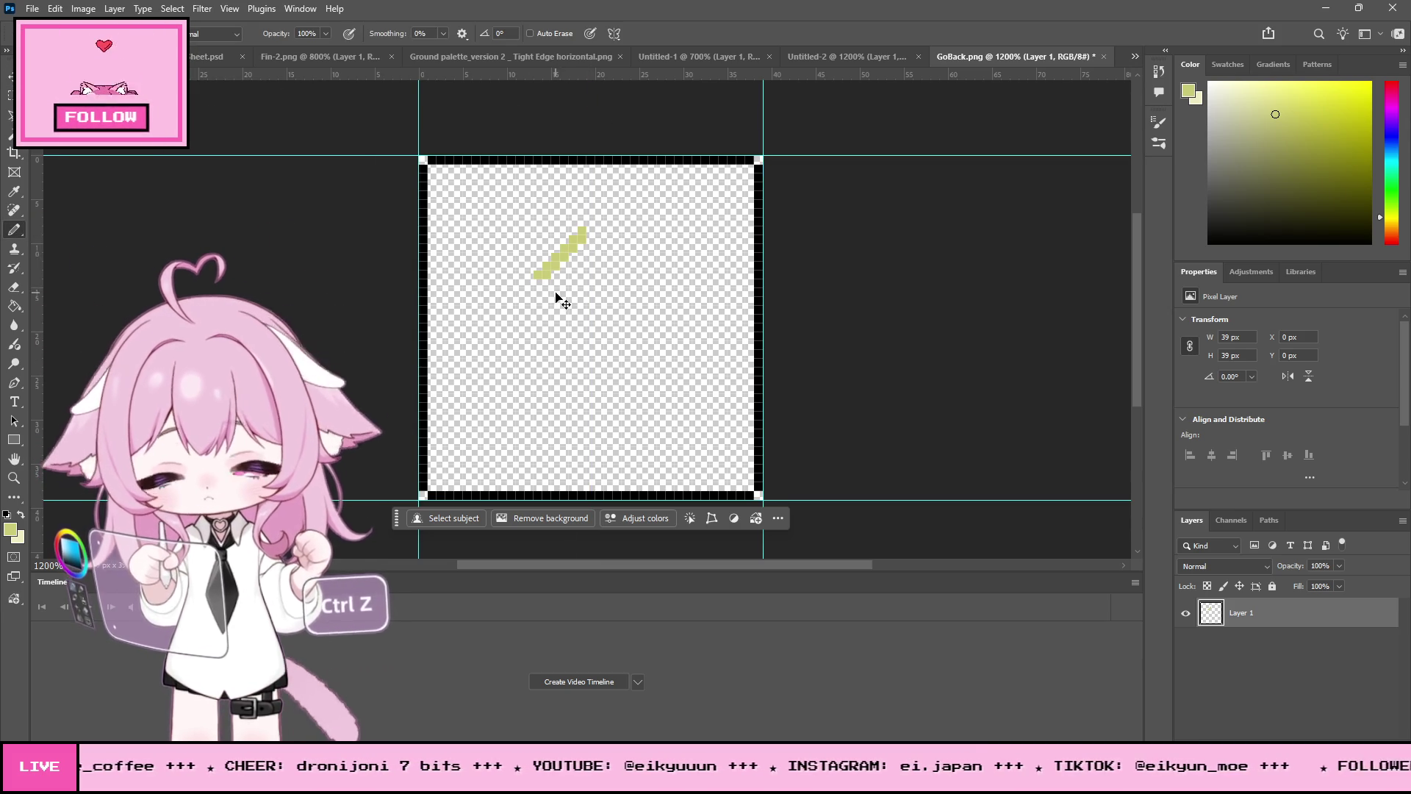
key("ctrl+z")
key("d")
right_click(577, 345)
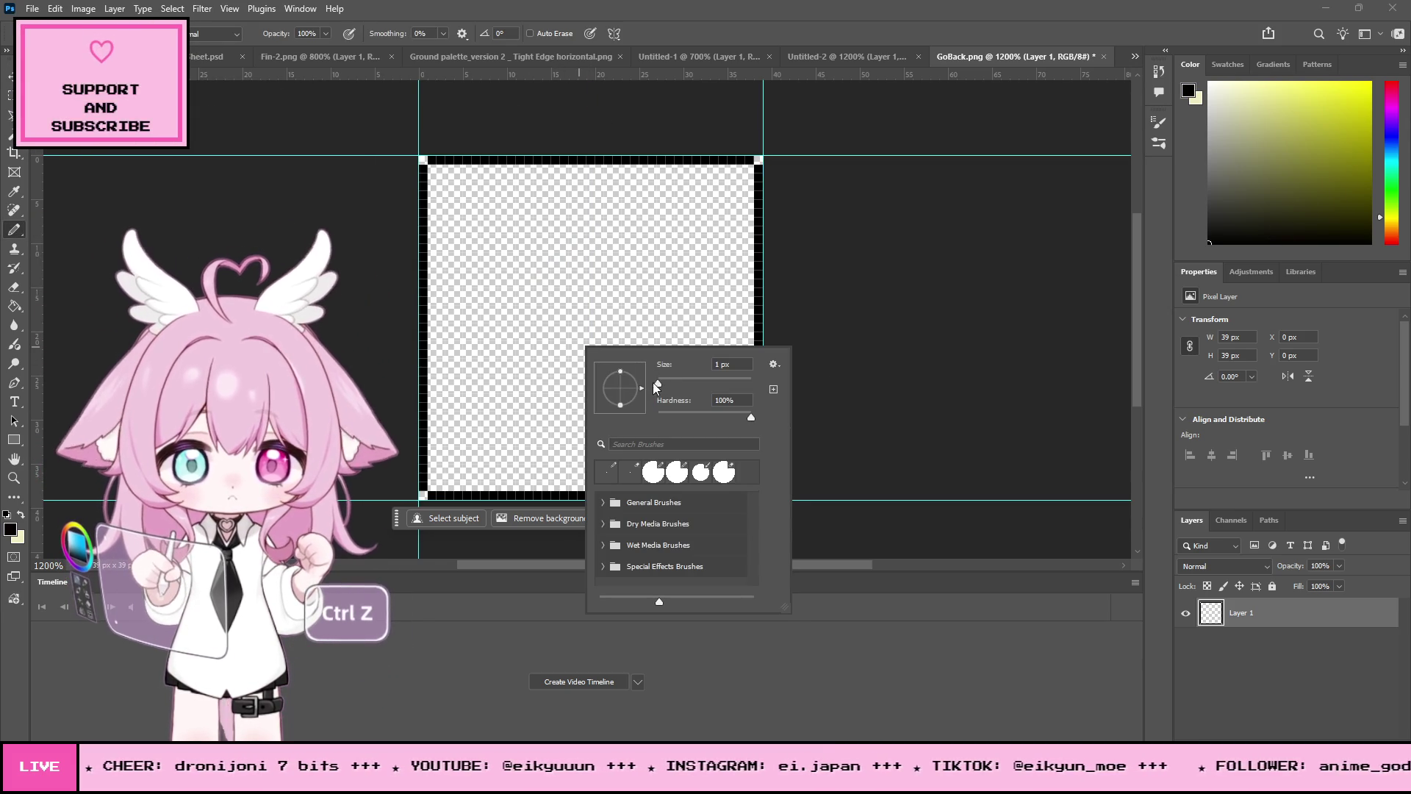
left_click_drag(578, 258, 527, 300)
key("ctrl+z")
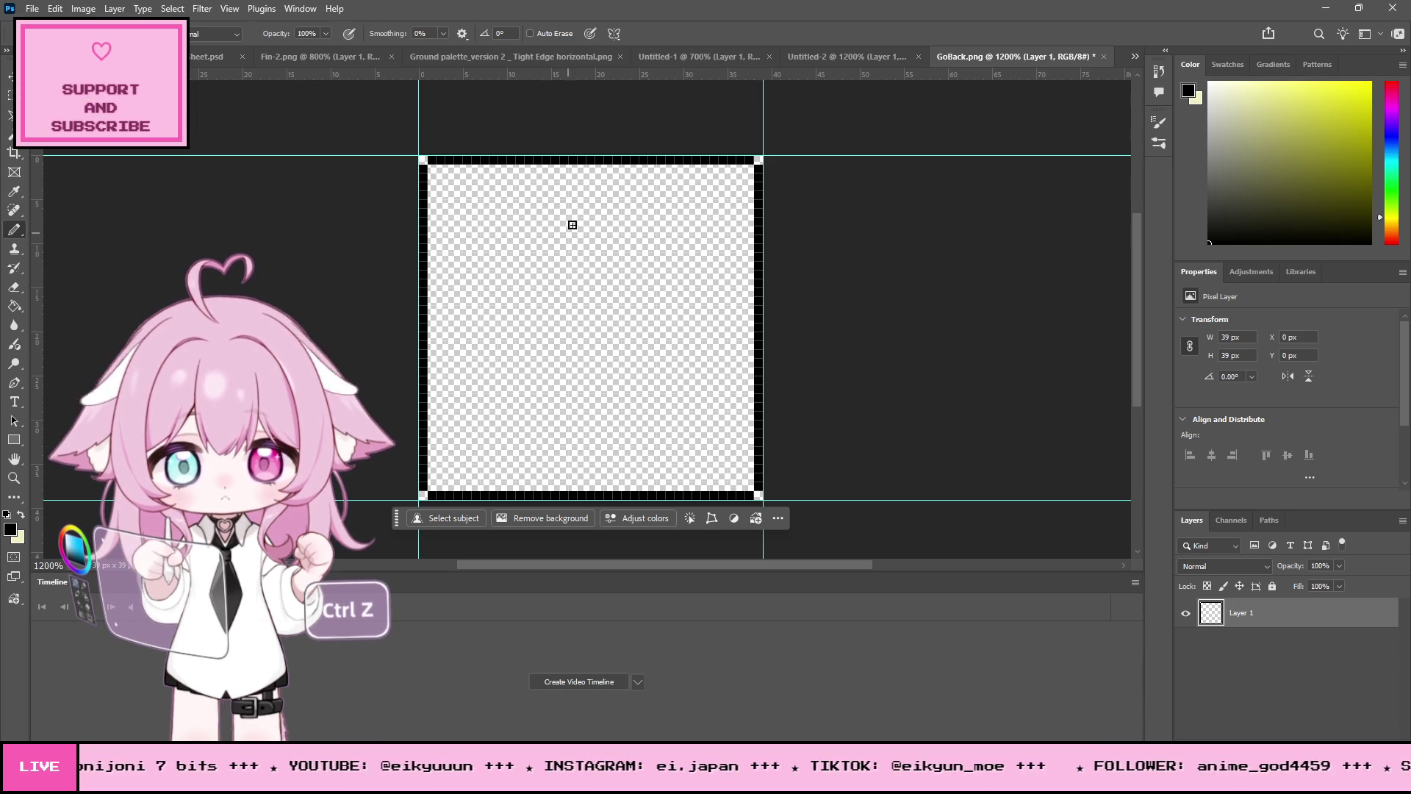
mouse_move(569, 222)
left_mouse_down()
mouse_move(532, 308)
mouse_move(535, 390)
left_mouse_up()
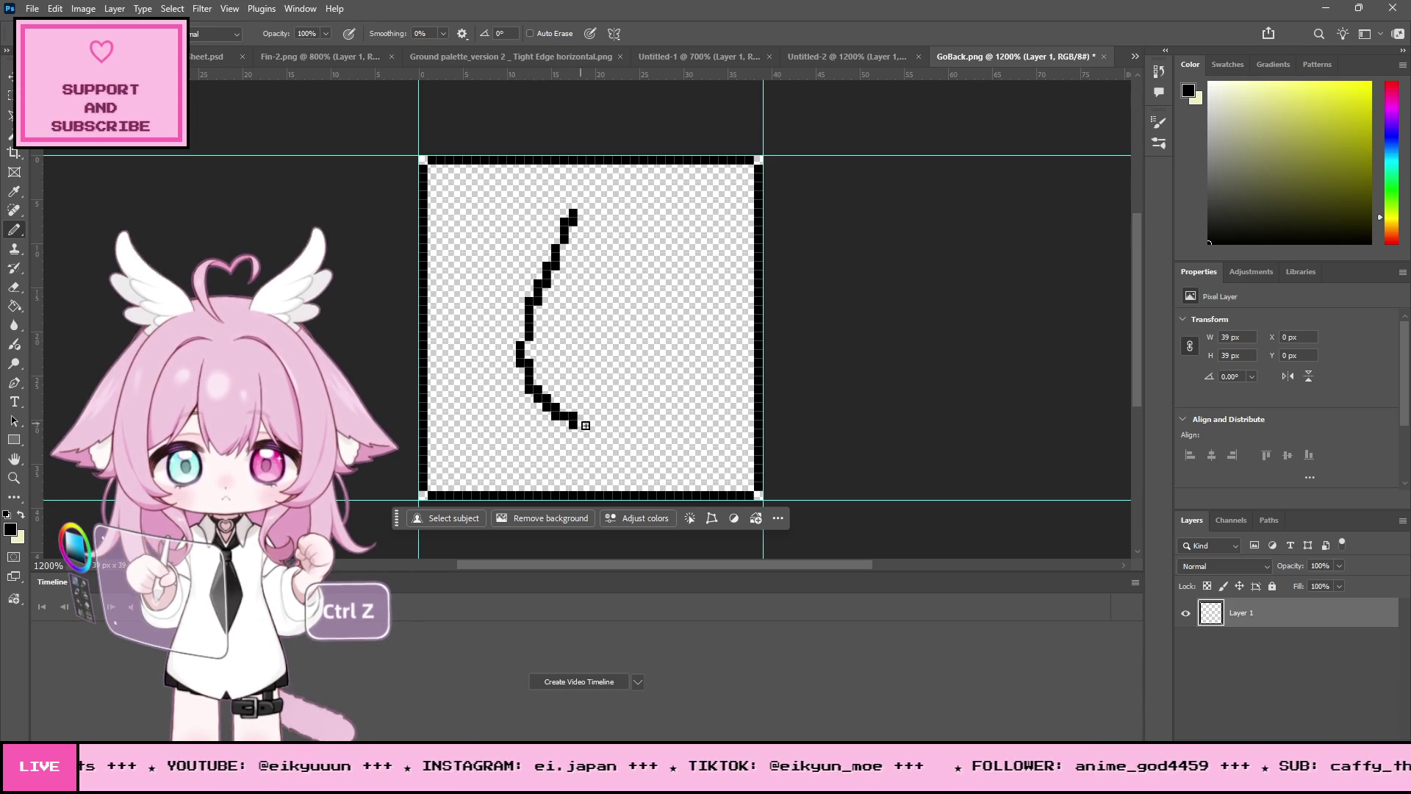
key("ctrl+z")
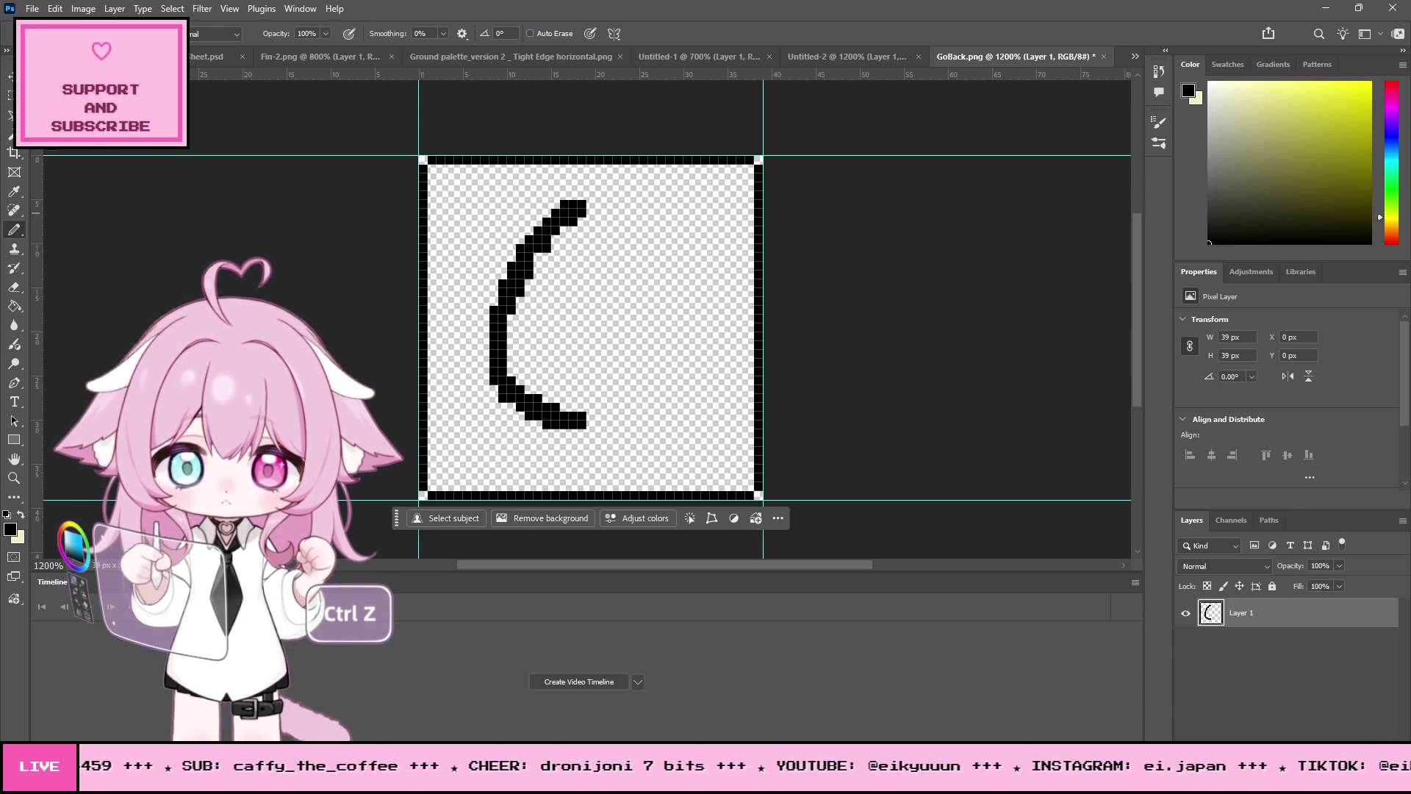
Step: Copy the left arc to a new layer, flip it horizontally, move it right, and select both layers
key("m")
mouse_move(481, 182)
left_mouse_down()
mouse_move(614, 423)
mouse_move(601, 424)
left_mouse_up()
key("ctrl+j")
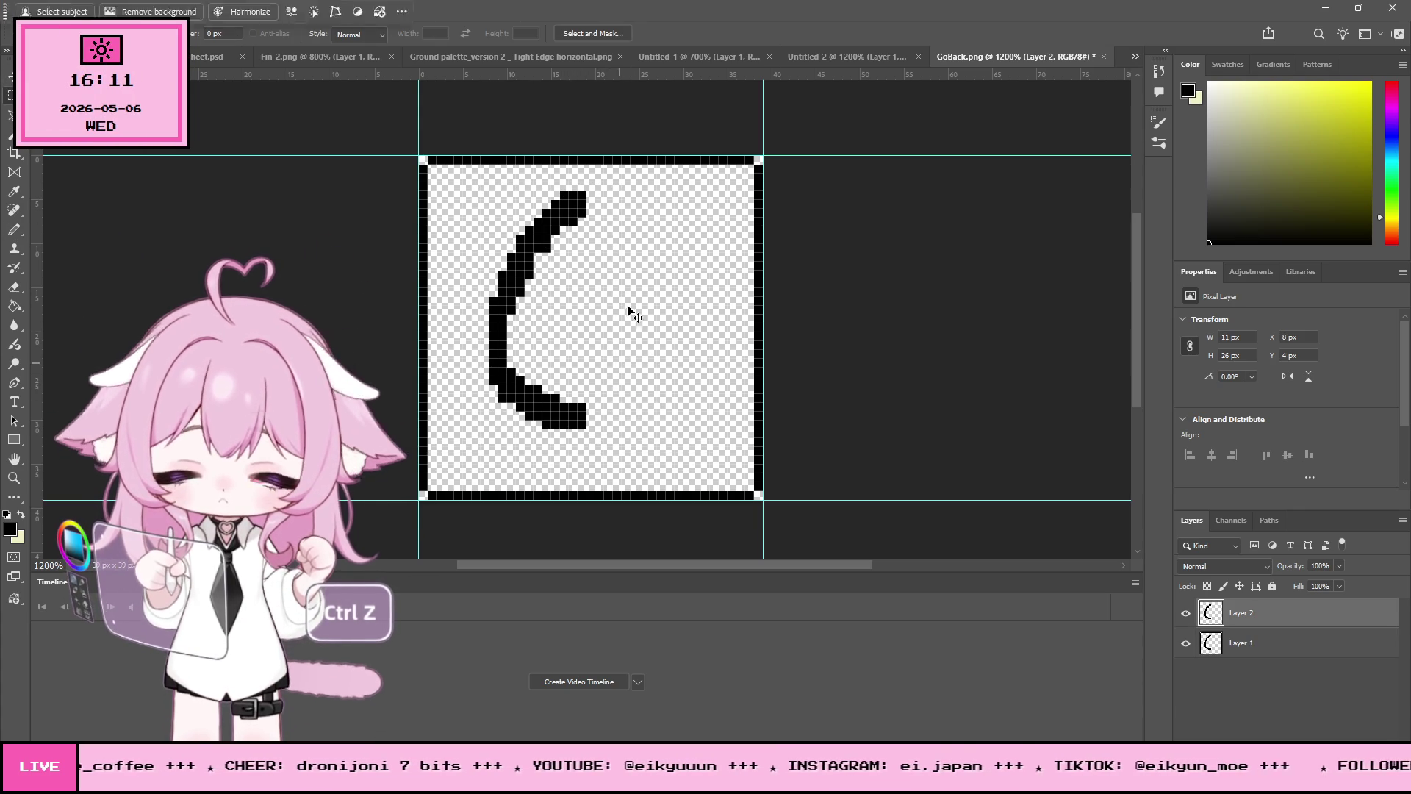
left_click(83, 8)
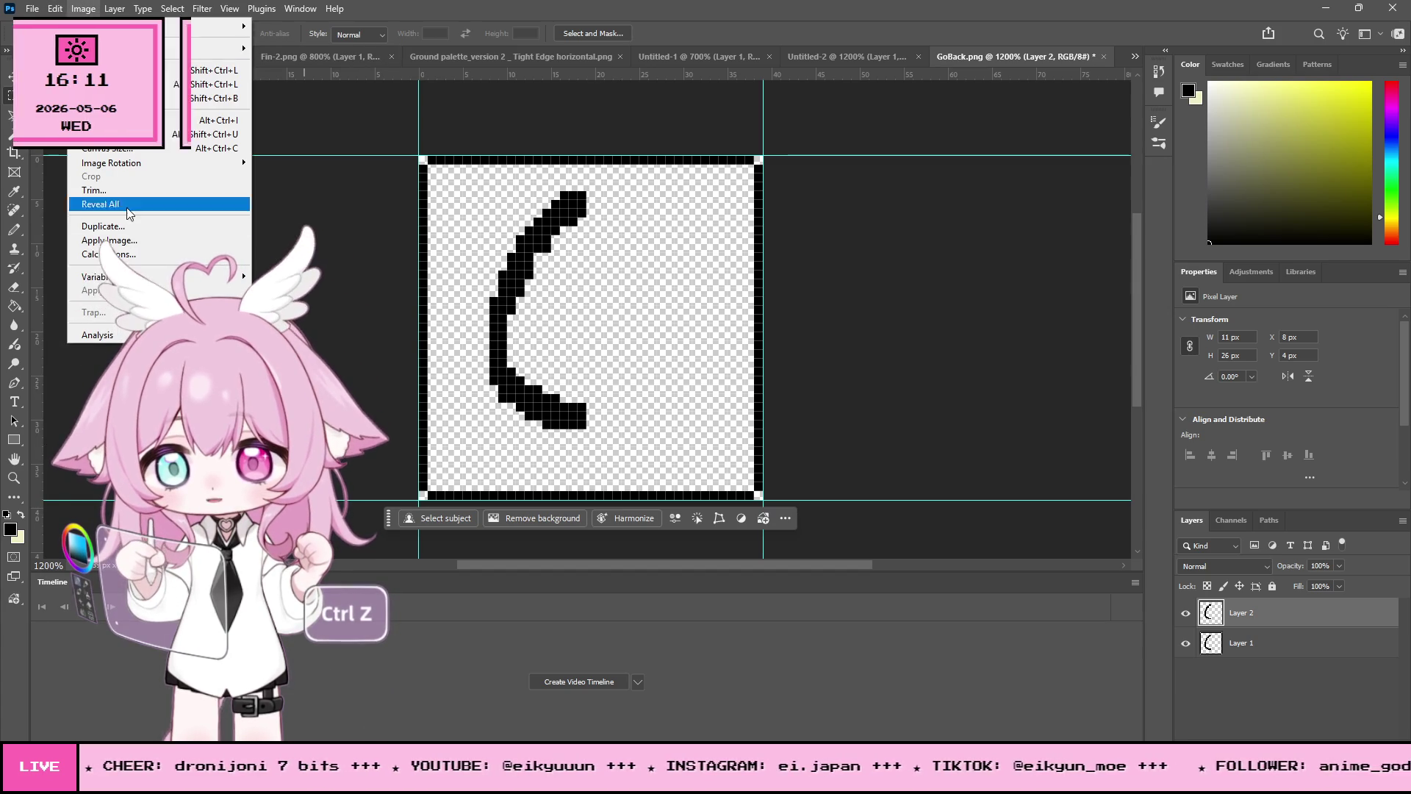
mouse_move(55, 8)
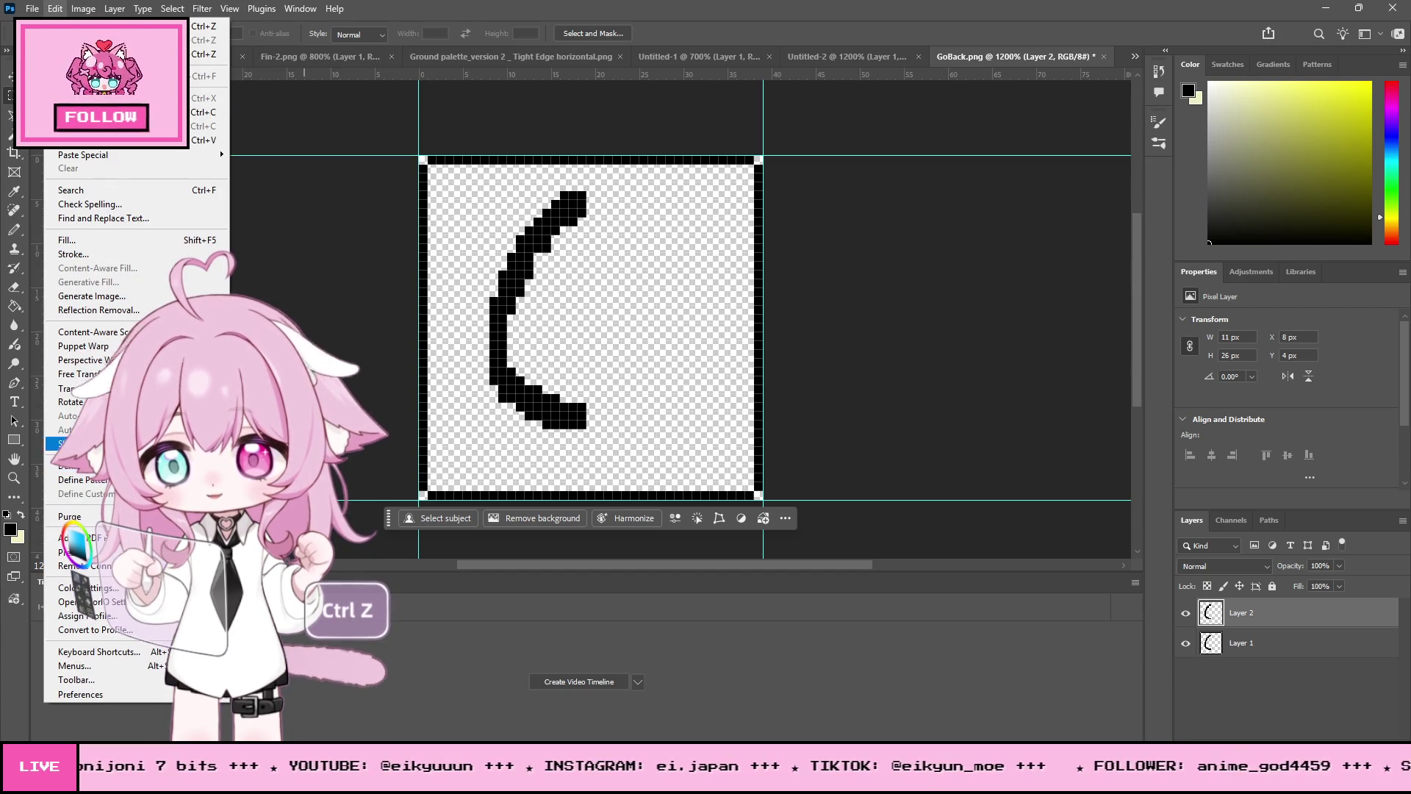
mouse_move(74, 389)
left_click(316, 558)
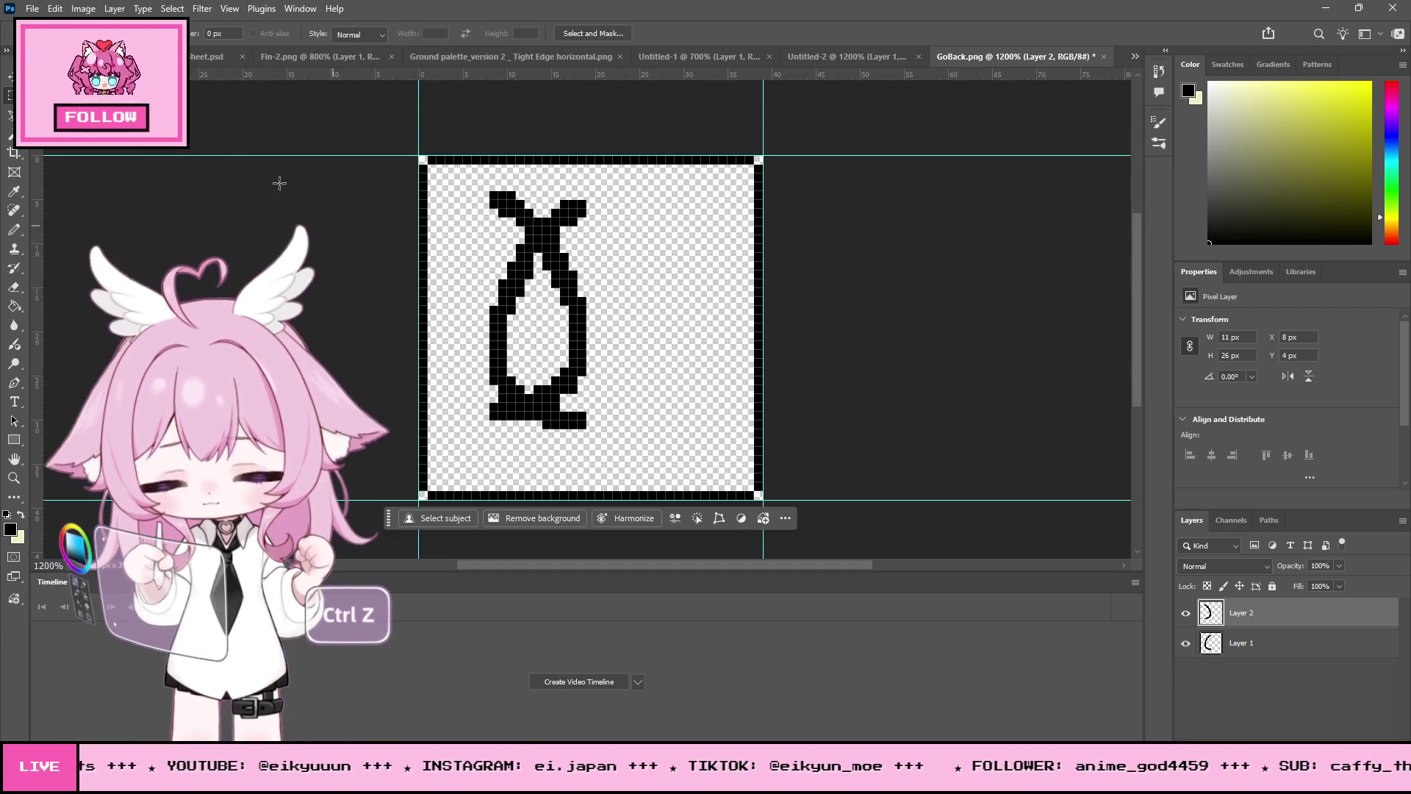
left_click(9, 76)
left_click_drag(559, 278, 648, 287)
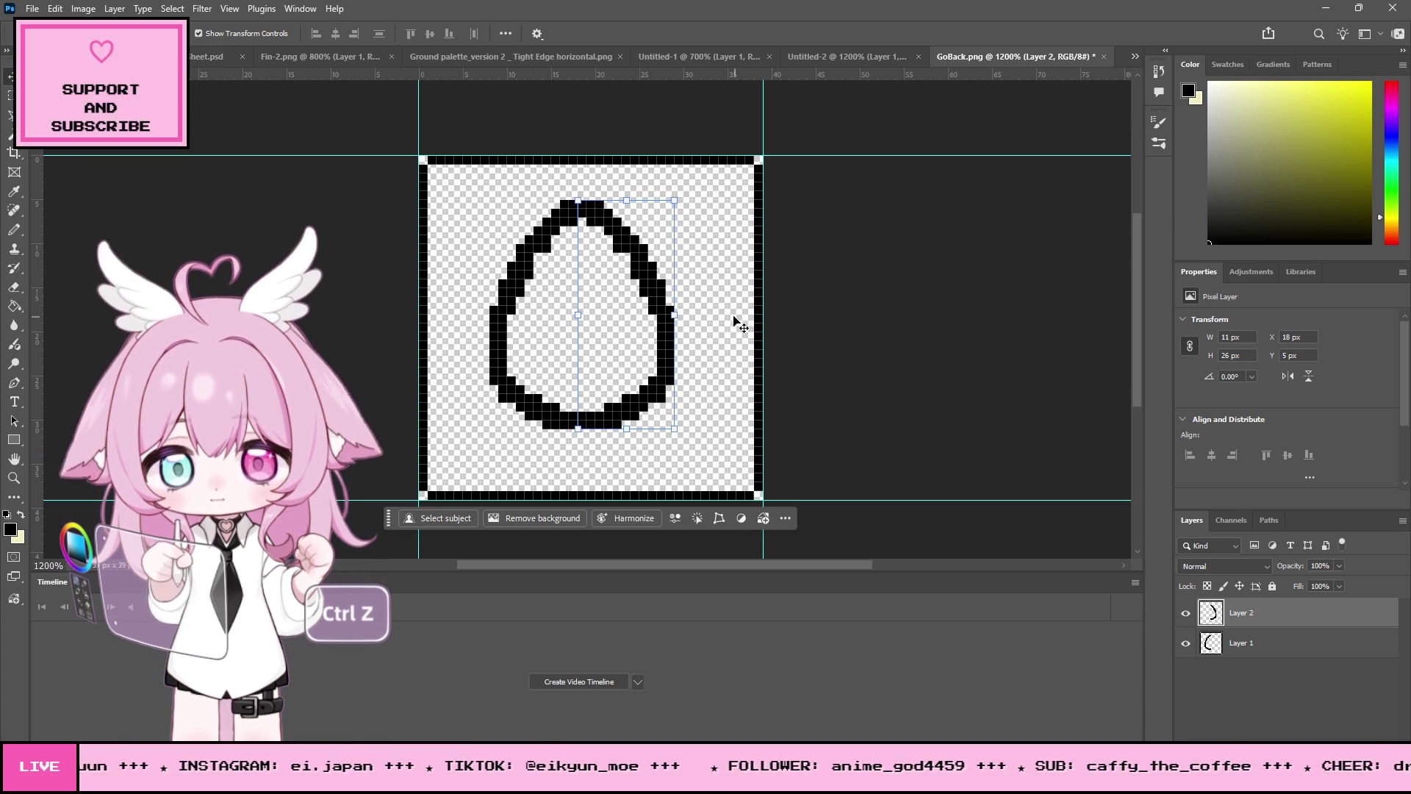
left_click(1206, 650, "shift")
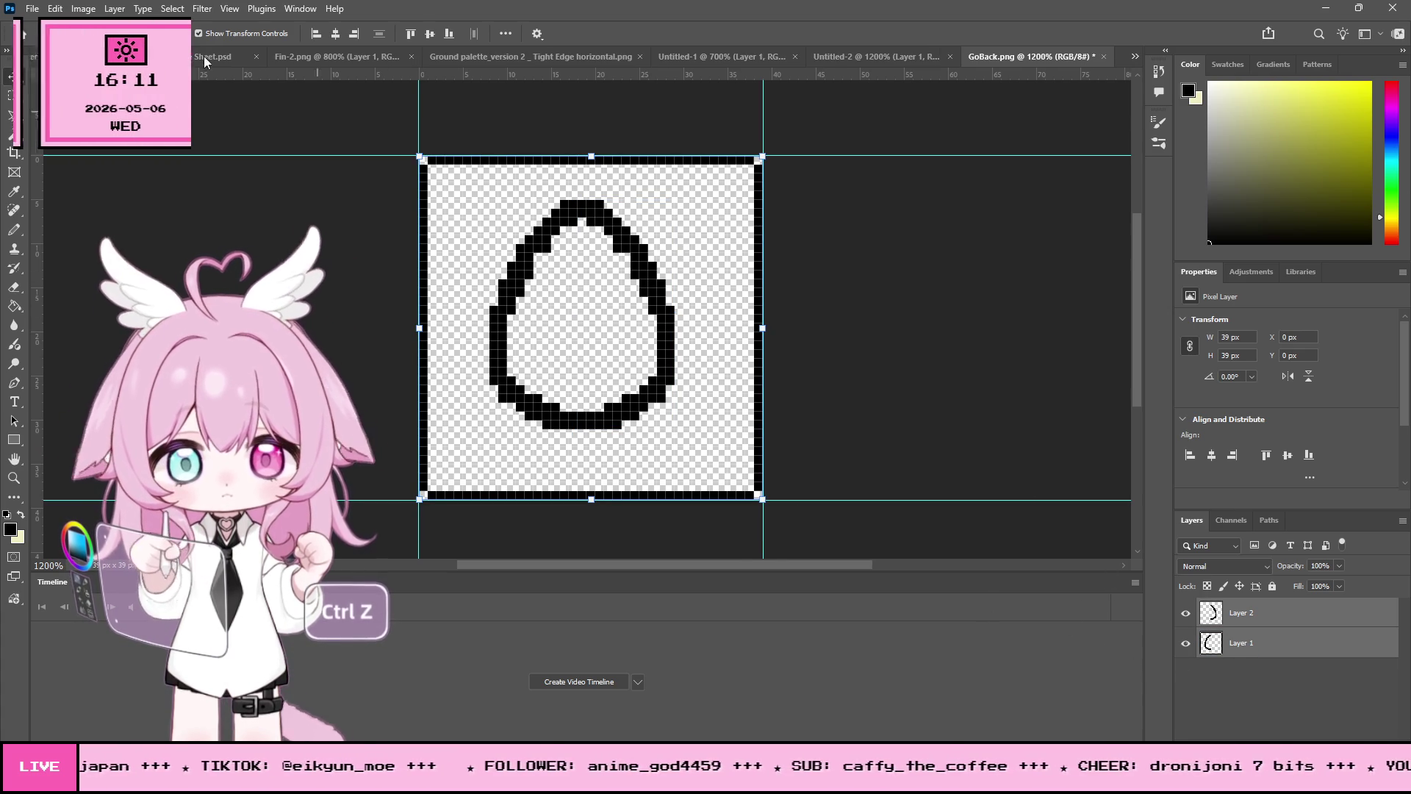
left_click(113, 9)
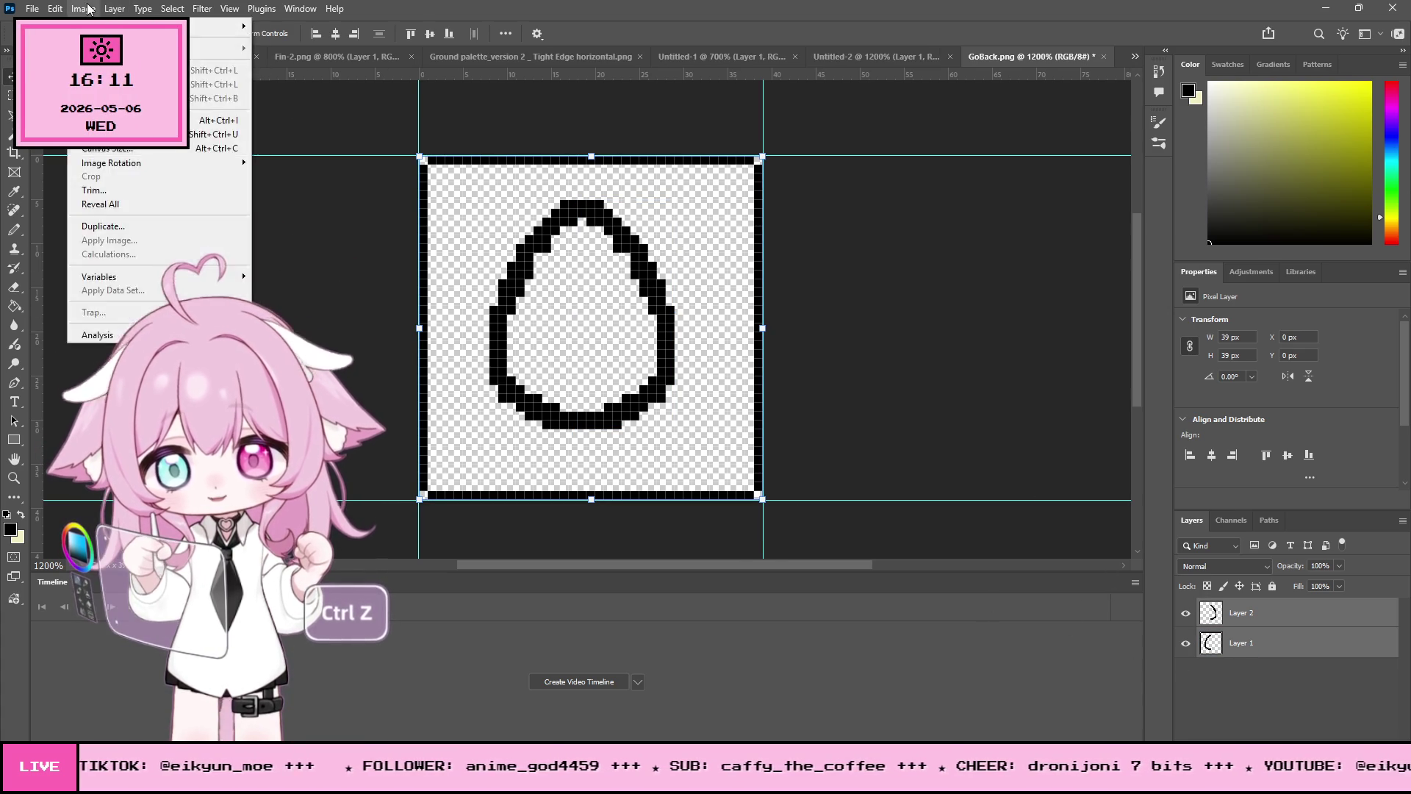
Step: Merge the two arc layers and nudge the egg outline 2 px right and down
left_click(132, 582)
key("m")
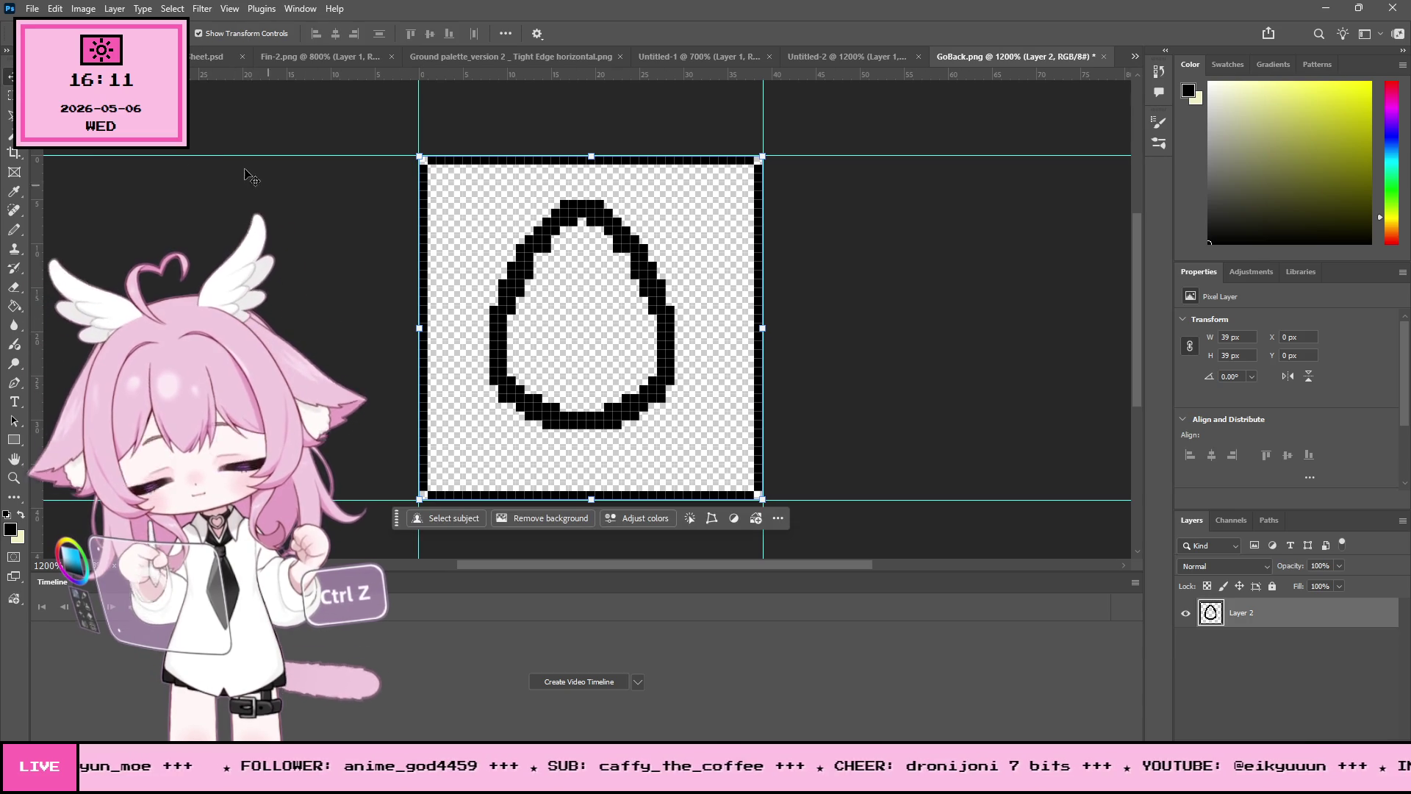
left_click_drag(728, 340, 744, 349)
mouse_move(455, 174)
left_mouse_down()
mouse_move(702, 400)
mouse_move(692, 446)
left_mouse_up()
key("v")
mouse_move(633, 351)
left_mouse_down()
mouse_move(650, 357)
mouse_move(636, 360)
left_mouse_up()
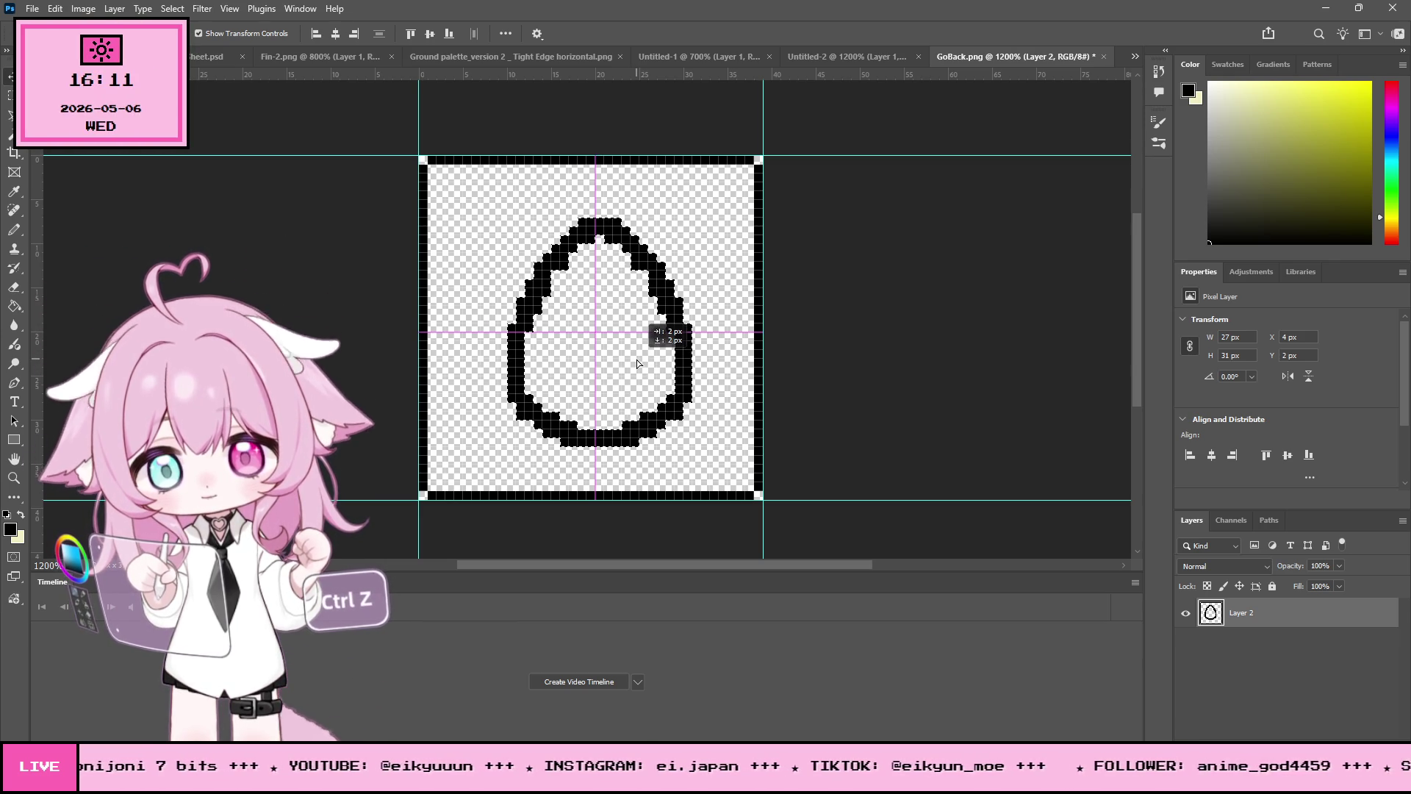
left_click_drag(636, 360, 636, 360)
Step: Shift the egg's right half one pixel right and fill the one-pixel gap at its top
key("m")
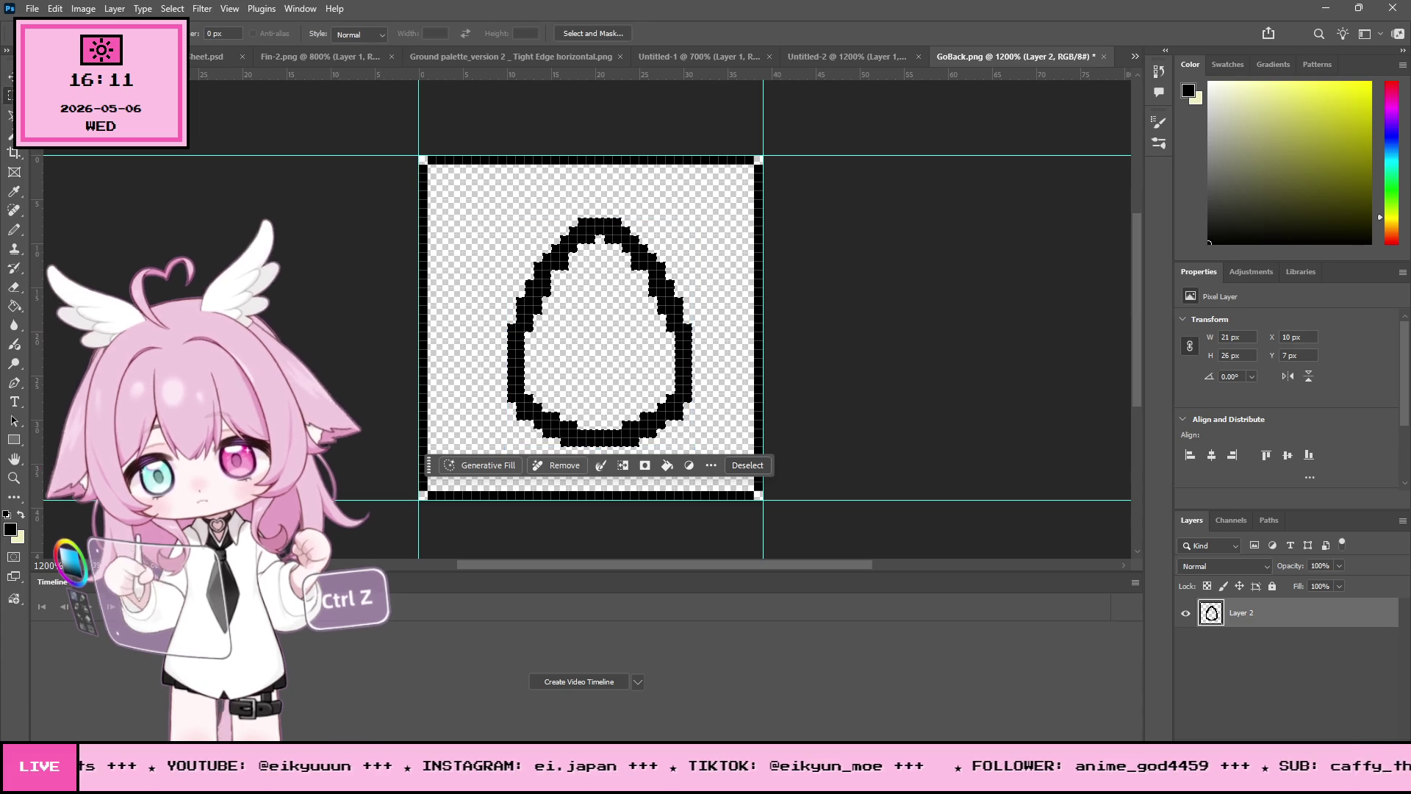
mouse_move(683, 182)
left_mouse_down()
mouse_move(610, 324)
mouse_move(610, 465)
left_mouse_up()
key("v")
key("Right")
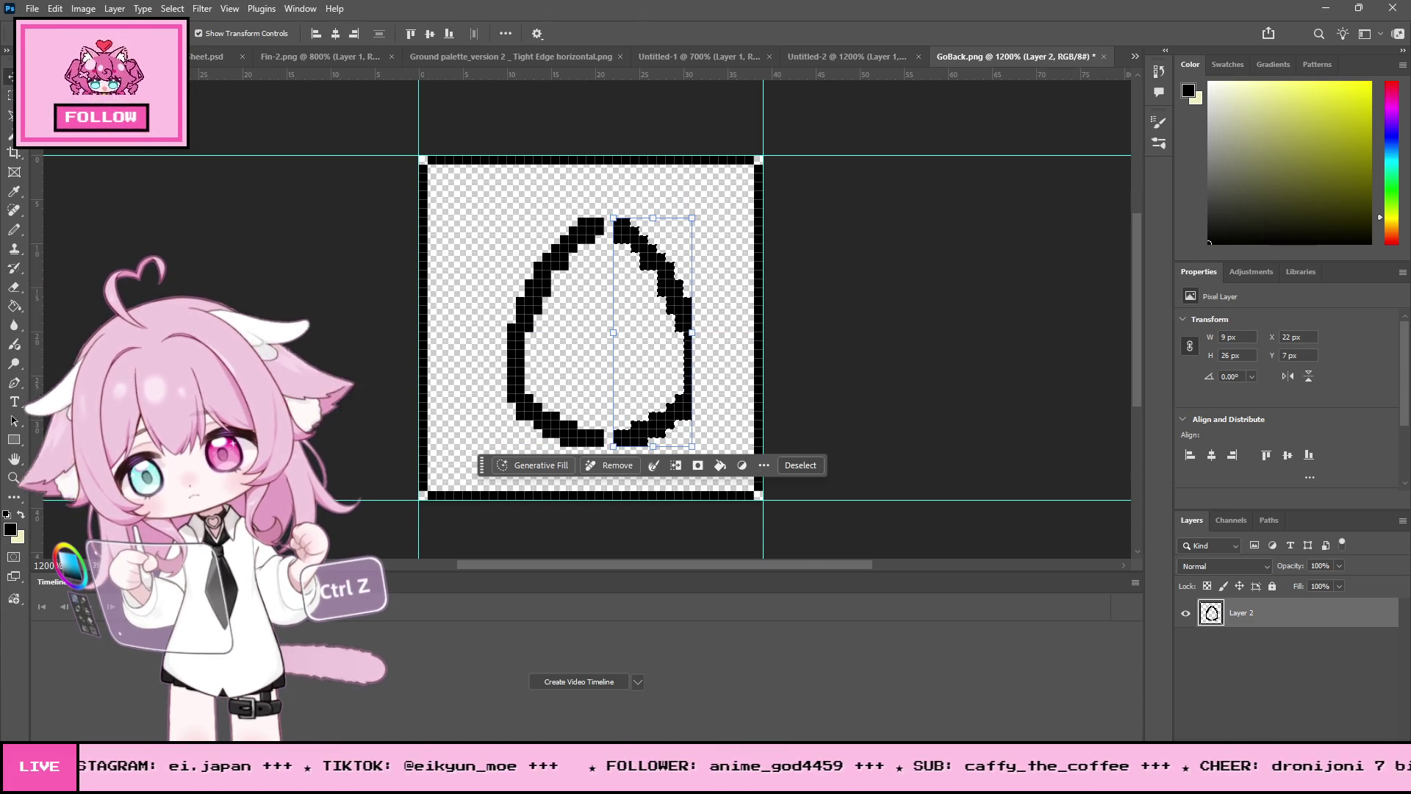
key("ctrl+d")
key("m")
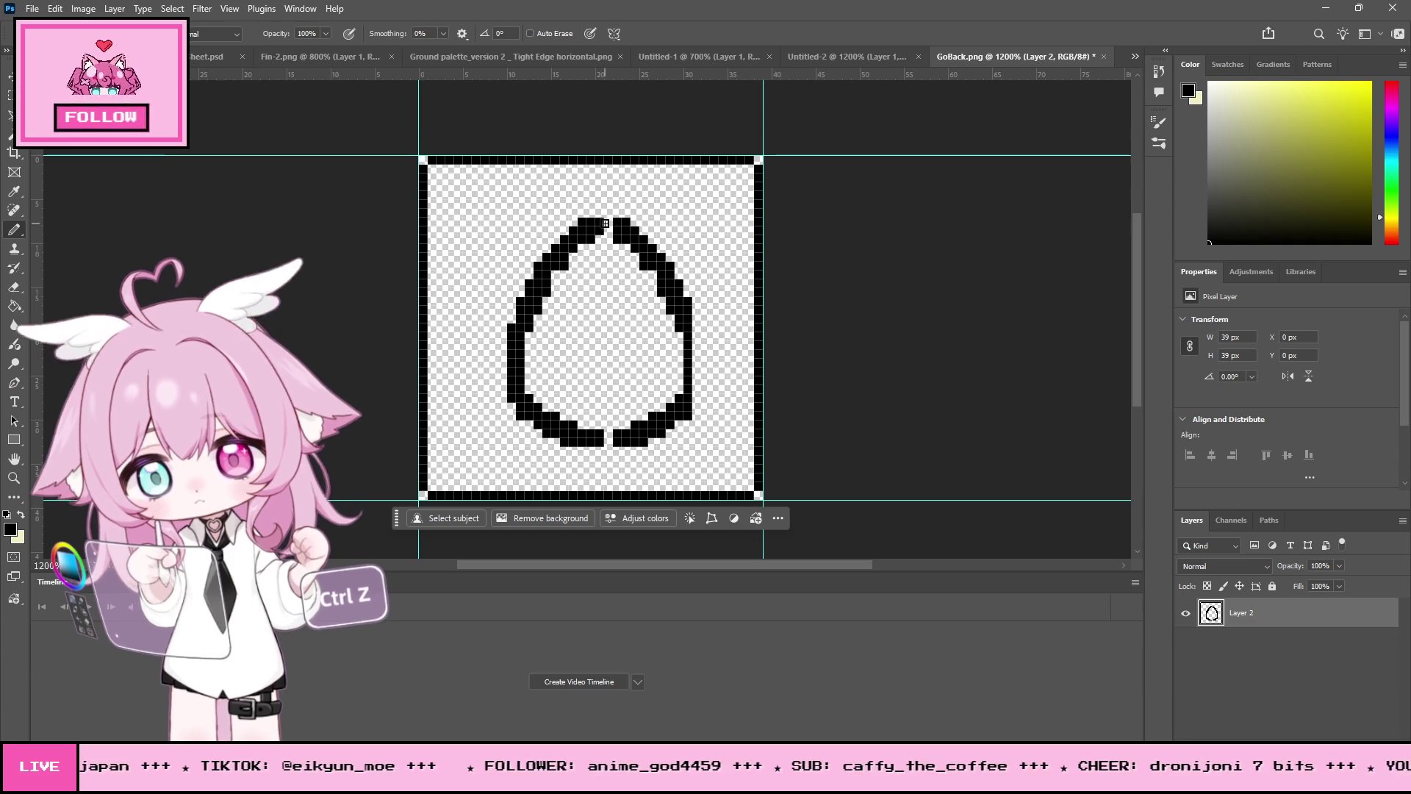
left_click(606, 222)
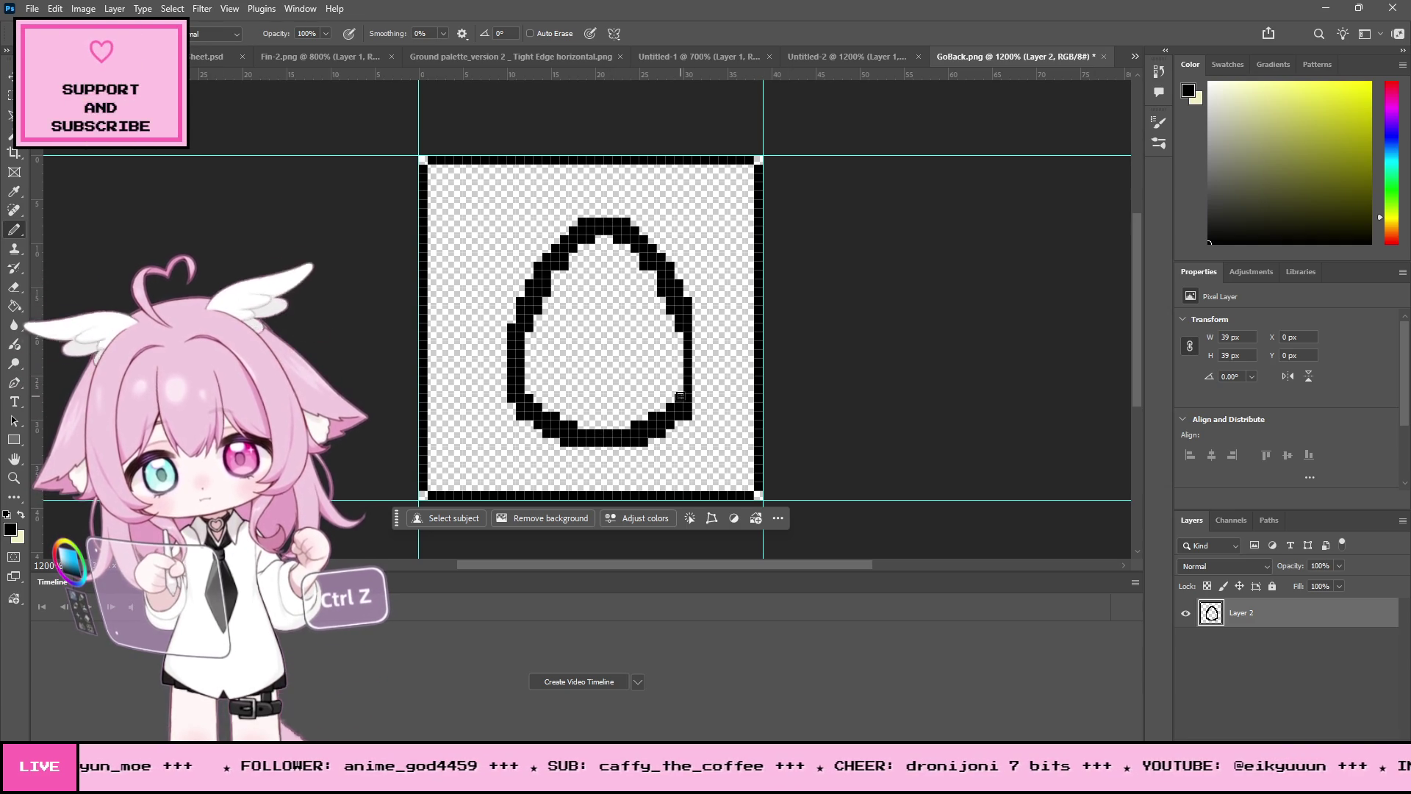
Step: Move the whole egg outline to the canvas centre and add a vertical guide at 19.5 px
key("v")
left_click(11, 96)
mouse_move(482, 183)
left_mouse_down()
mouse_move(577, 237)
mouse_move(704, 443)
left_mouse_up()
key("v")
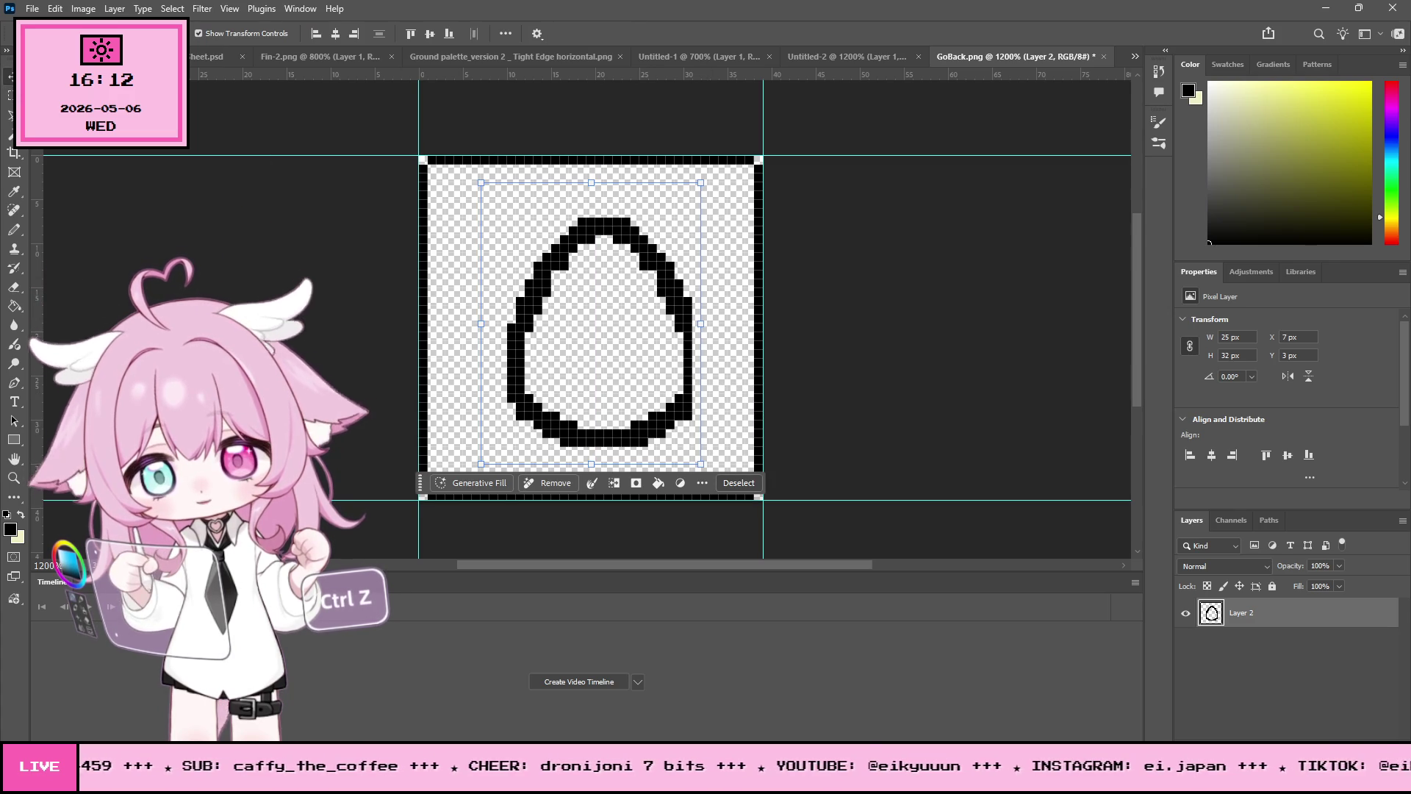
mouse_move(607, 260)
left_mouse_down()
mouse_move(580, 252)
mouse_move(596, 258)
left_mouse_up()
key("Left")
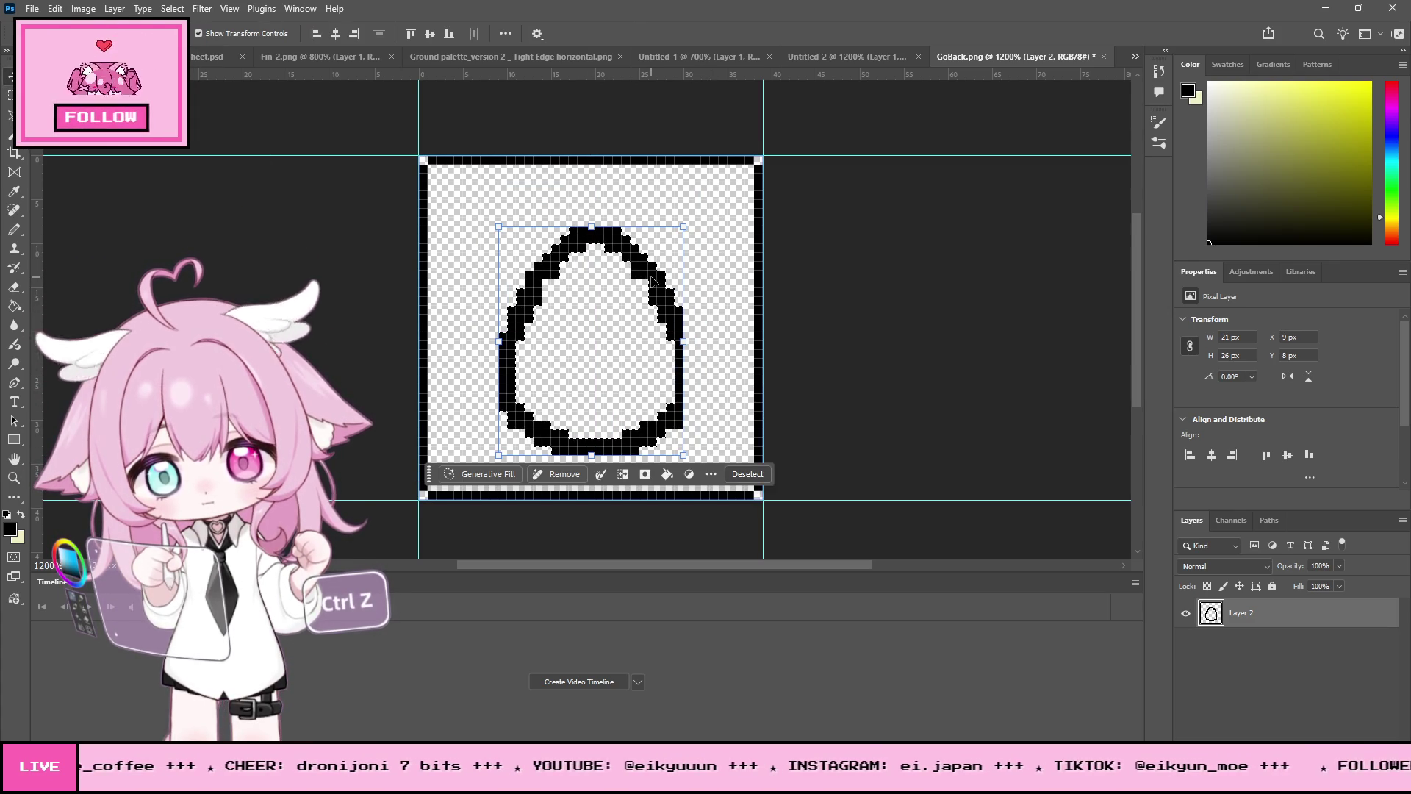
mouse_move(573, 74)
left_mouse_down()
mouse_move(559, 193)
mouse_move(589, 190)
mouse_move(498, 179)
left_mouse_up()
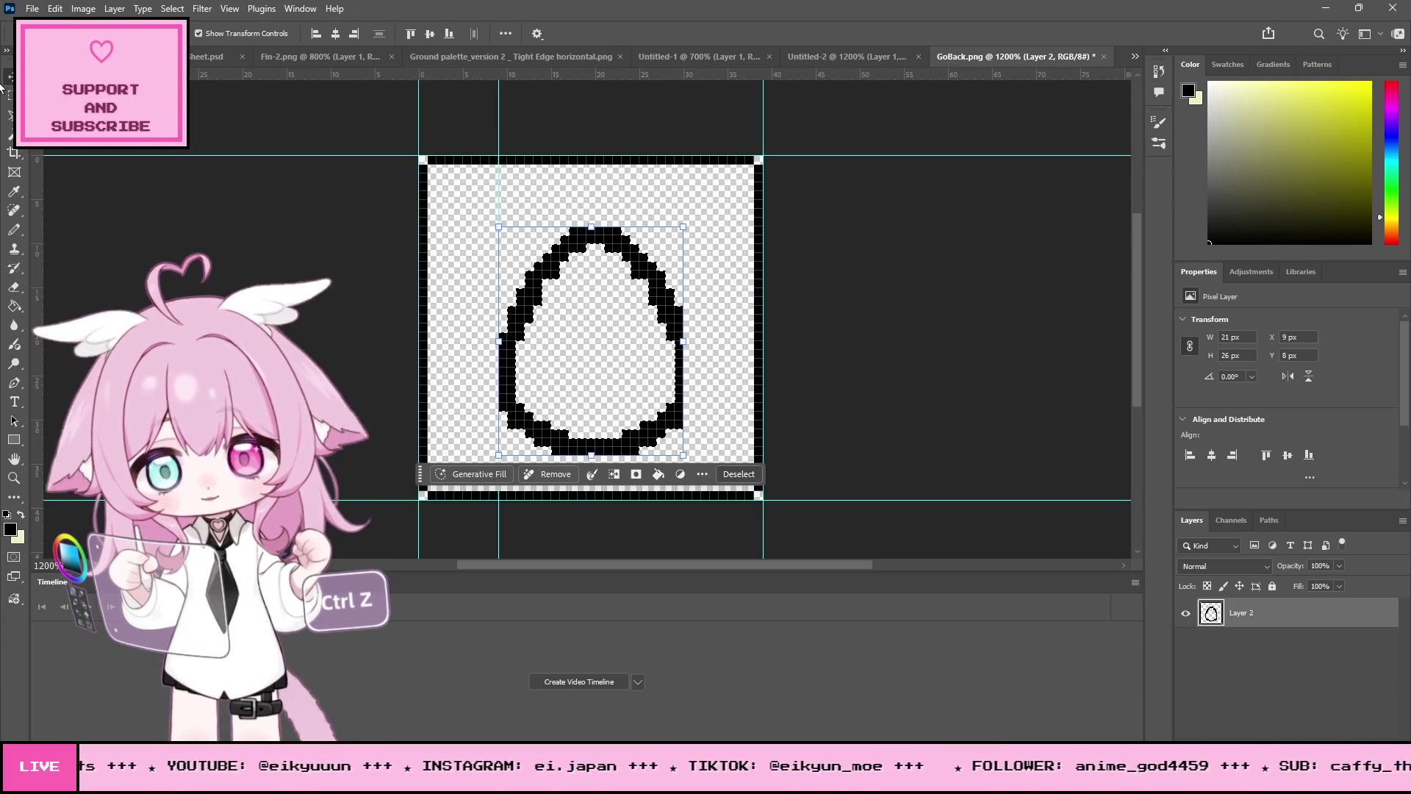
key("m")
left_click_drag(297, 257, 298, 258)
left_click(645, 288)
Step: Cut the egg outline from Layer 2 and paste it in place as Layer 3
left_click_drag(463, 182, 719, 473)
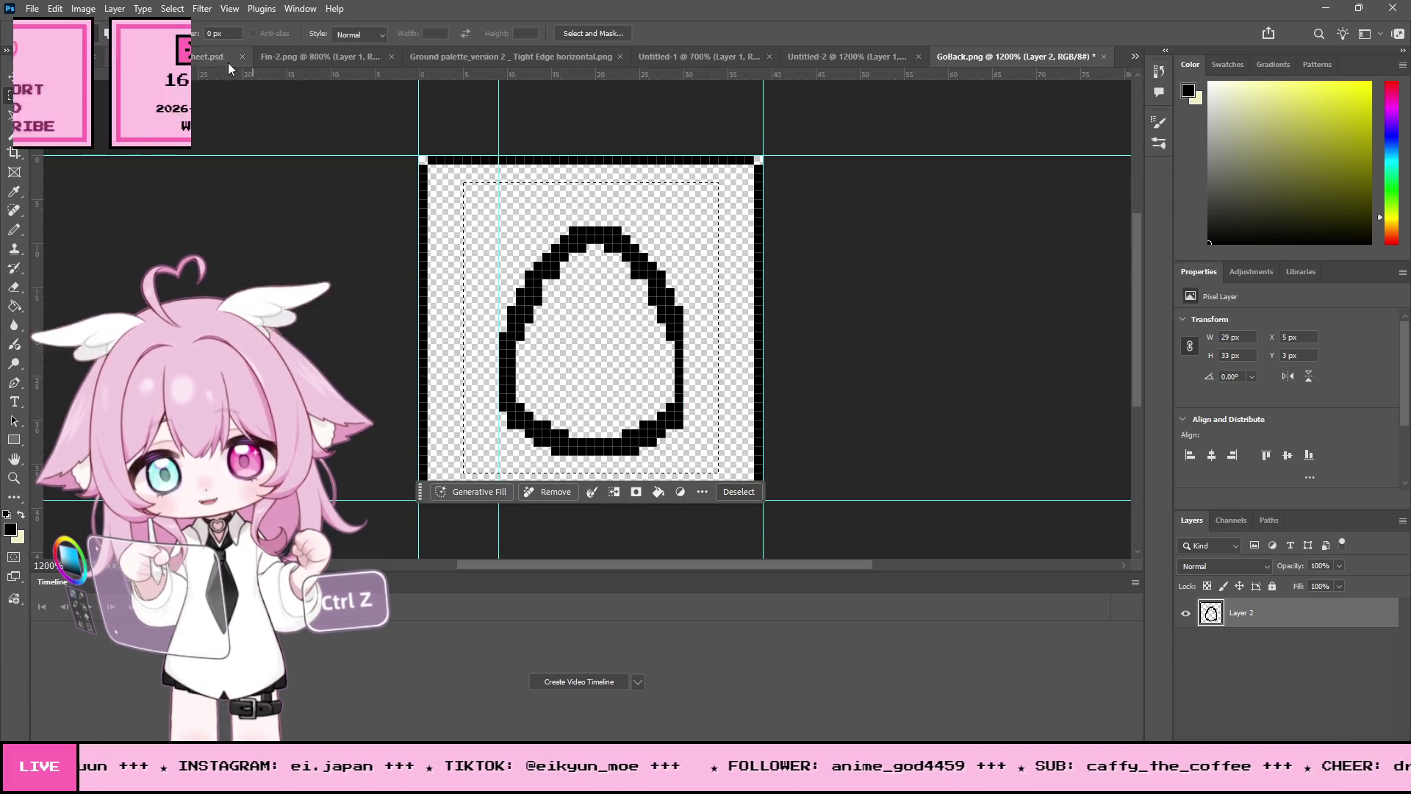
left_click(55, 8)
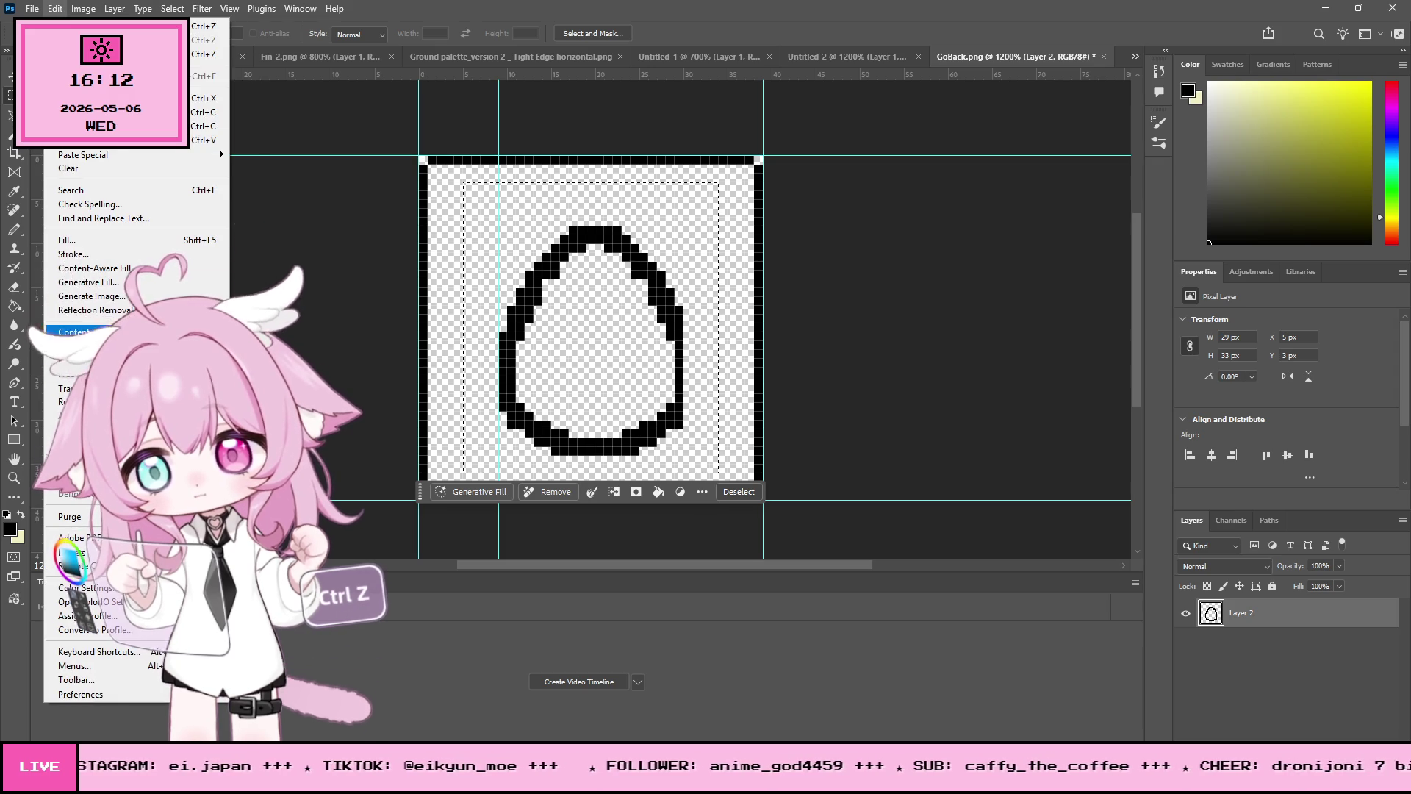
left_click(74, 97)
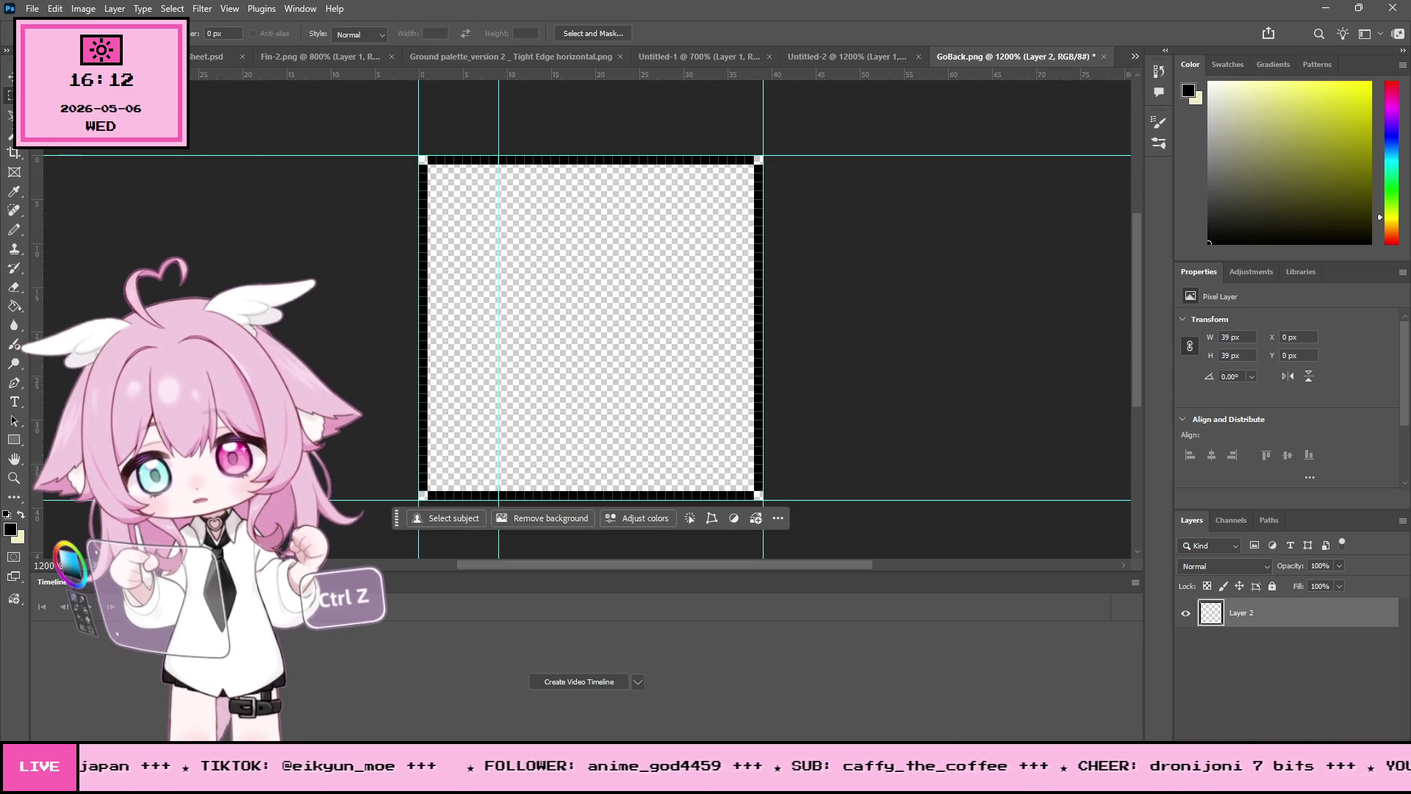
left_click(55, 9)
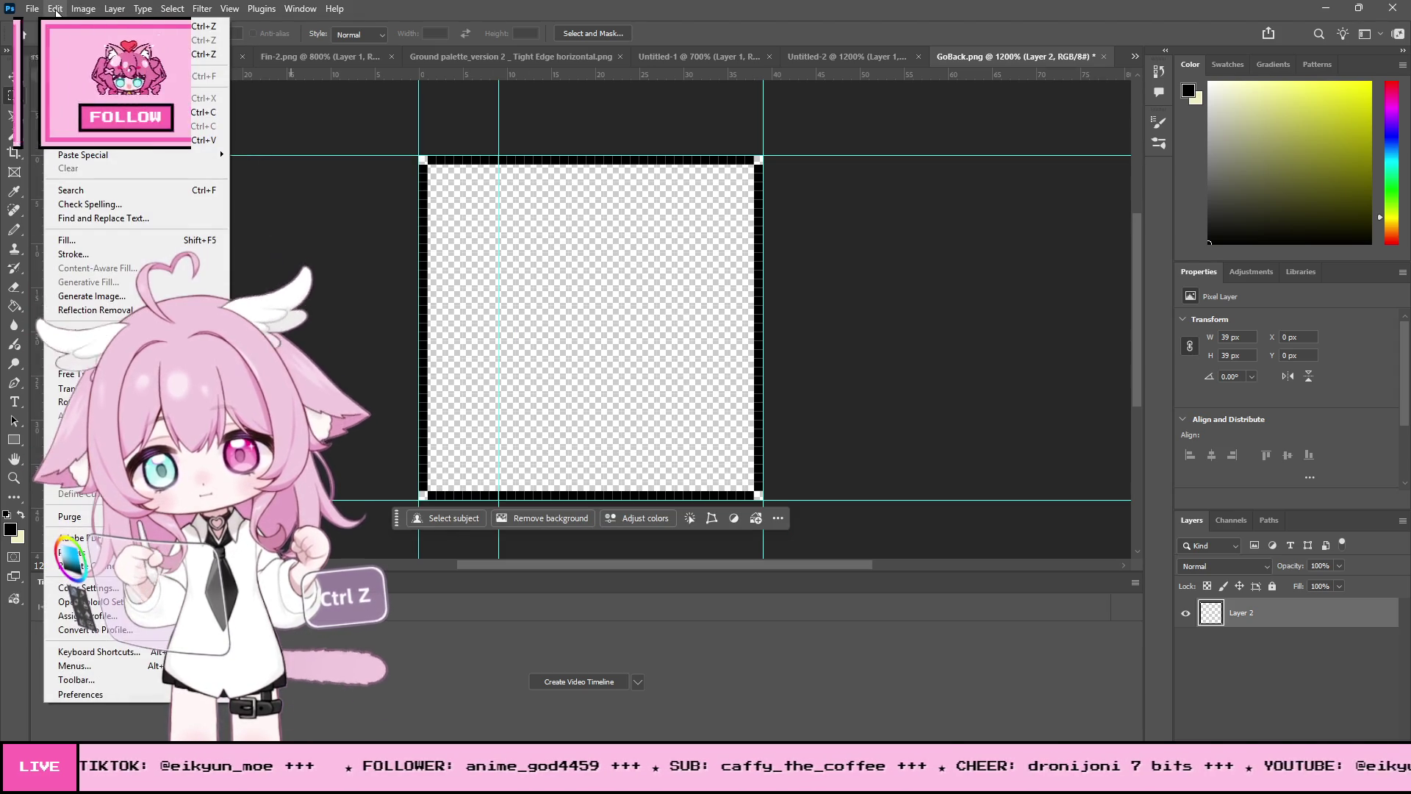
mouse_move(99, 155)
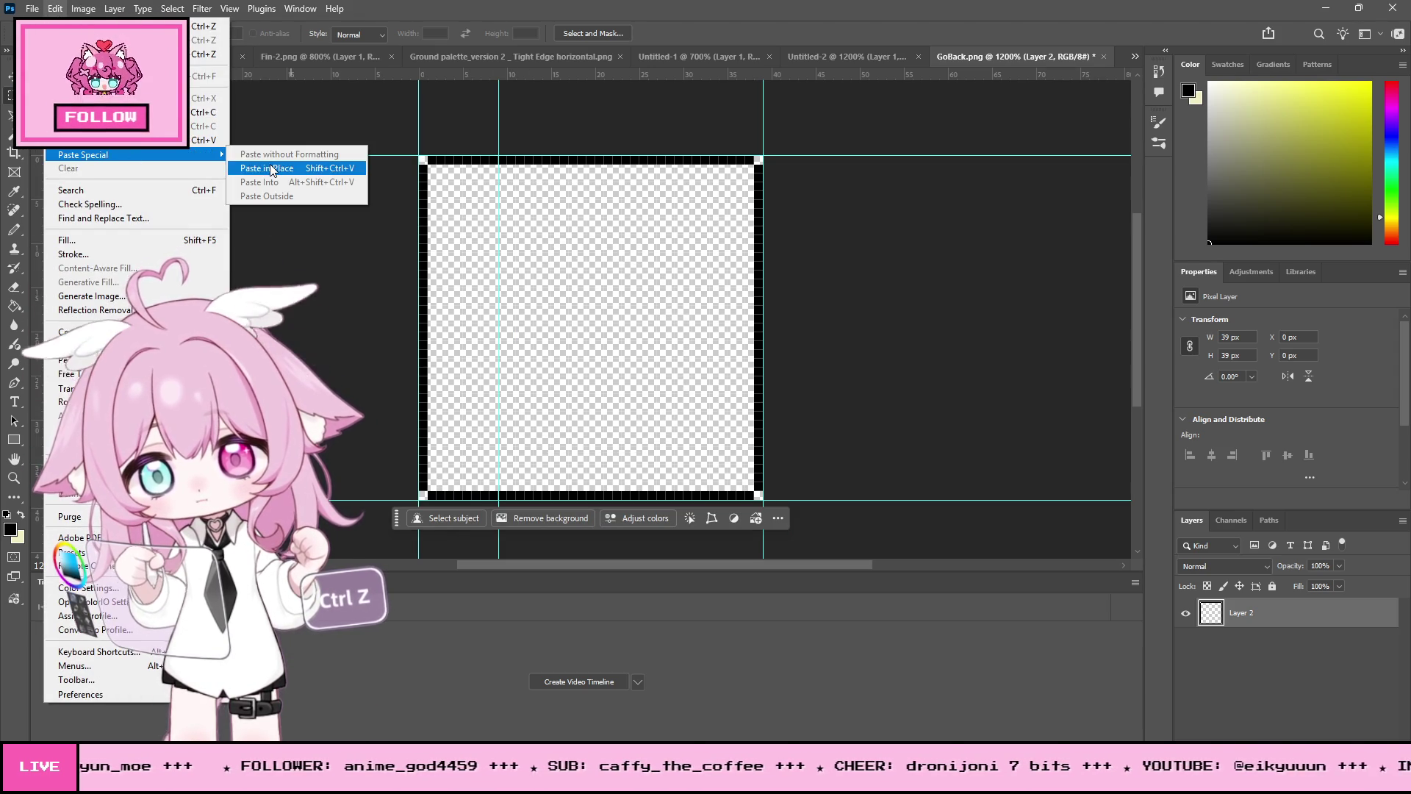
left_click(268, 165)
Step: Add a vertical guide through the canvas middle and align the egg to it at X 9, Y 8
key("ctrl+comma")
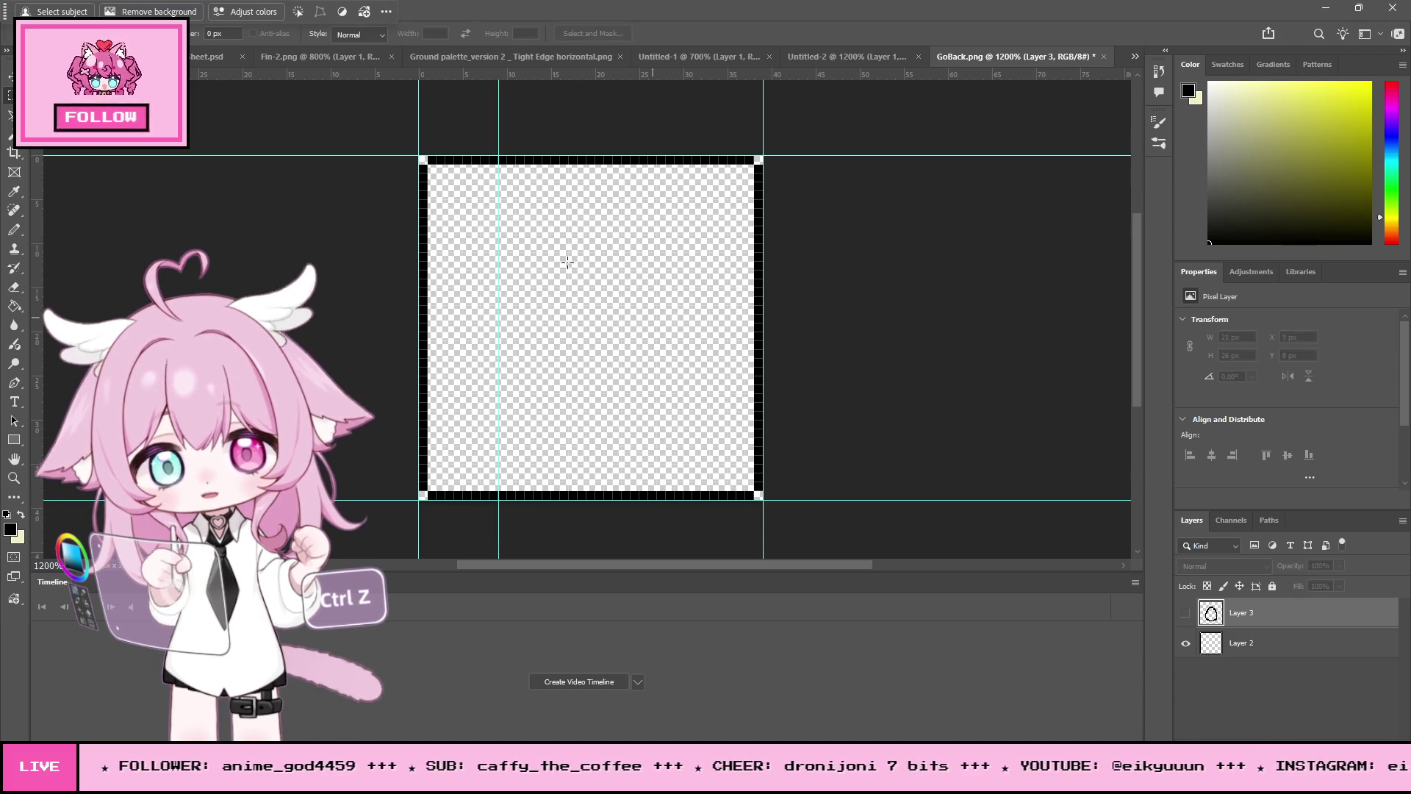
key("v")
mouse_move(37, 110)
left_mouse_down()
mouse_move(609, 110)
mouse_move(591, 110)
left_mouse_up()
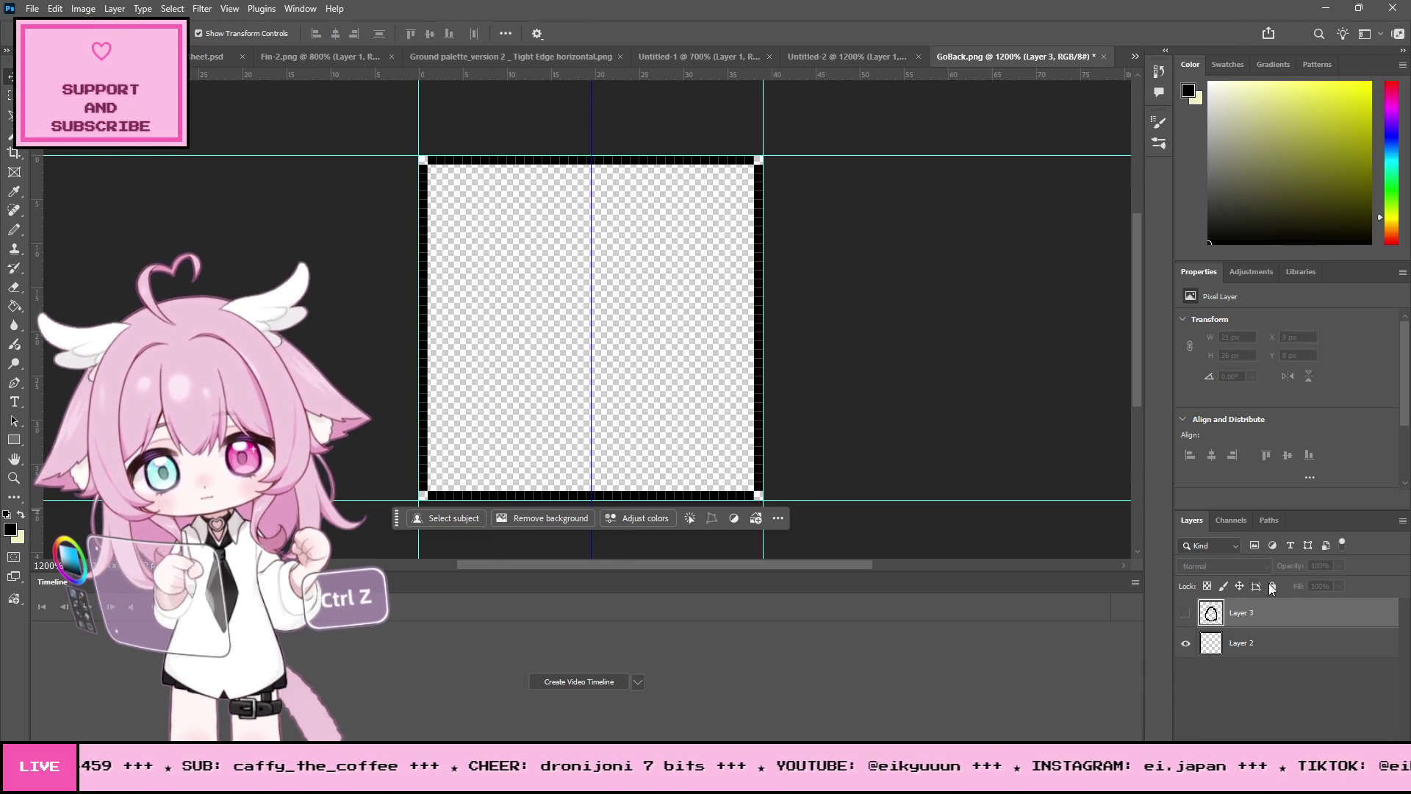
left_click(1185, 612)
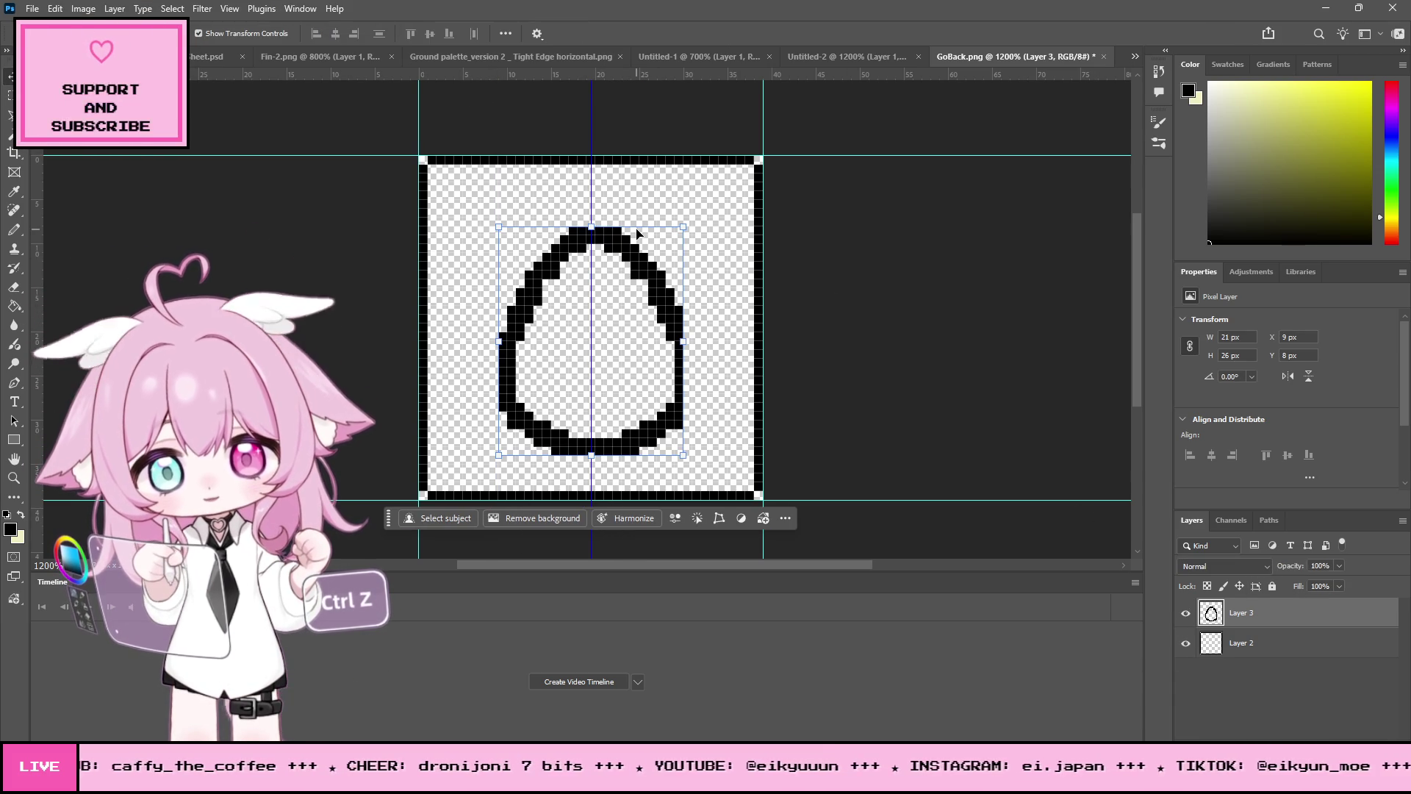
key("Left")
key("z")
left_click_drag(621, 212, 526, 231)
key("v")
left_click_drag(346, 346, 419, 345)
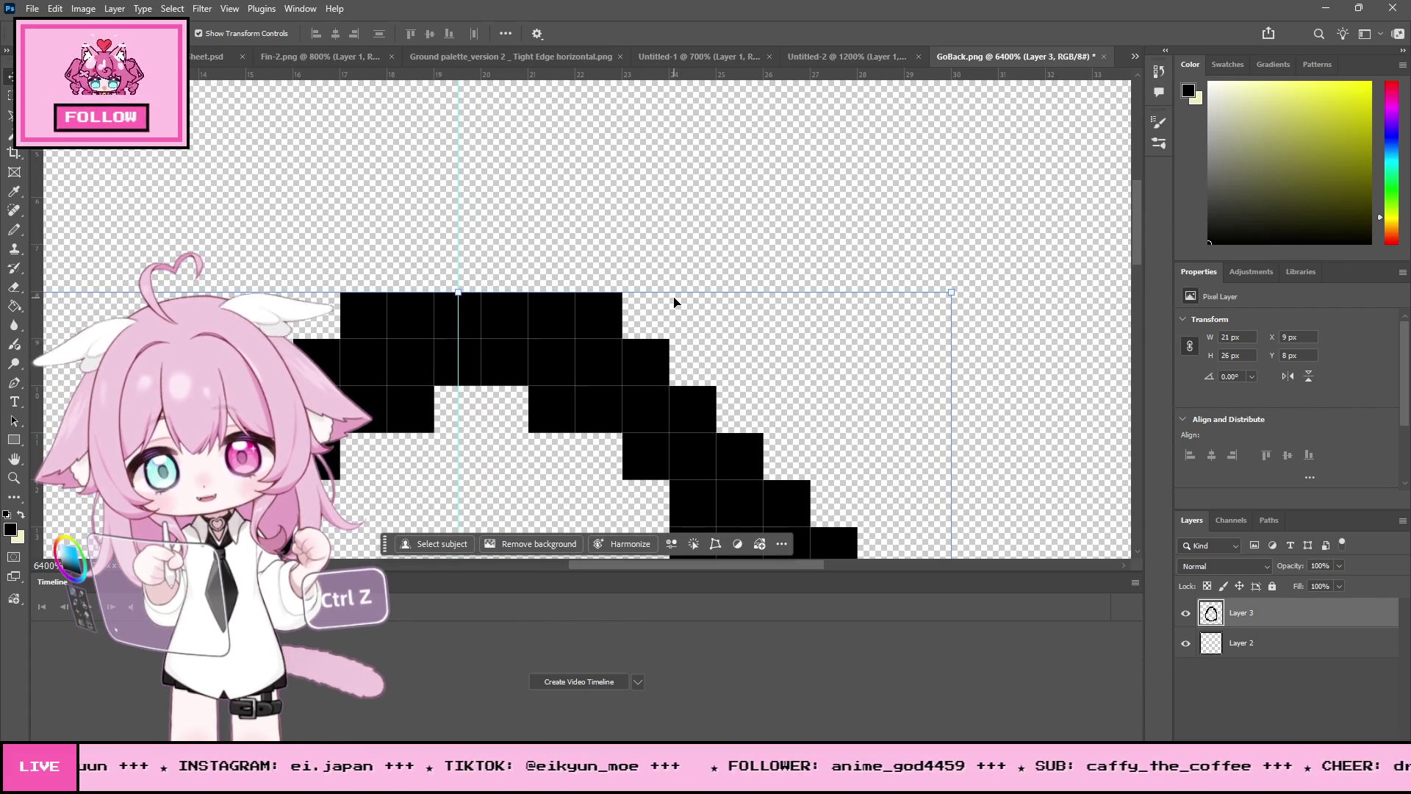
Step: Zoom in on the egg's bottom outline, then zoom out to view the whole egg
left_click(16, 478)
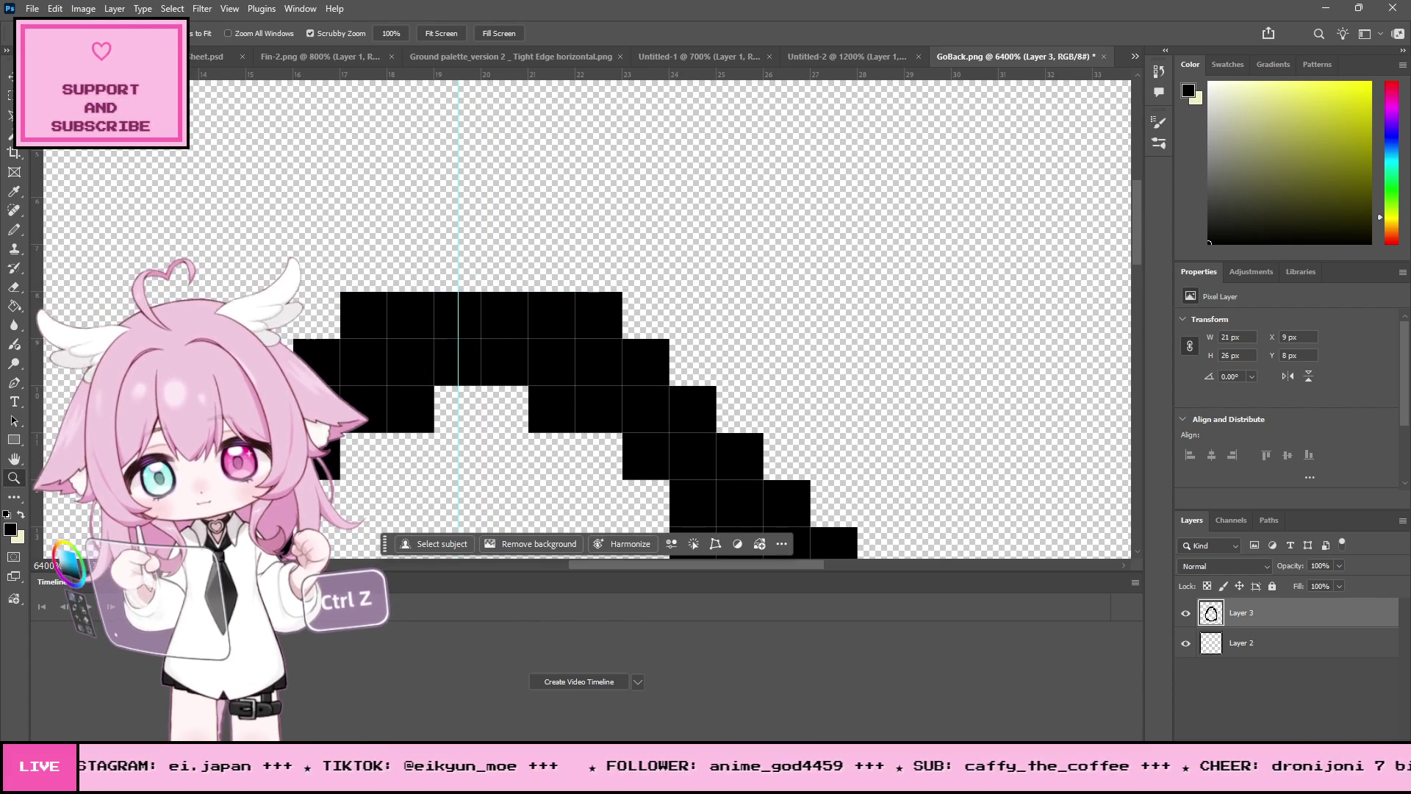
left_click(545, 227, "alt")
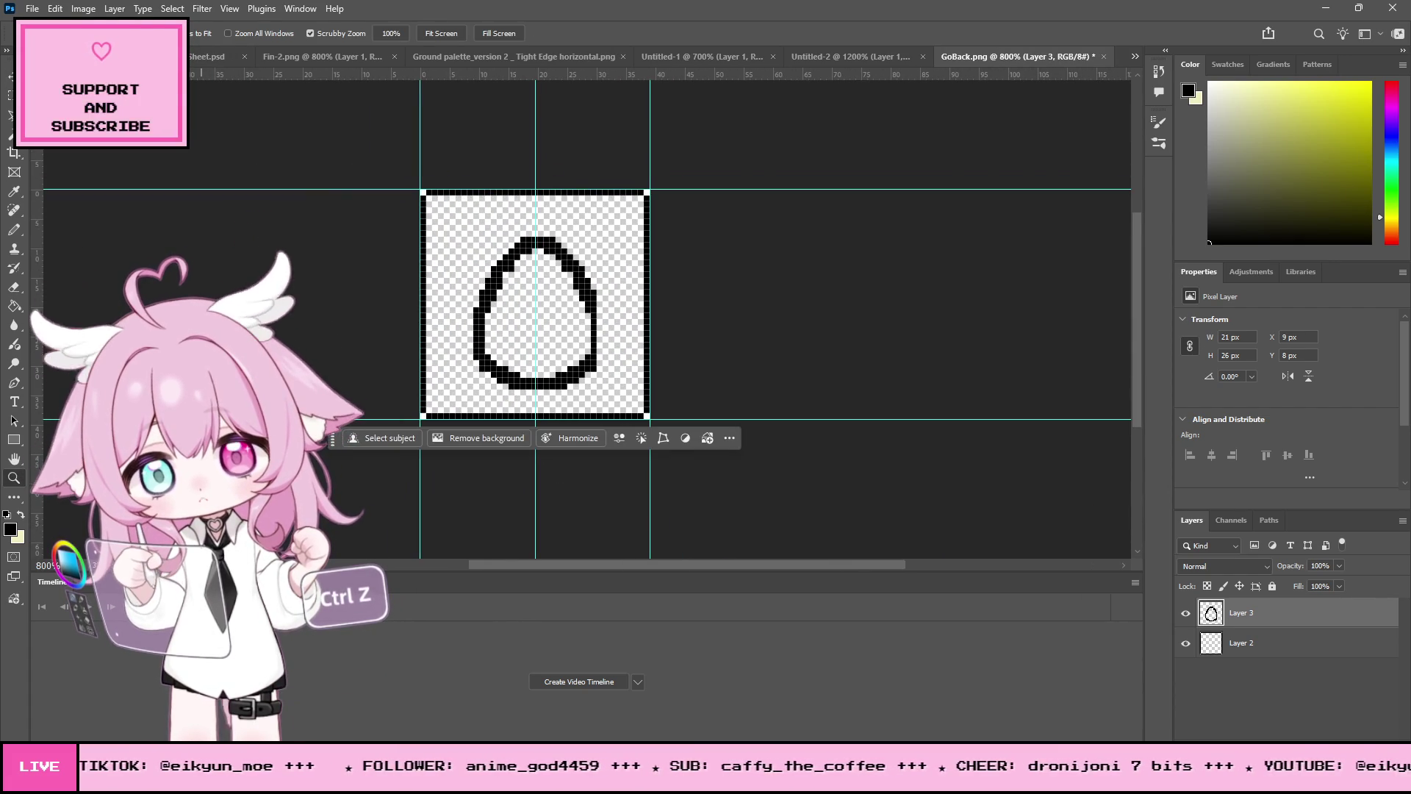
left_click_drag(531, 385, 587, 409)
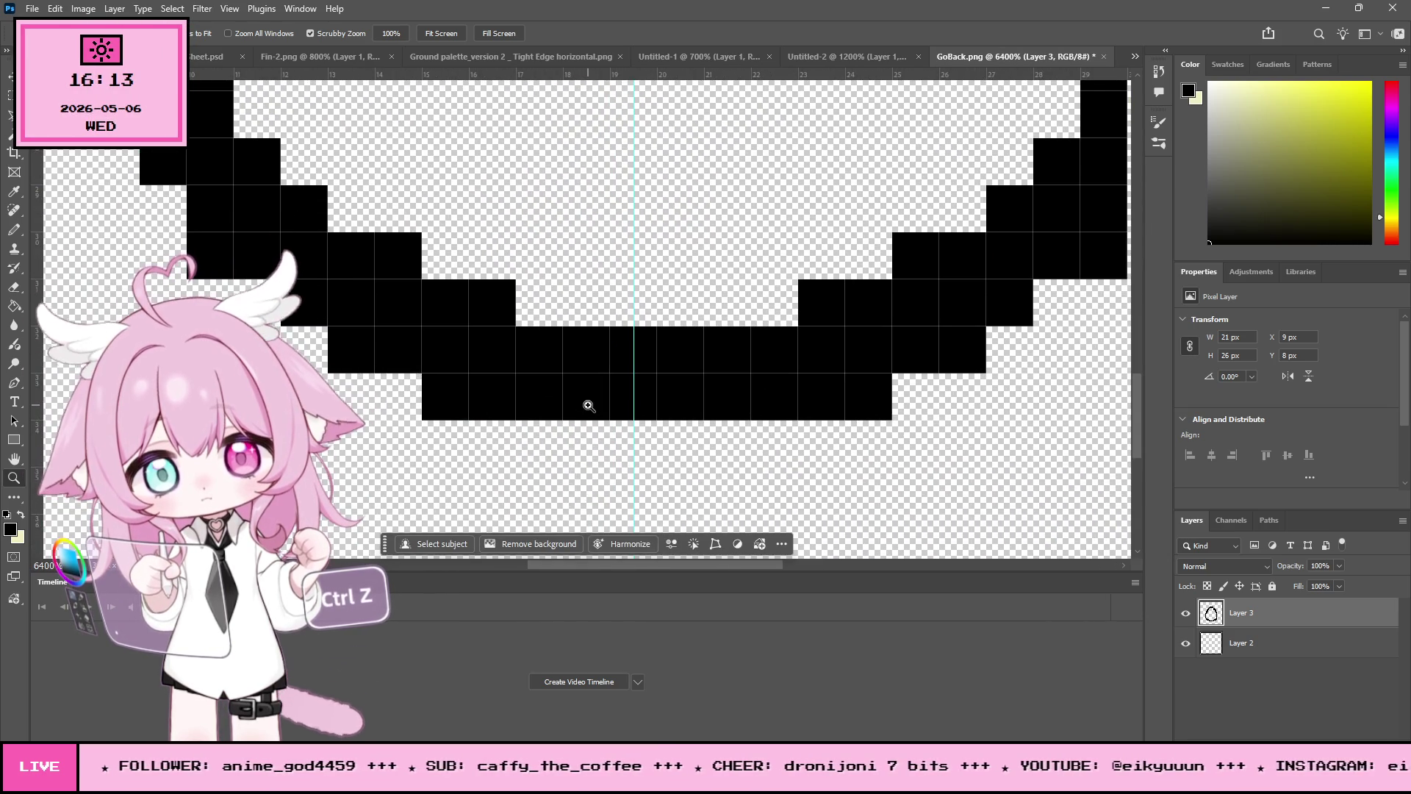
scroll(623, 364, "up", 6)
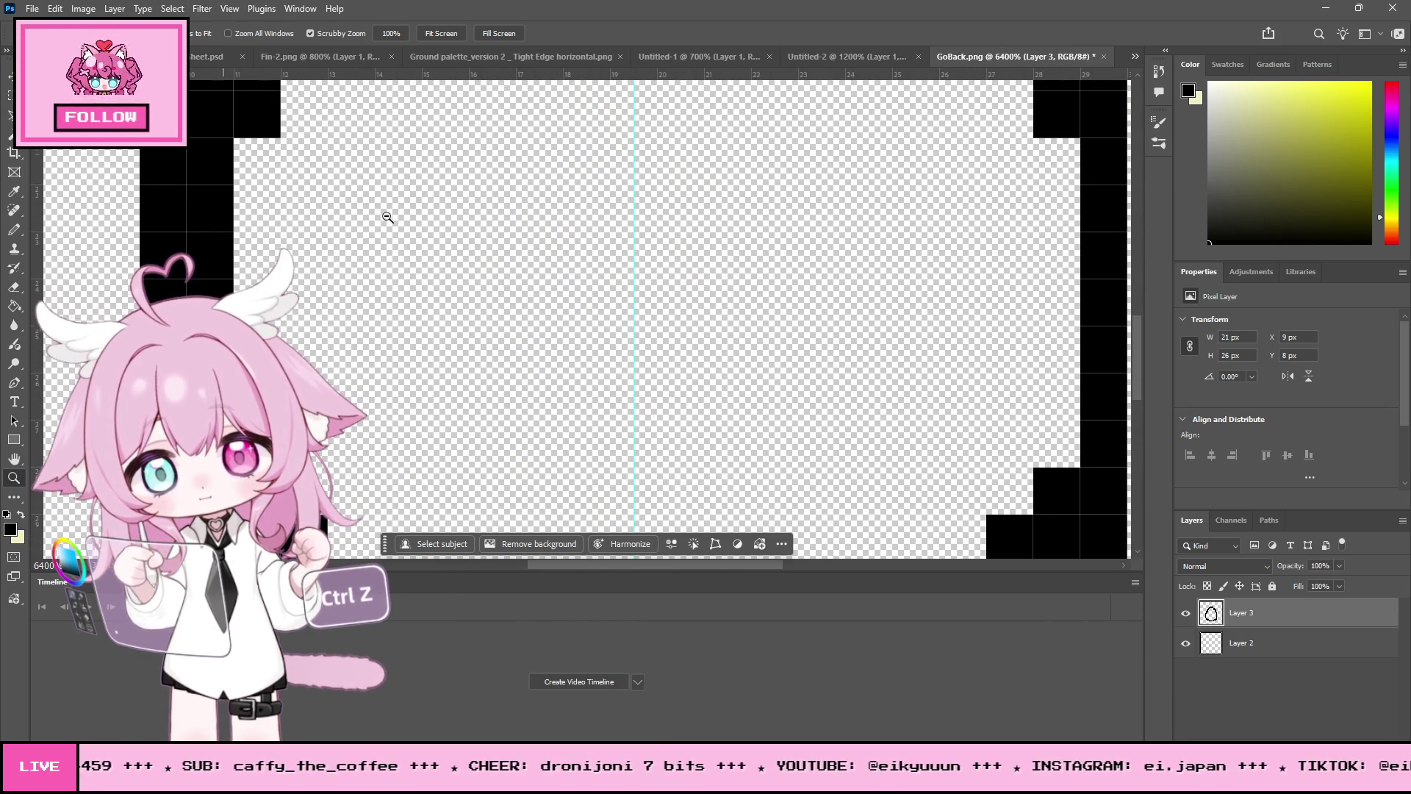
left_click(588, 221, "alt")
left_click(607, 202, "alt")
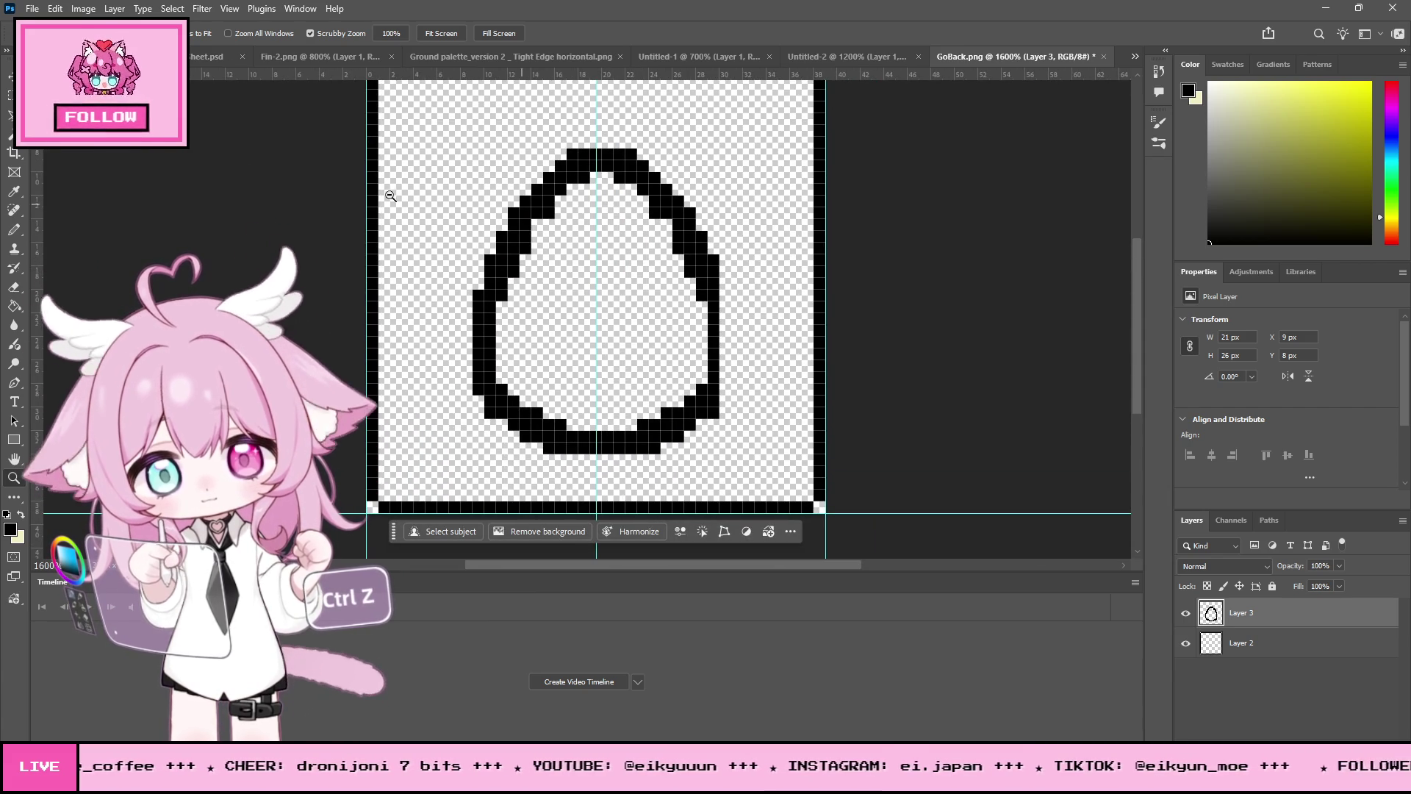
Step: Marquee-select the right side of the egg outline and take the Move tool
key("m")
mouse_move(726, 116)
left_mouse_down()
mouse_move(638, 441)
mouse_move(590, 473)
mouse_move(592, 487)
mouse_move(650, 477)
left_mouse_up()
left_click(10, 83)
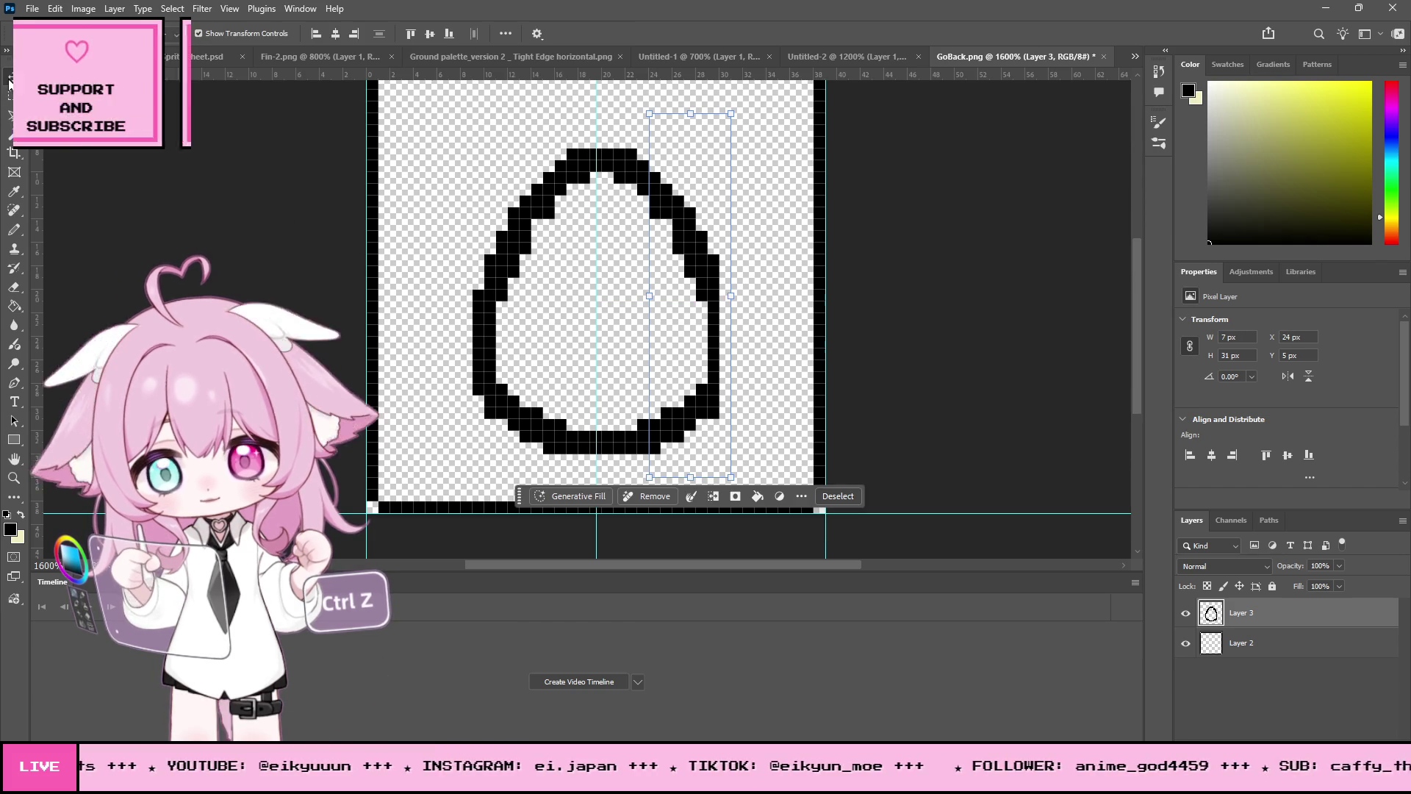
Step: Deselect and nudge the egg left and right to compare its centring
key("ctrl+d")
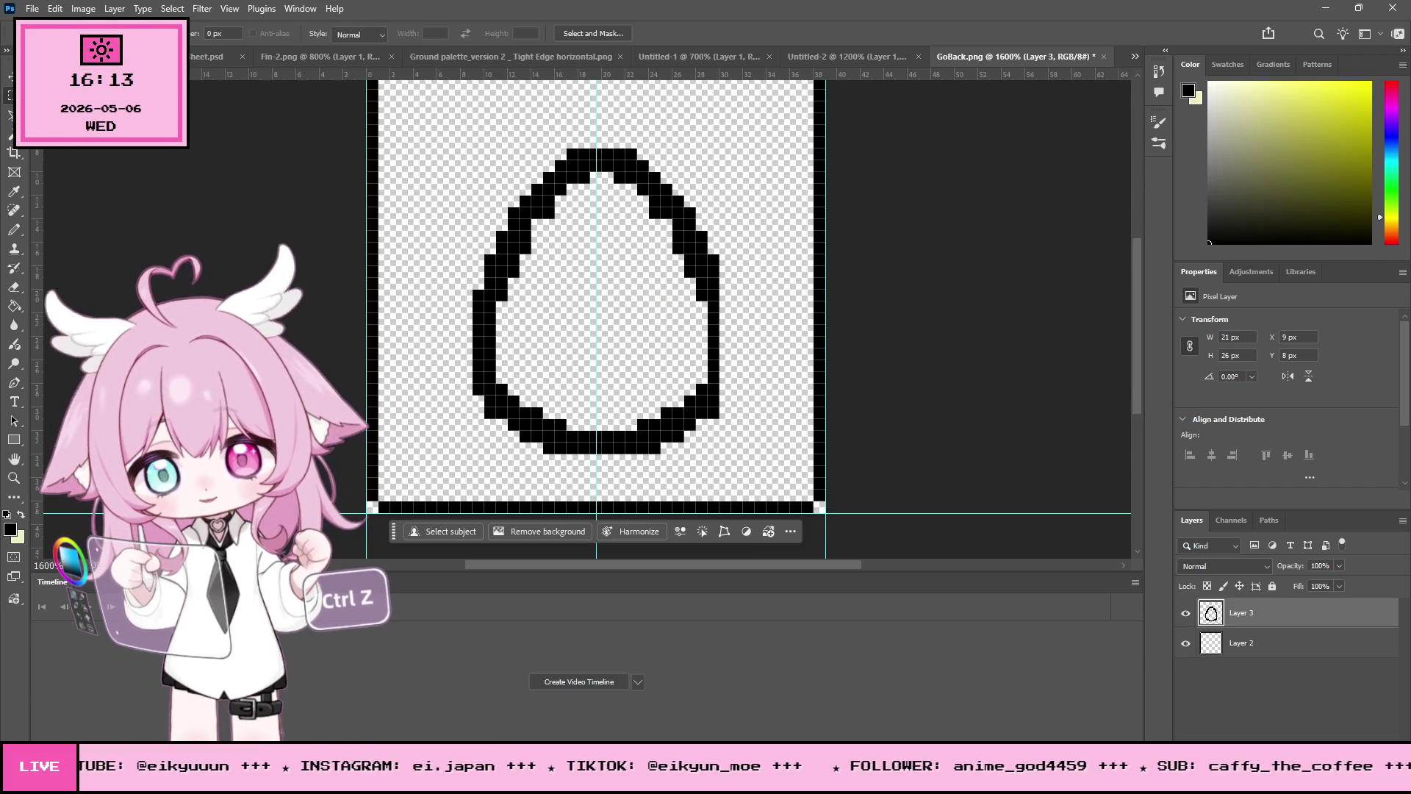
key("Left")
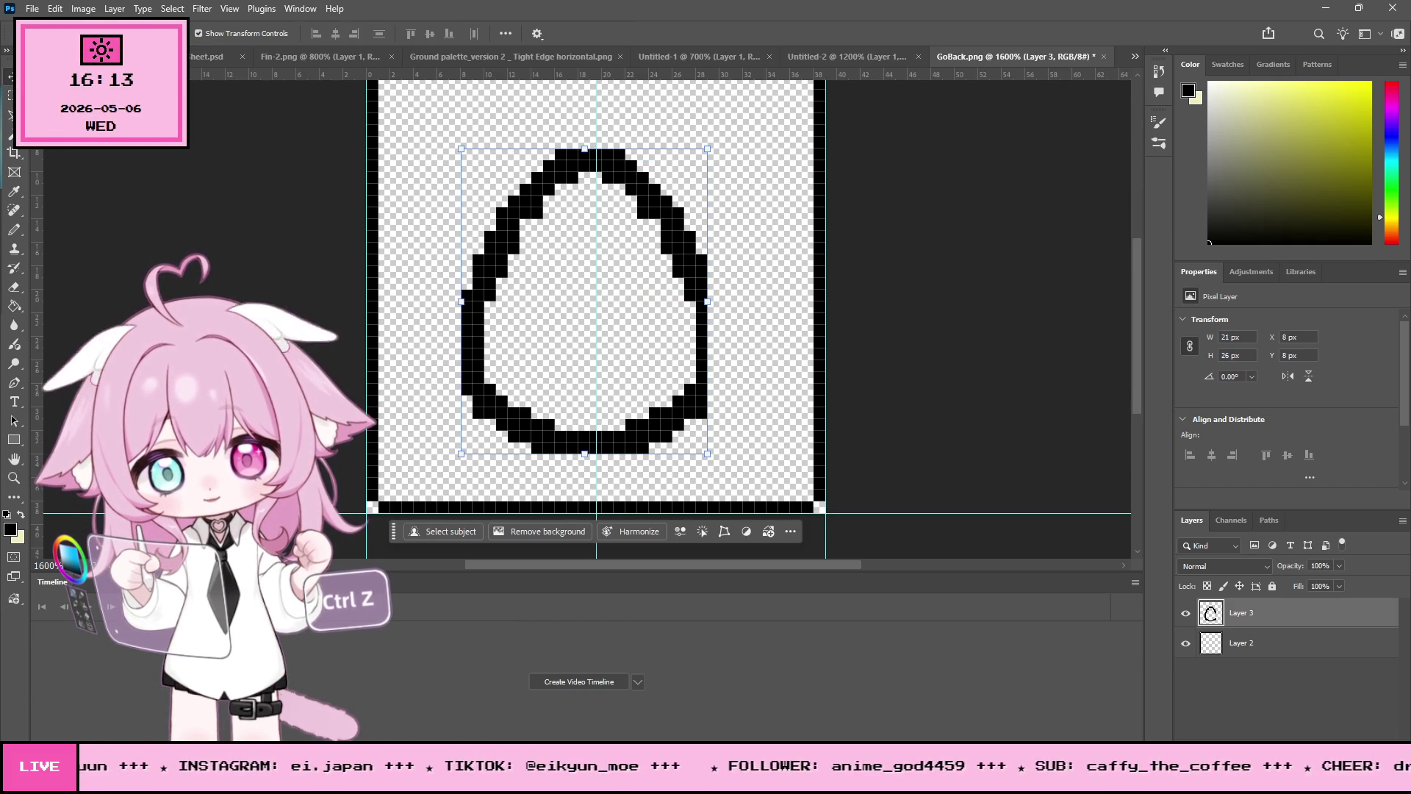
key("Right")
key("Left")
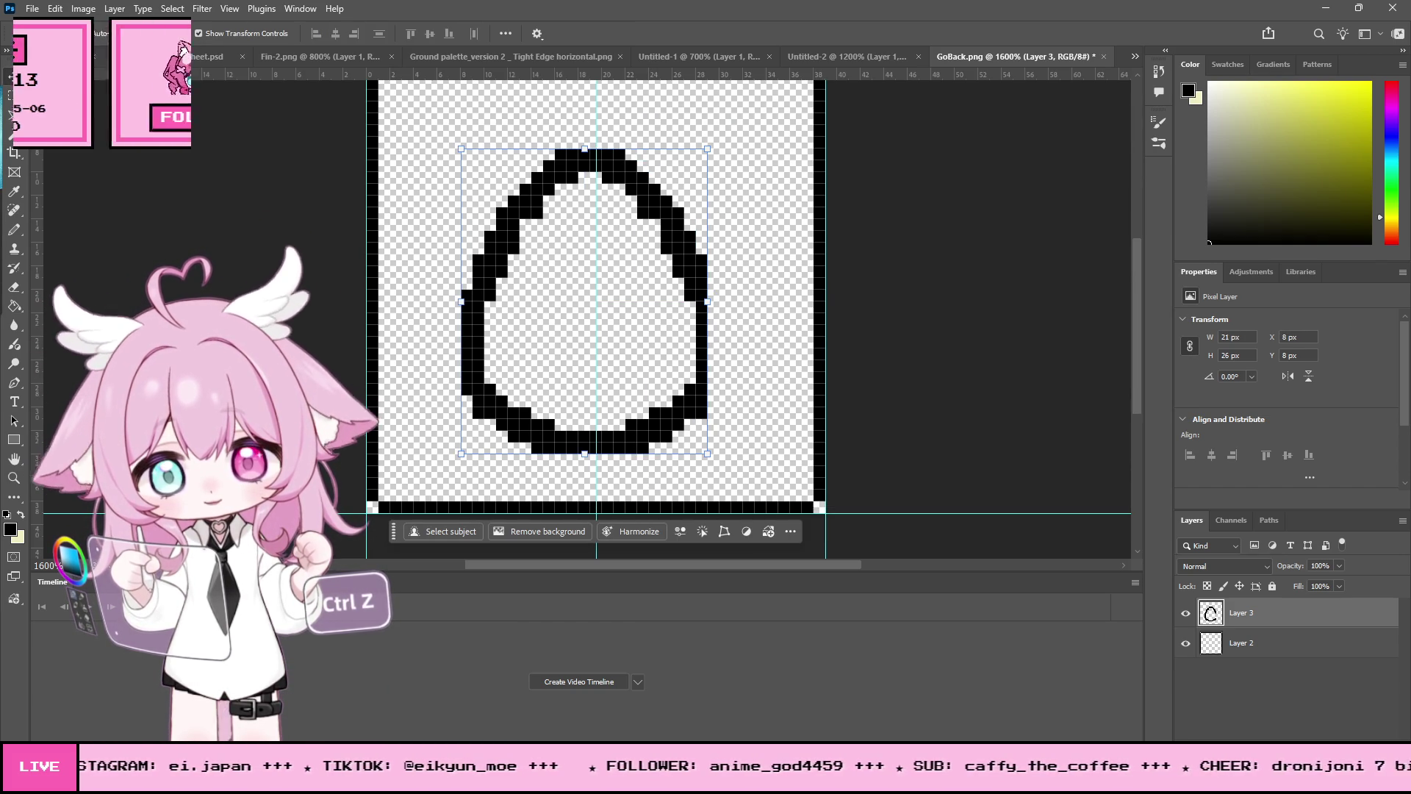
key("Right")
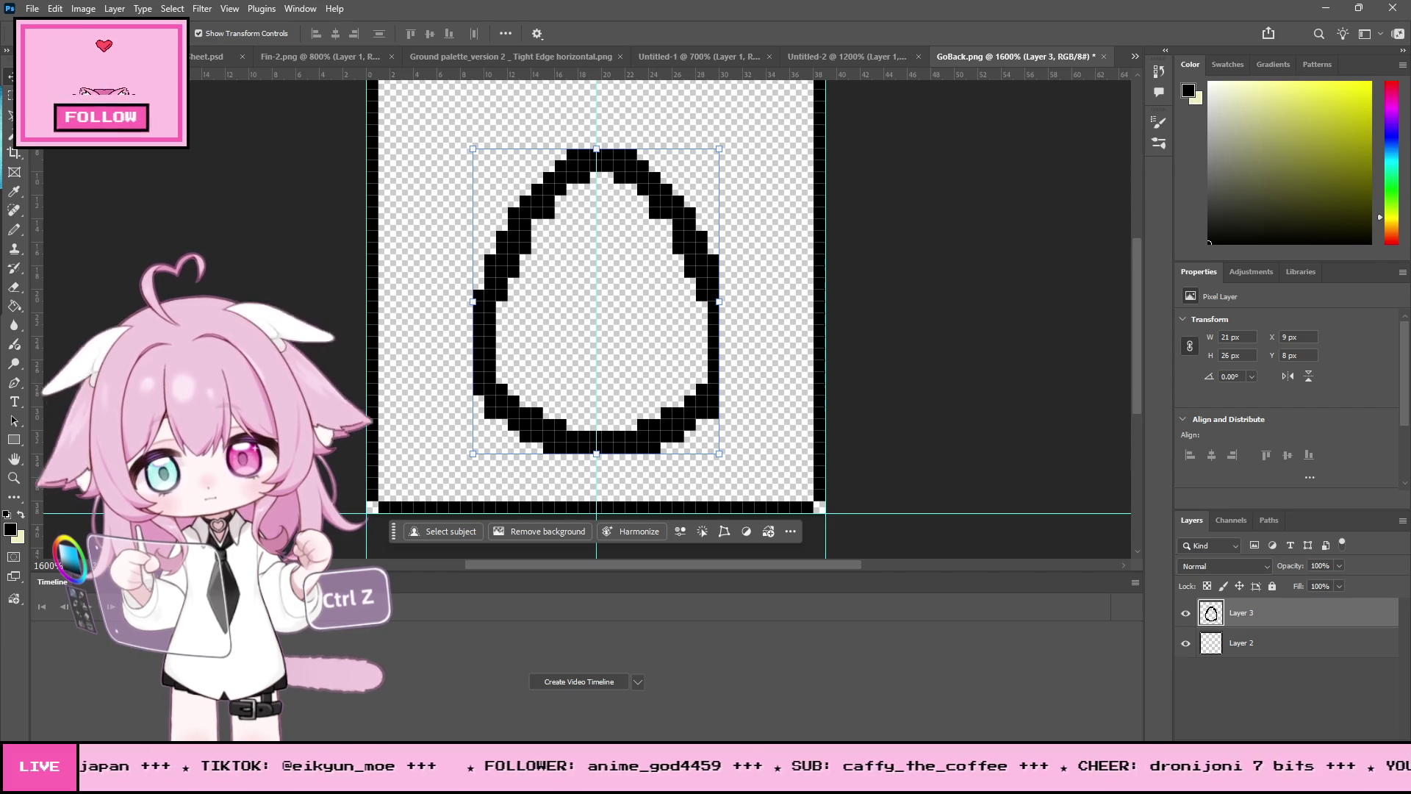
key("Left")
key("Right")
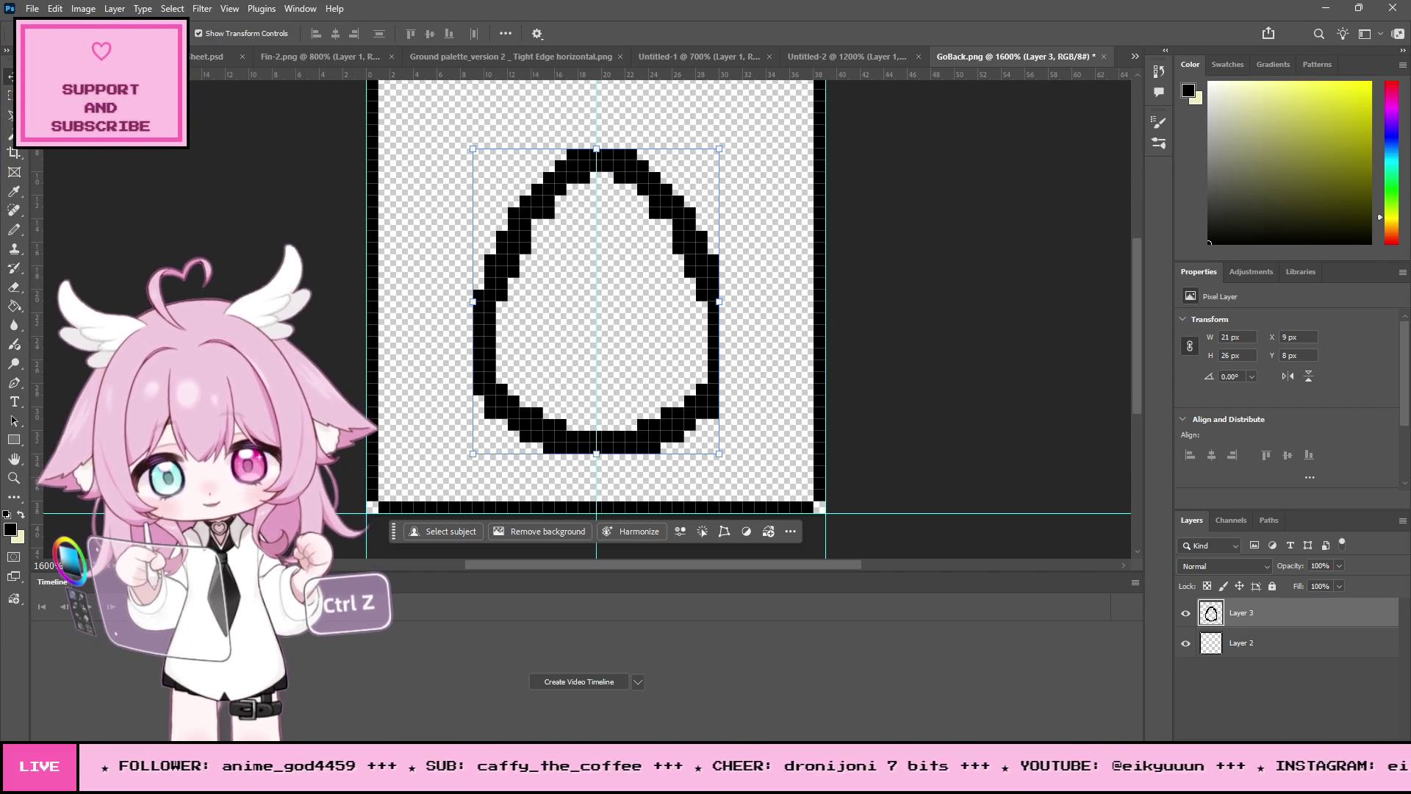
Step: Shift the egg's right half one pixel left, then deselect
key("m")
mouse_move(801, 114)
left_mouse_down()
mouse_move(638, 485)
mouse_move(592, 481)
left_mouse_up()
key("v")
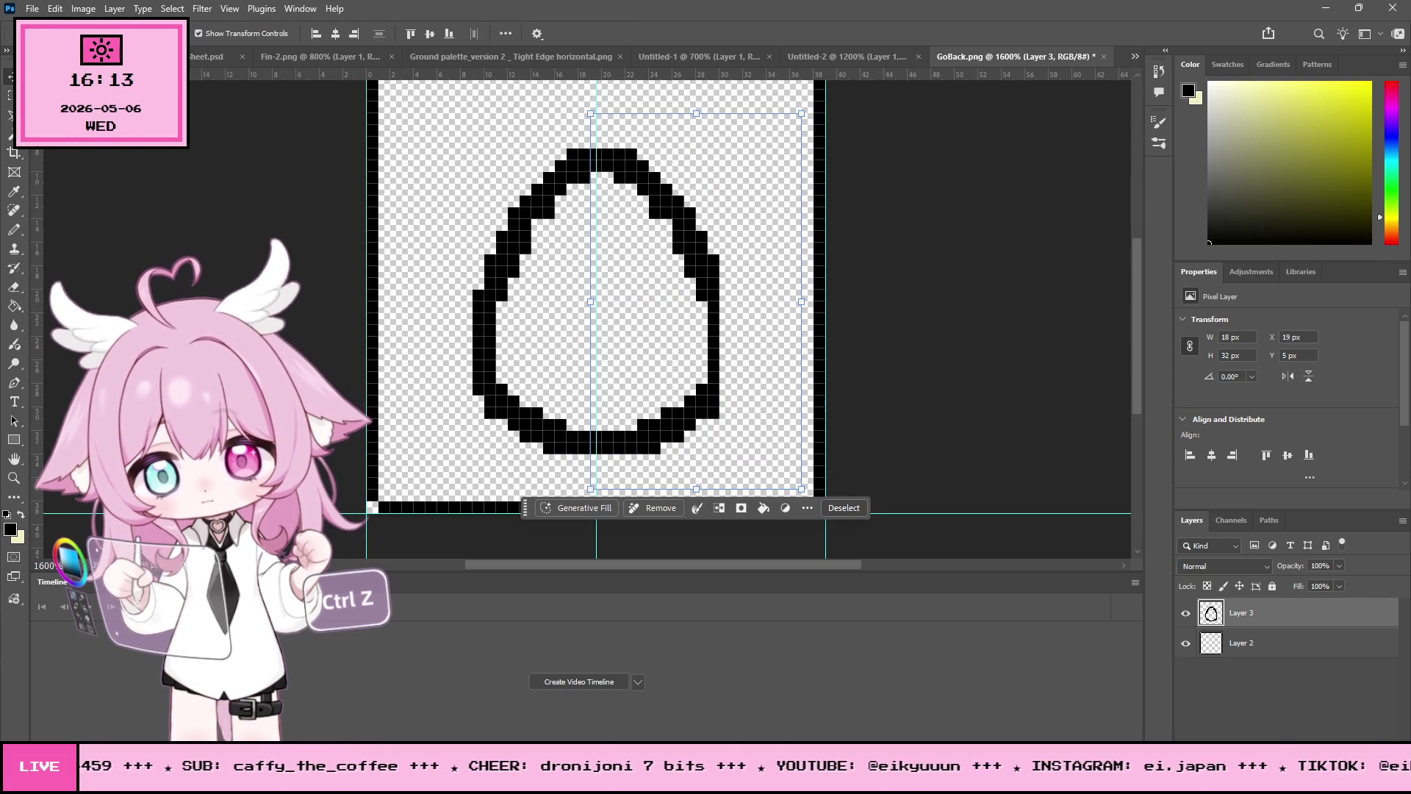
key("Left")
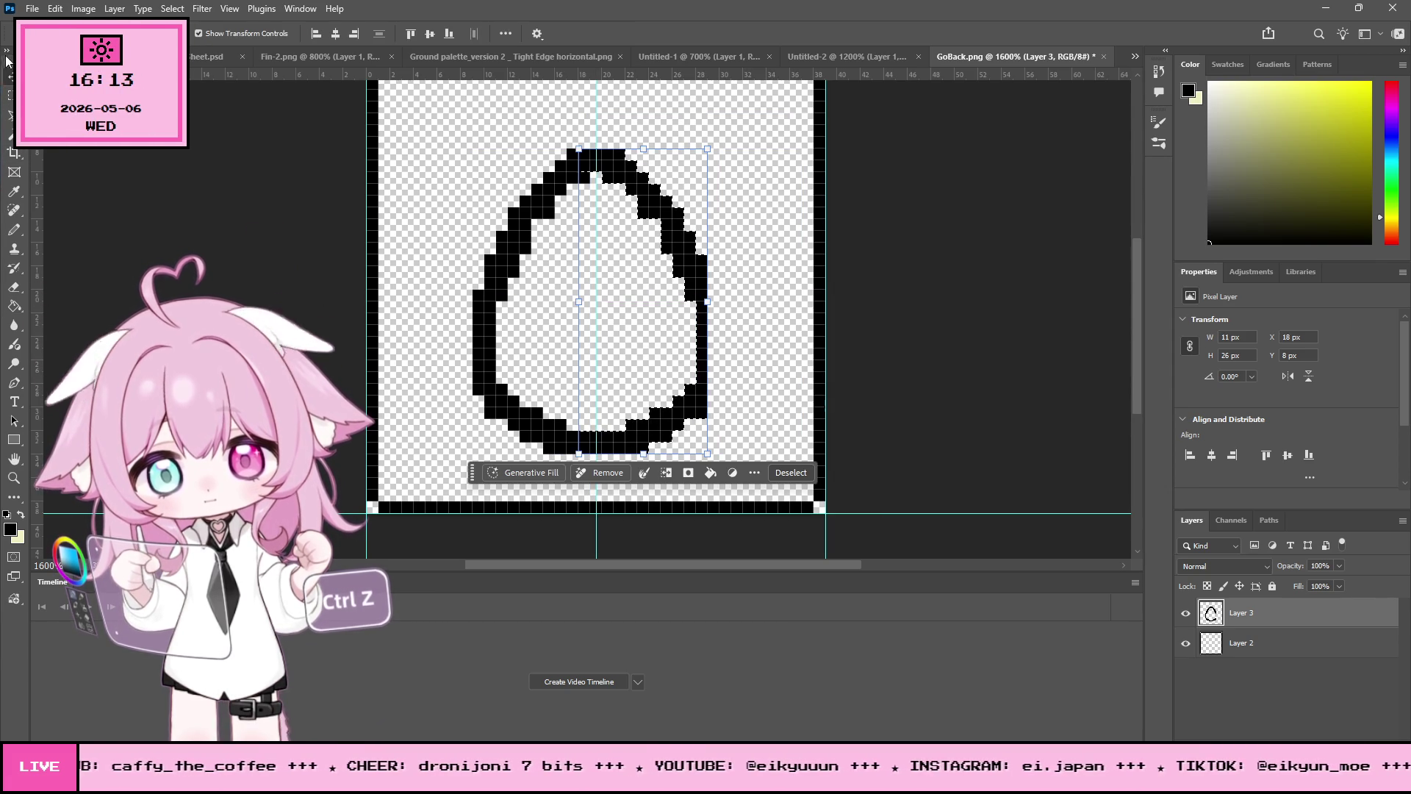
key("m")
left_click(214, 128)
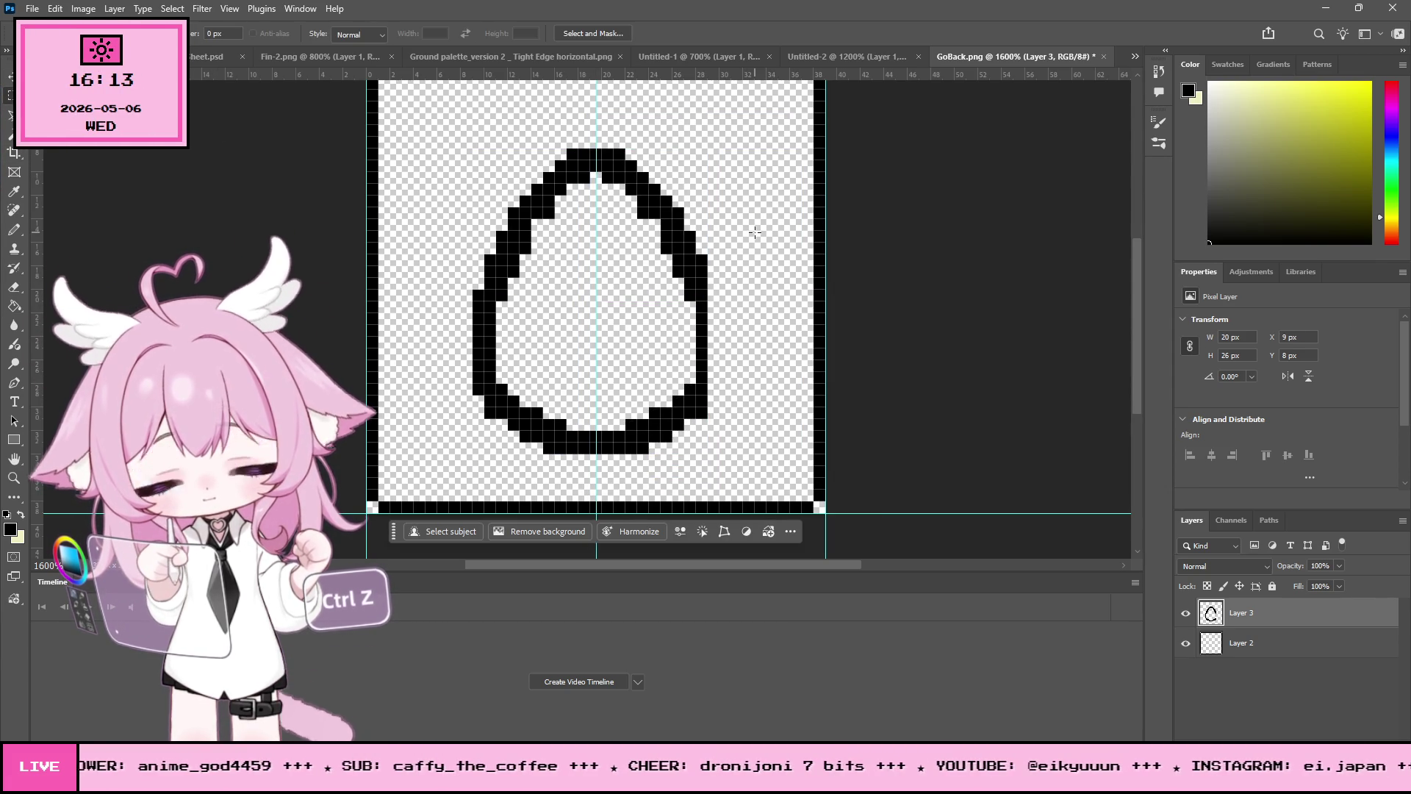
scroll(755, 232, "up", 2)
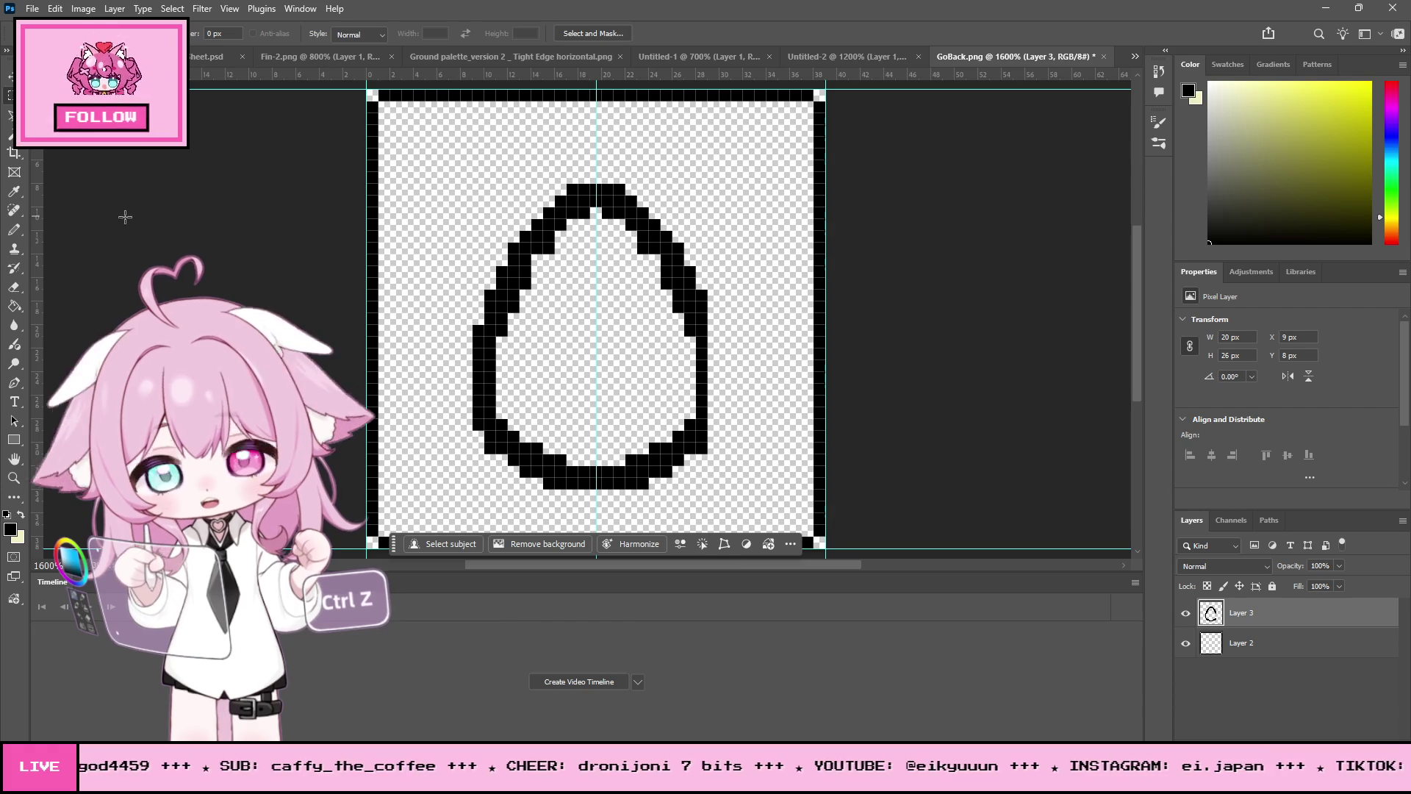
left_click(13, 230)
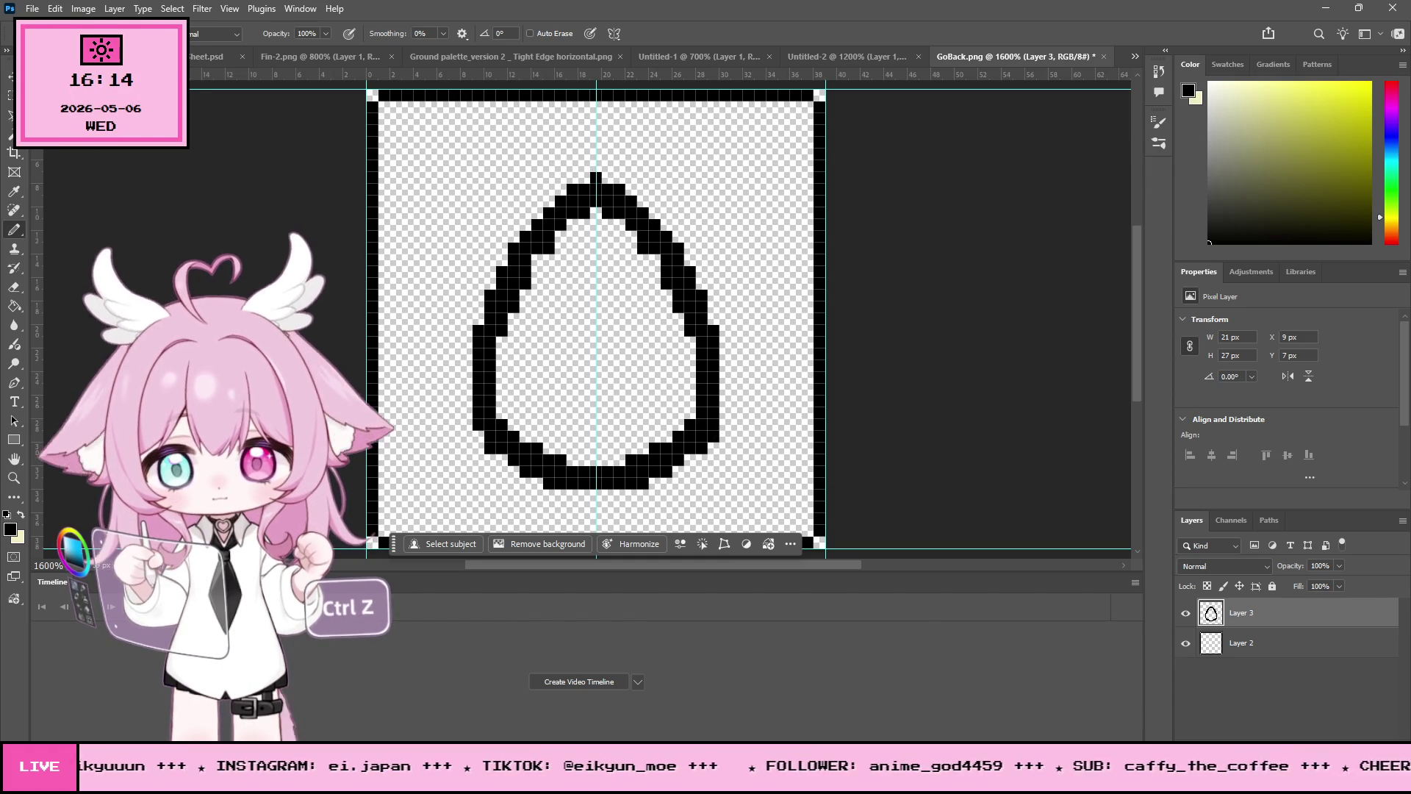
Step: Redraw the egg outline's tip with the Pencil into a taller point
key("v")
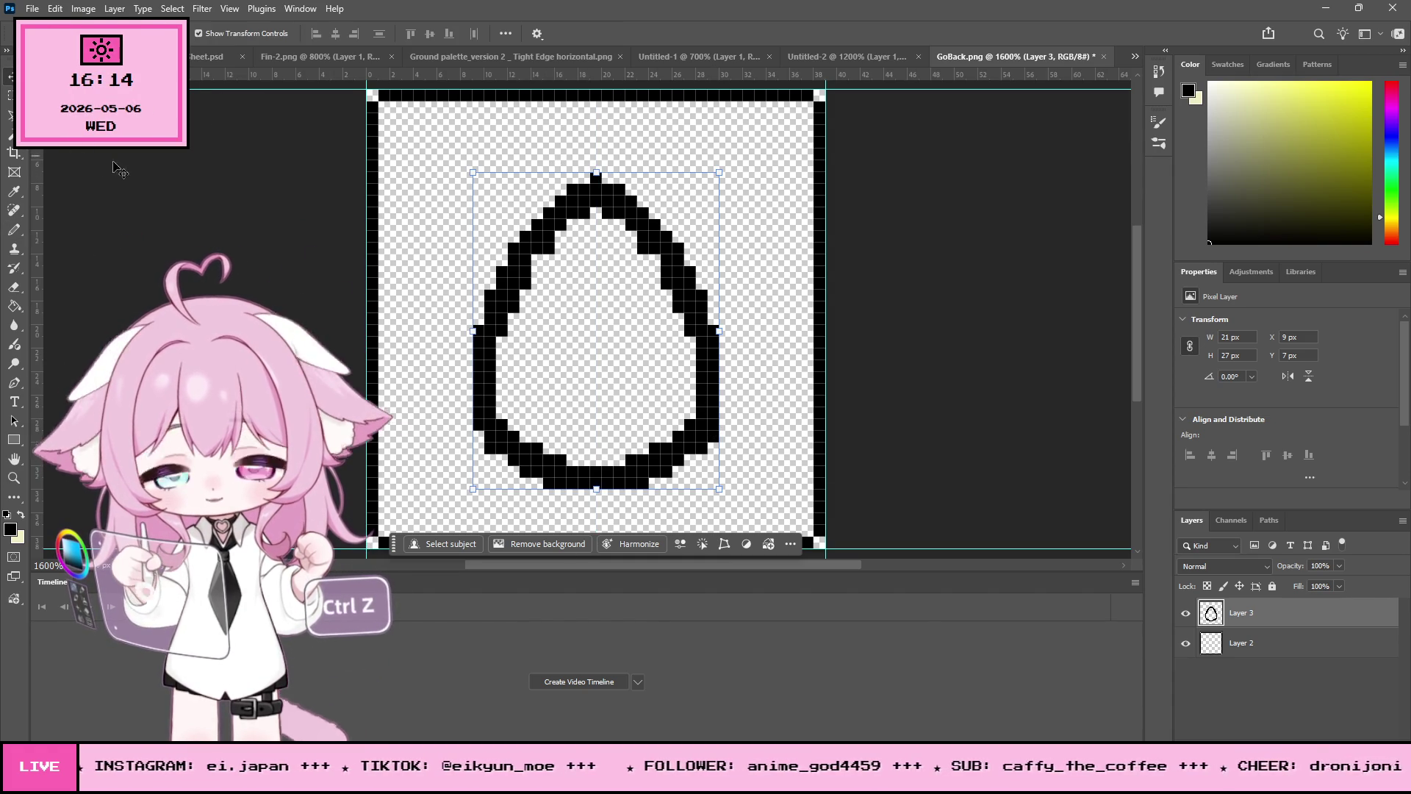
left_click(23, 230)
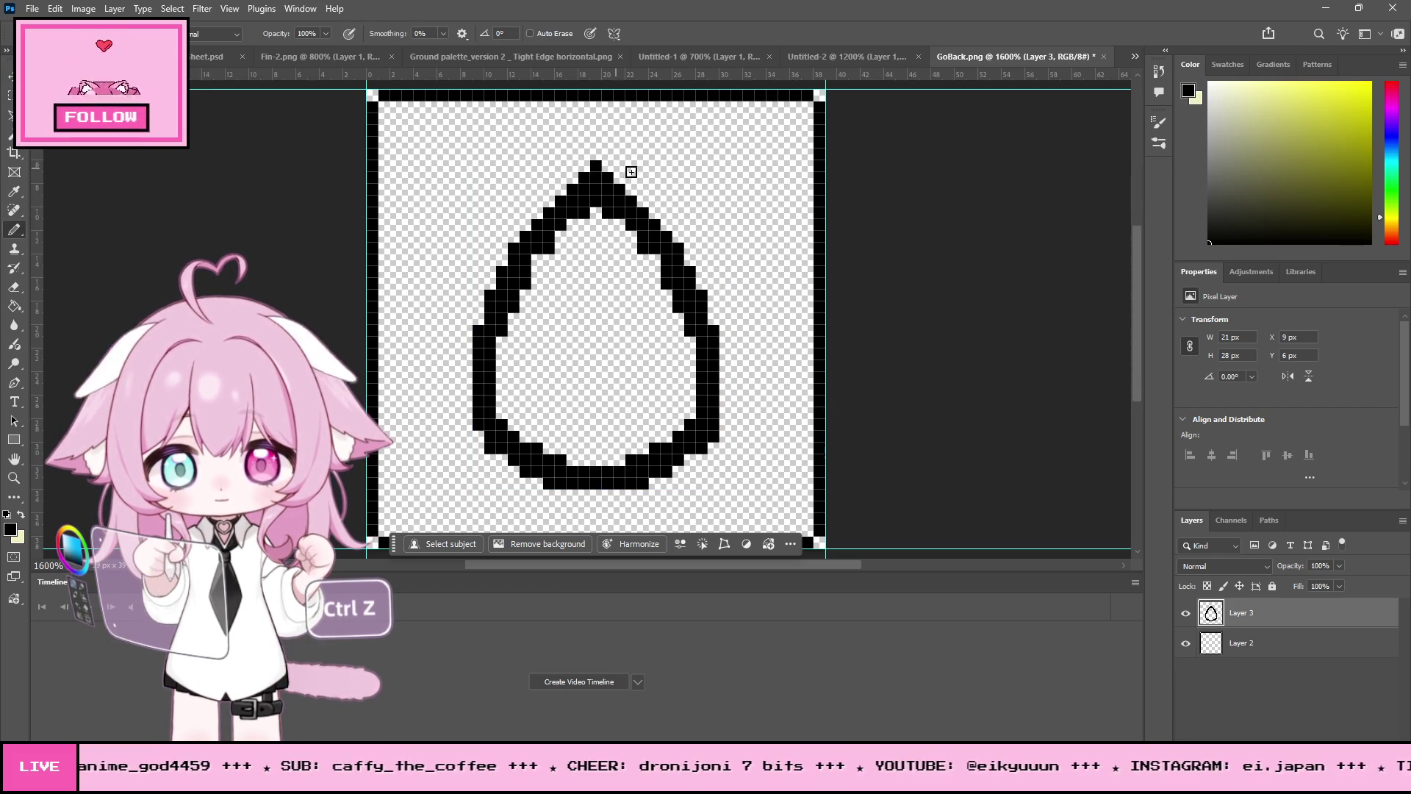
scroll(735, 272, "down", 3)
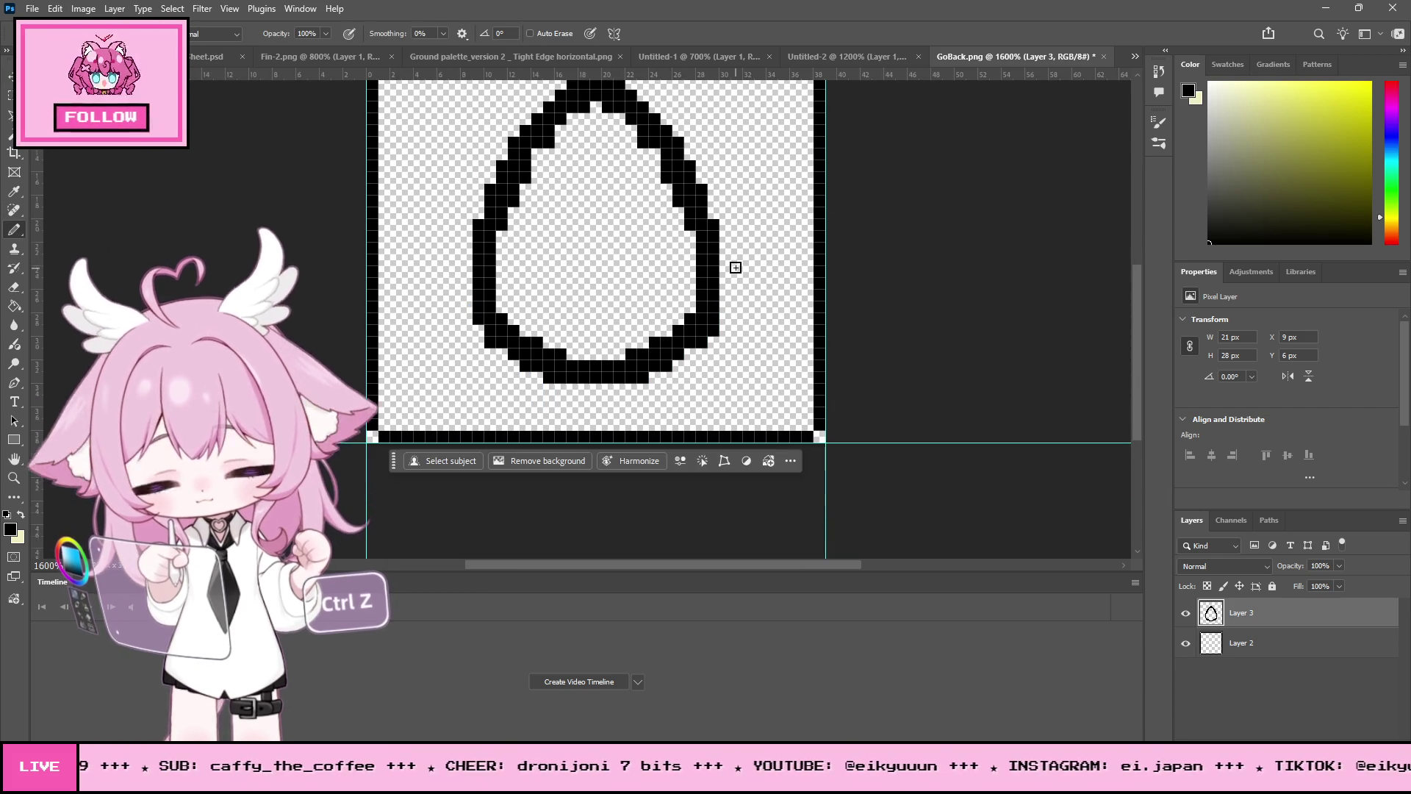
scroll(735, 267, "up", 2)
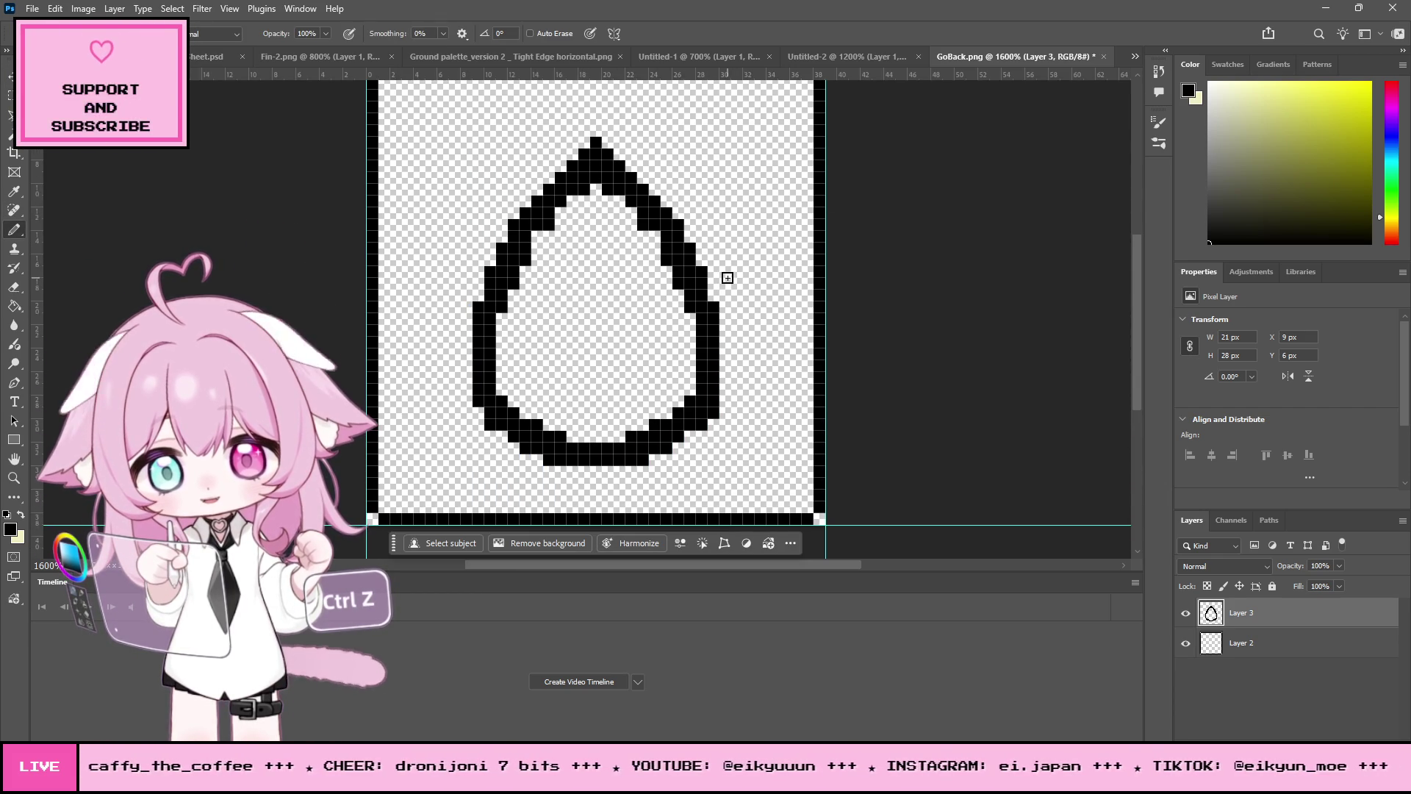
scroll(730, 230, "up", 1)
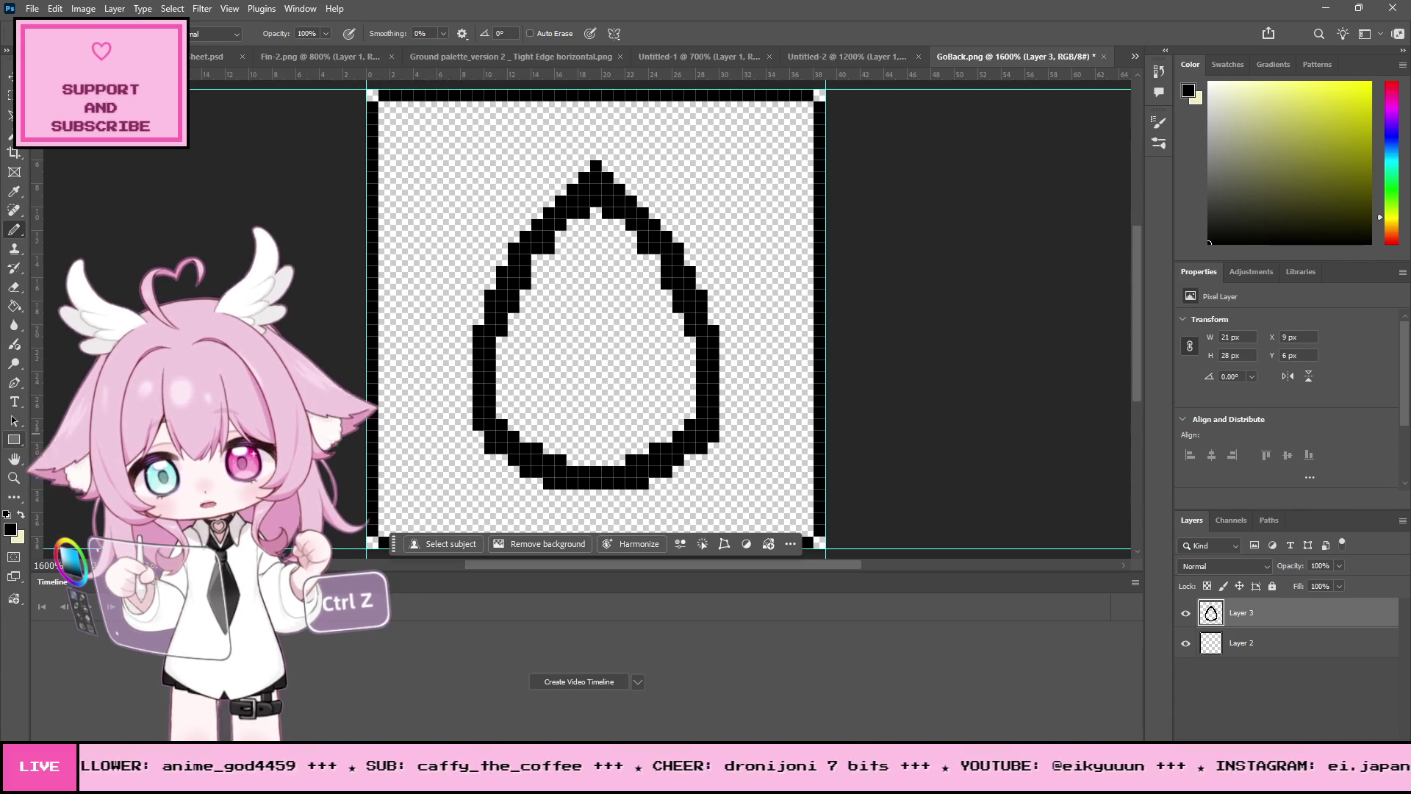
Step: Zoom out to check the whole sprite, then zoom back in on the egg outline
key("z")
left_click(593, 247, "alt")
left_click(595, 243, "alt")
left_click(606, 221, "alt")
left_click(618, 204, "alt")
left_click(620, 200)
left_click(620, 200)
left_click(620, 199)
left_click(621, 200)
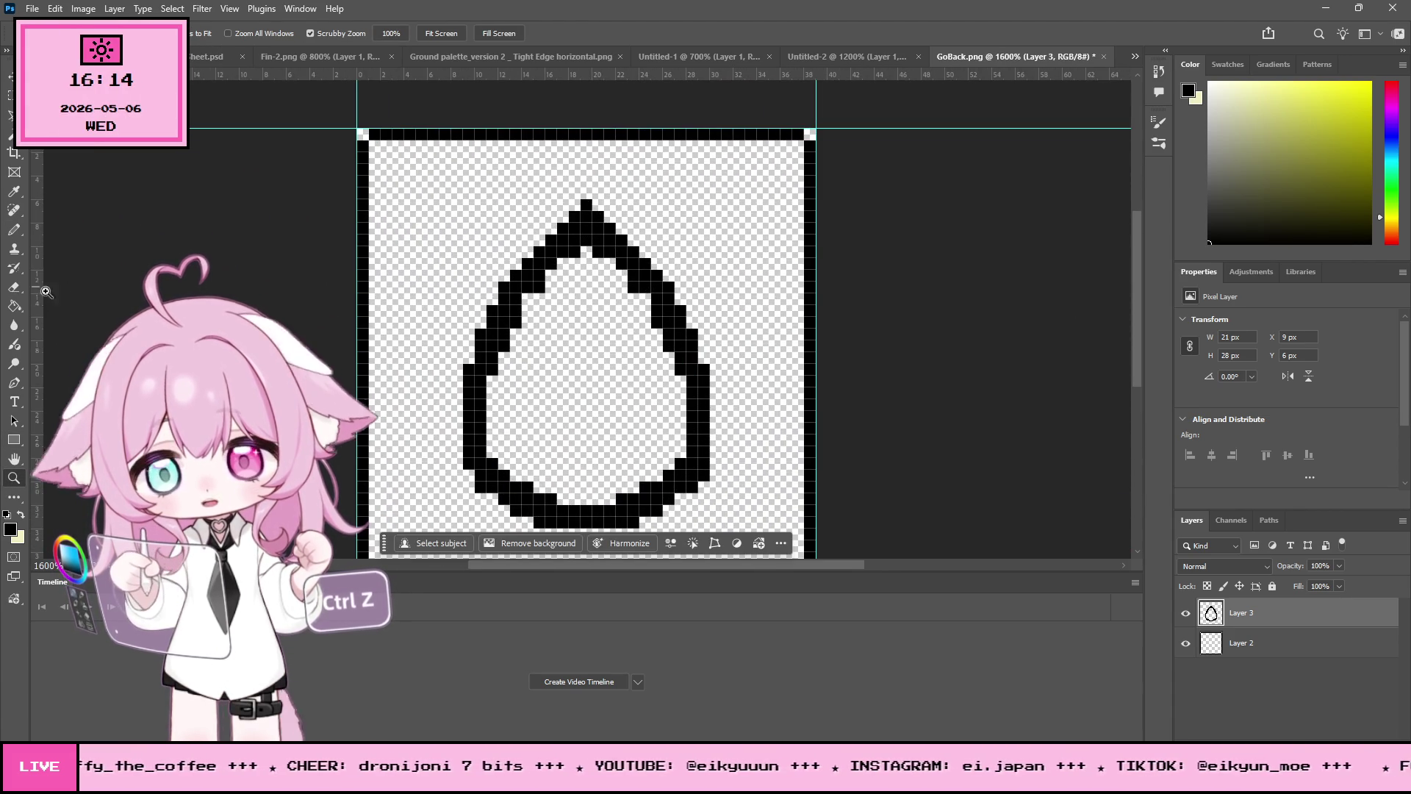
Step: Tidy the tip's pixels with the Eraser and pick an orange-yellow drawing colour
key("e")
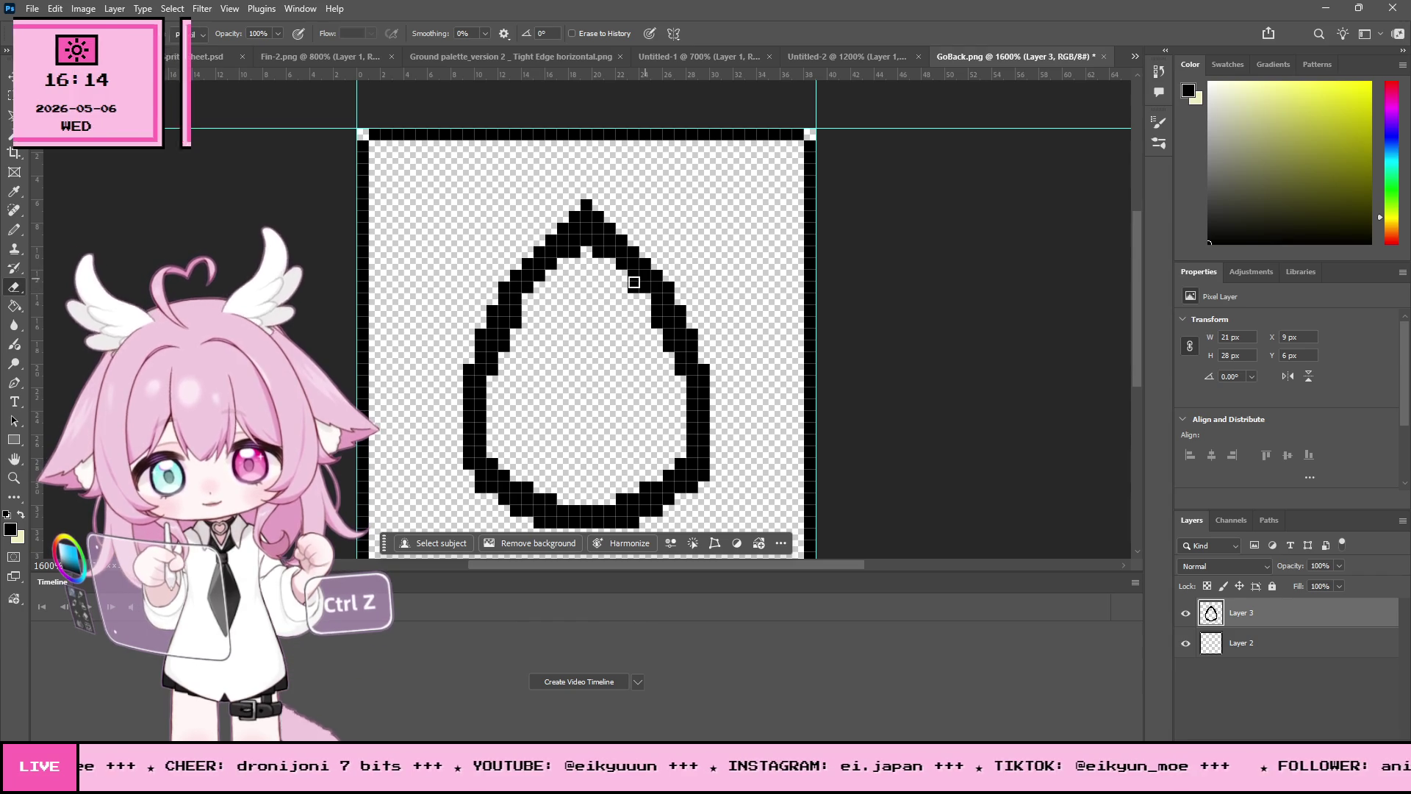
scroll(776, 278, "down", 3)
scroll(770, 256, "down", 1)
scroll(764, 250, "up", 3)
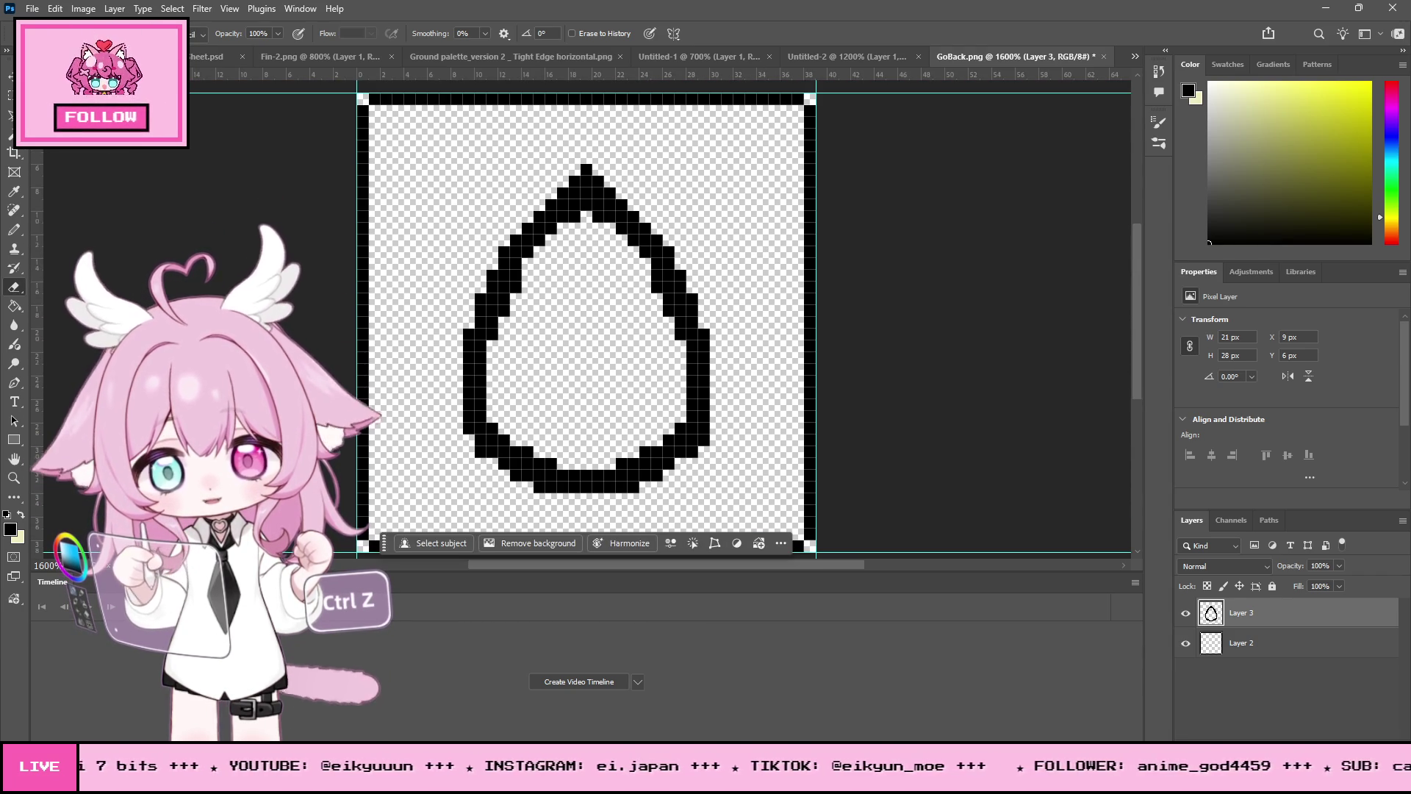
key("v")
left_click_drag(610, 200, 609, 200)
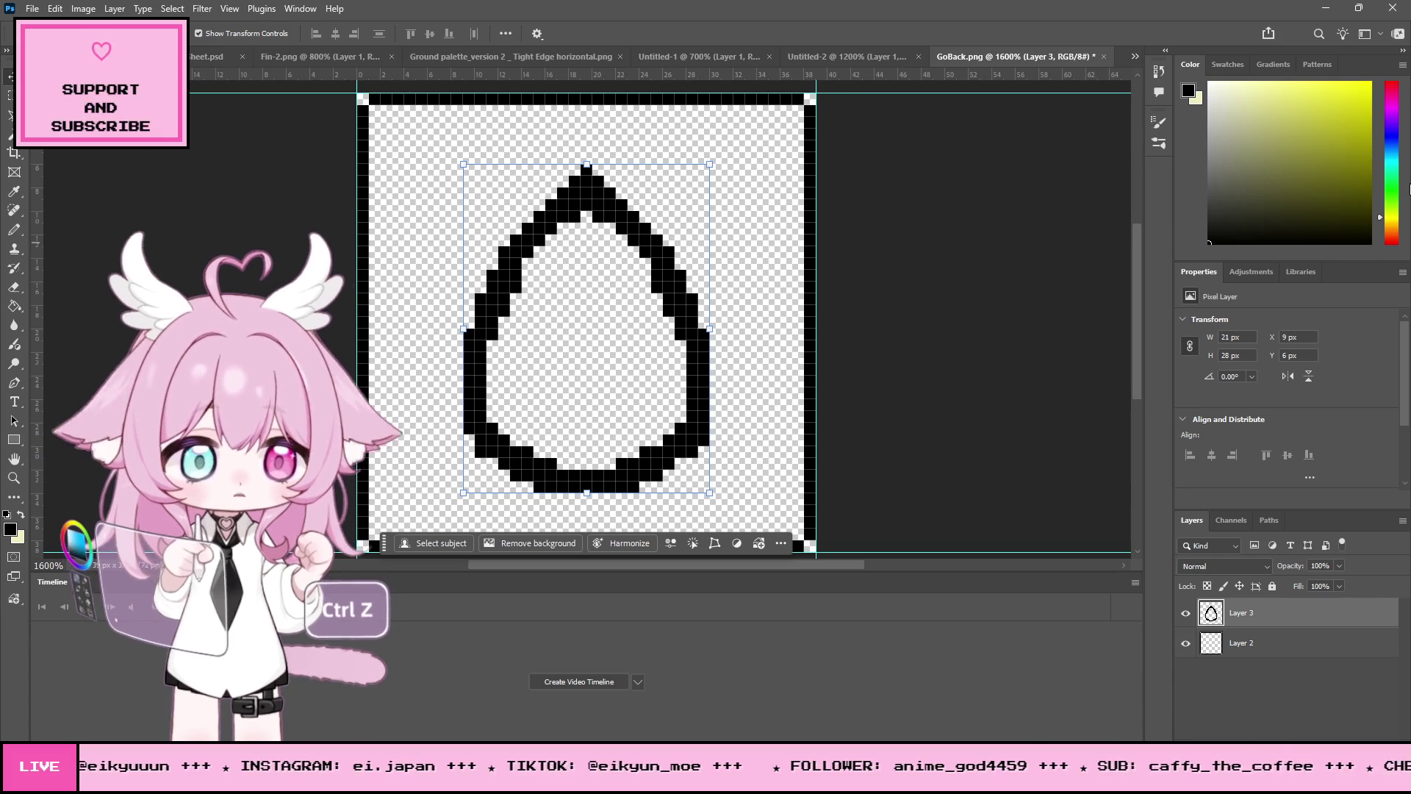
left_click(1380, 223)
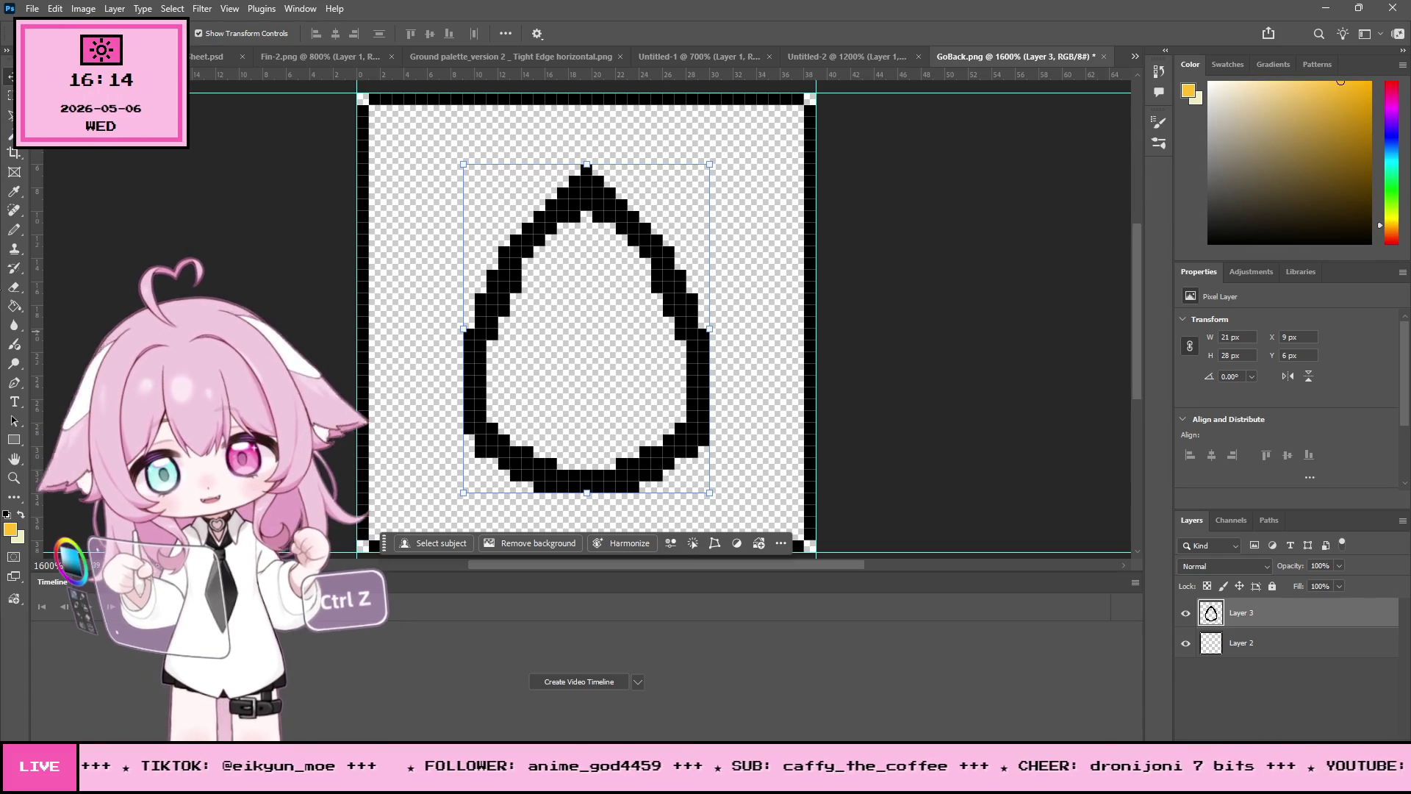
Step: Pencil a one-pixel orange-yellow line just inside the black egg outline
left_click(14, 229)
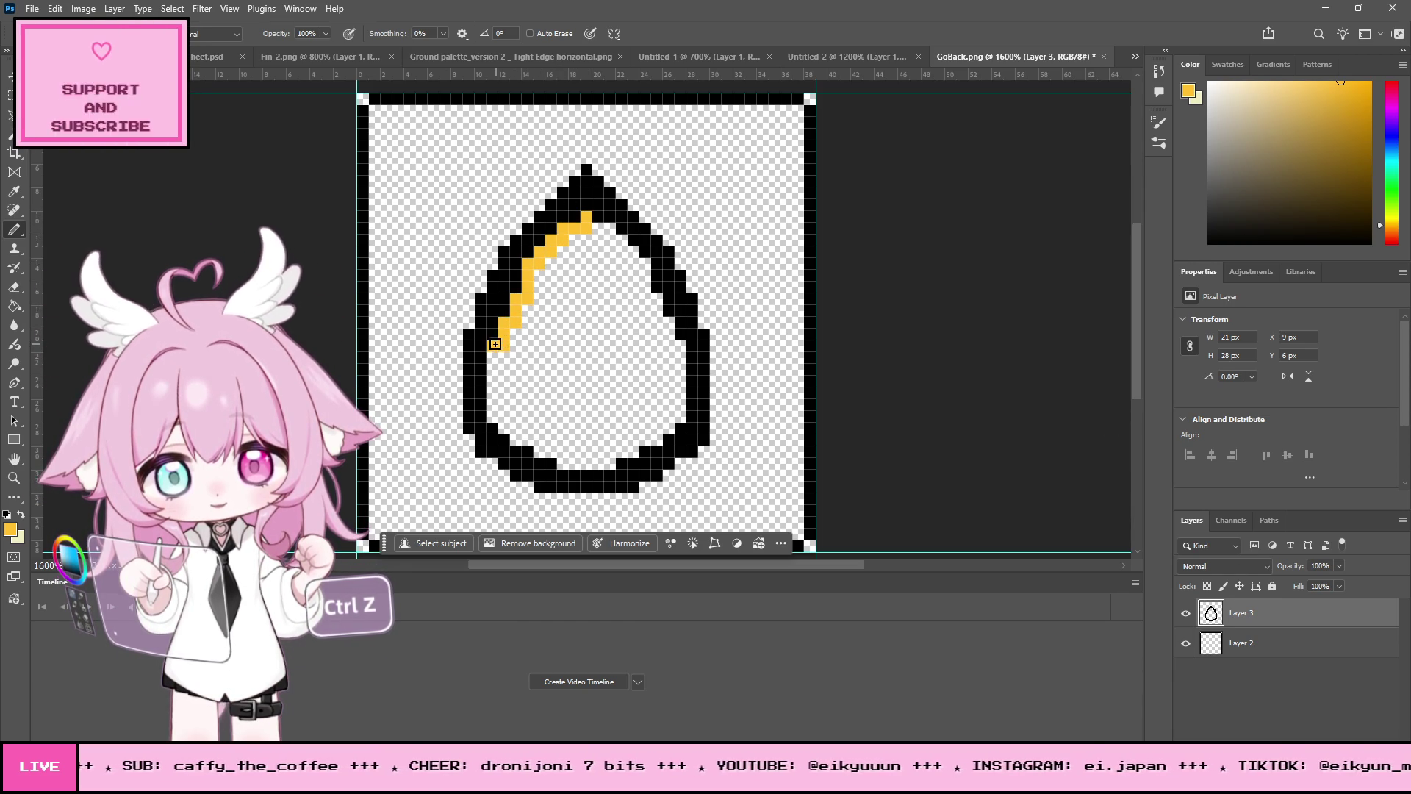
mouse_move(512, 428)
left_mouse_down()
mouse_move(590, 457)
mouse_move(668, 426)
mouse_move(667, 322)
mouse_move(592, 224)
left_mouse_up()
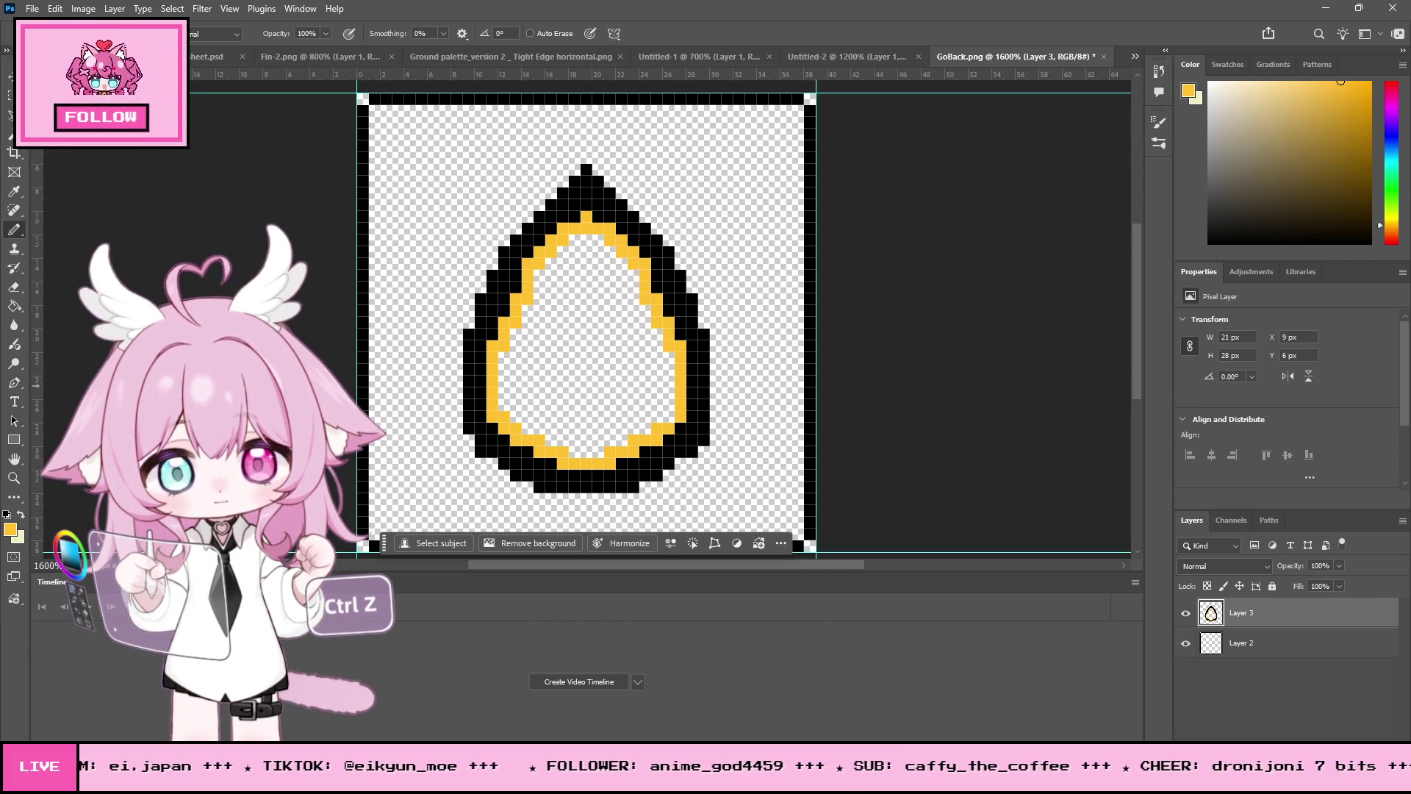
Step: Paint-bucket the egg's interior solid orange-yellow and zoom out and in to check it
key("g")
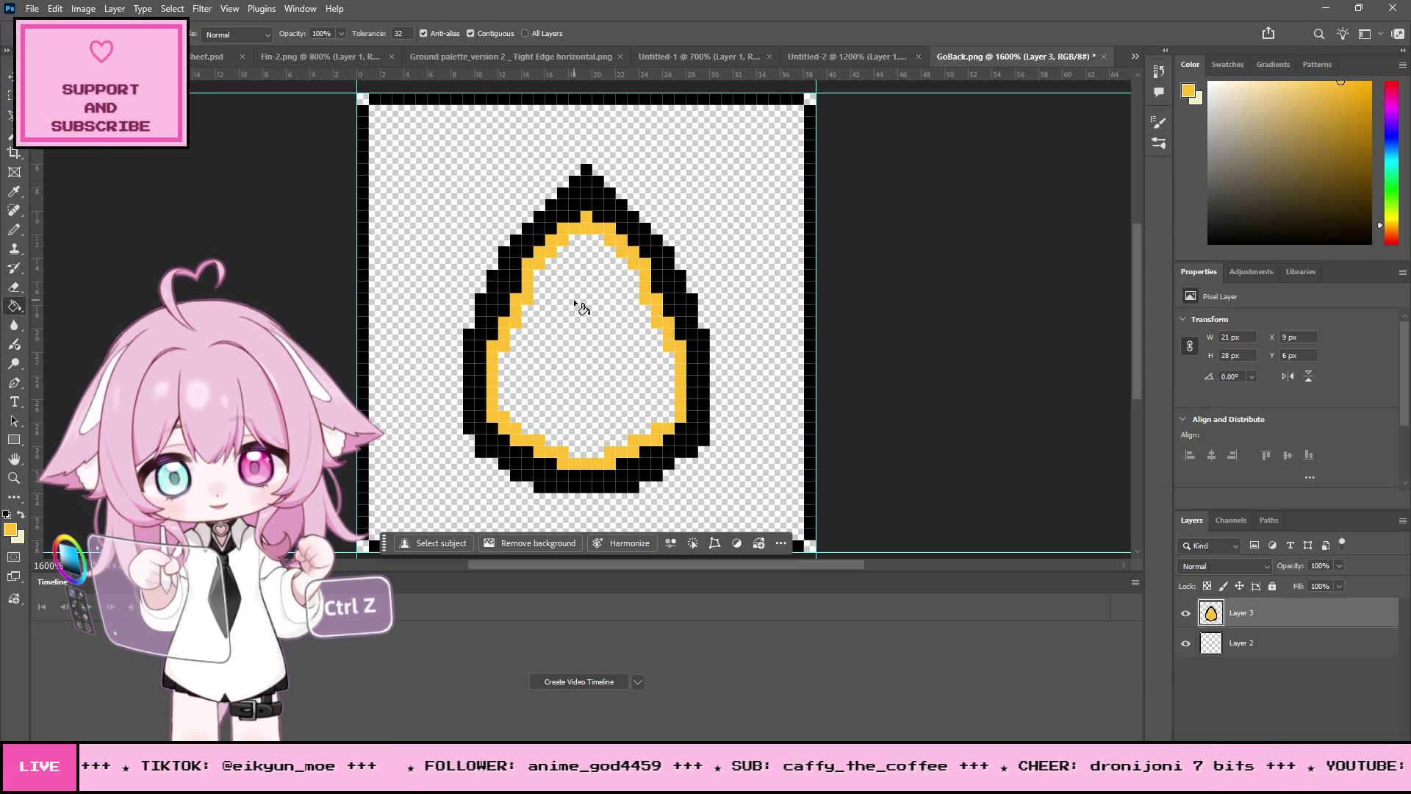
left_click(574, 300)
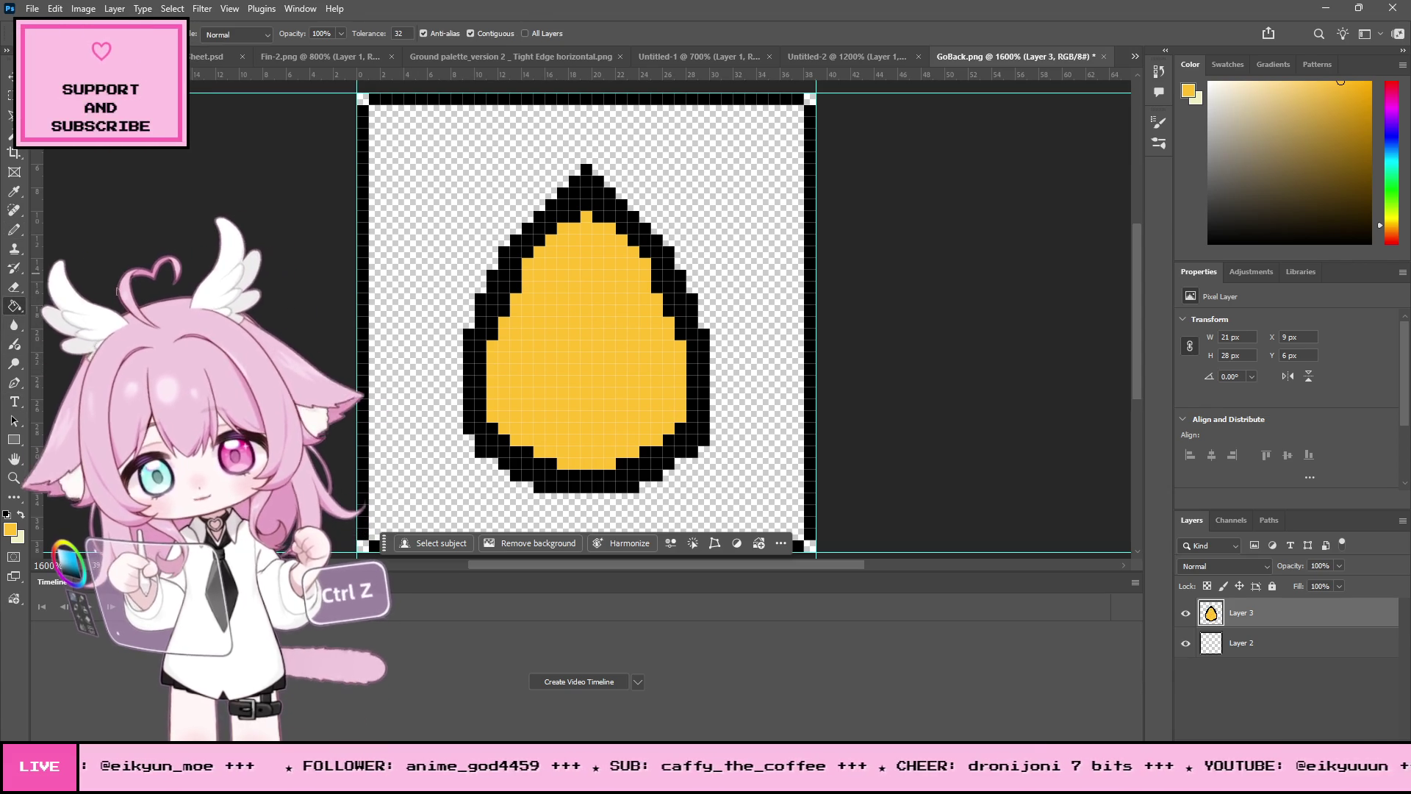
key("z")
scroll(595, 302, "down", 1)
scroll(594, 302, "down", 5)
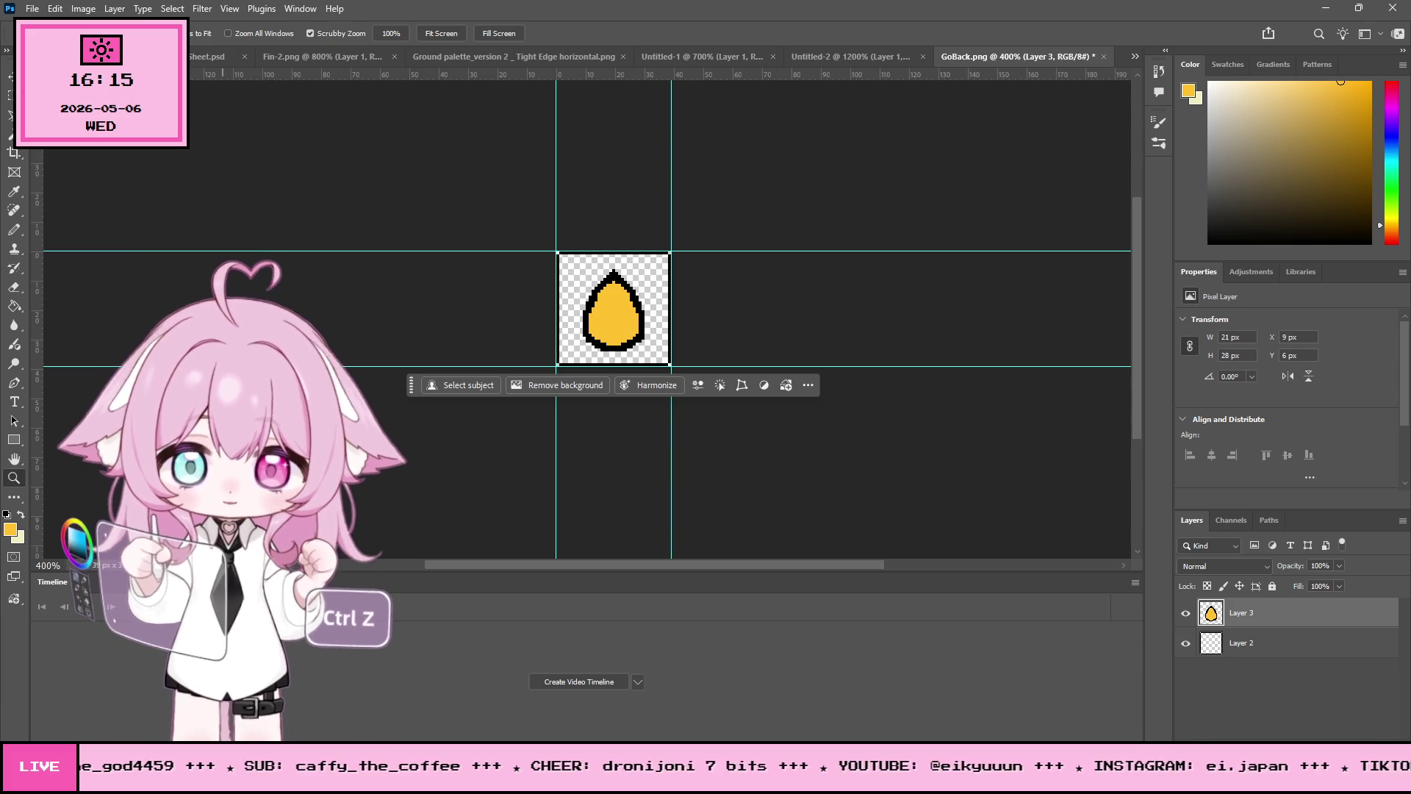
scroll(609, 266, "up", 4)
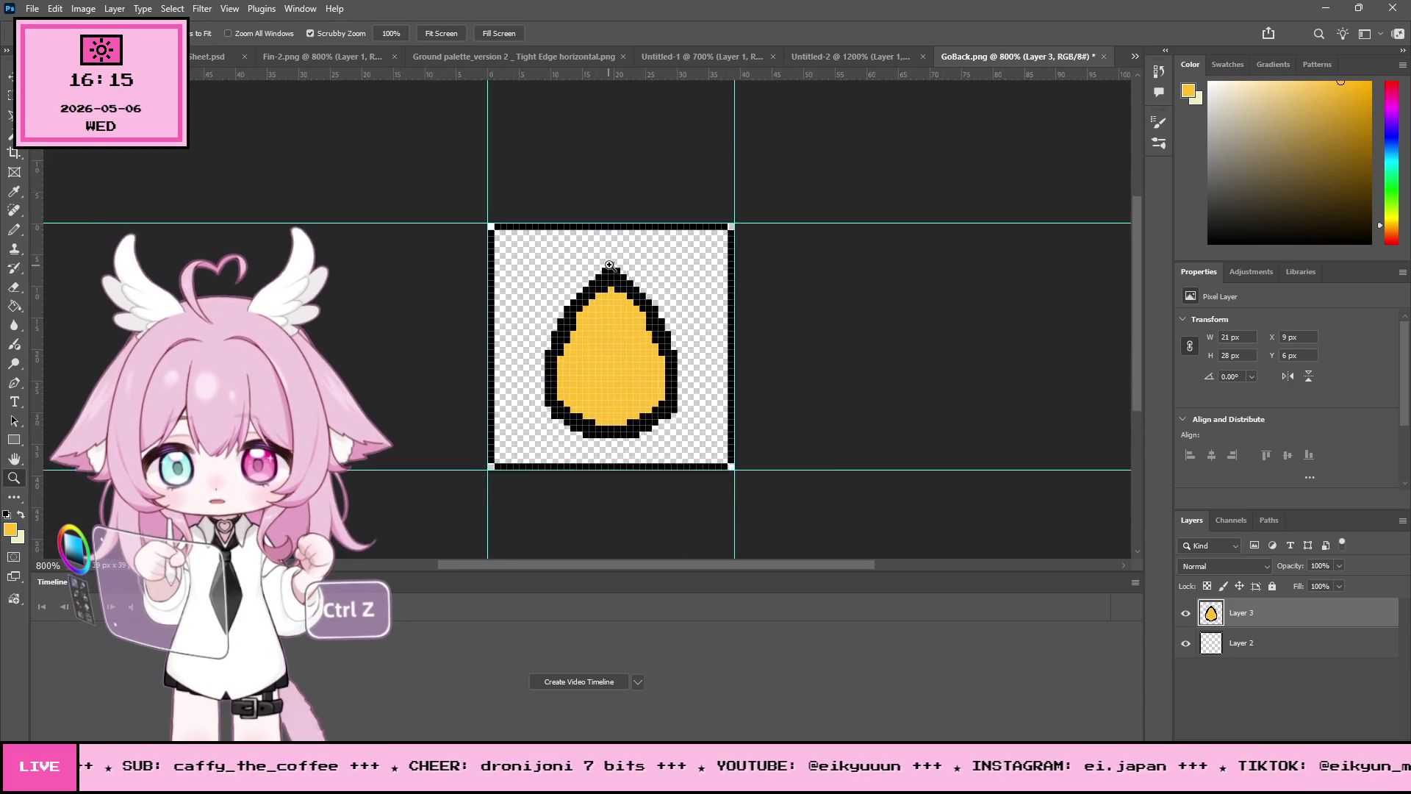
scroll(609, 266, "up", 3)
scroll(666, 275, "down", 1)
scroll(668, 275, "down", 1)
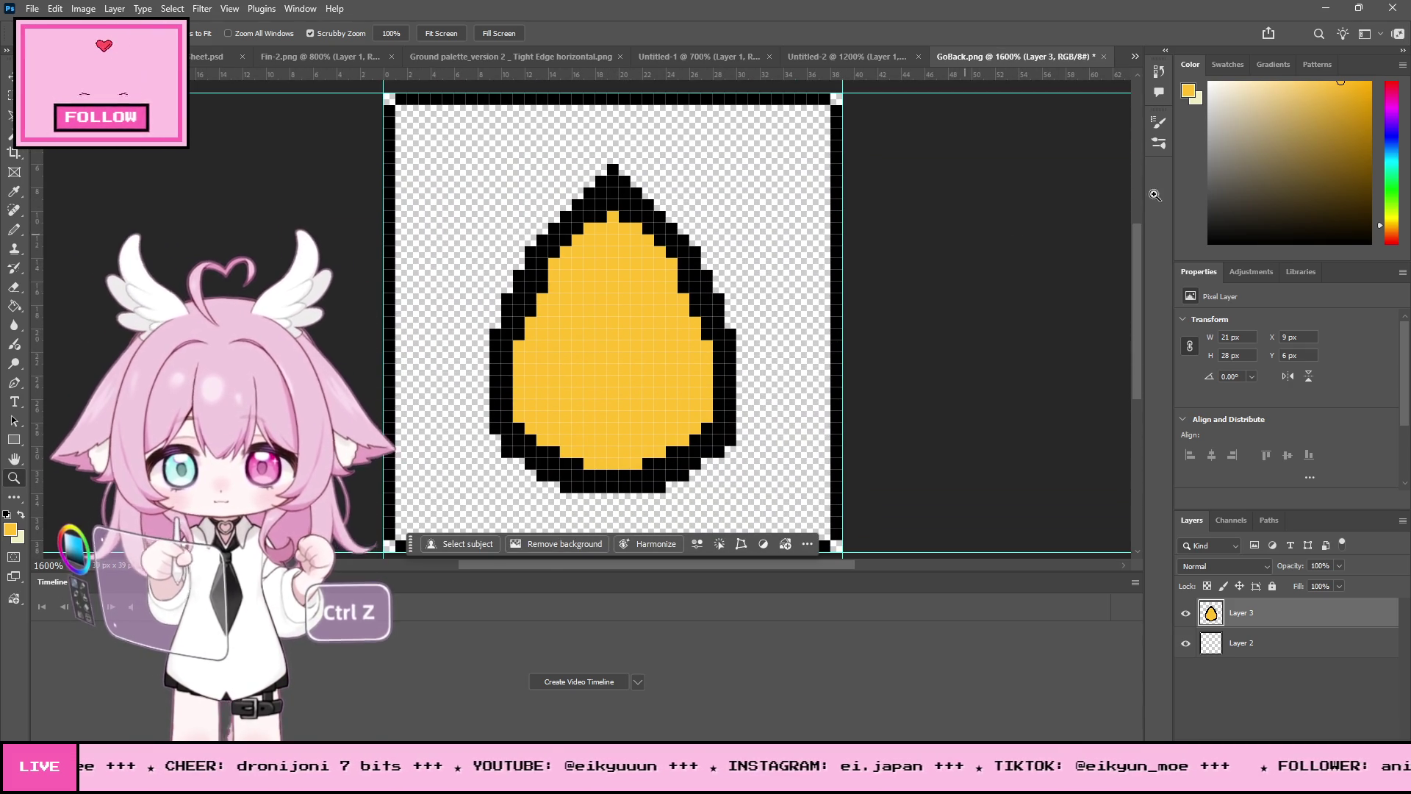
Step: Reset to black, thicken the egg's left outline with the Pencil, and erase stray pixels
key("d")
left_click(13, 210)
left_click(14, 229)
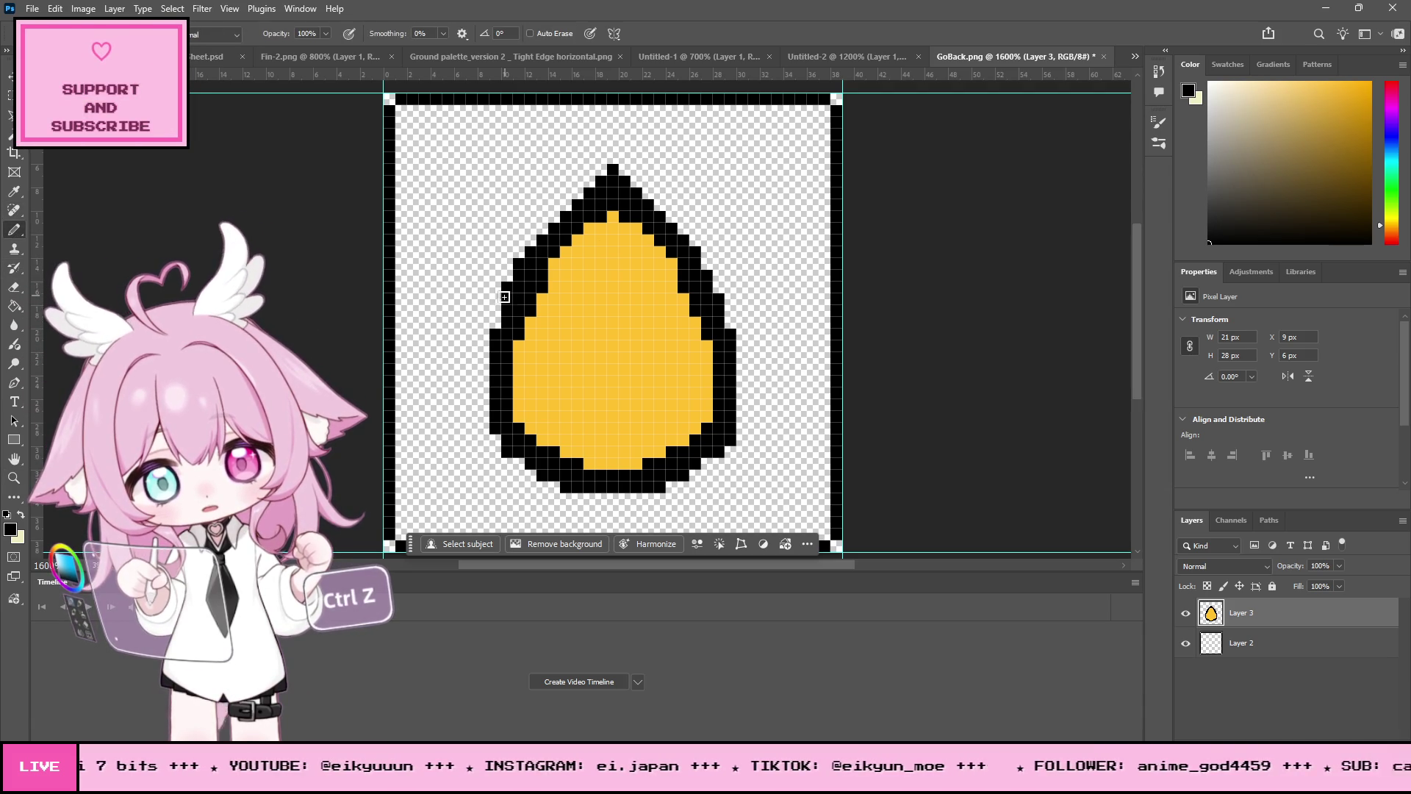
left_click_drag(505, 296, 496, 323)
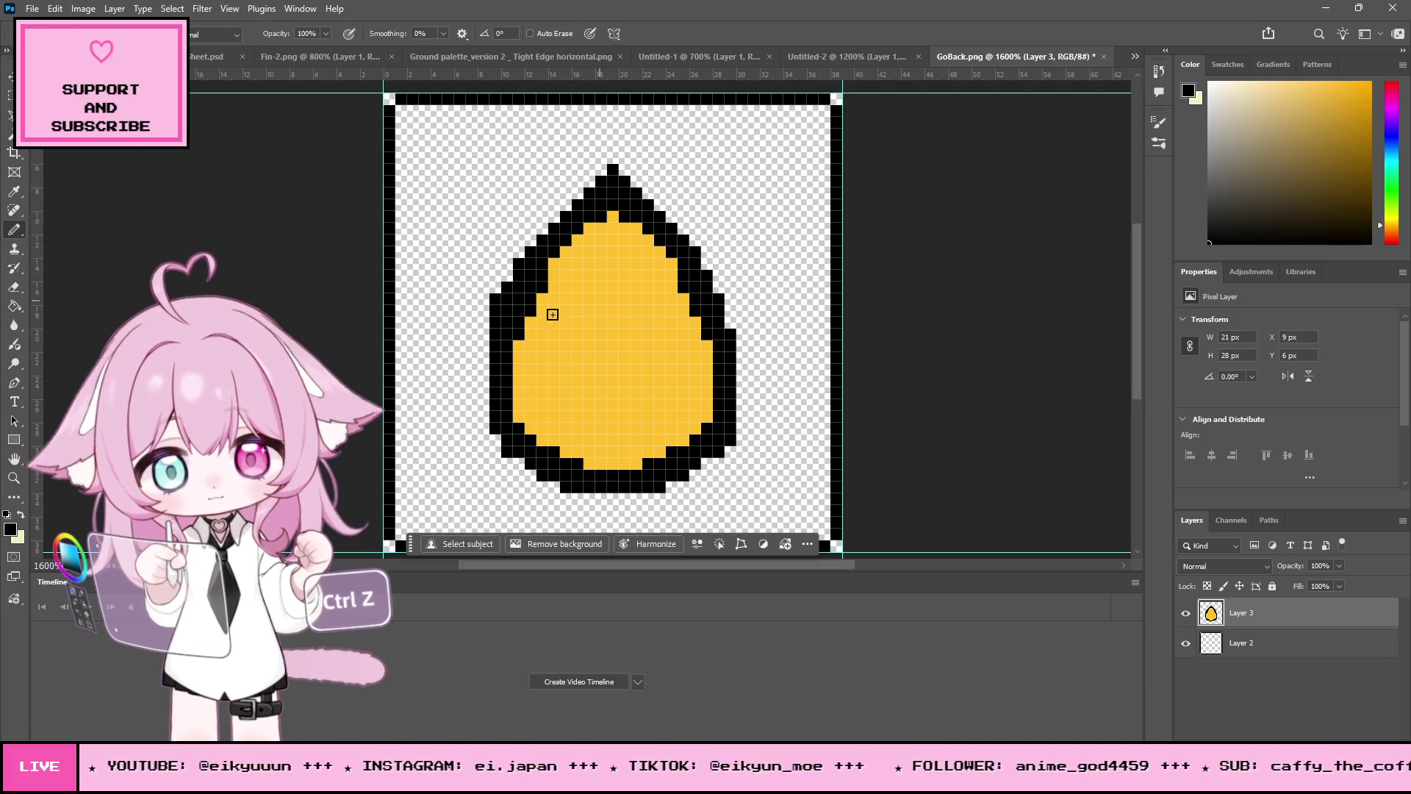
key("e")
left_click_drag(518, 335, 533, 302)
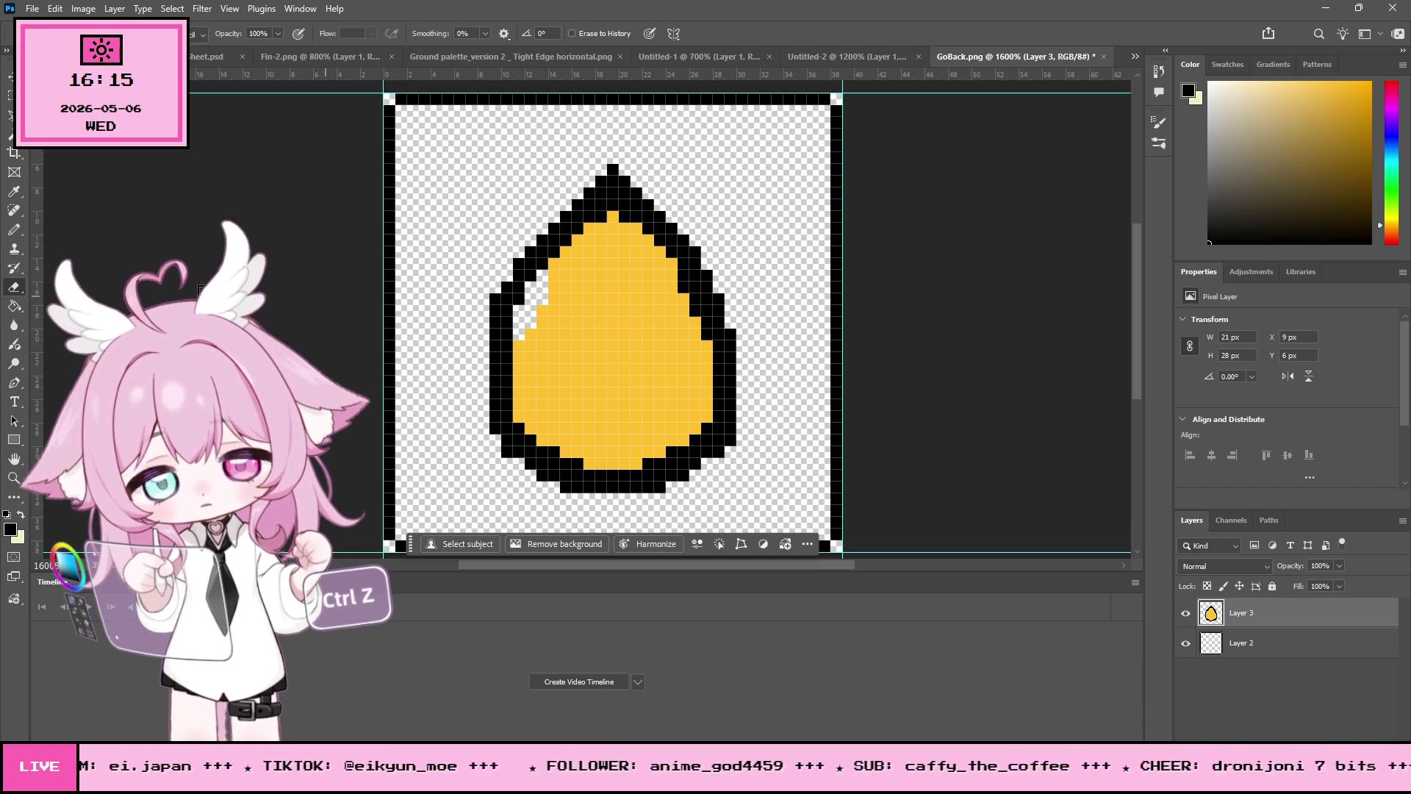
Step: Sample the egg's yellow, pencil over the upper-left gap, then select the canvas's right half
left_click(8, 231)
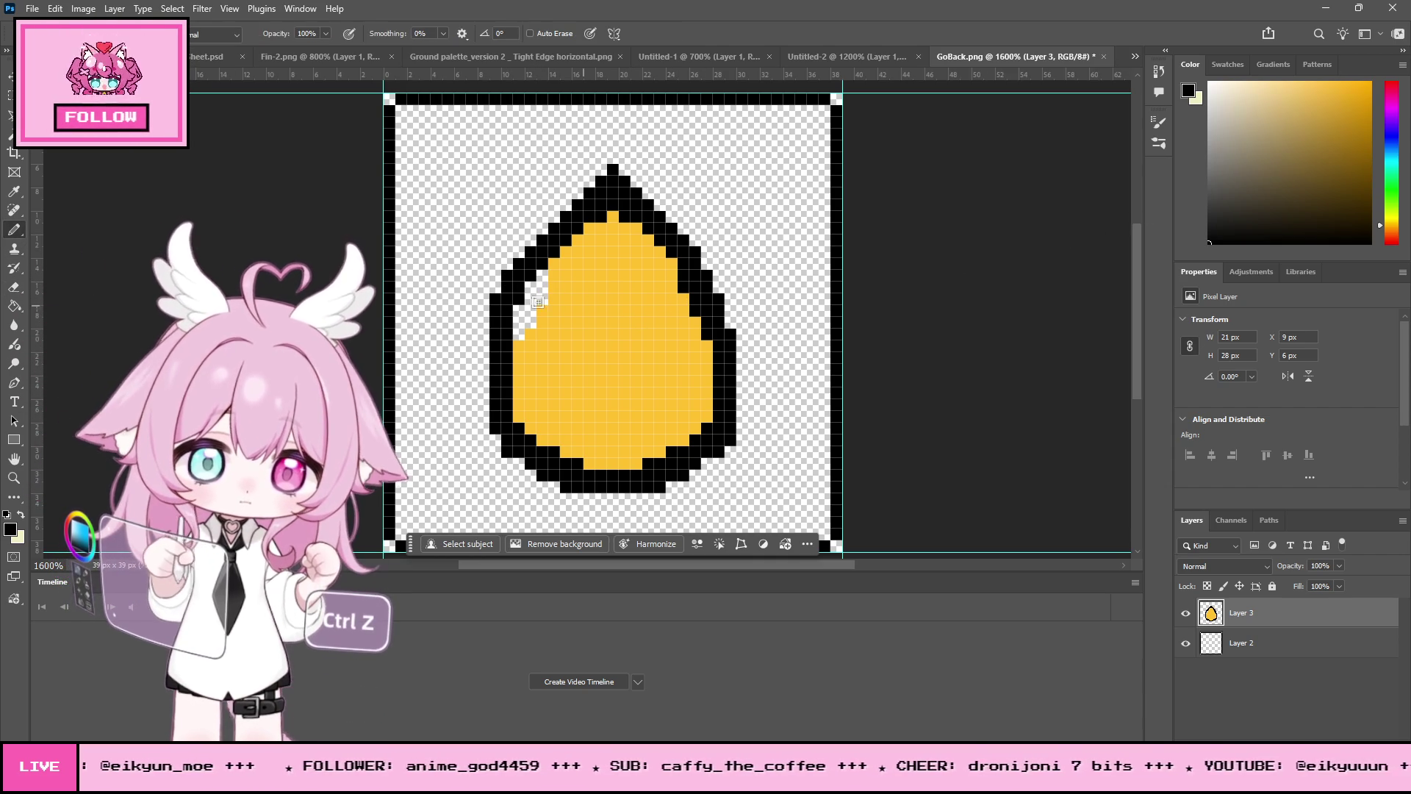
key("i")
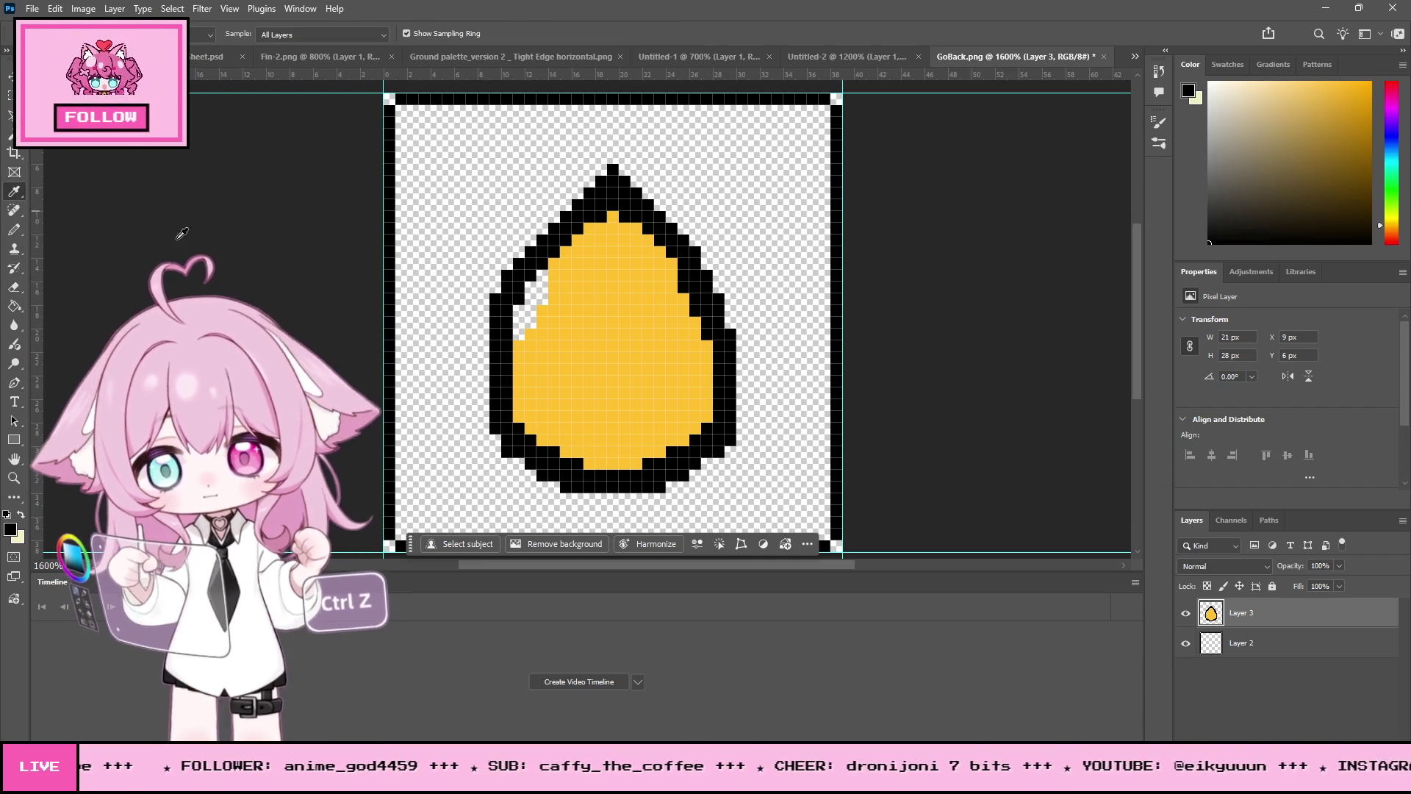
key("b")
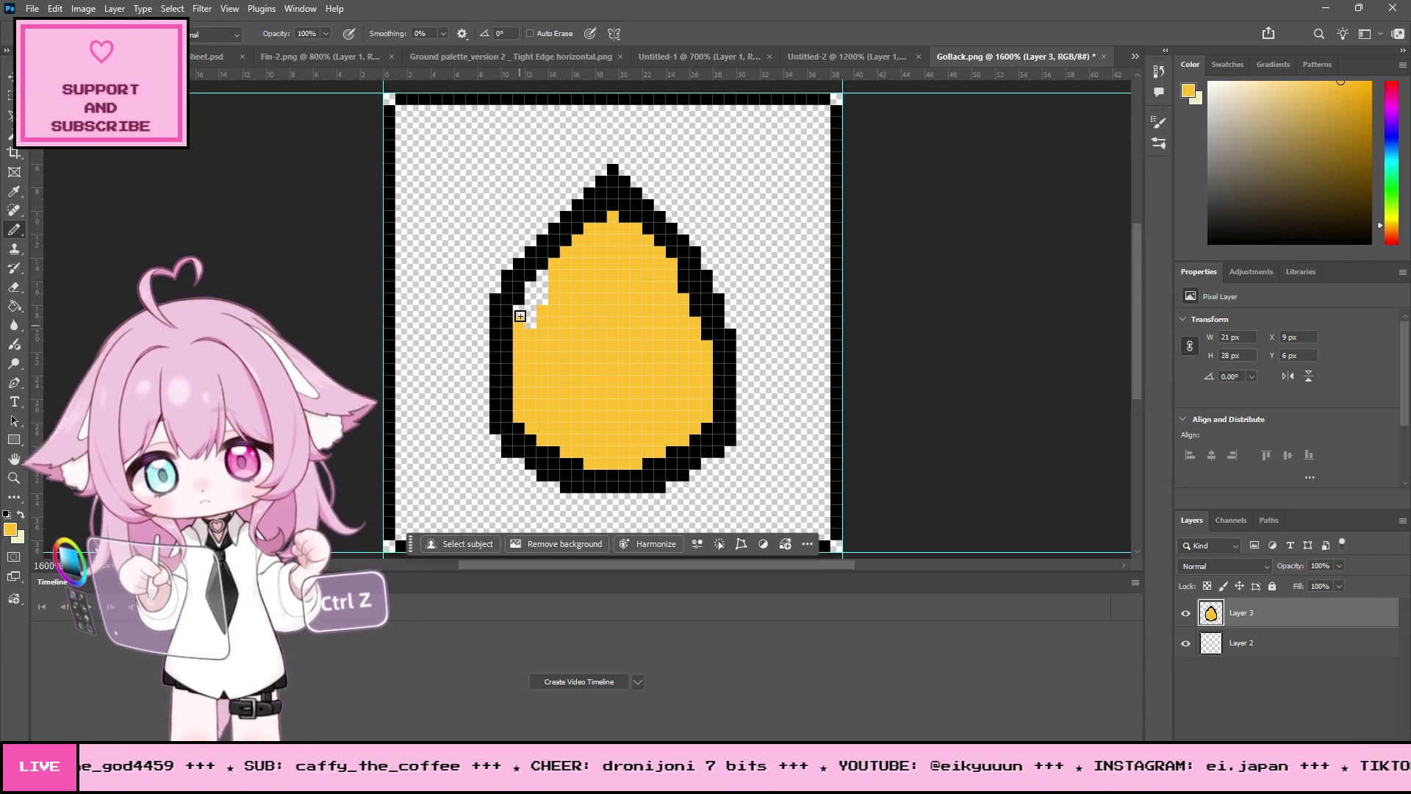
mouse_move(533, 327)
left_mouse_down()
mouse_move(536, 283)
mouse_move(552, 273)
left_mouse_up()
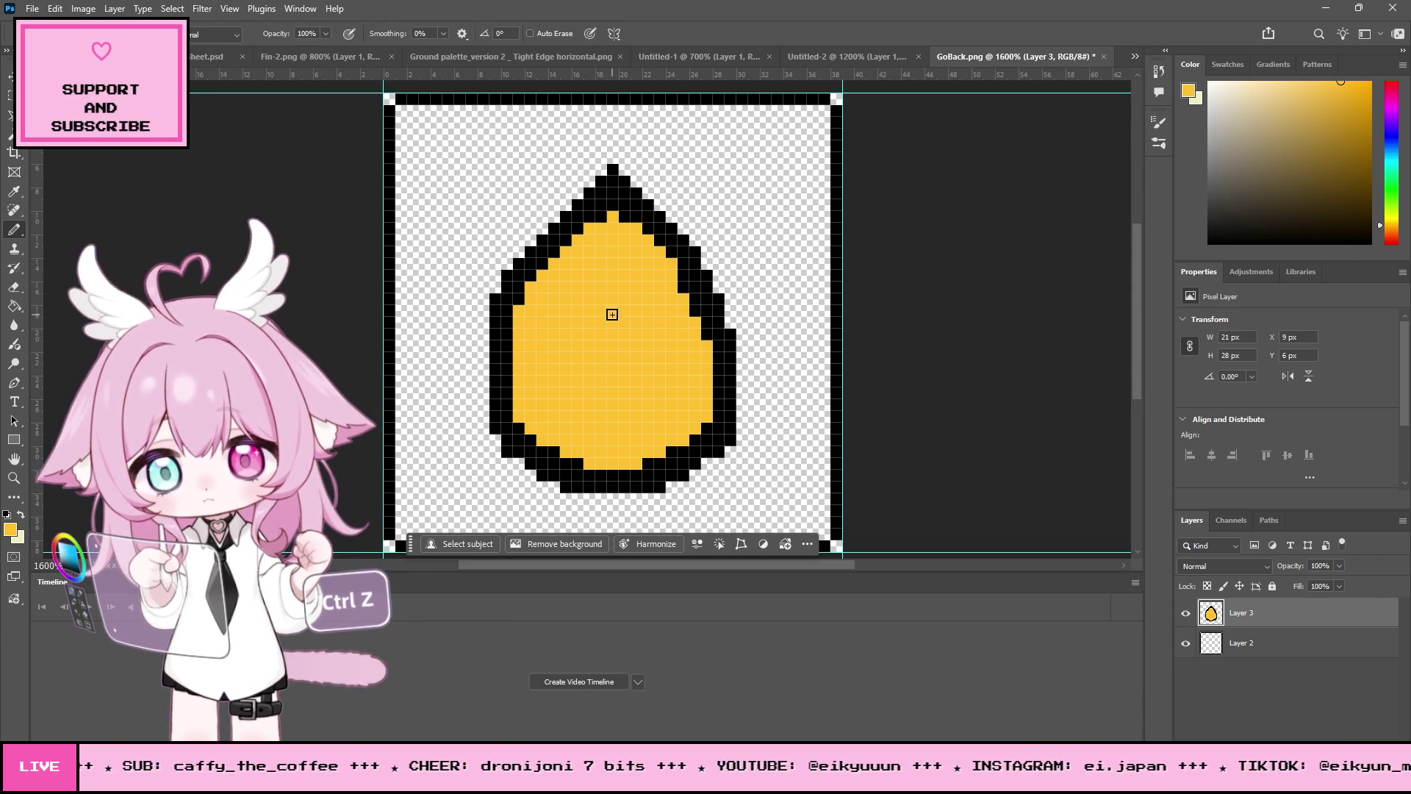
key("m")
mouse_move(822, 136)
left_mouse_down()
mouse_move(717, 312)
mouse_move(661, 492)
mouse_move(629, 527)
left_mouse_up()
Step: Delete the egg's right half and copy the left half onto a new Layer 4
key("Delete")
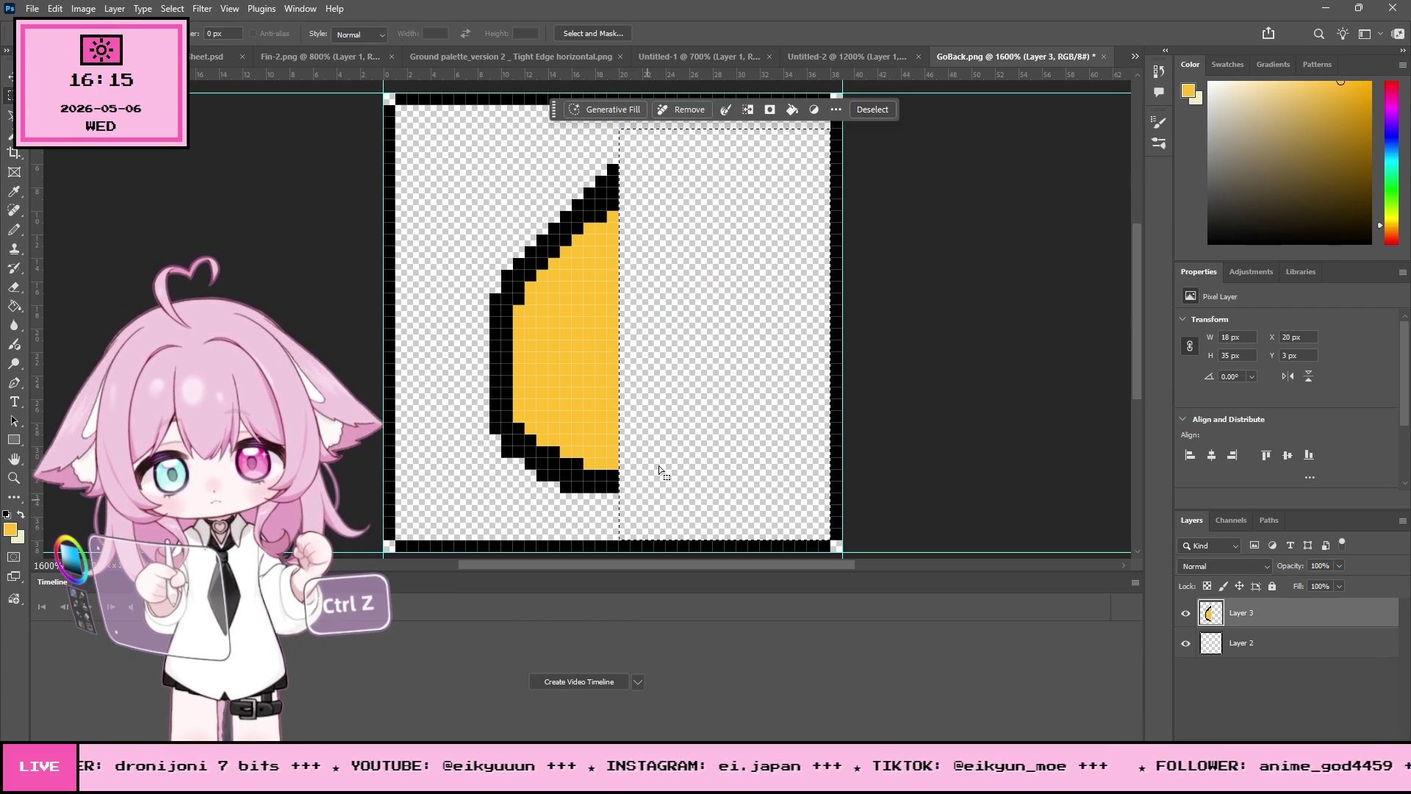
mouse_move(478, 117)
left_mouse_down()
mouse_move(635, 309)
mouse_move(630, 516)
left_mouse_up()
key("ctrl+j")
Step: Flip the copied half horizontally and nudge it into place as the egg's right side
key("ctrl+Up")
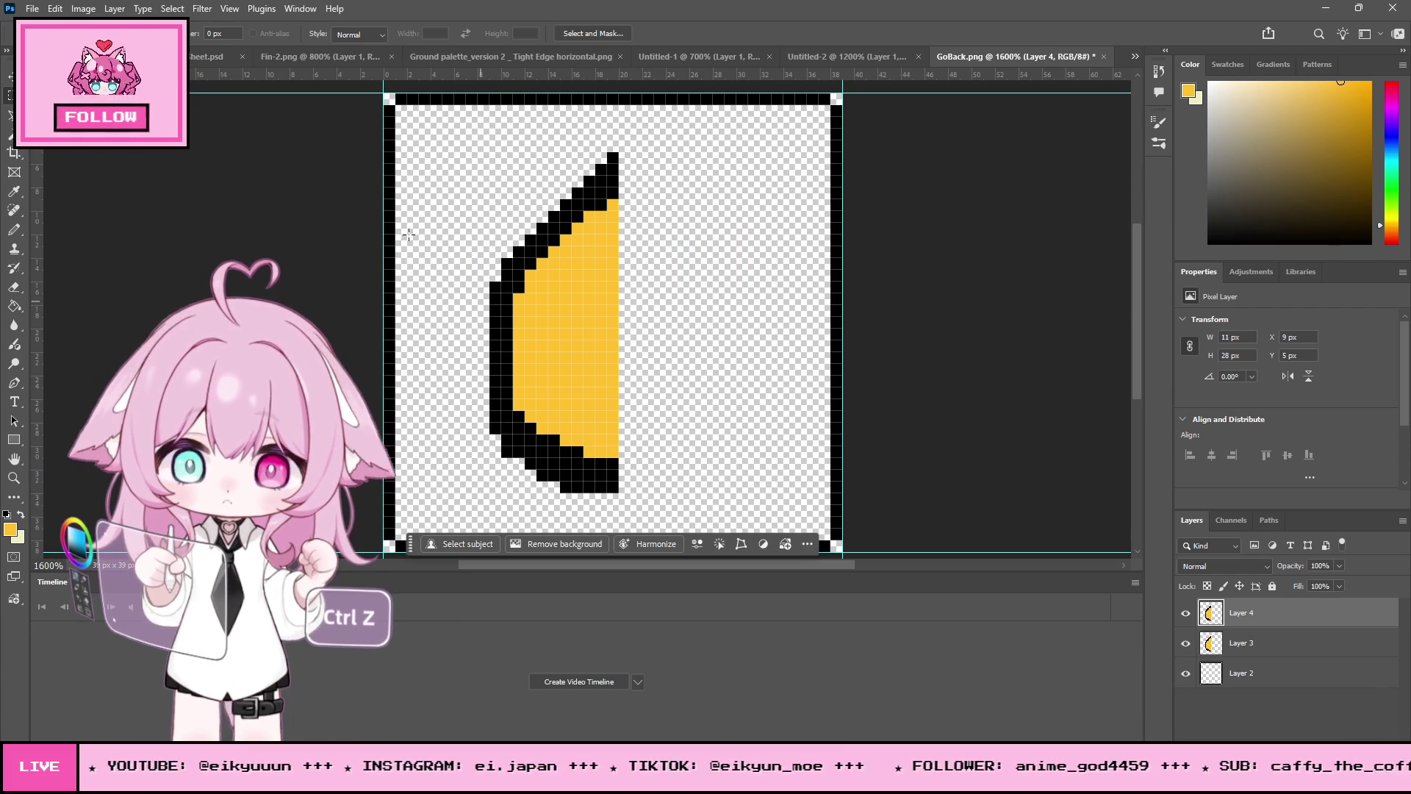
left_click(56, 10)
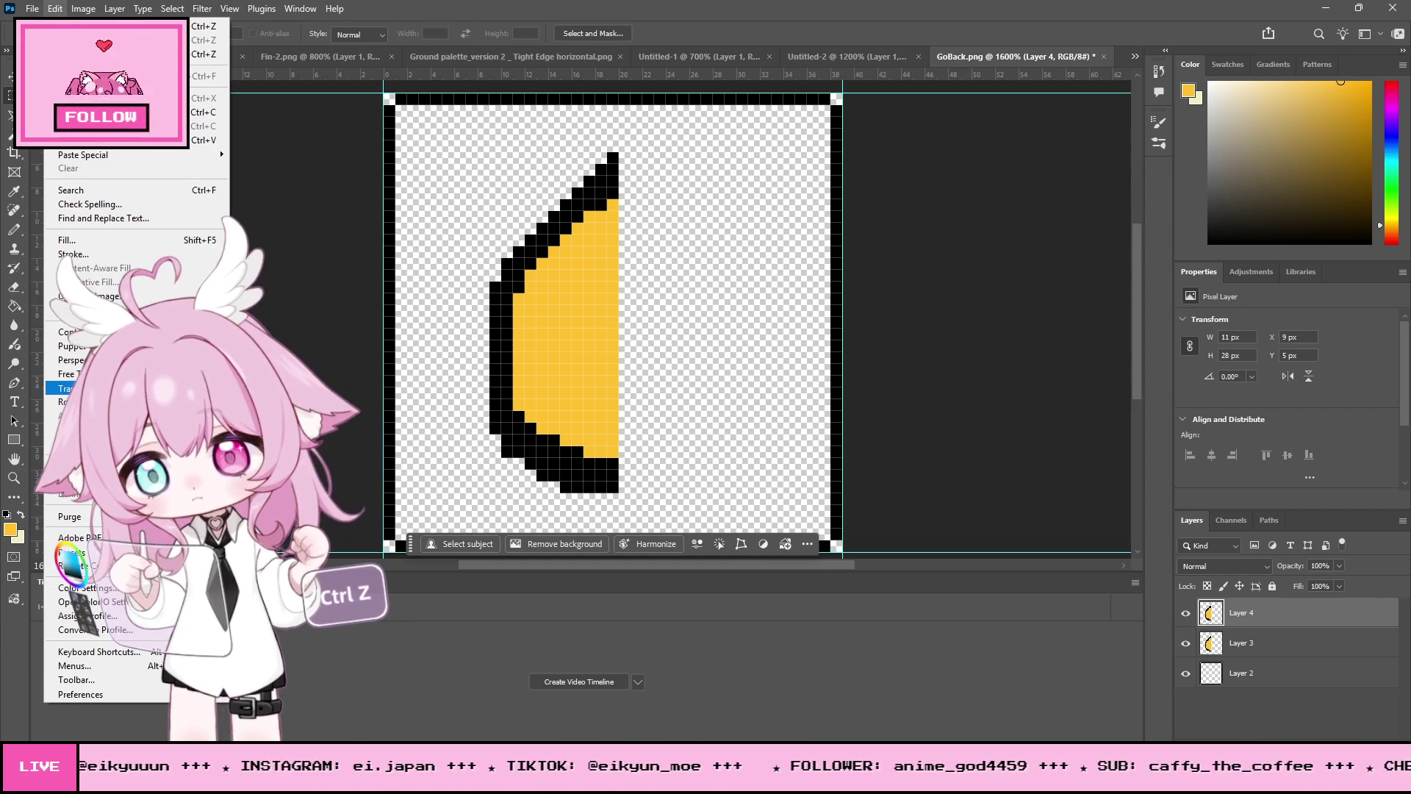
left_click(331, 659)
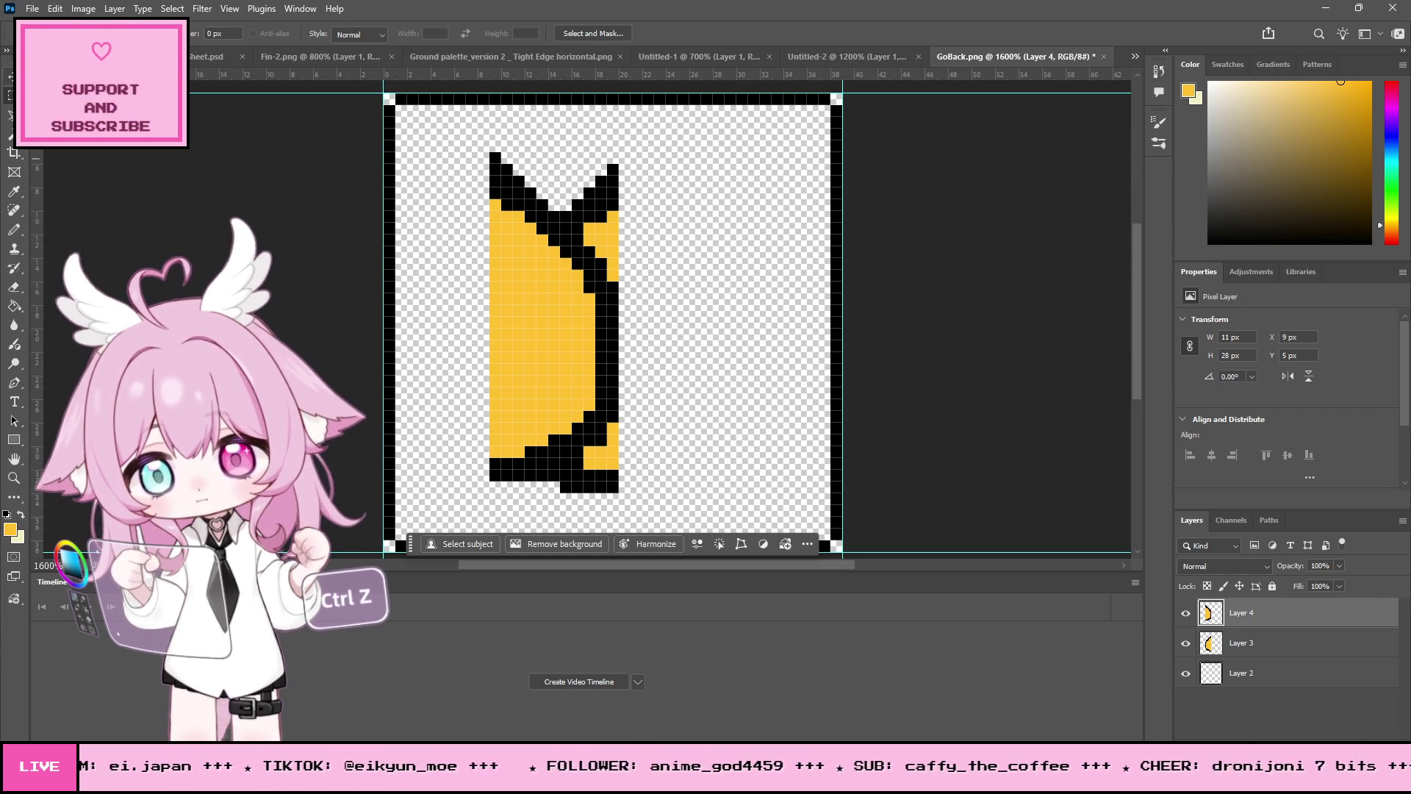
key("v")
key("Right")
key("Right")
key("Right")
key("Right")
key("Right")
key("Right")
key("Left")
key("Left")
key("Down")
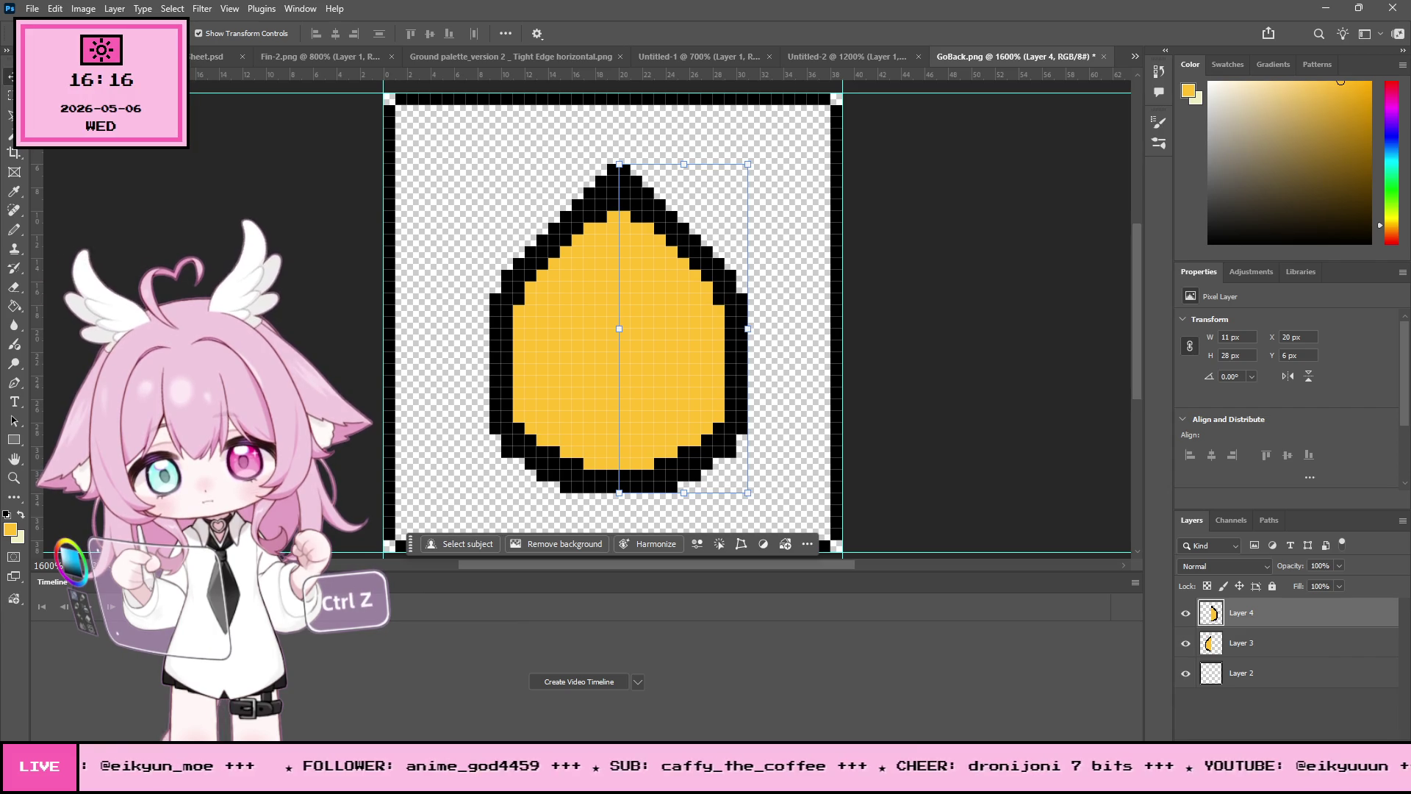
key("Left")
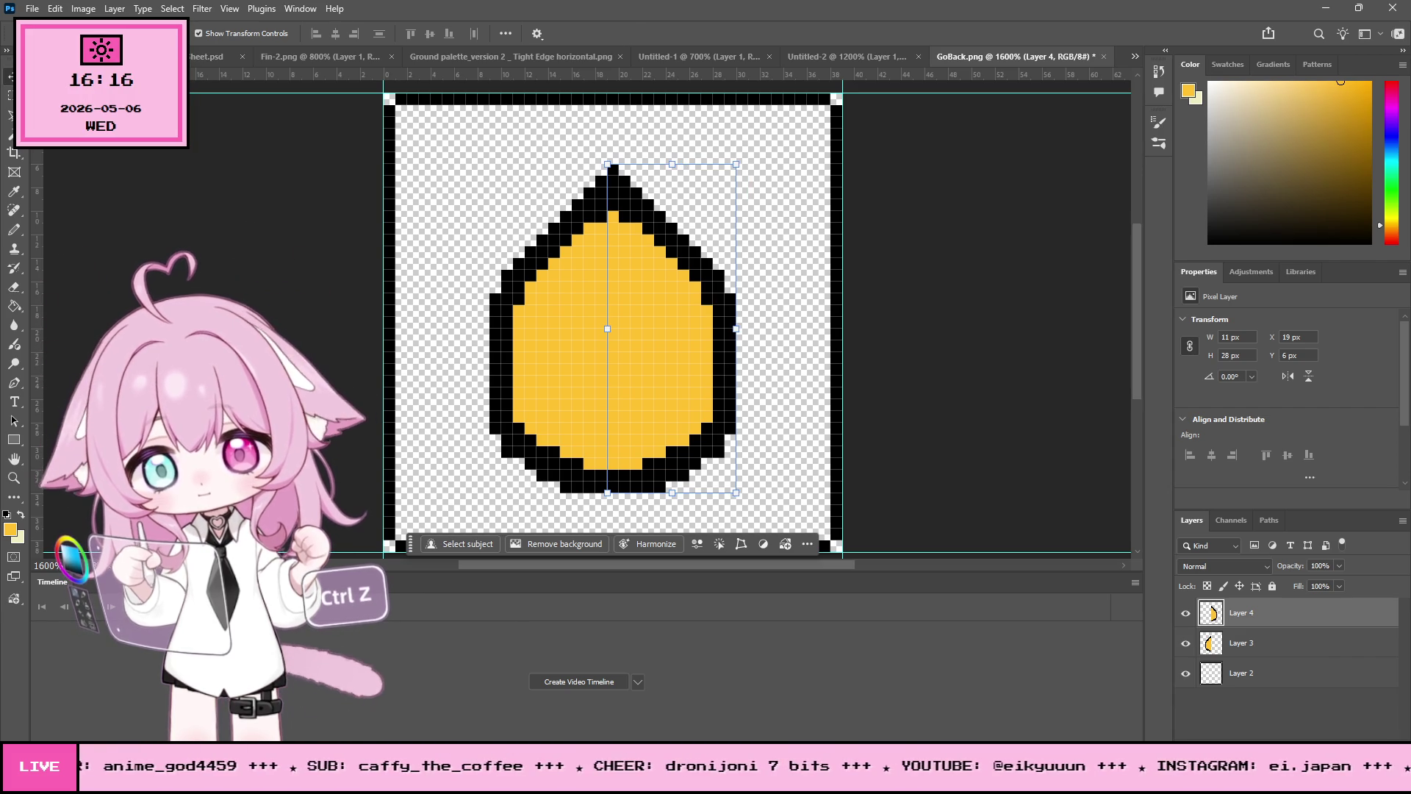
key("m")
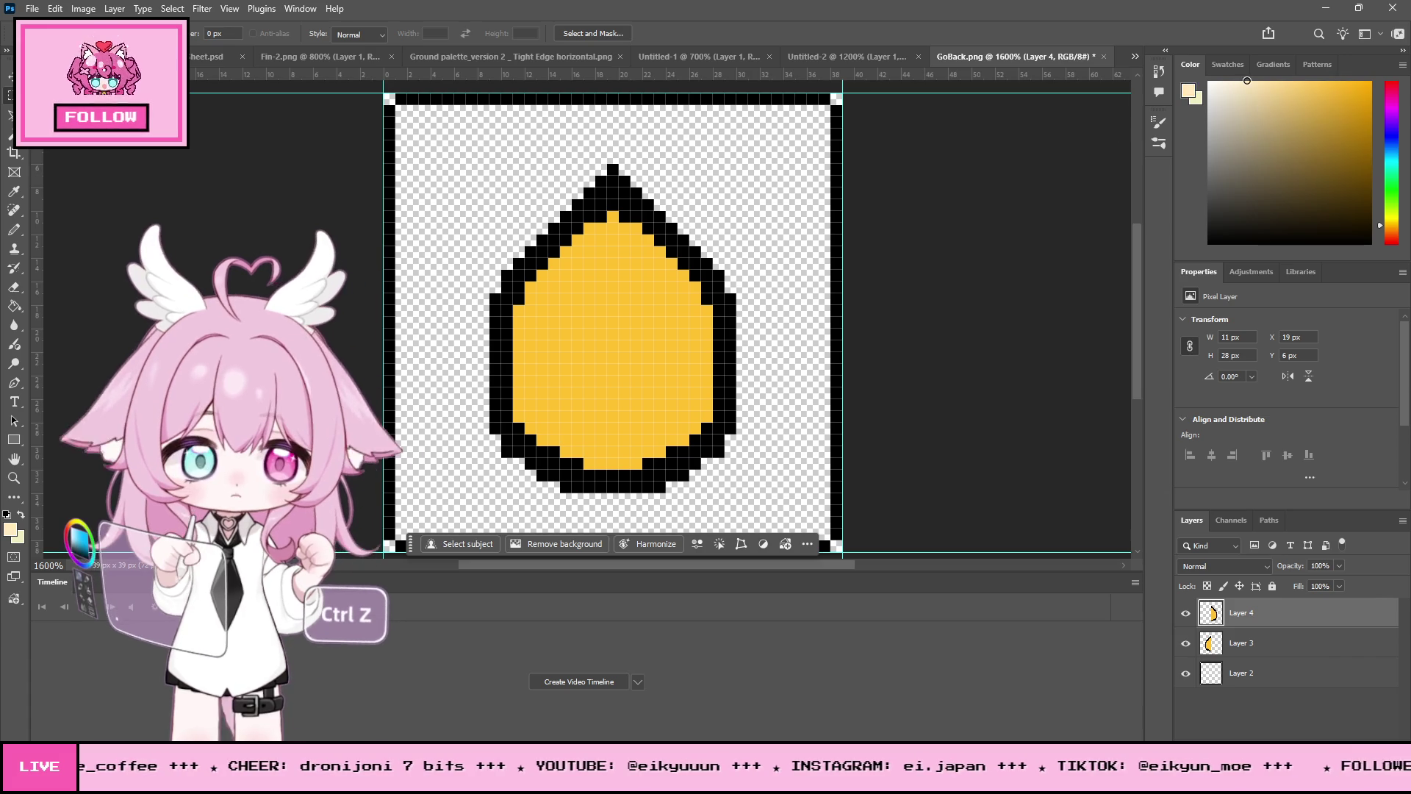
Step: Pencil cream pixels forming a small plus-shaped highlight in the egg's lower left
left_click(13, 232)
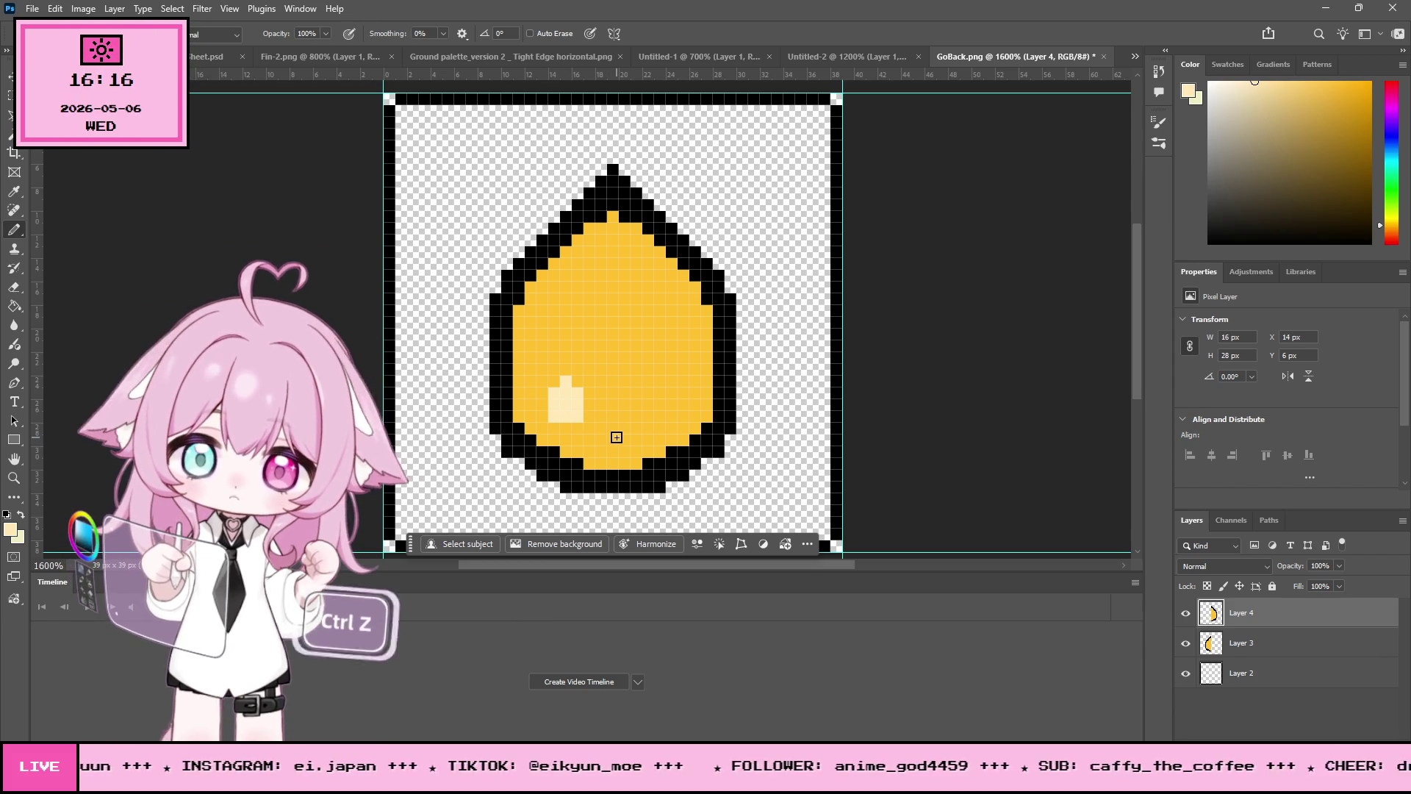
left_click(562, 384)
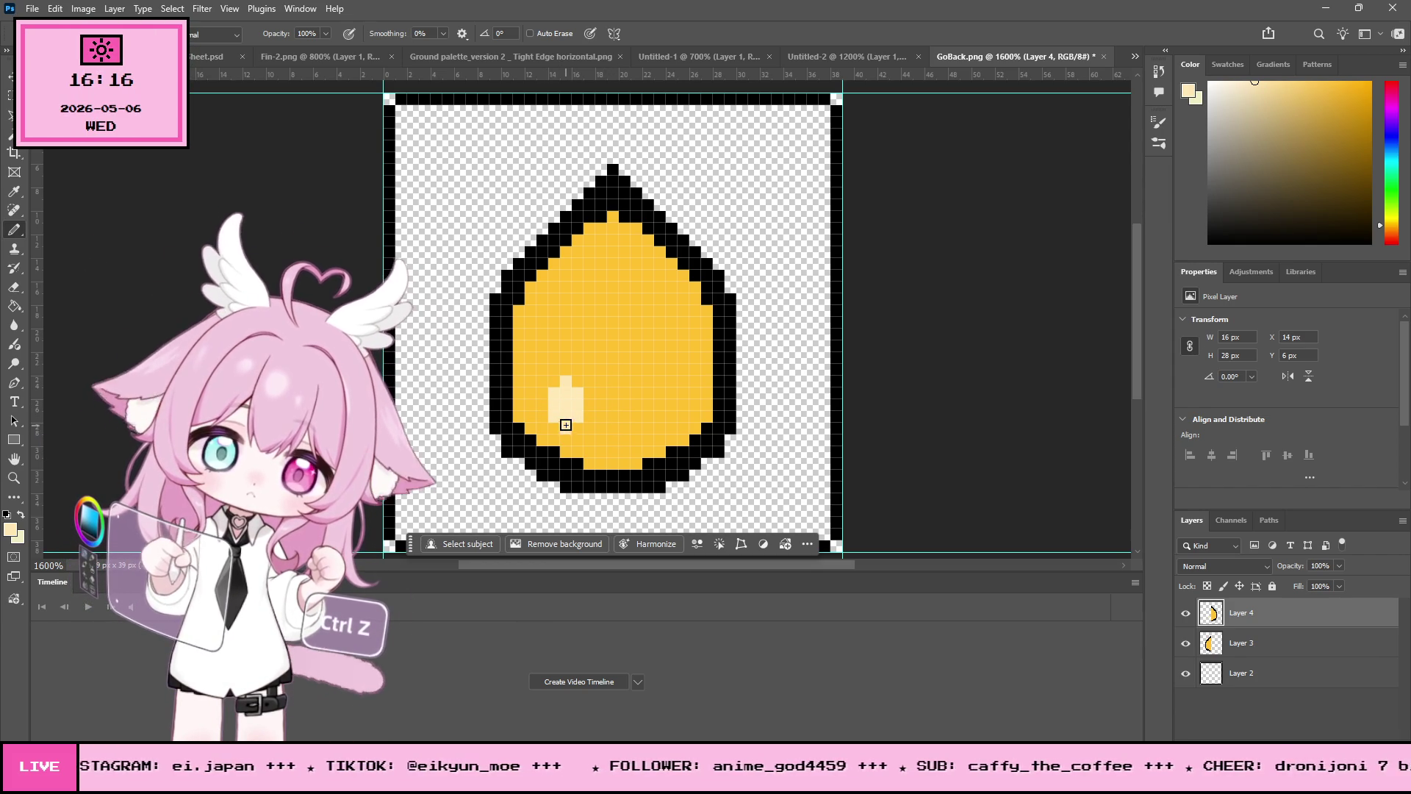
left_click(544, 407)
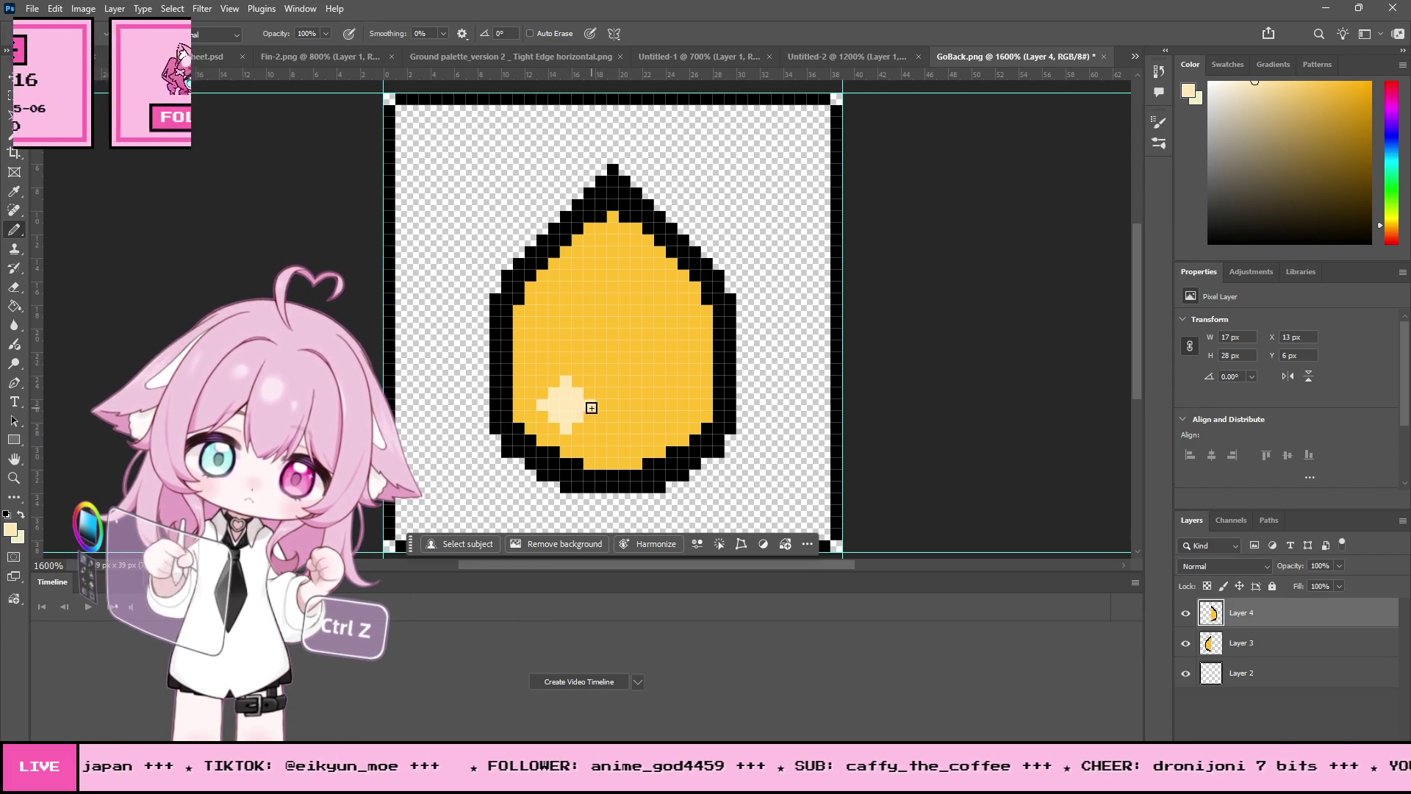
Step: Zoom out to check the sprite at 400%, then zoom back in to 1600%
key("z")
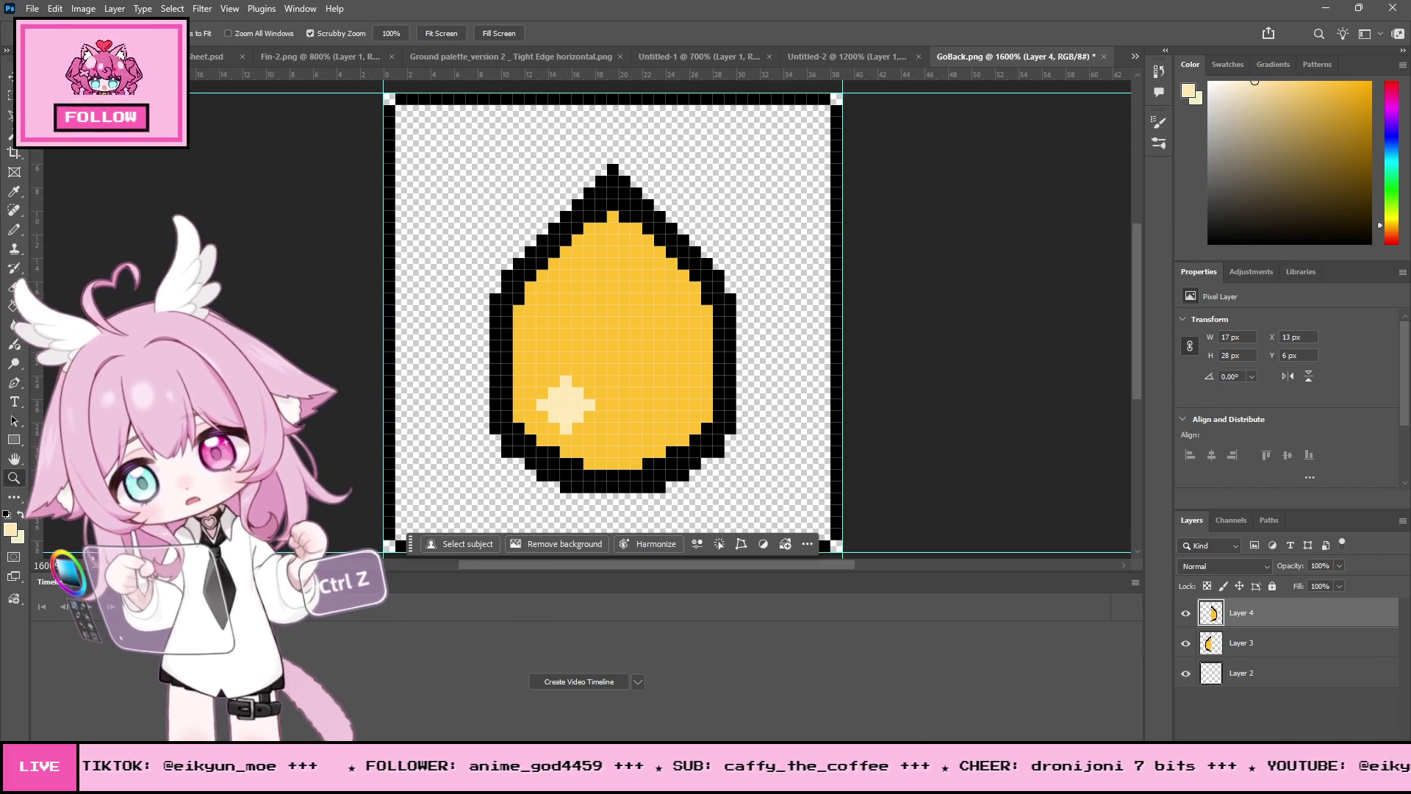
left_click(708, 361, "alt")
left_click(708, 361, "alt")
left_click(708, 361, "alt")
left_click(707, 361, "alt")
left_click(708, 361, "alt")
left_click(708, 360, "alt")
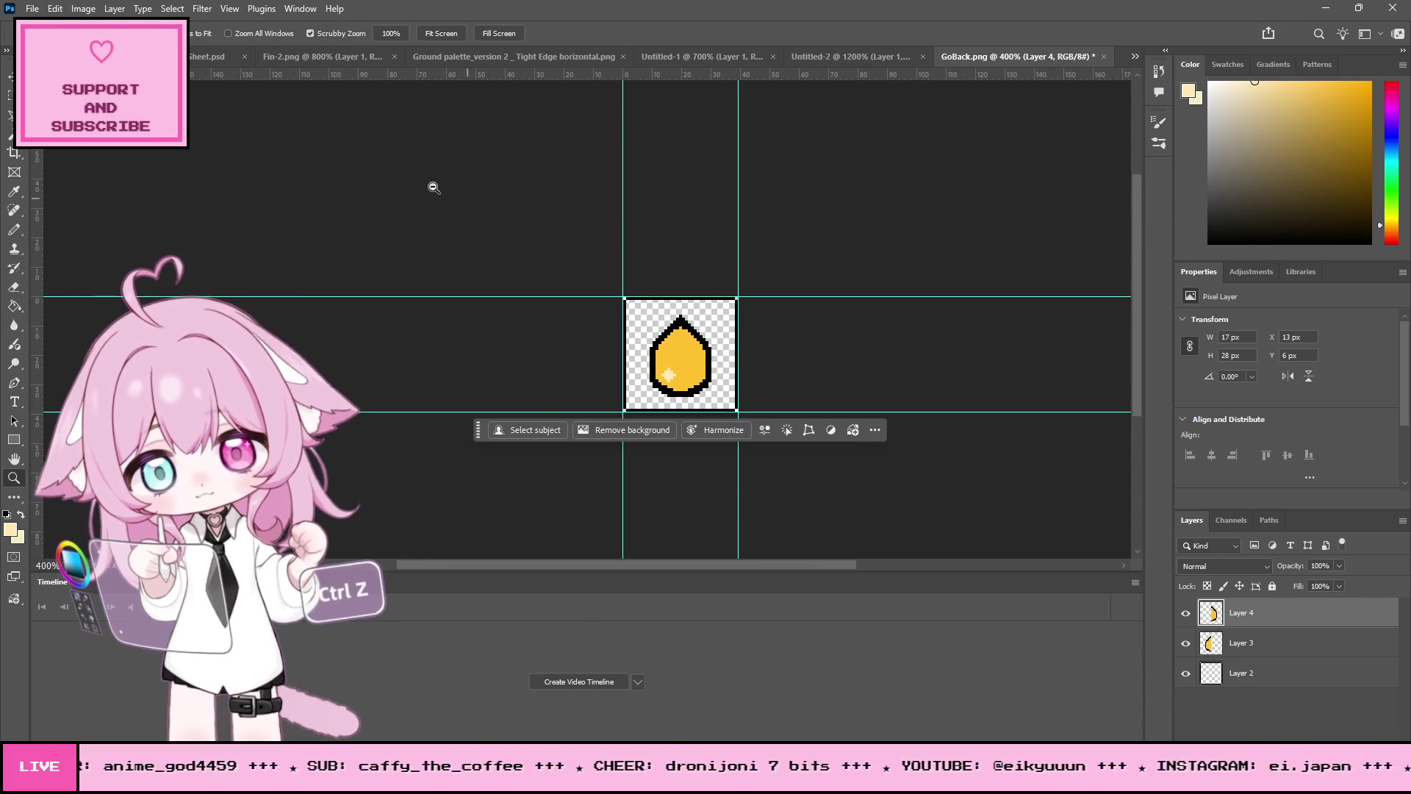
left_click(703, 371)
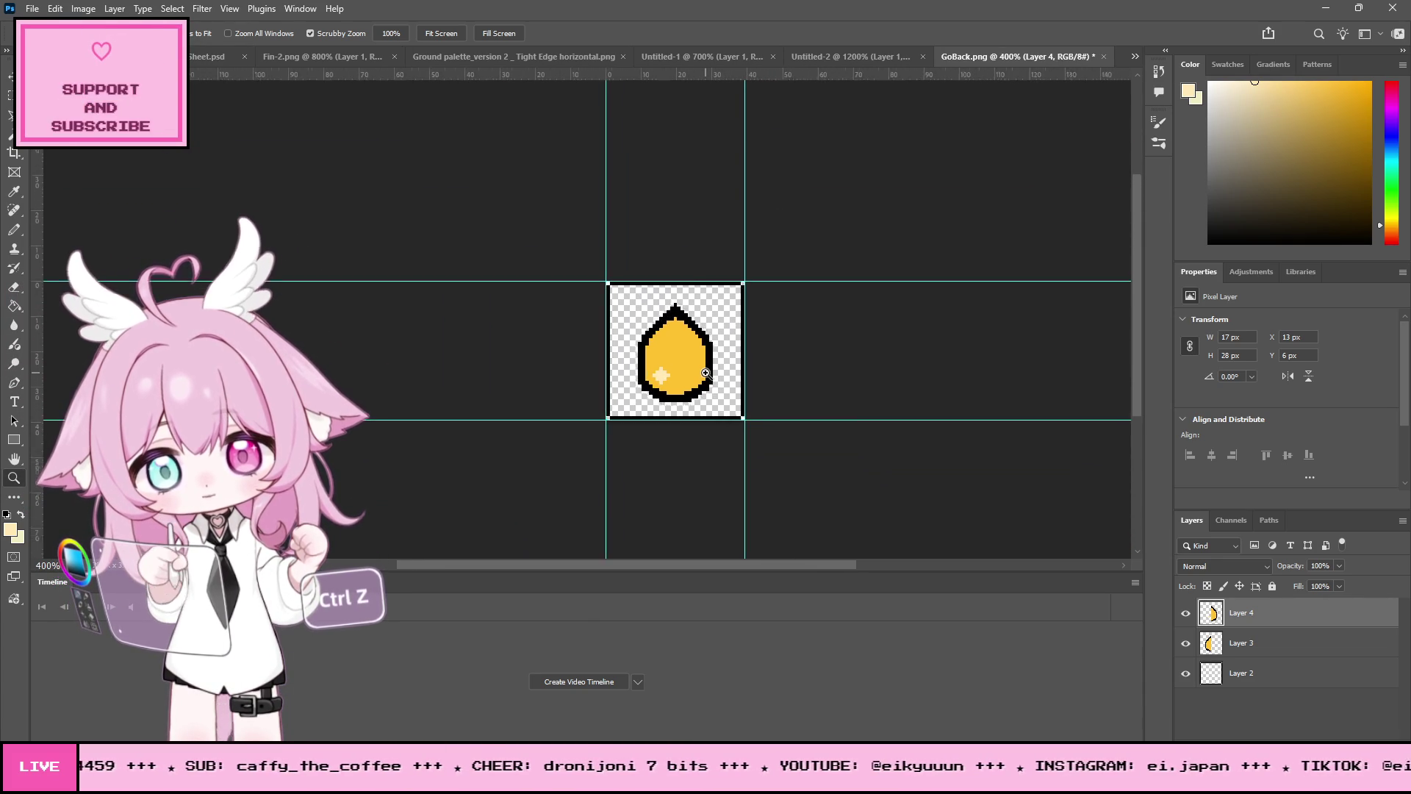
key("ctrl+plus")
key("ctrl+plus")
key("ctrl+plus")
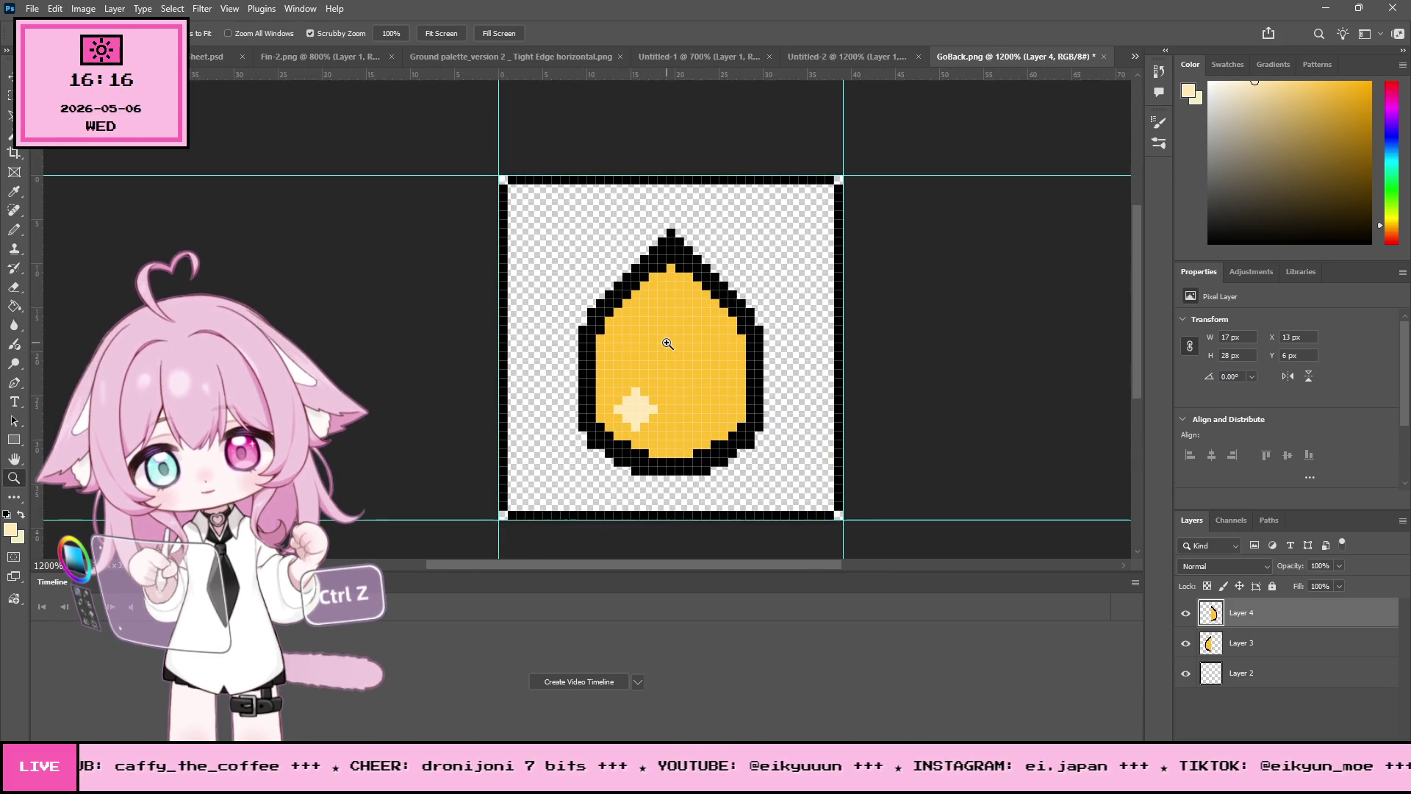
Step: Merge Layers 2–4 into a single Layer 4 with Layer > Merge Visible
key("e")
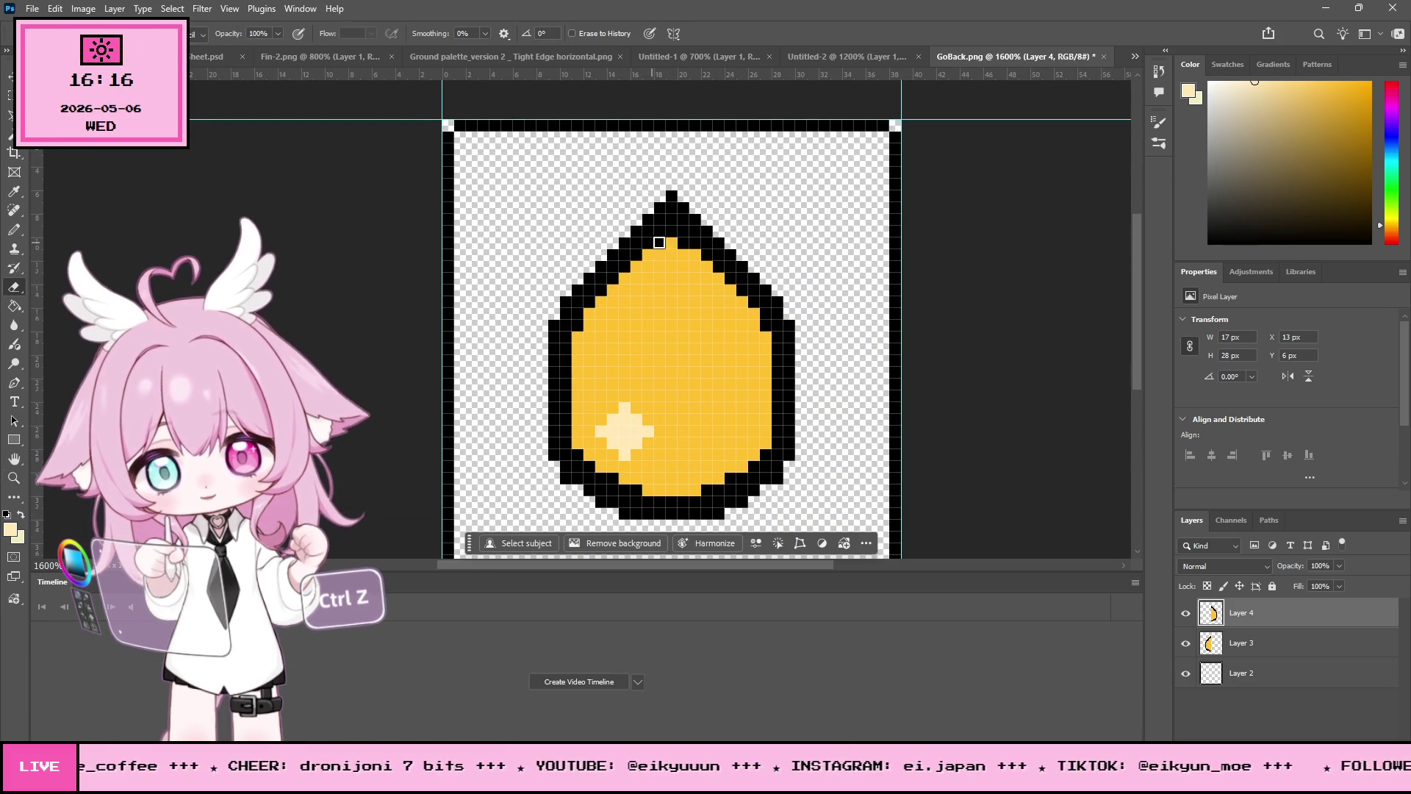
left_click(114, 8)
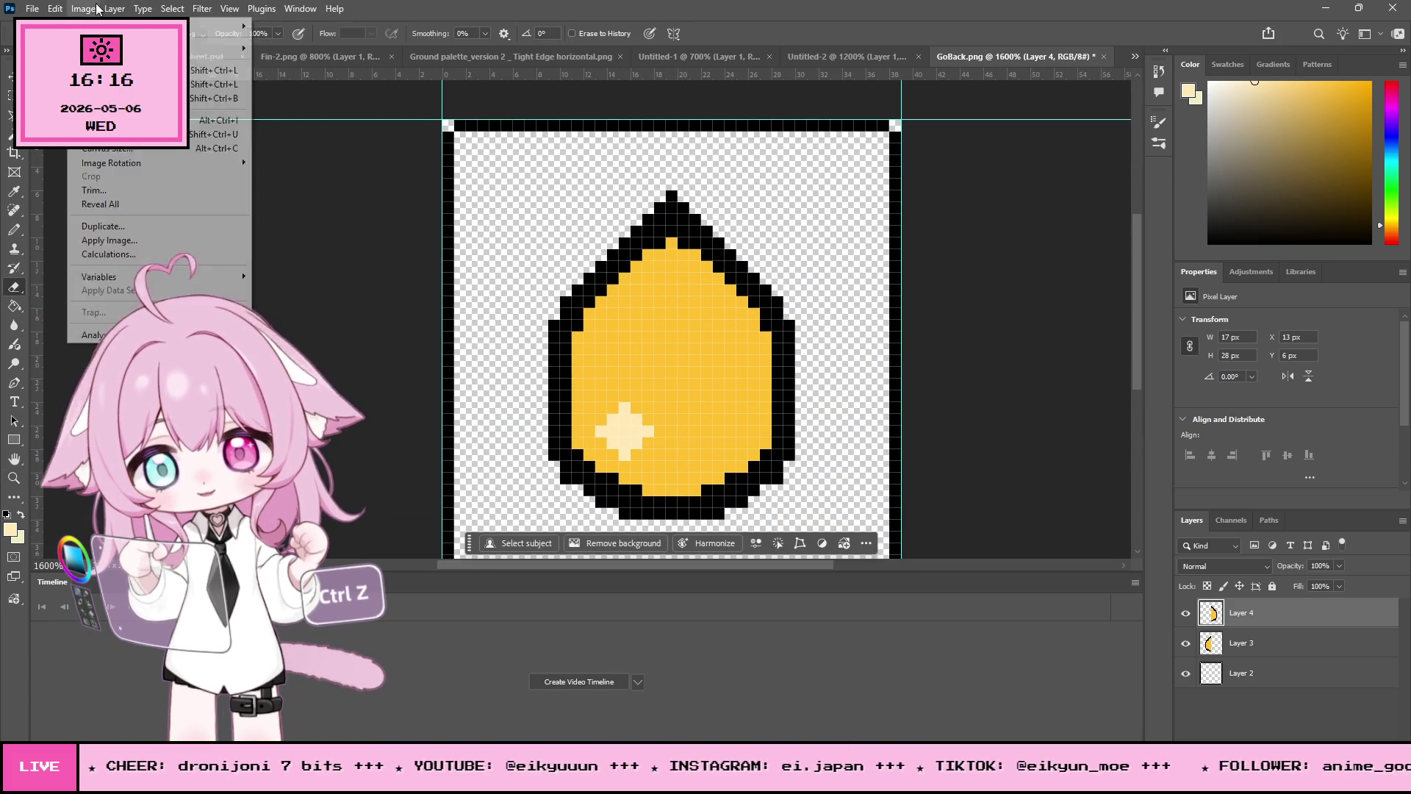
left_click(140, 584)
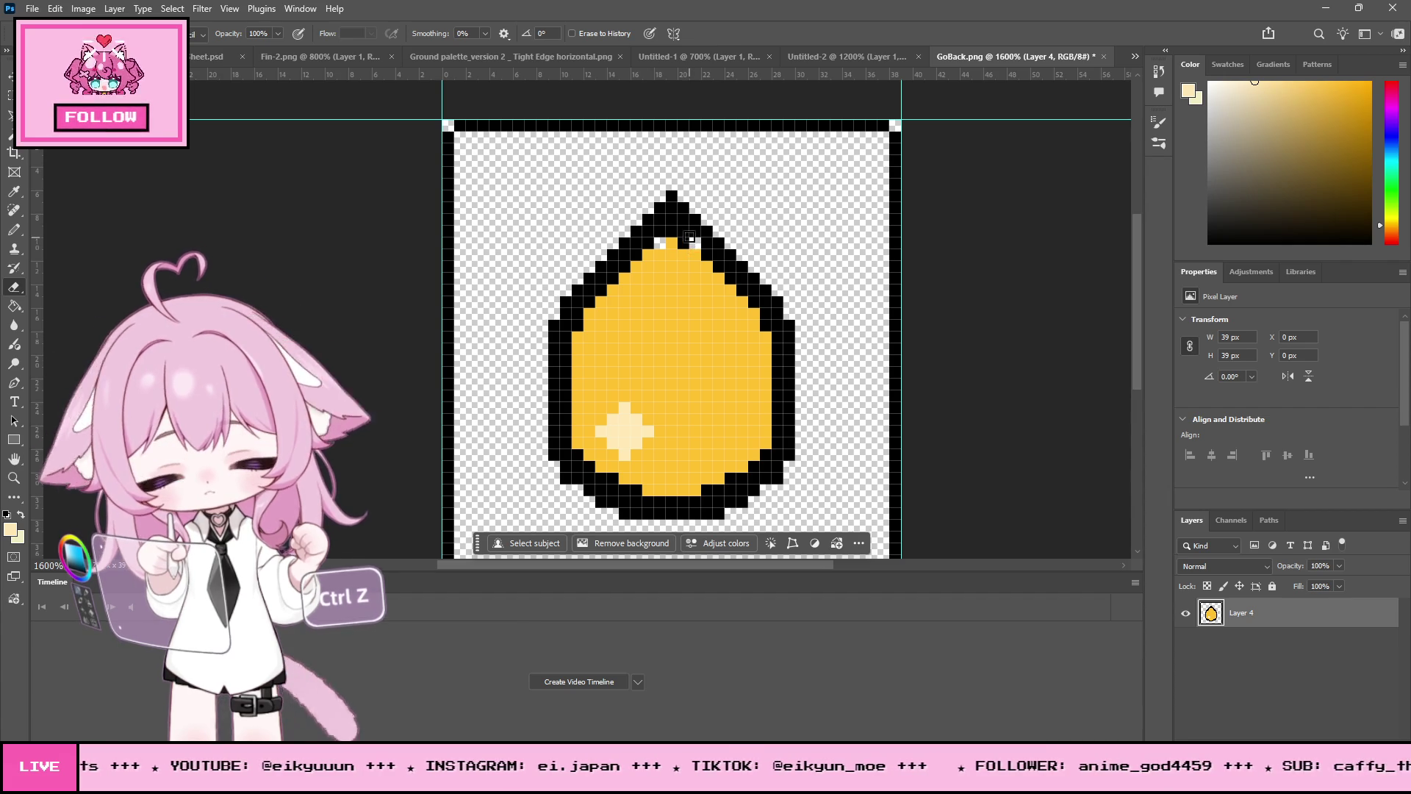
Step: Redraw the egg's left outline in black with the Pencil, one pixel further out
key("d")
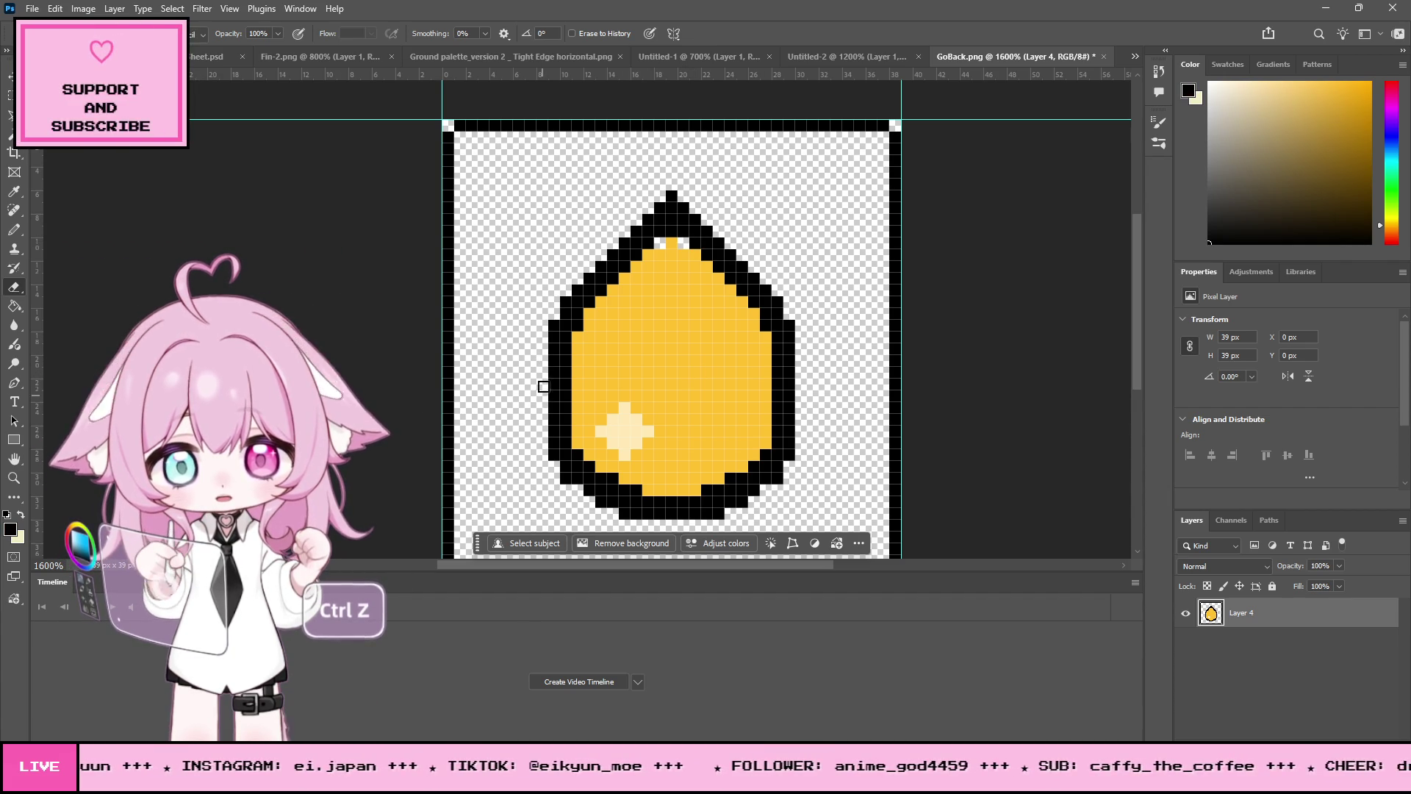
key("b")
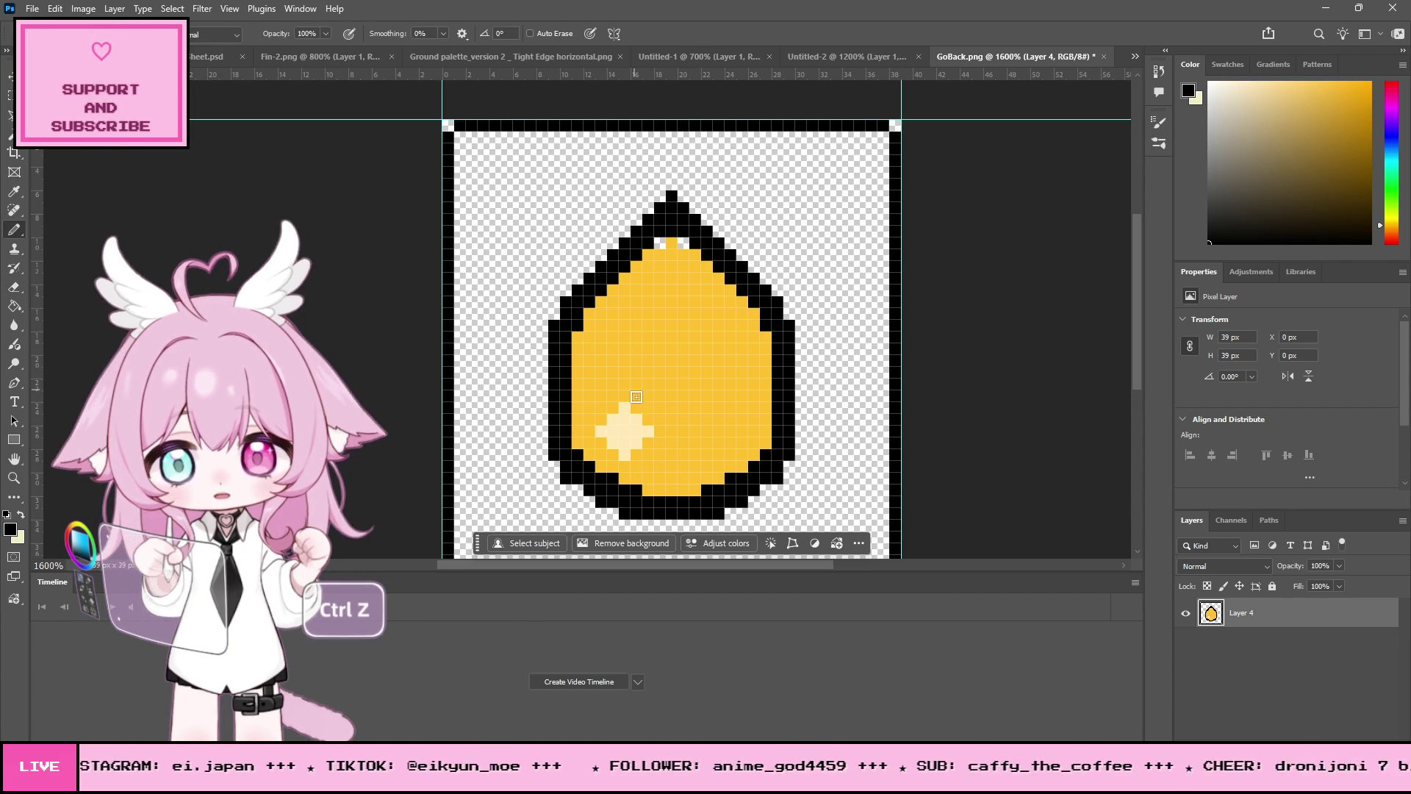
left_click_drag(542, 388, 542, 432)
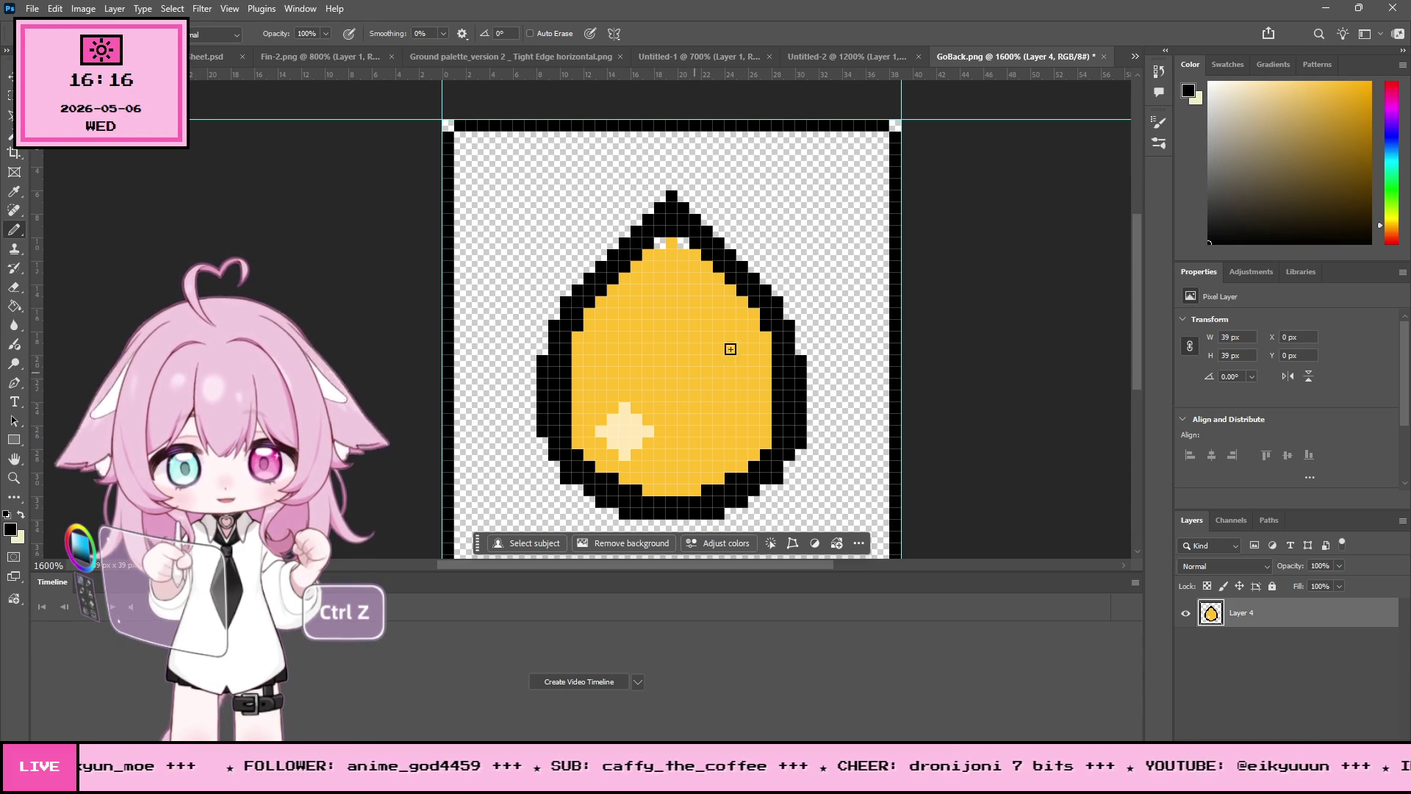
Step: Restore the erased right outline pixels and place a horizontal guide across the egg
key("e")
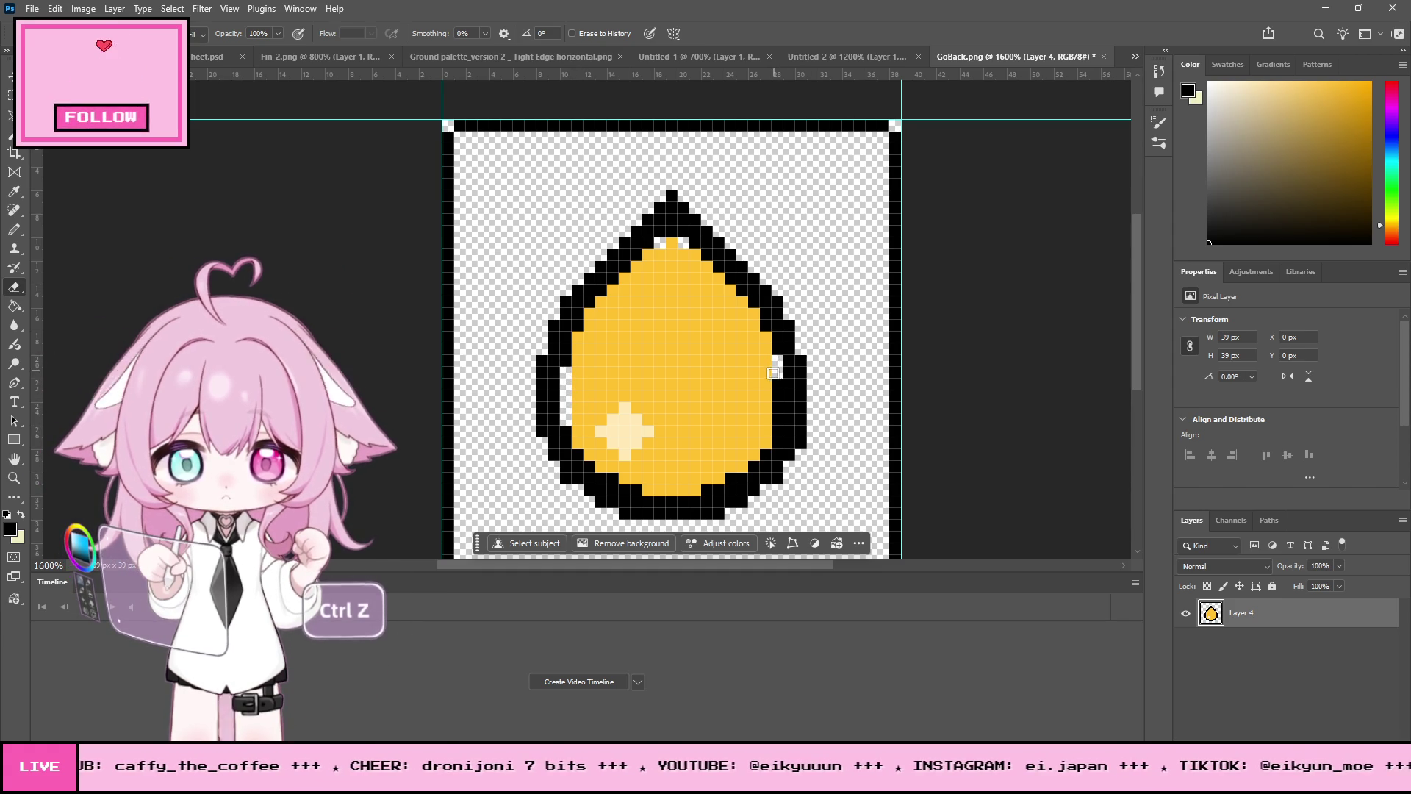
key("ctrl+z")
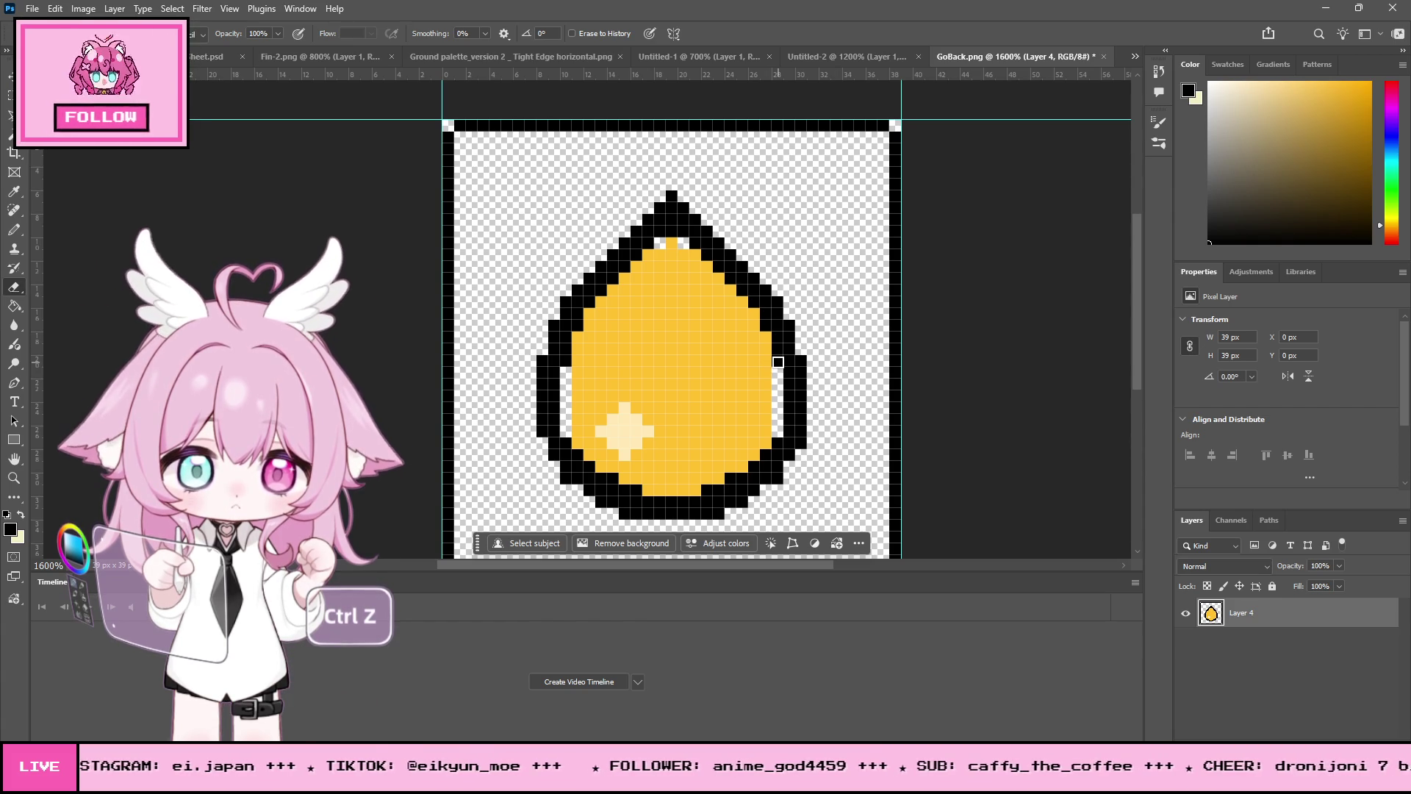
mouse_move(645, 77)
left_mouse_down()
mouse_move(794, 367)
mouse_move(808, 440)
mouse_move(1014, 102)
left_mouse_up()
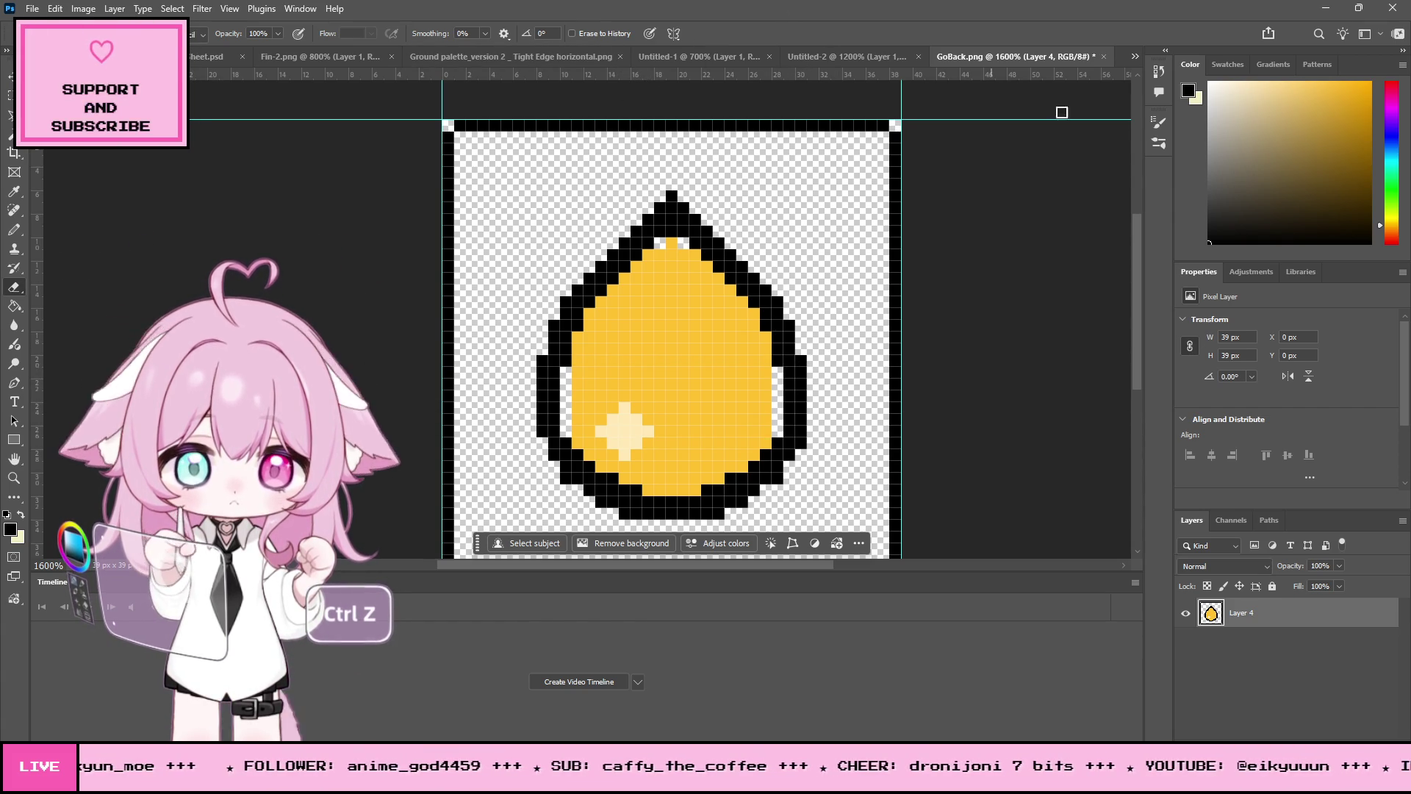
Step: Fill the white gaps beside both side outlines and at the egg's top with the egg's yellow
left_click(14, 191)
left_click(667, 327)
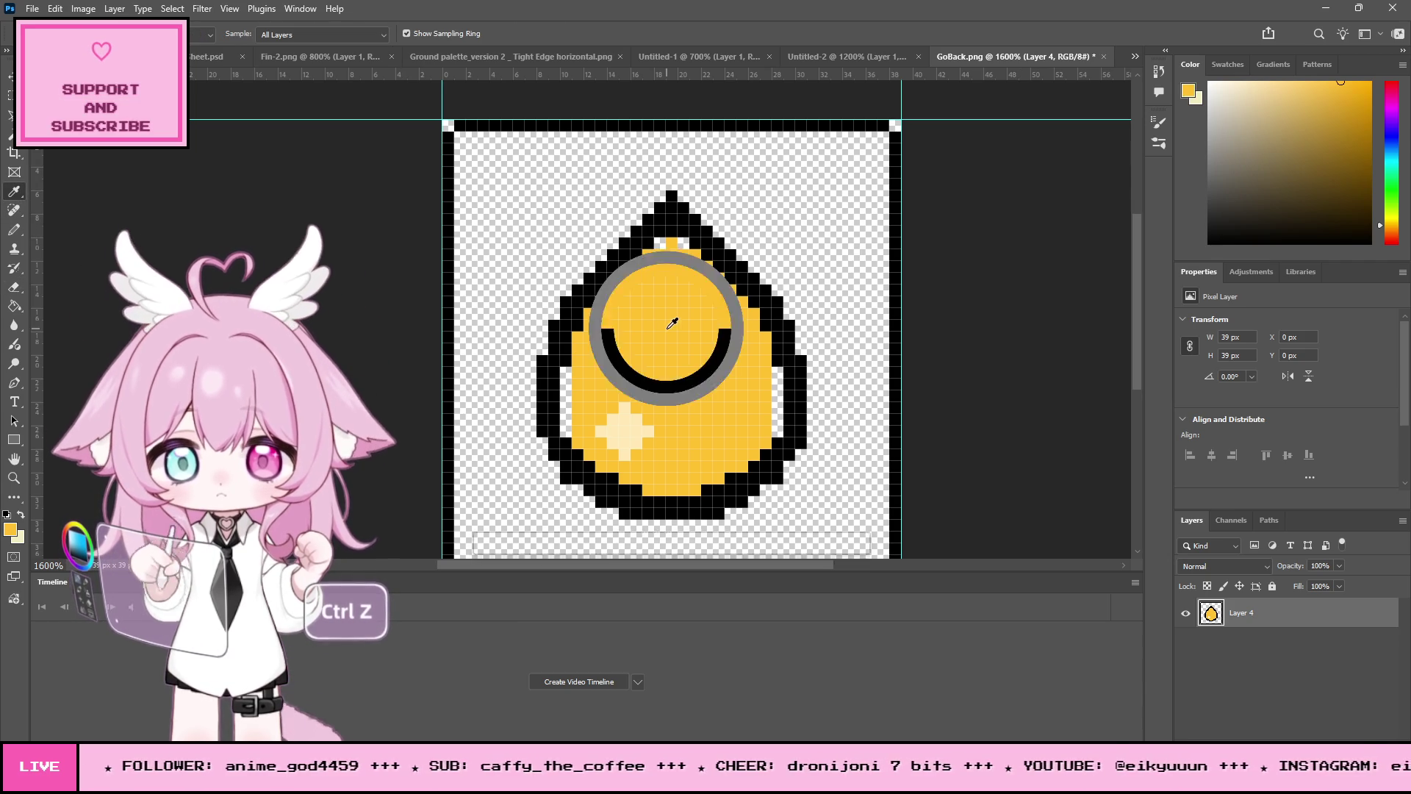
left_click(14, 229)
left_click_drag(567, 367, 568, 430)
left_click_drag(777, 369, 778, 435)
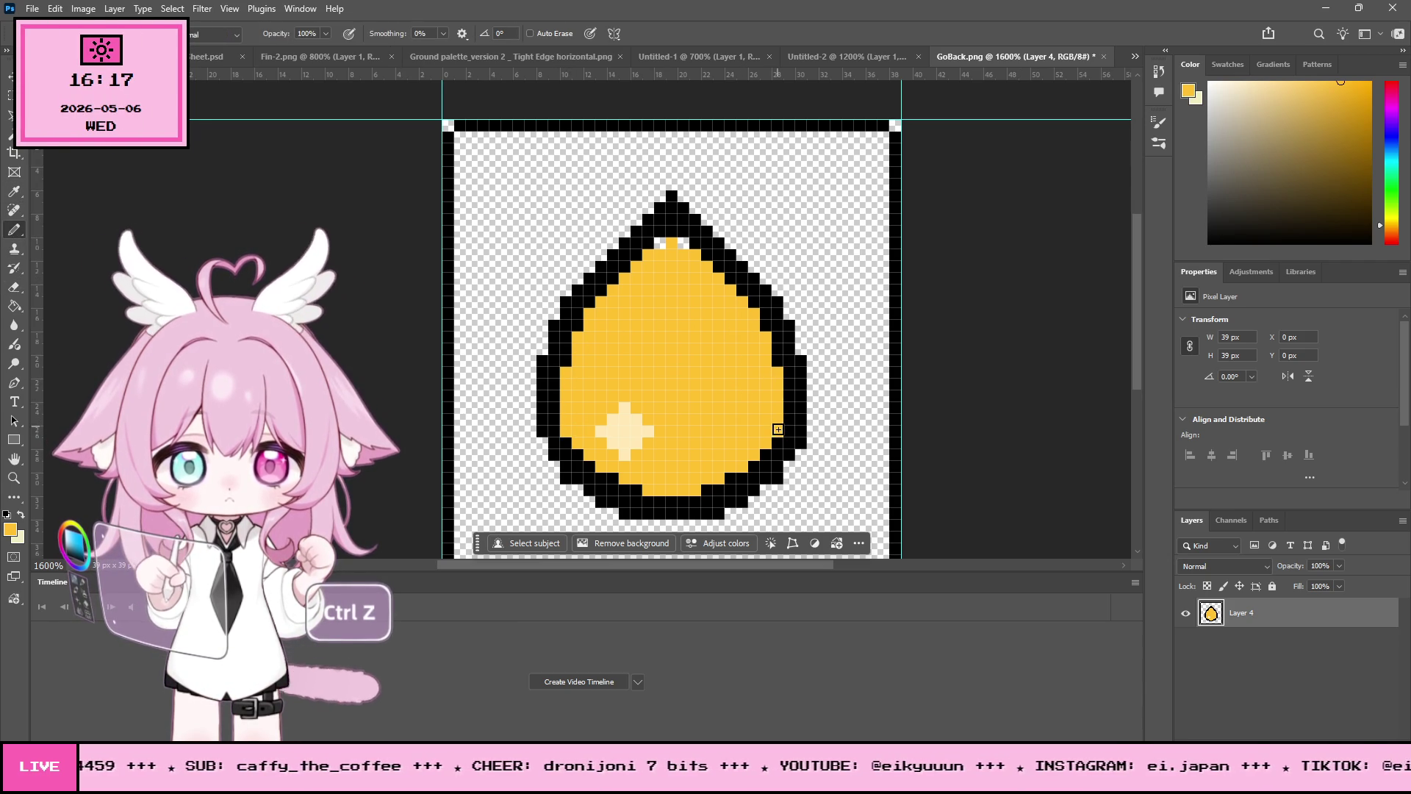
left_click(681, 242)
left_click(659, 244)
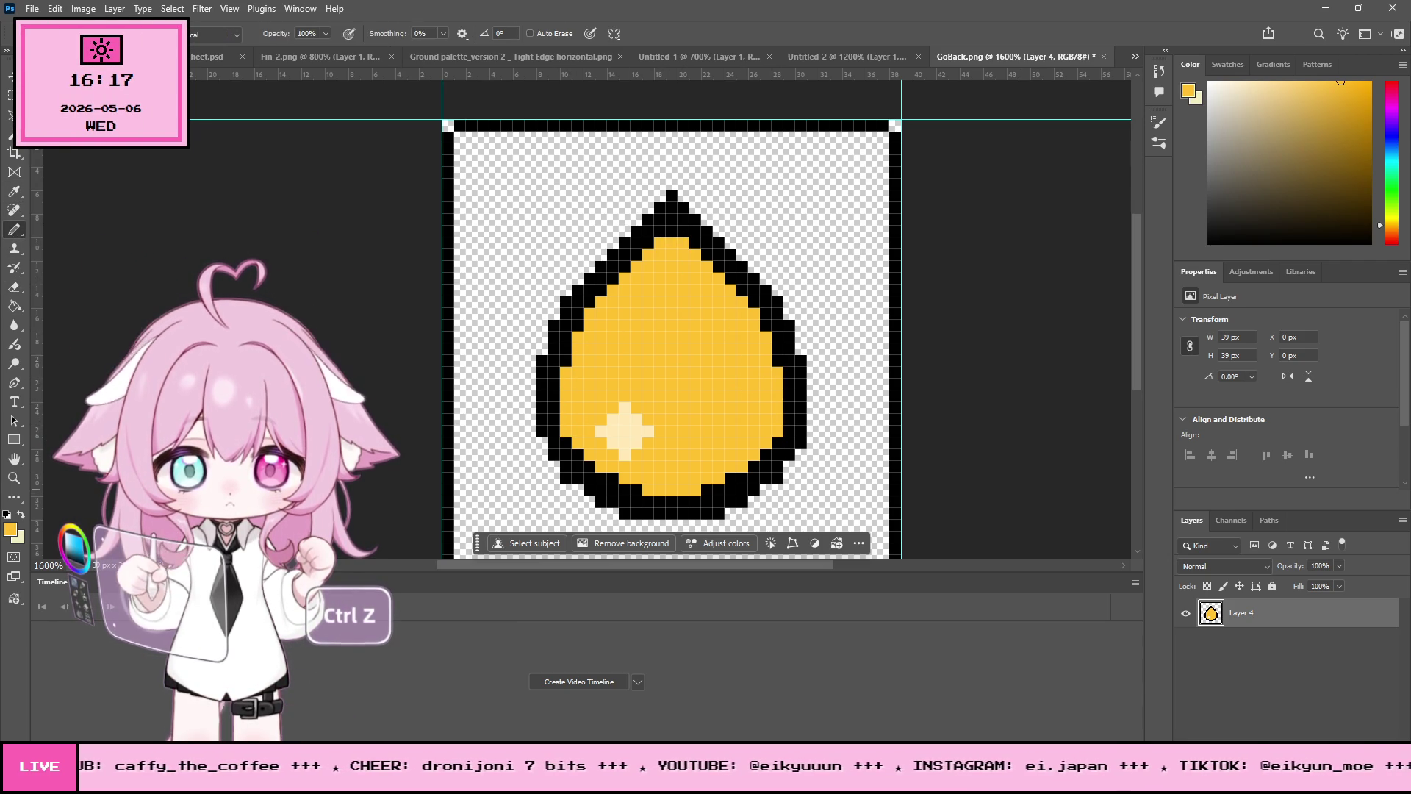
Step: Draw a small plus-shaped sparkle in the sampled cream highlight colour near the egg's upper left
key("e")
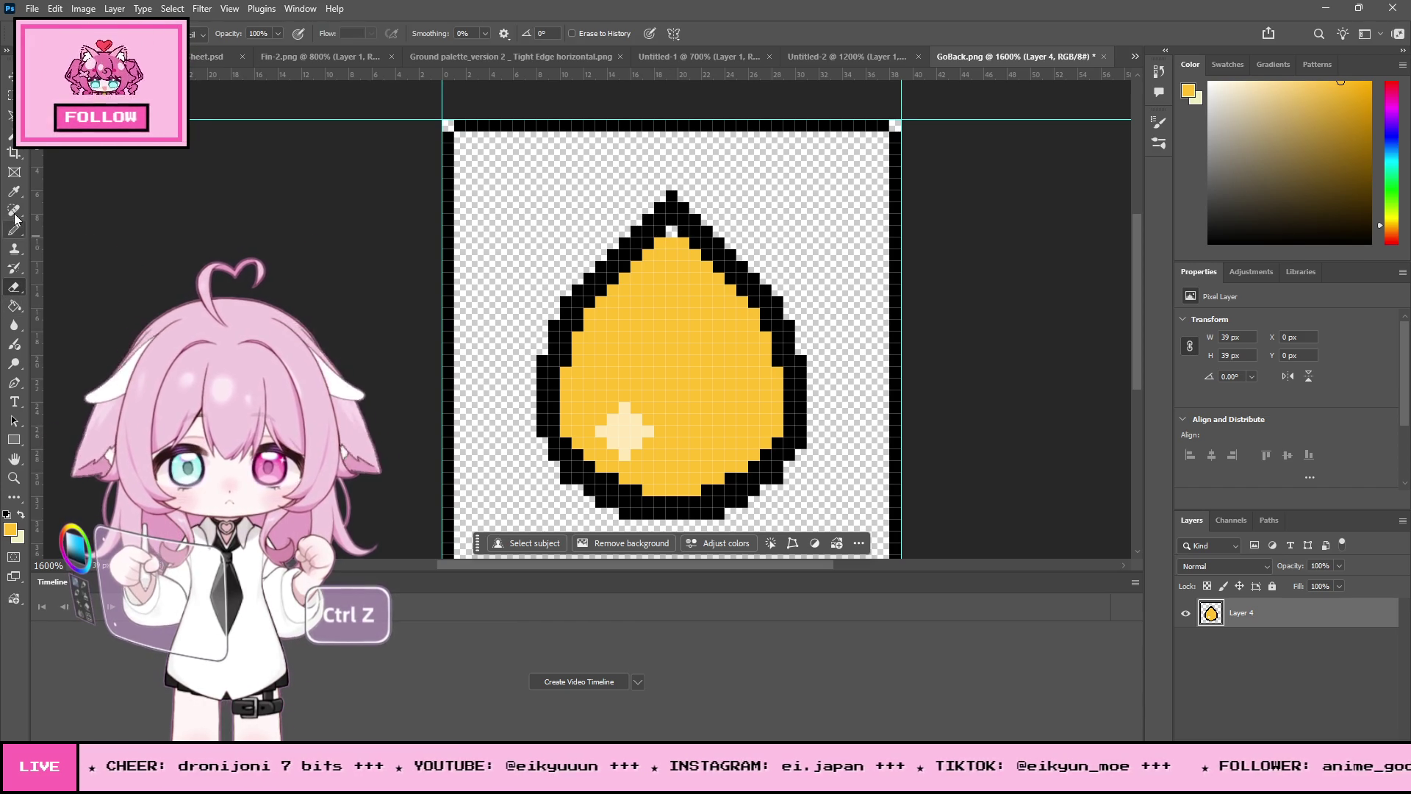
left_click(14, 233)
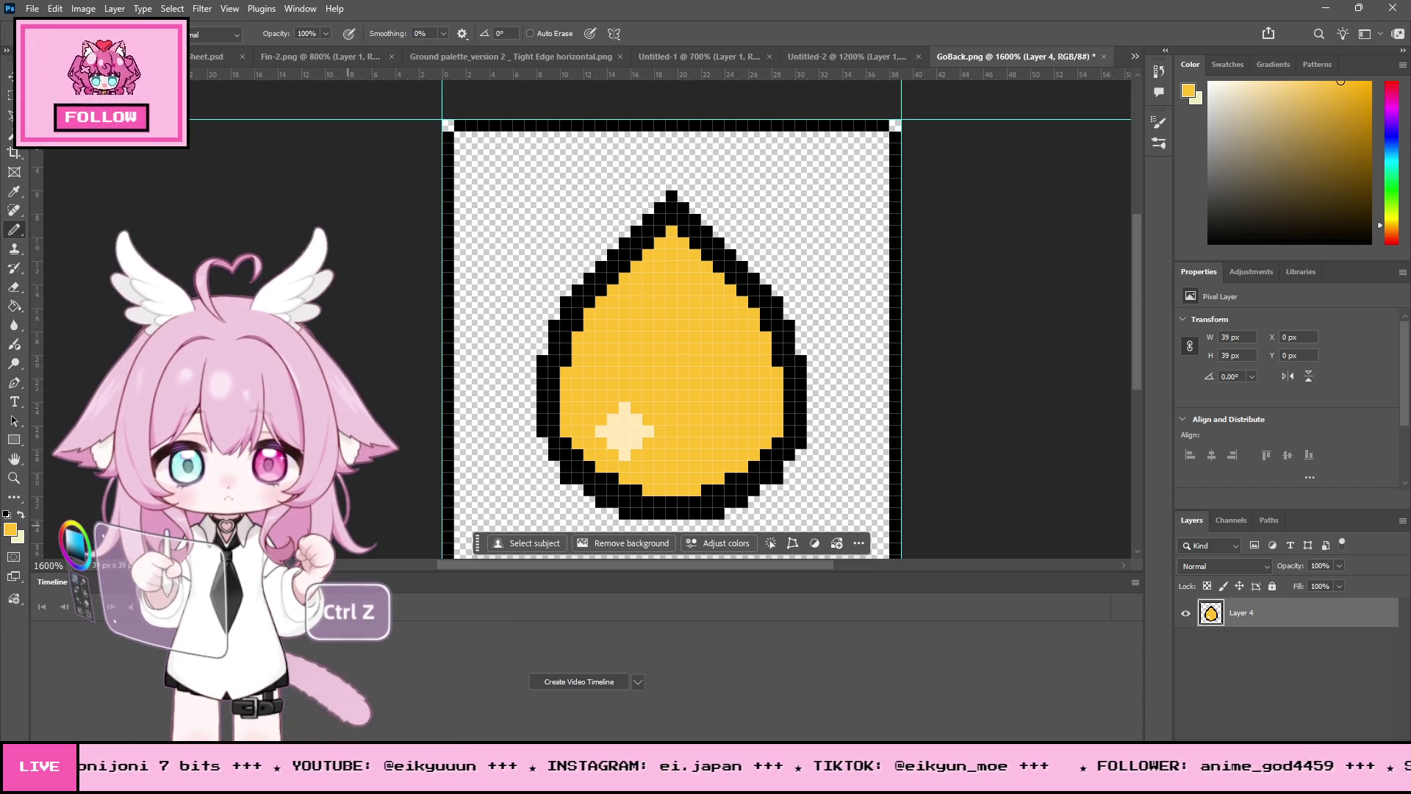
left_click(15, 193)
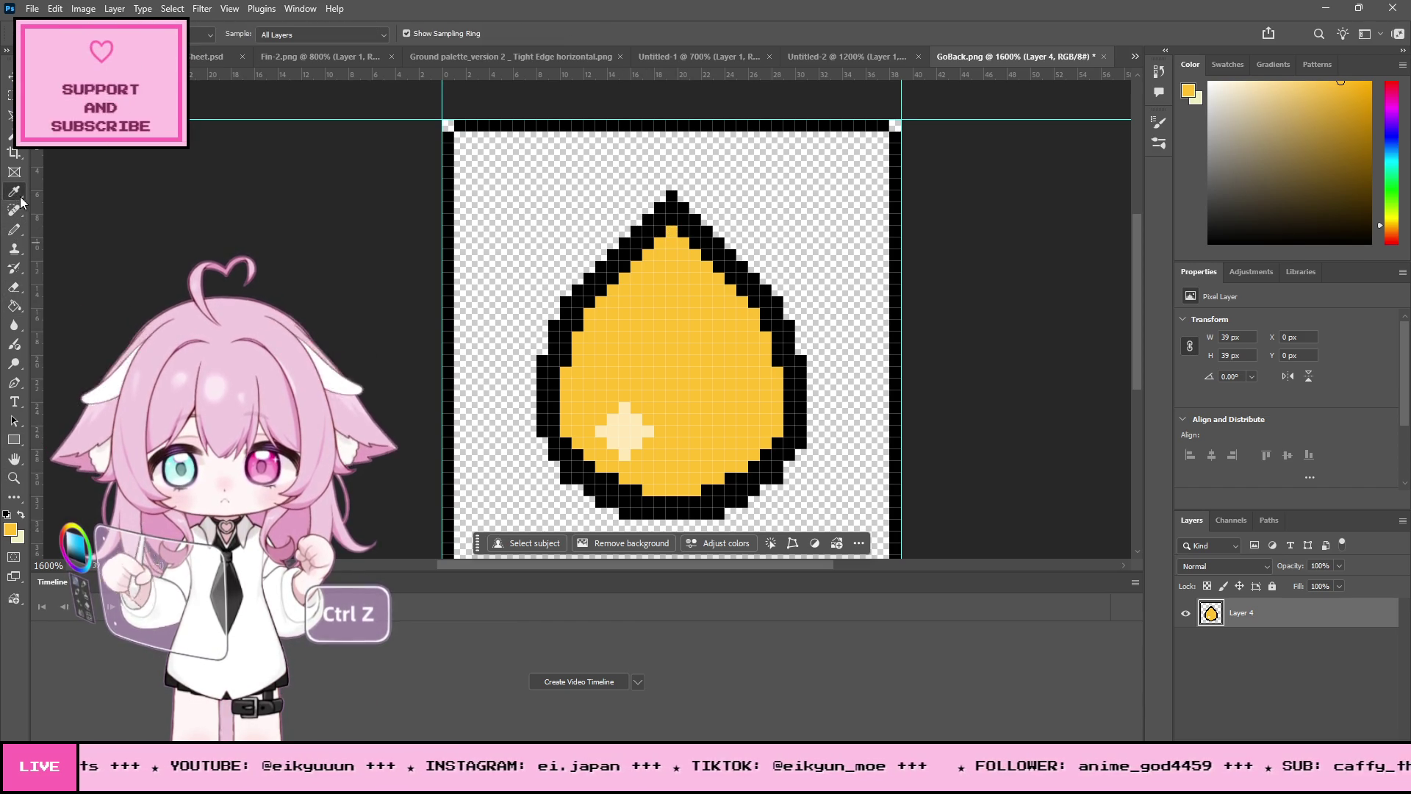
left_click(620, 423)
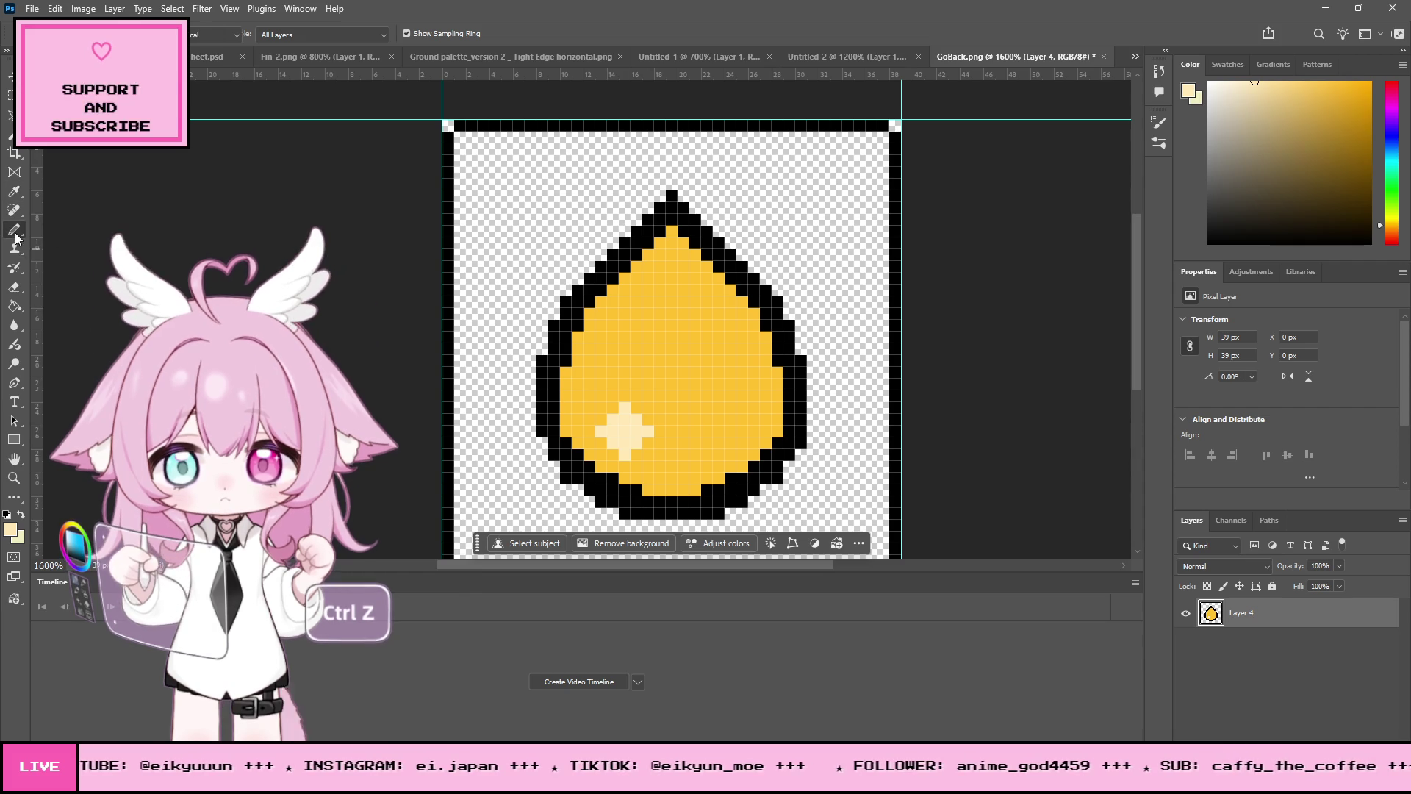
key("b")
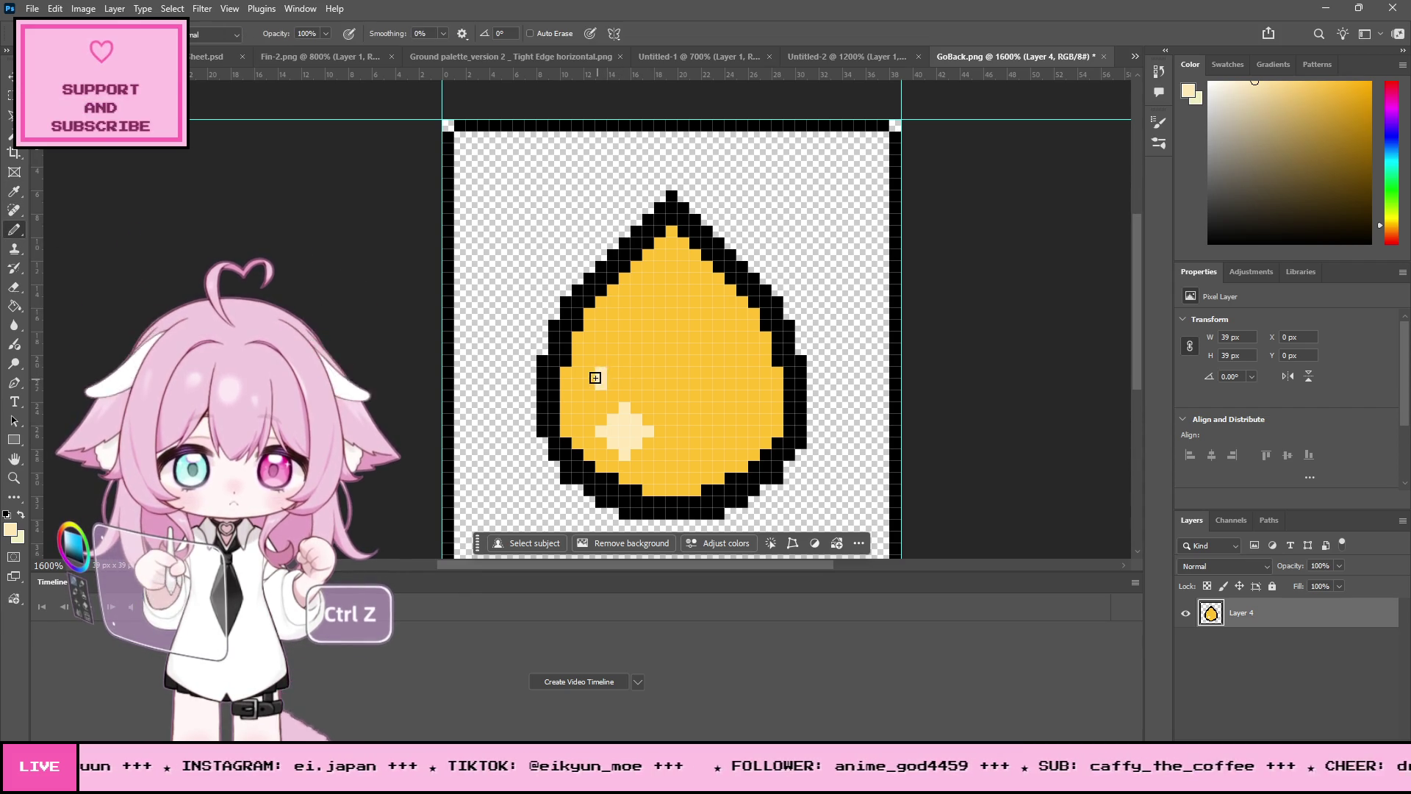
left_click(601, 373)
left_click(601, 361)
left_click(613, 373)
Step: Zoom out several levels to check the egg at small size
key("z")
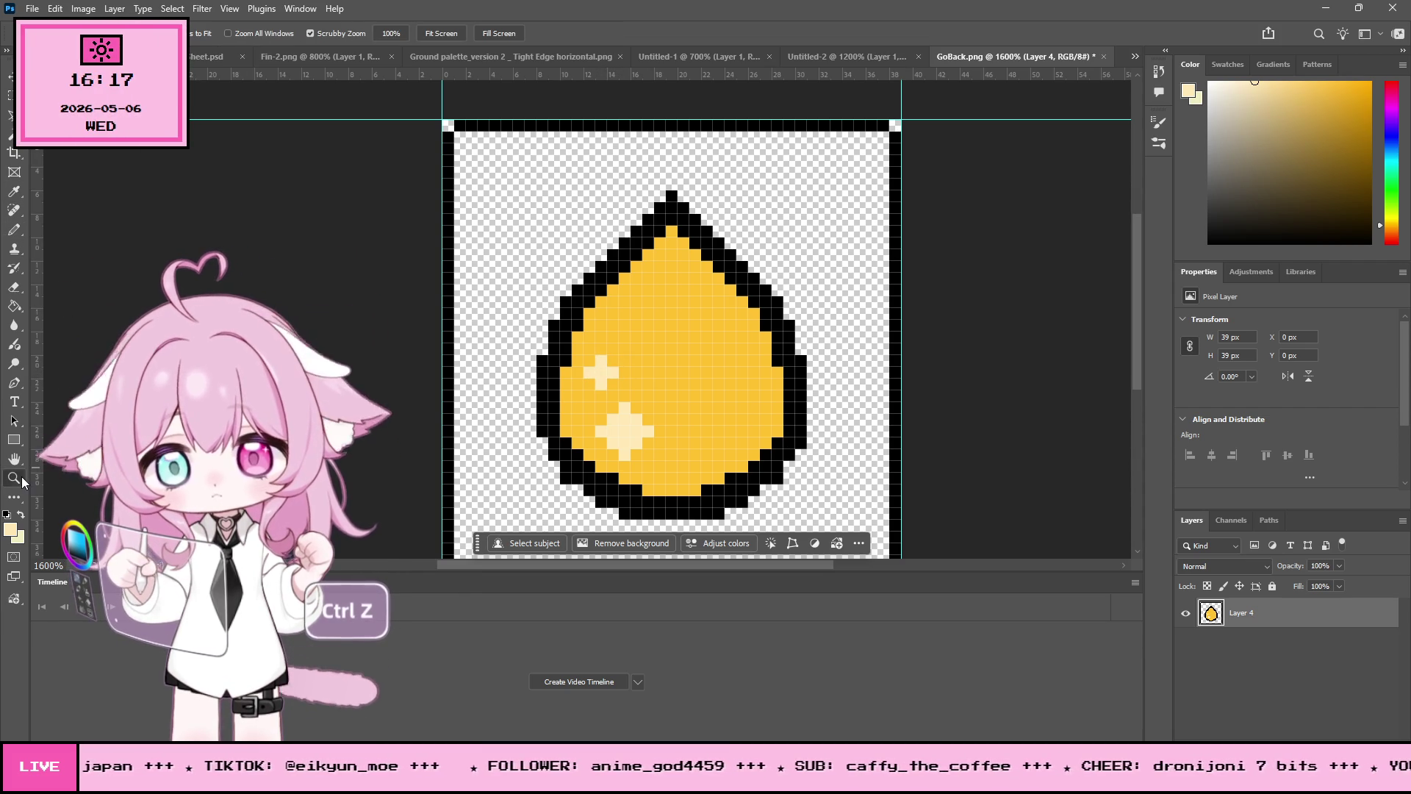
left_click(714, 385, "alt")
left_click(713, 385, "alt")
left_click(714, 385, "alt")
left_click(714, 385, "alt")
left_click(713, 385, "alt")
left_click(714, 386, "alt")
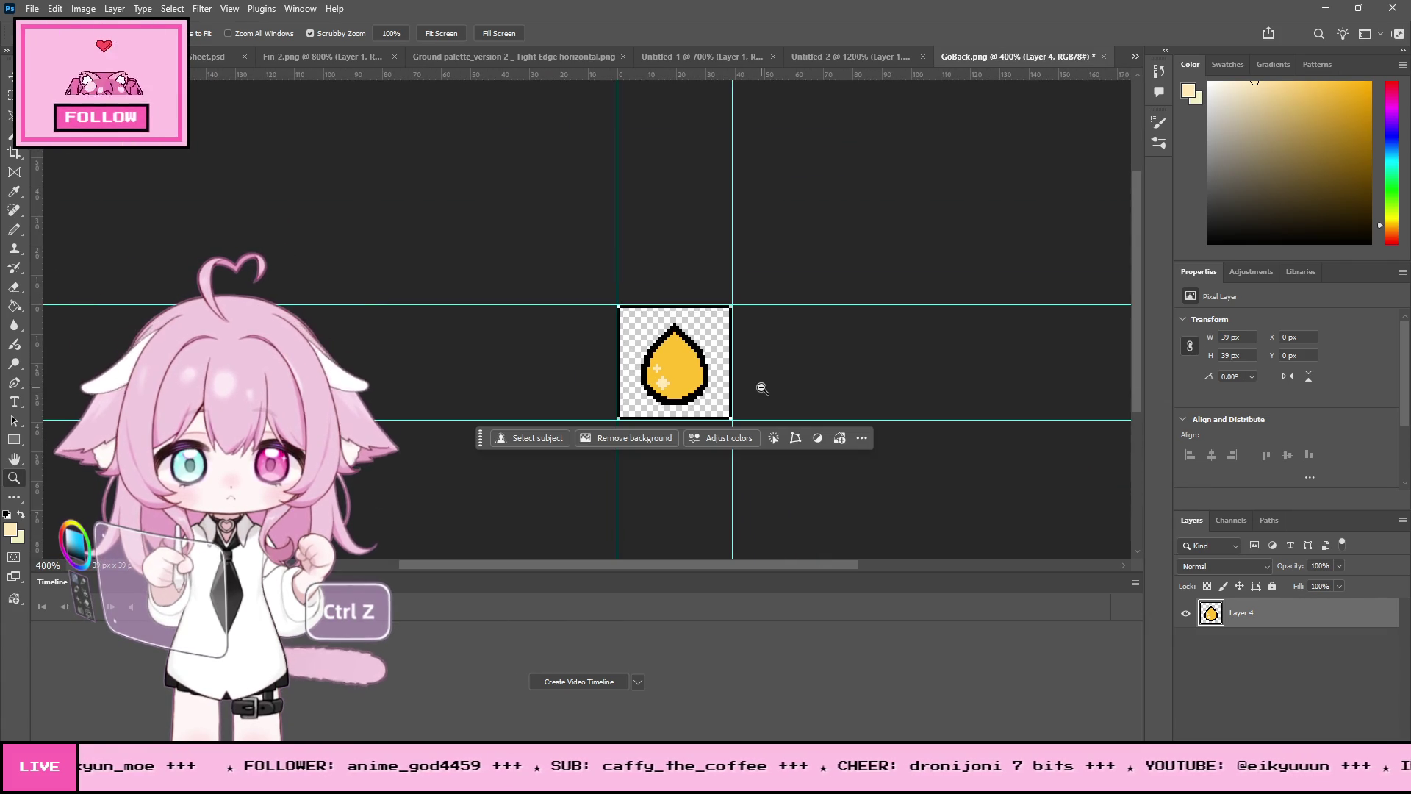